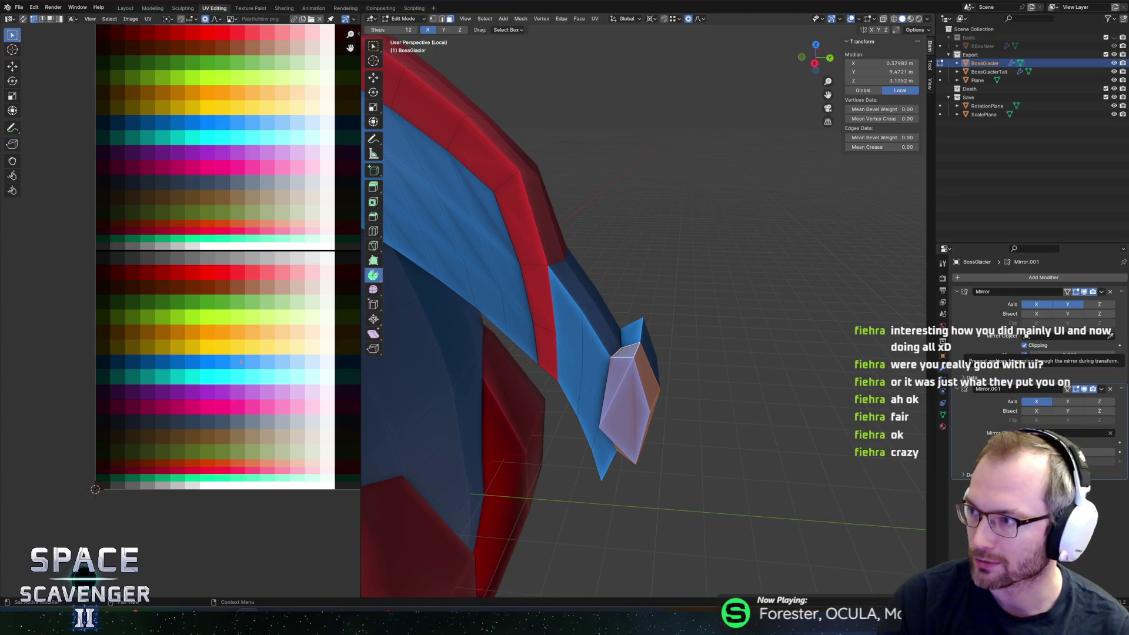
# Step: Switch from the Blender ship model to the Firefox window
pyautogui.hotkey('alt', 'Tab')
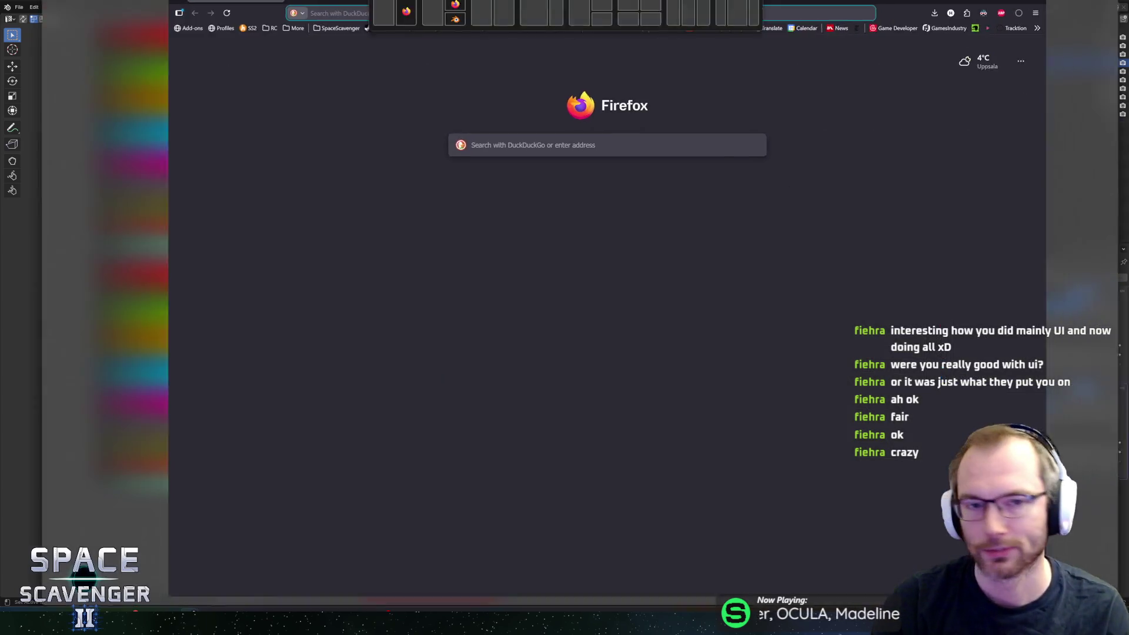
# Step: Search the web for 'star wars battlefront 2' from the address bar
pyautogui.hotkey('ctrl', 'l')
pyautogui.write('star wars bat')
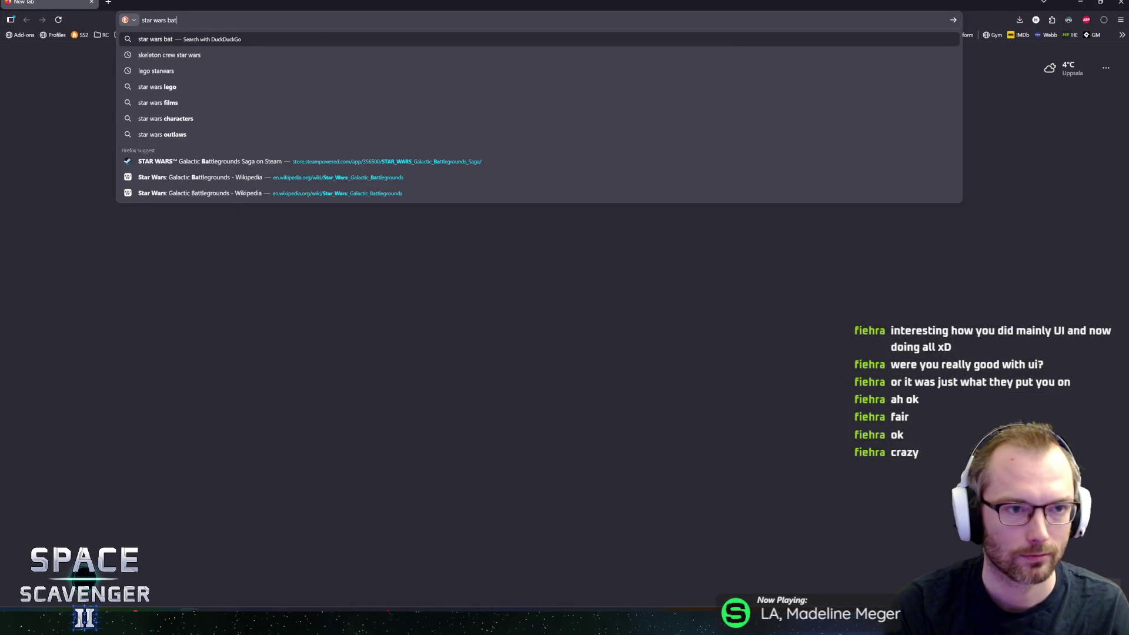
pyautogui.write('tlefr')
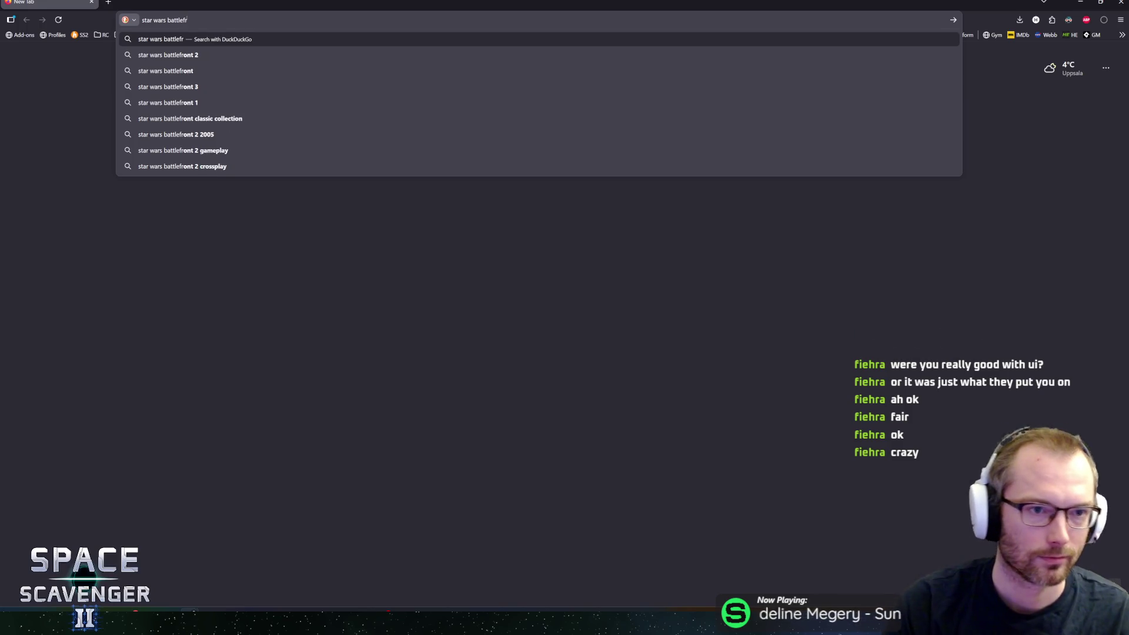
pyautogui.press('Down')
pyautogui.press('Return')
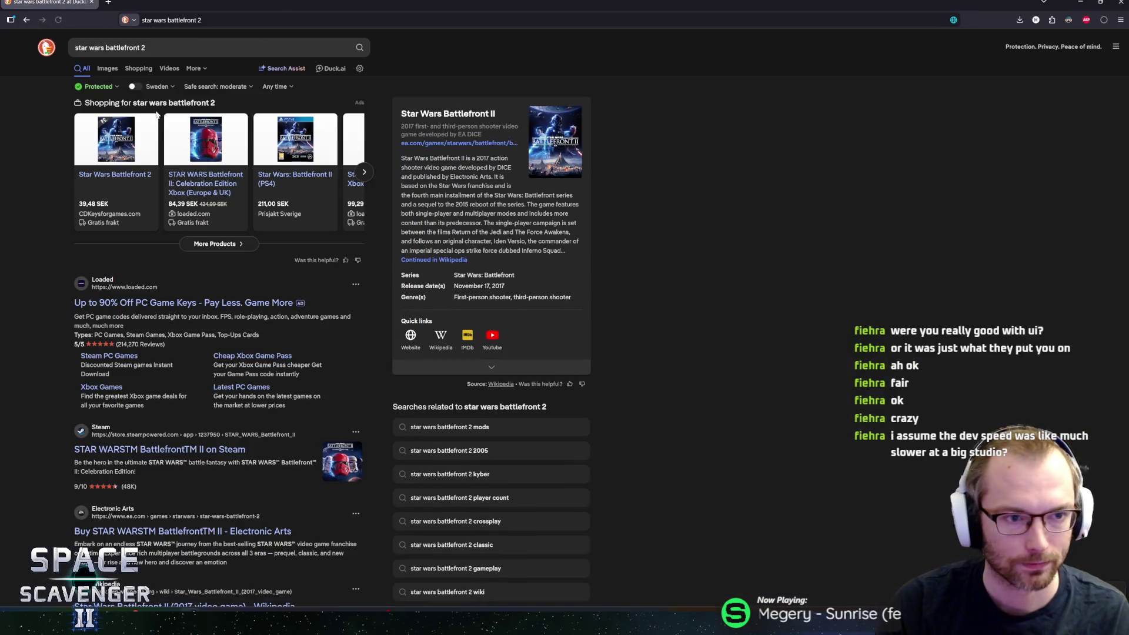
# Step: Load gameuidatabase.com in a second new tab
pyautogui.hotkey('ctrl', 't')
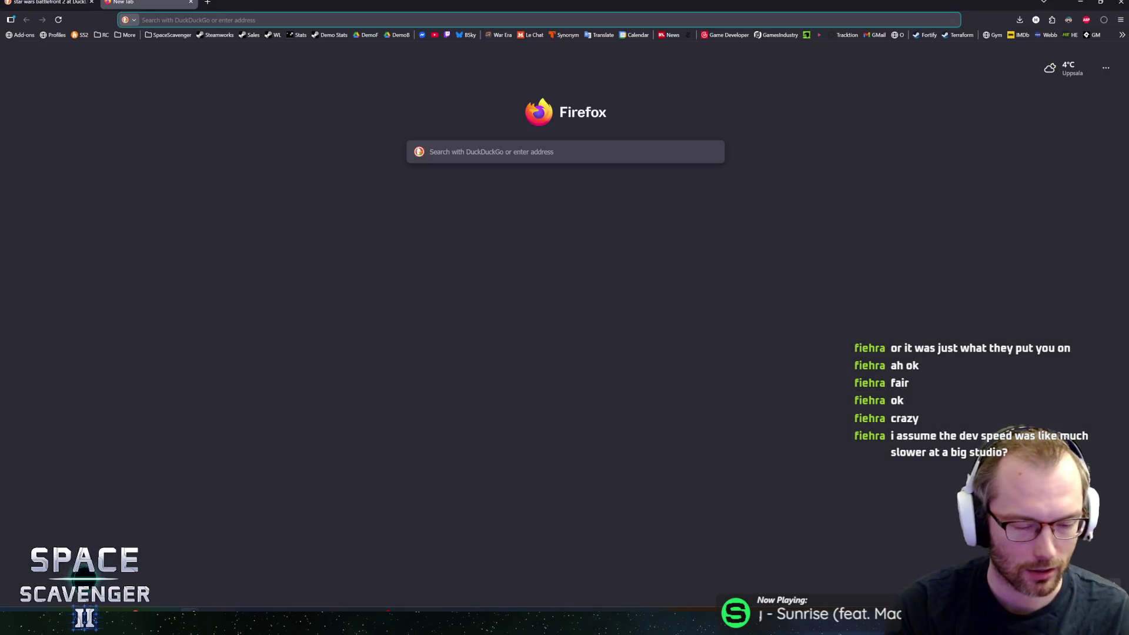
pyautogui.write('gameuidatabase.com/')
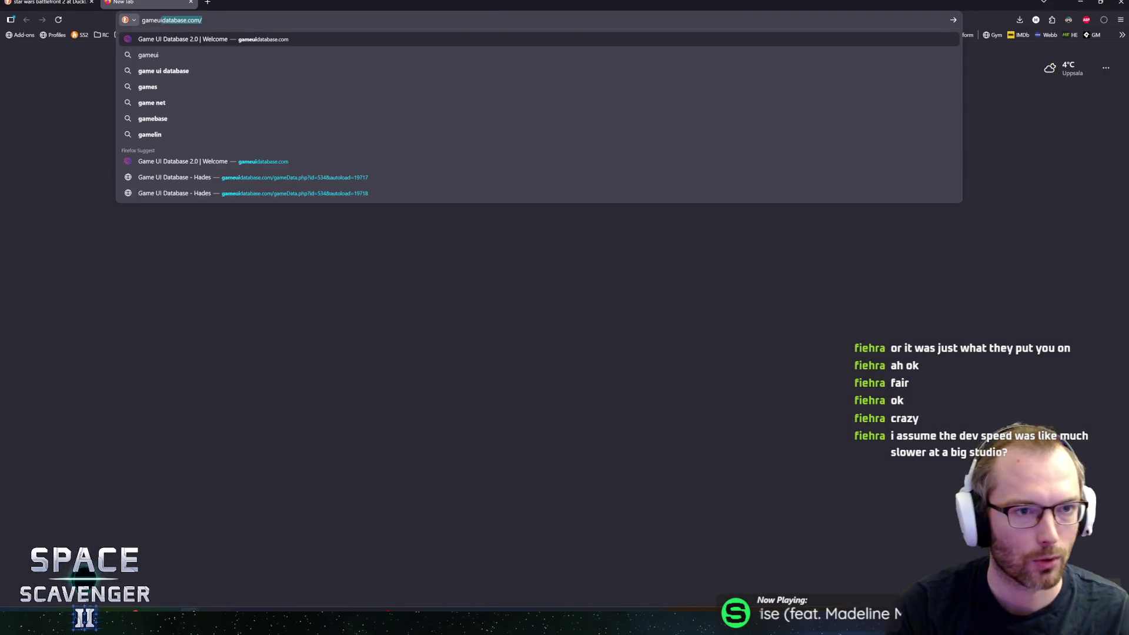
pyautogui.press('Return')
# Step: Search the database for 'battlefront' and open the Star Wars Battlefront II page
pyautogui.click(428, 185)
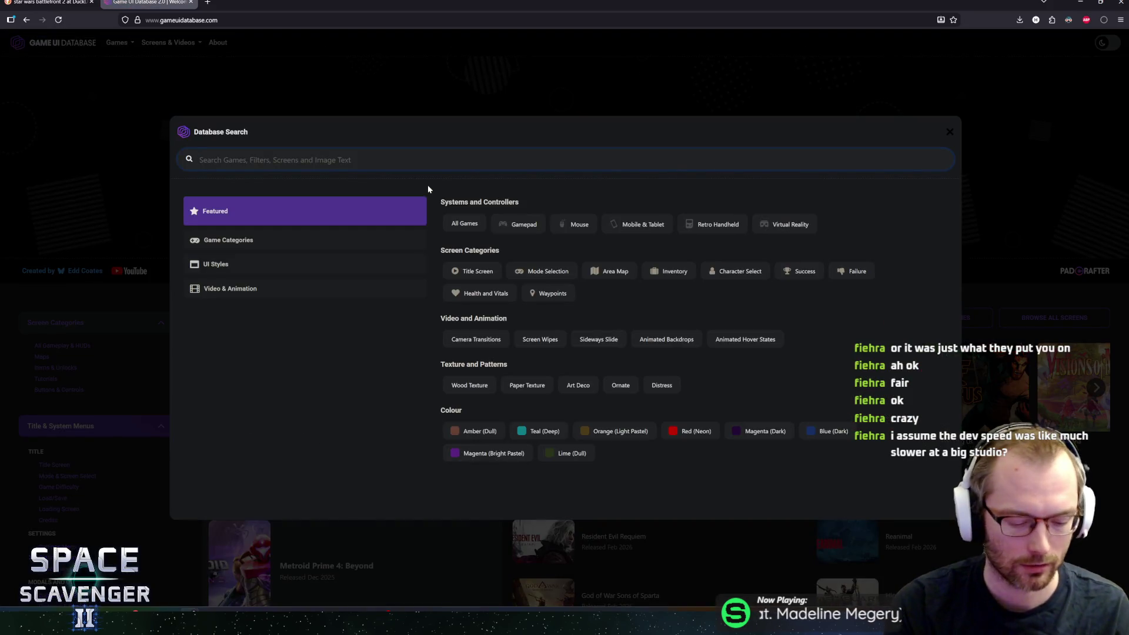
pyautogui.write('battlefront 2')
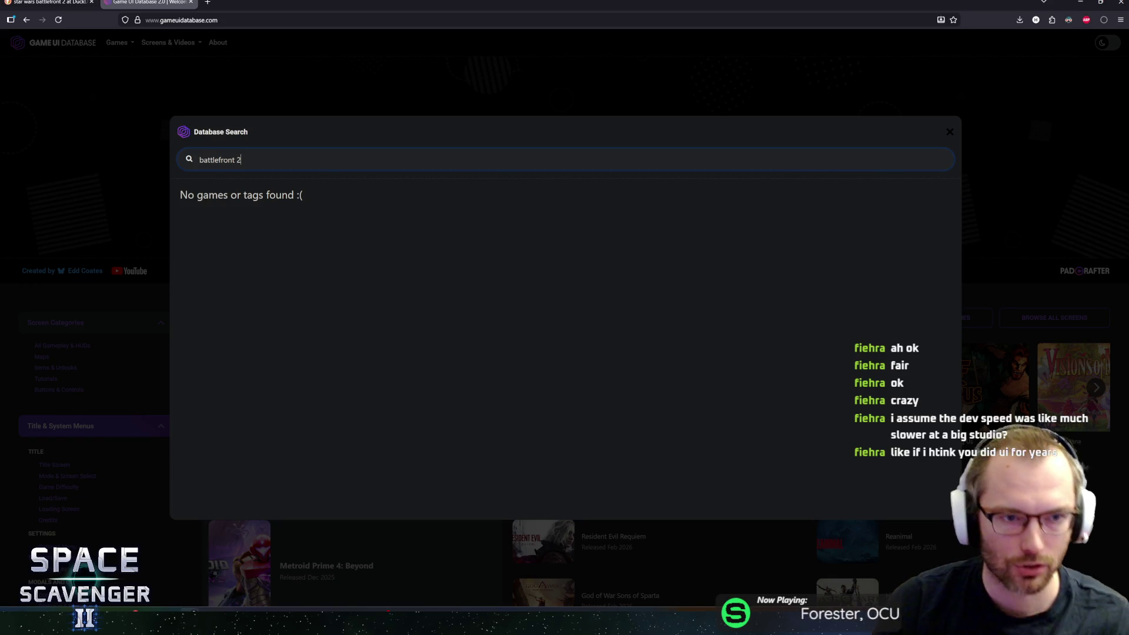
pyautogui.press('BackSpace')
pyautogui.press('BackSpace')
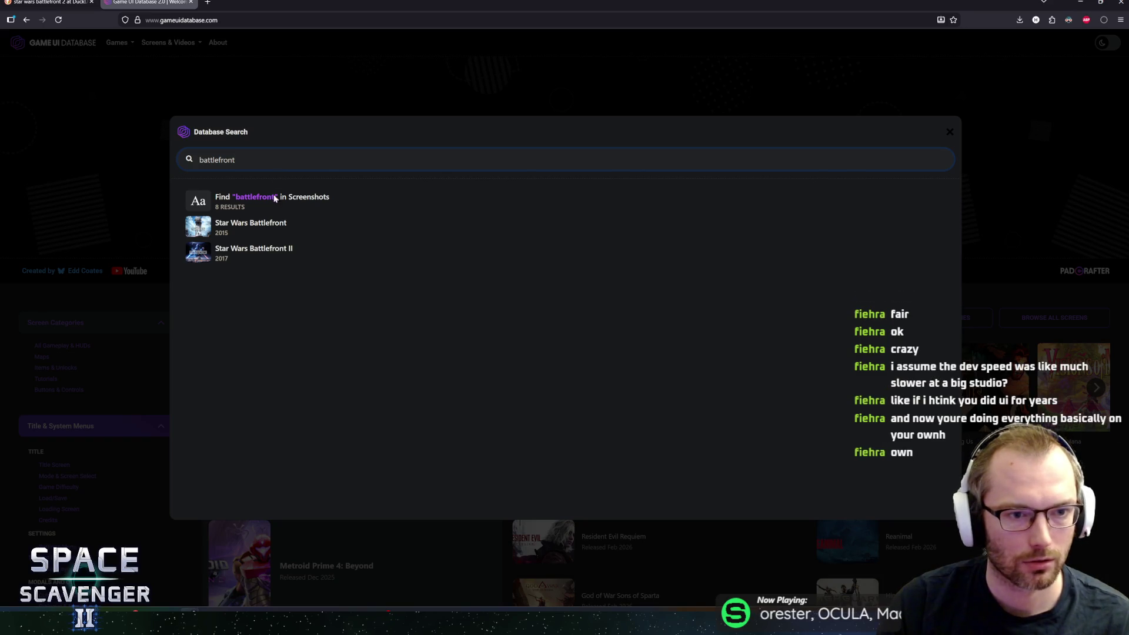
pyautogui.click(252, 249)
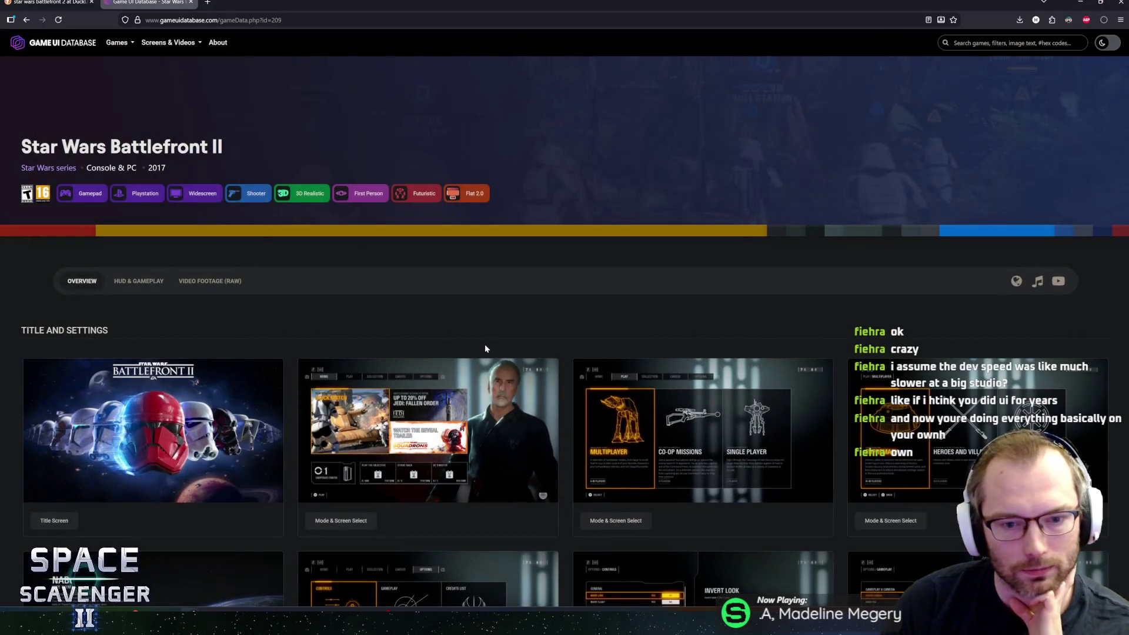
pyautogui.scroll(-2, 484, 344)
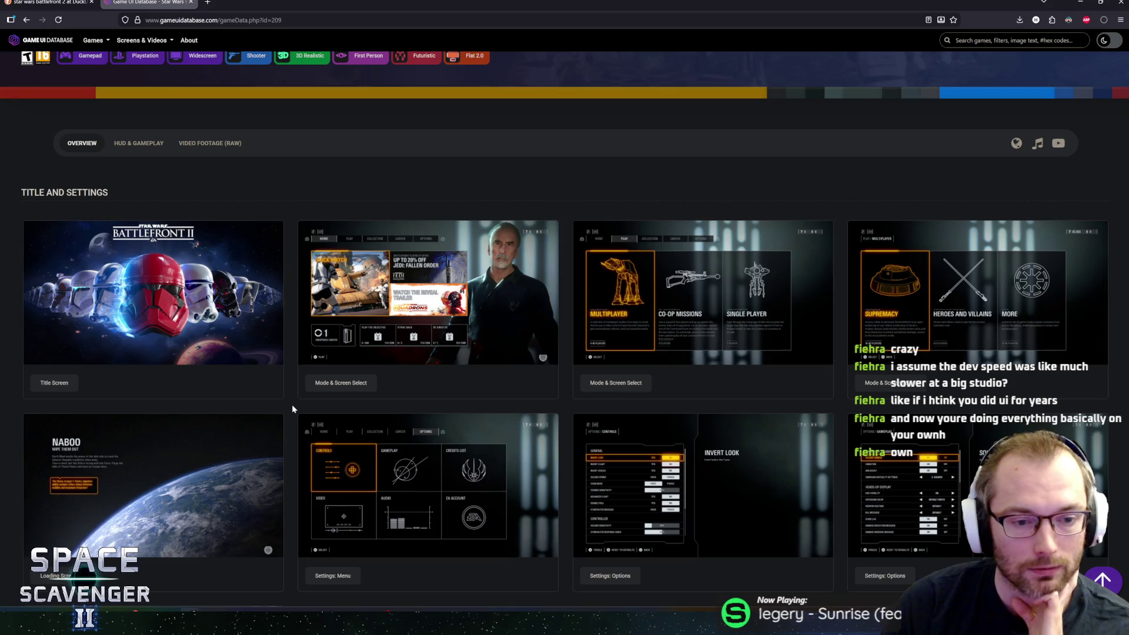
pyautogui.scroll(-1, 293, 408)
pyautogui.scroll(1, 293, 408)
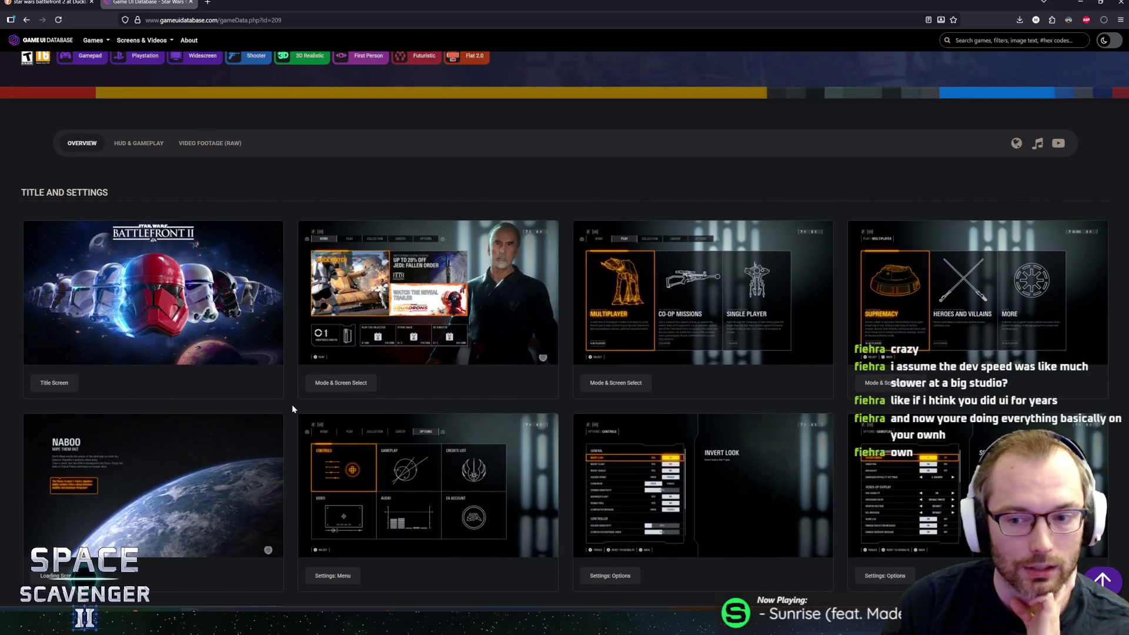
pyautogui.scroll(1, 293, 409)
pyautogui.scroll(-1, 293, 408)
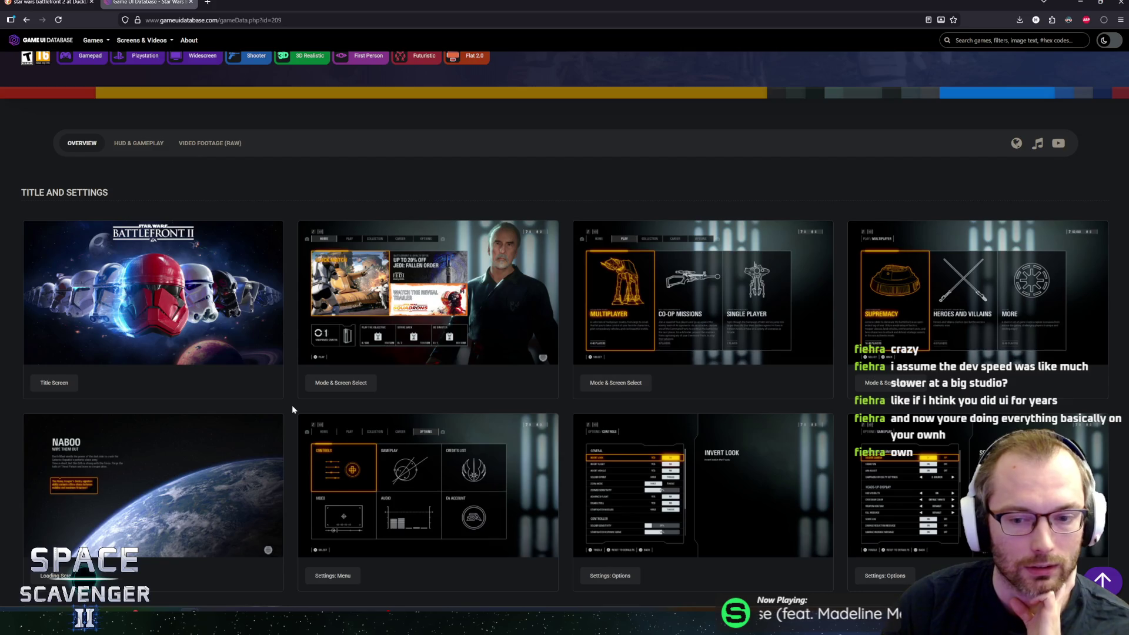
pyautogui.scroll(-1, 293, 408)
pyautogui.scroll(1, 293, 408)
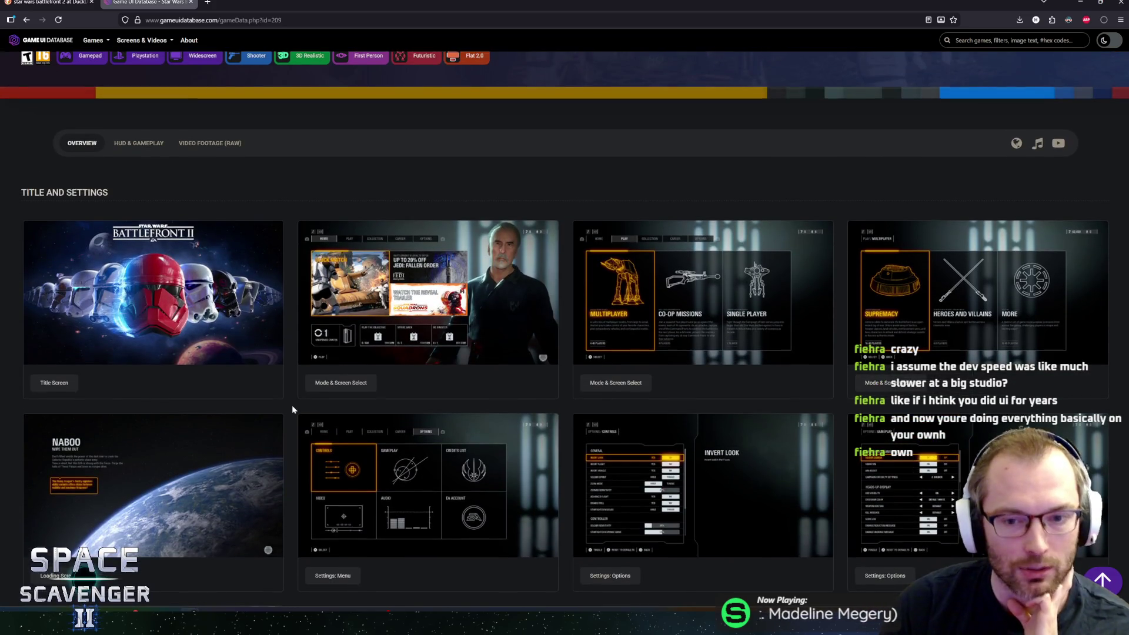
pyautogui.scroll(-1, 293, 409)
pyautogui.scroll(-2, 292, 408)
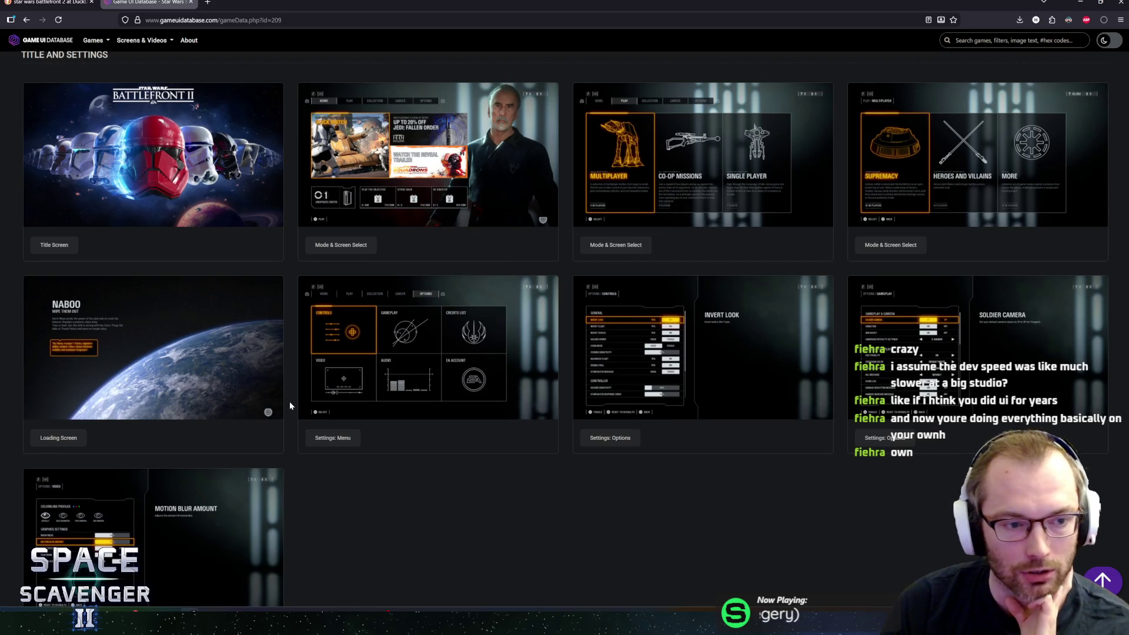
pyautogui.scroll(-1, 291, 402)
pyautogui.scroll(1, 290, 397)
pyautogui.scroll(-1, 289, 395)
pyautogui.scroll(-1, 290, 389)
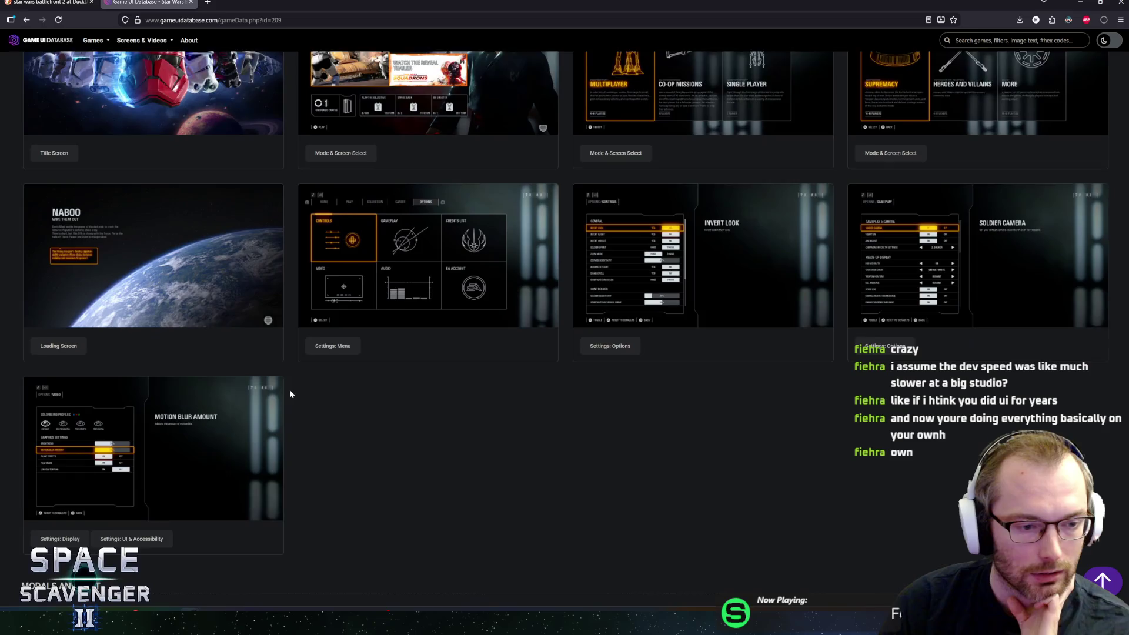
pyautogui.scroll(-1, 289, 389)
pyautogui.scroll(-3, 290, 390)
pyautogui.scroll(-1, 290, 391)
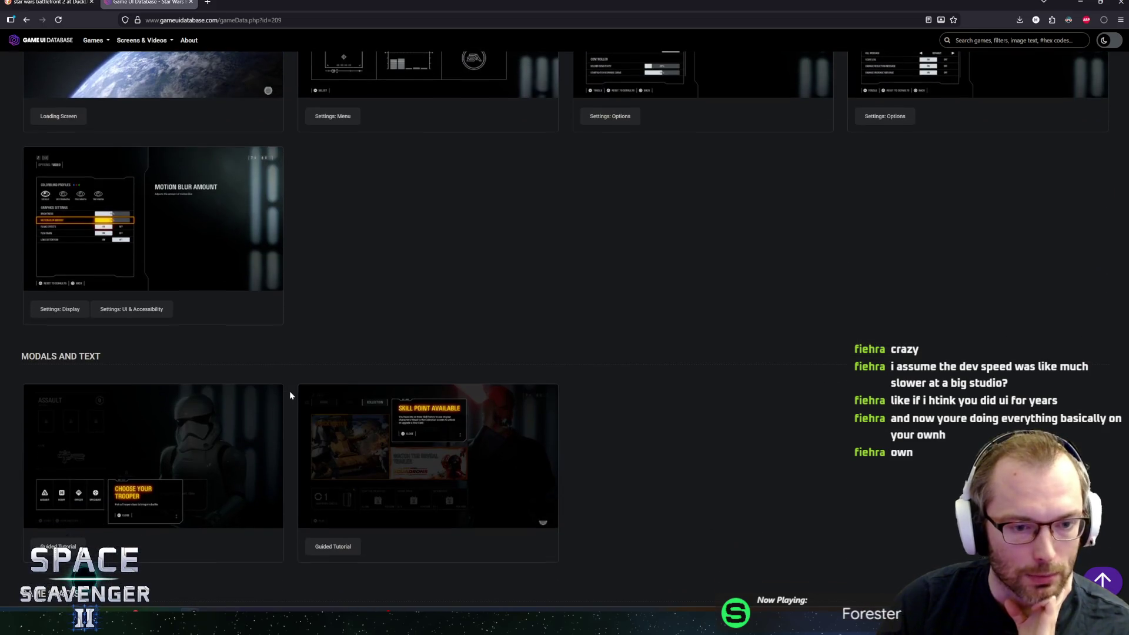
pyautogui.scroll(-2, 290, 394)
pyautogui.scroll(-1, 290, 393)
pyautogui.scroll(-2, 289, 398)
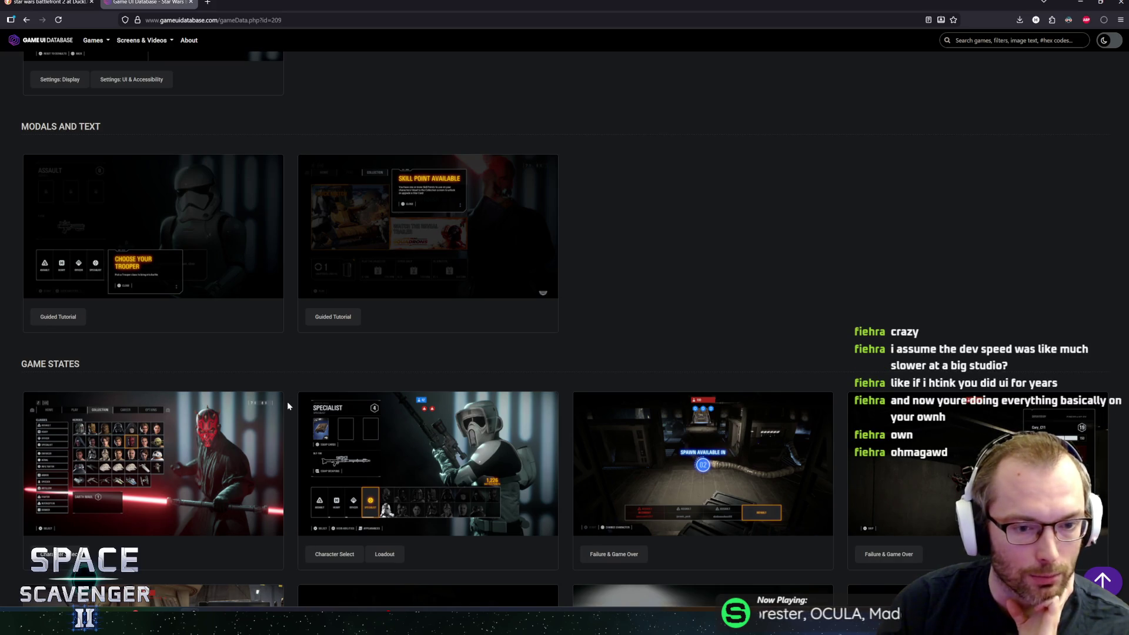
pyautogui.scroll(-2, 287, 405)
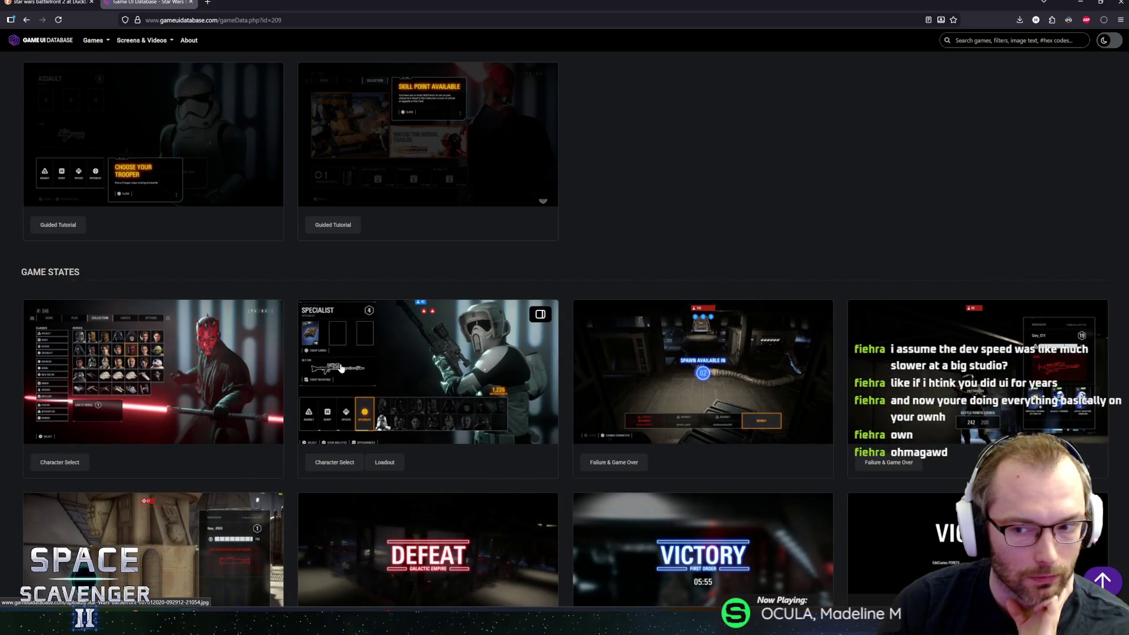
# Step: View the Specialist Character Select / Loadout screenshot full-size in the lightbox
pyautogui.click(341, 369)
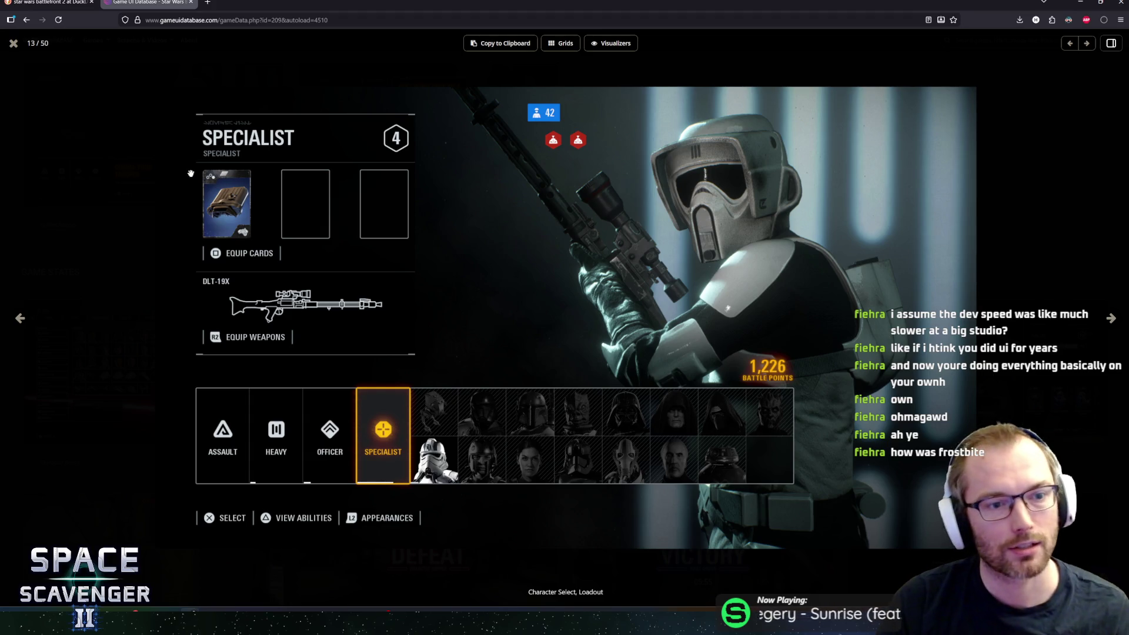
pyautogui.keyDown('ctrl'); pyautogui.scroll(5, 216, 182); pyautogui.keyUp('ctrl')
# Step: View the loadout screenshot in its own tab, fit it to the window, and return to the gallery viewer
pyautogui.rightClick(247, 187)
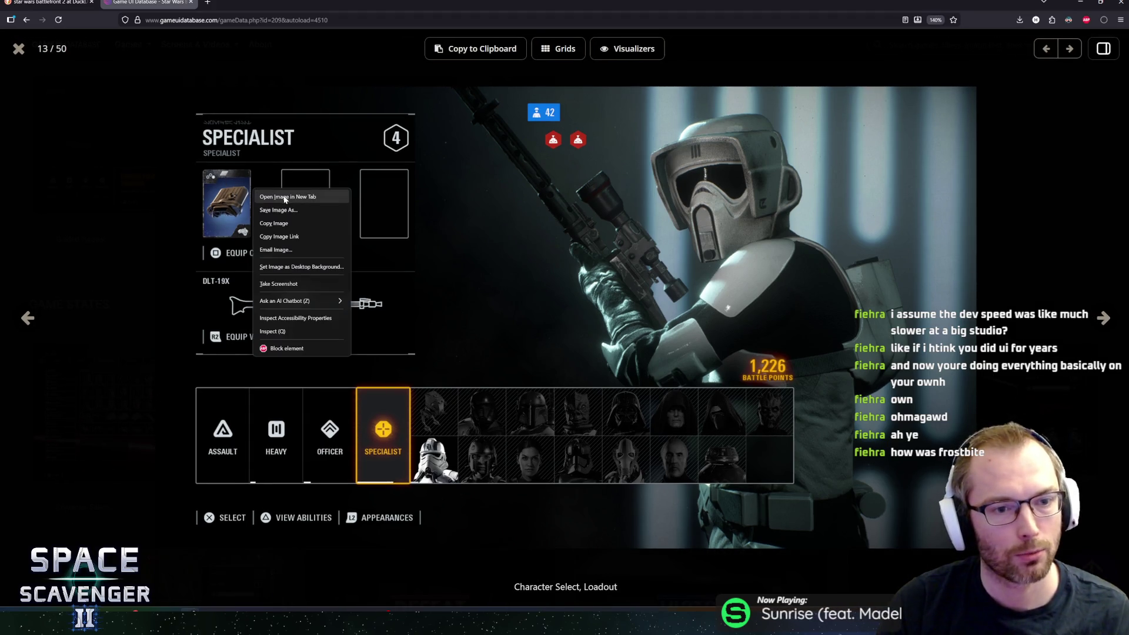
pyautogui.click(265, 197)
pyautogui.hotkey('ctrl', 'Tab')
pyautogui.keyDown('ctrl'); pyautogui.scroll(2, 238, 153); pyautogui.keyUp('ctrl')
pyautogui.keyDown('ctrl'); pyautogui.scroll(2, 146, 147); pyautogui.keyUp('ctrl')
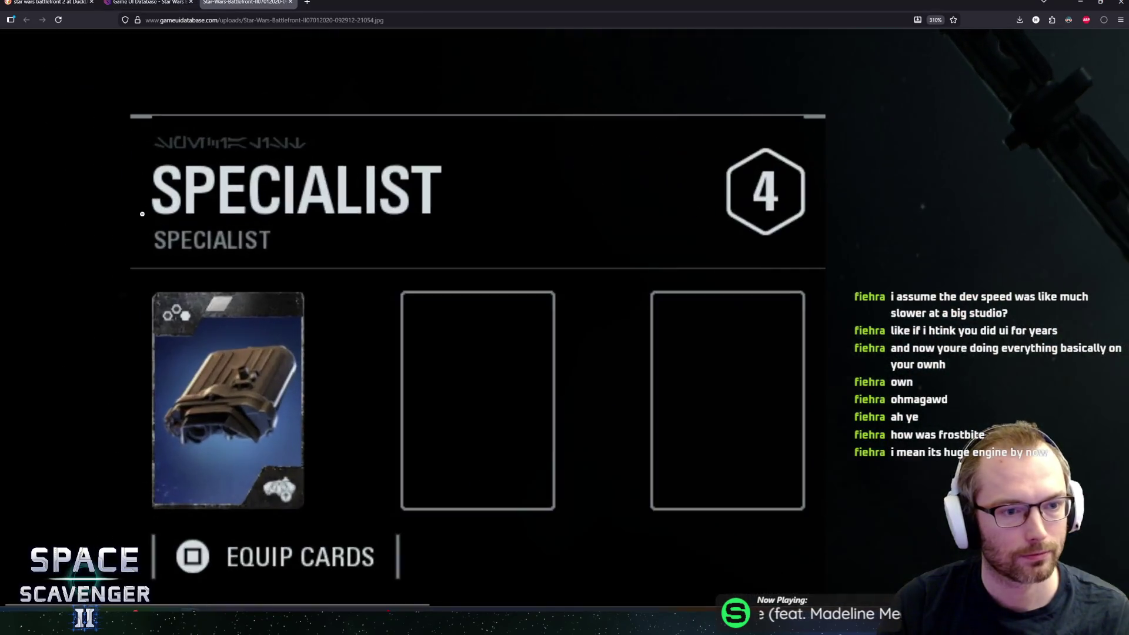
pyautogui.keyDown('ctrl'); pyautogui.scroll(1, 146, 146); pyautogui.keyUp('ctrl')
pyautogui.keyDown('ctrl'); pyautogui.scroll(1, 254, 412); pyautogui.keyUp('ctrl')
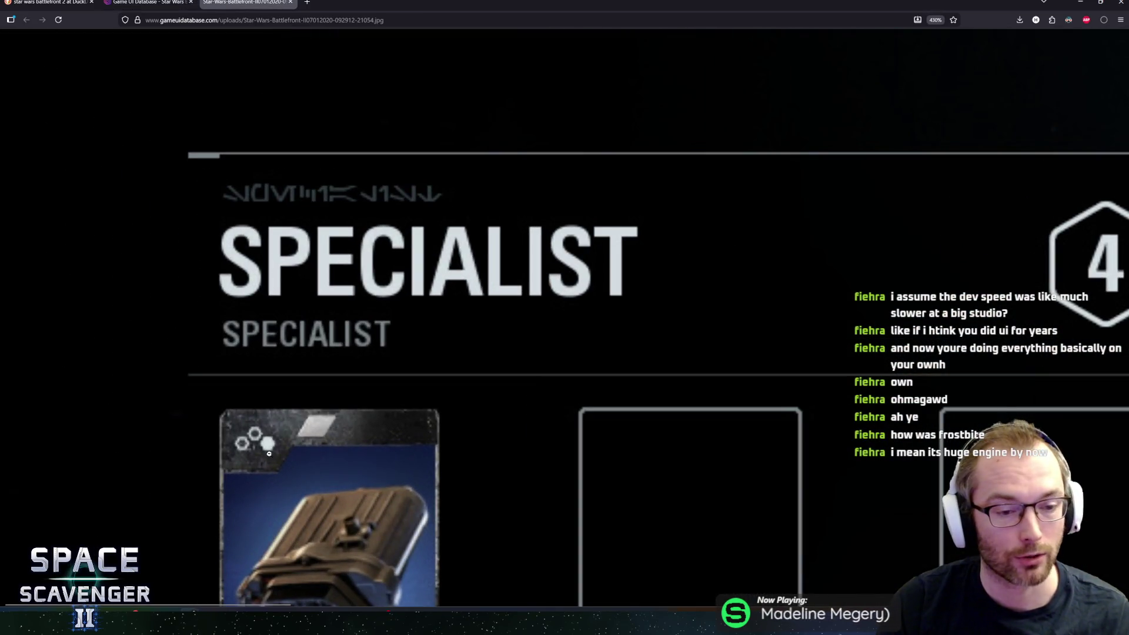
pyautogui.scroll(-3, 269, 453)
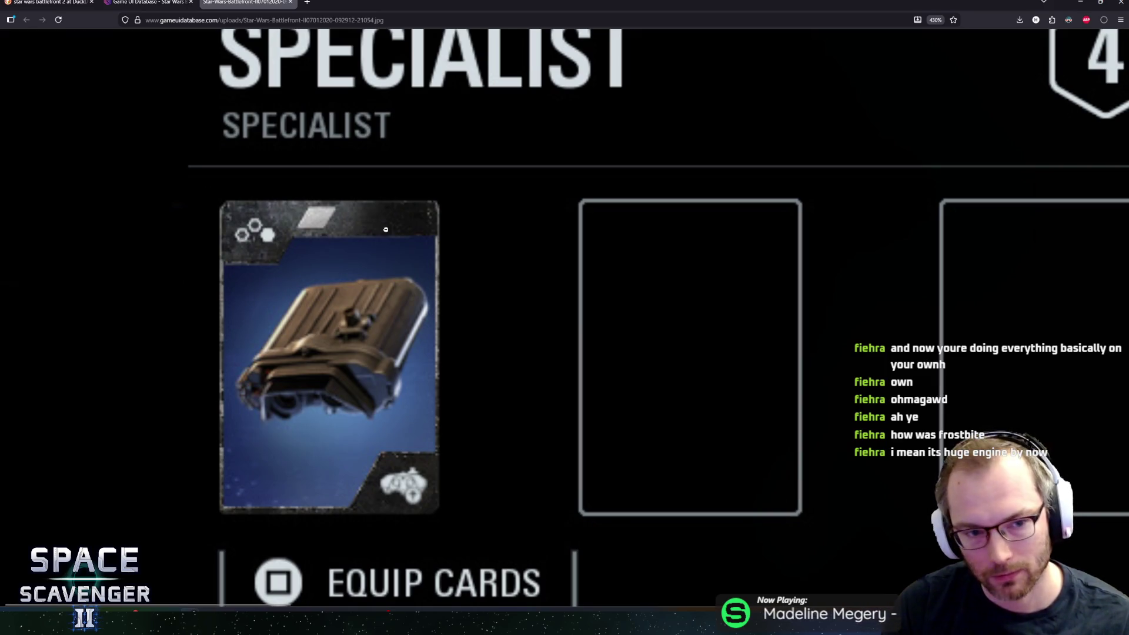
pyautogui.keyDown('ctrl'); pyautogui.scroll(-1, 336, 407); pyautogui.keyUp('ctrl')
pyautogui.keyDown('ctrl'); pyautogui.scroll(-1, 338, 406); pyautogui.keyUp('ctrl')
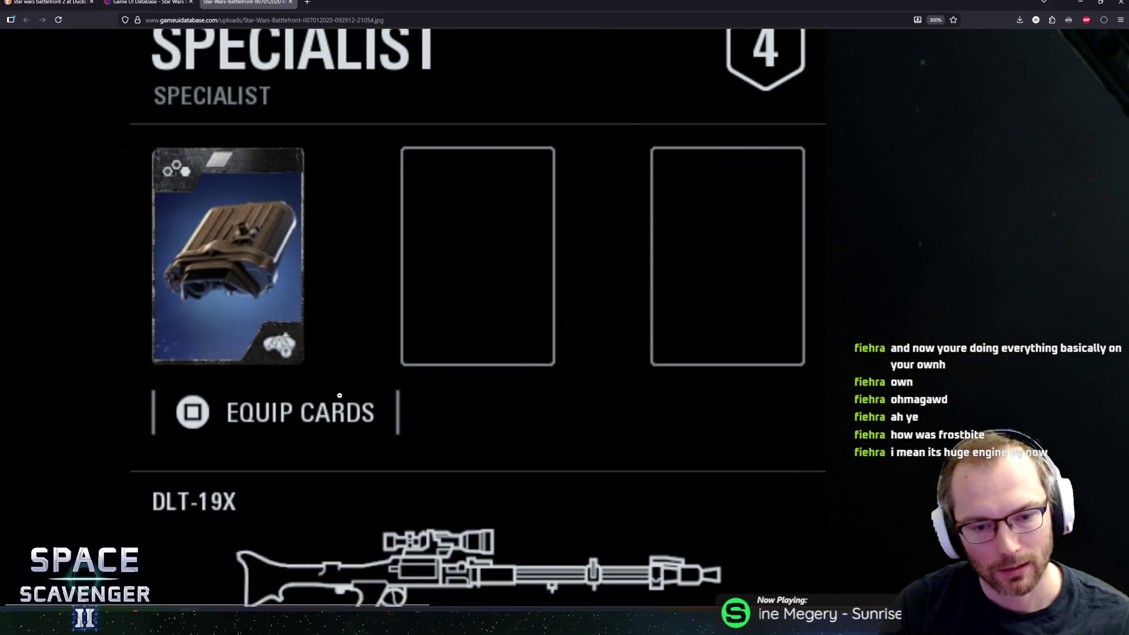
pyautogui.keyDown('ctrl'); pyautogui.scroll(-1, 342, 393); pyautogui.keyUp('ctrl')
pyautogui.keyDown('ctrl'); pyautogui.scroll(-1, 347, 404); pyautogui.keyUp('ctrl')
pyautogui.keyDown('ctrl'); pyautogui.scroll(-1, 349, 399); pyautogui.keyUp('ctrl')
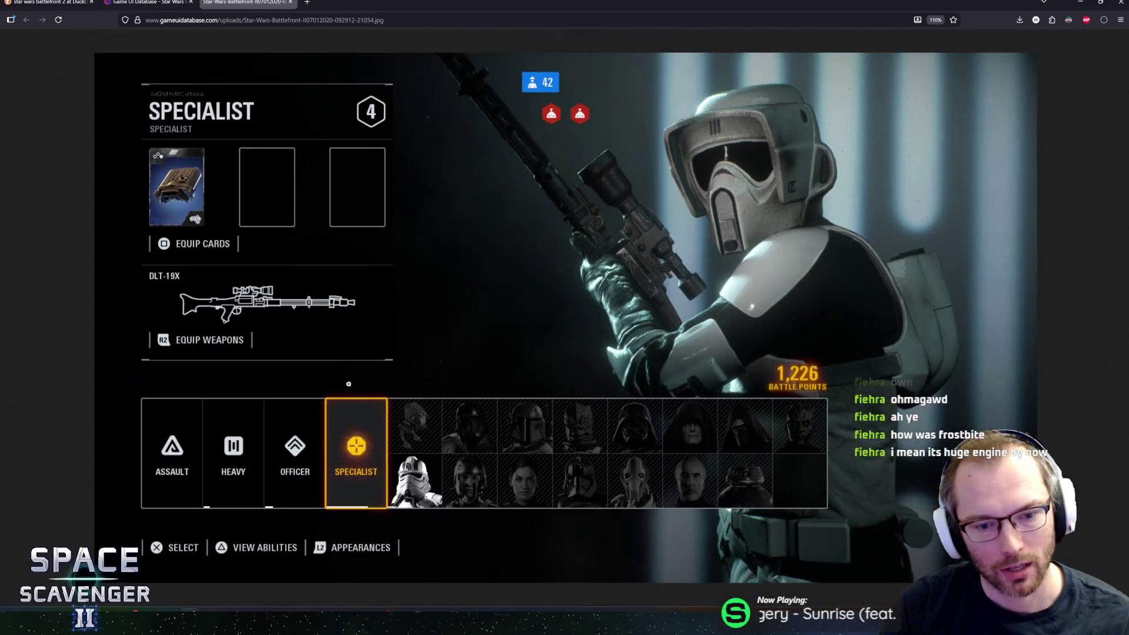
pyautogui.keyDown('ctrl'); pyautogui.scroll(1, 336, 379); pyautogui.keyUp('ctrl')
pyautogui.keyDown('ctrl'); pyautogui.scroll(1, 282, 353); pyautogui.keyUp('ctrl')
pyautogui.keyDown('ctrl'); pyautogui.scroll(1, 250, 331); pyautogui.keyUp('ctrl')
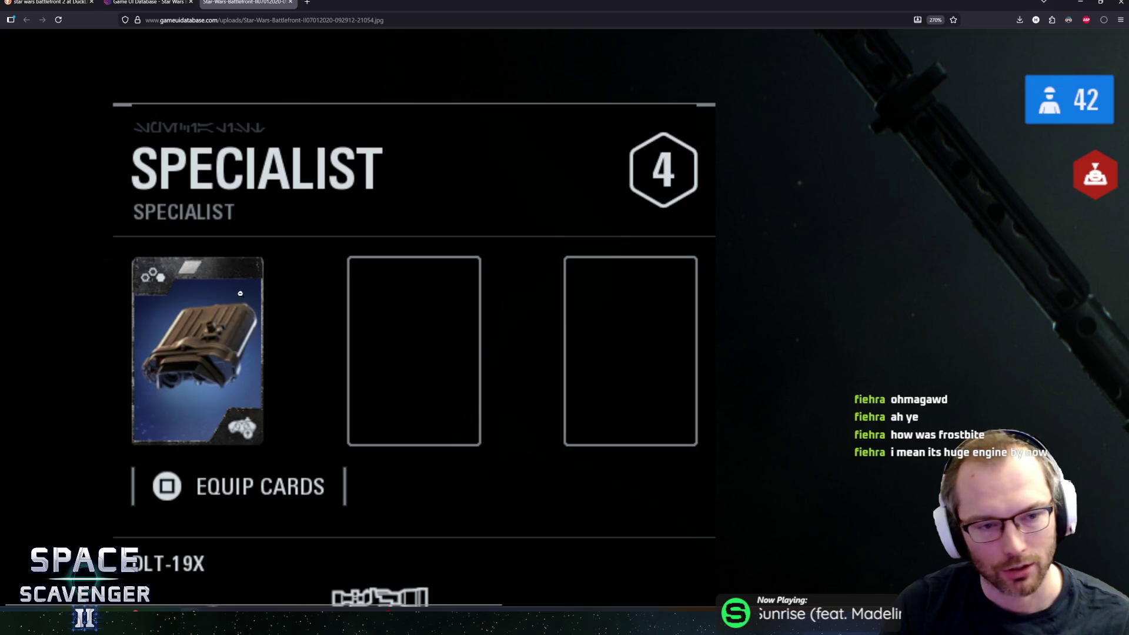
pyautogui.keyDown('ctrl'); pyautogui.scroll(1, 135, 280); pyautogui.keyUp('ctrl')
pyautogui.keyDown('ctrl'); pyautogui.scroll(1, 156, 283); pyautogui.keyUp('ctrl')
pyautogui.keyDown('ctrl'); pyautogui.scroll(1, 164, 291); pyautogui.keyUp('ctrl')
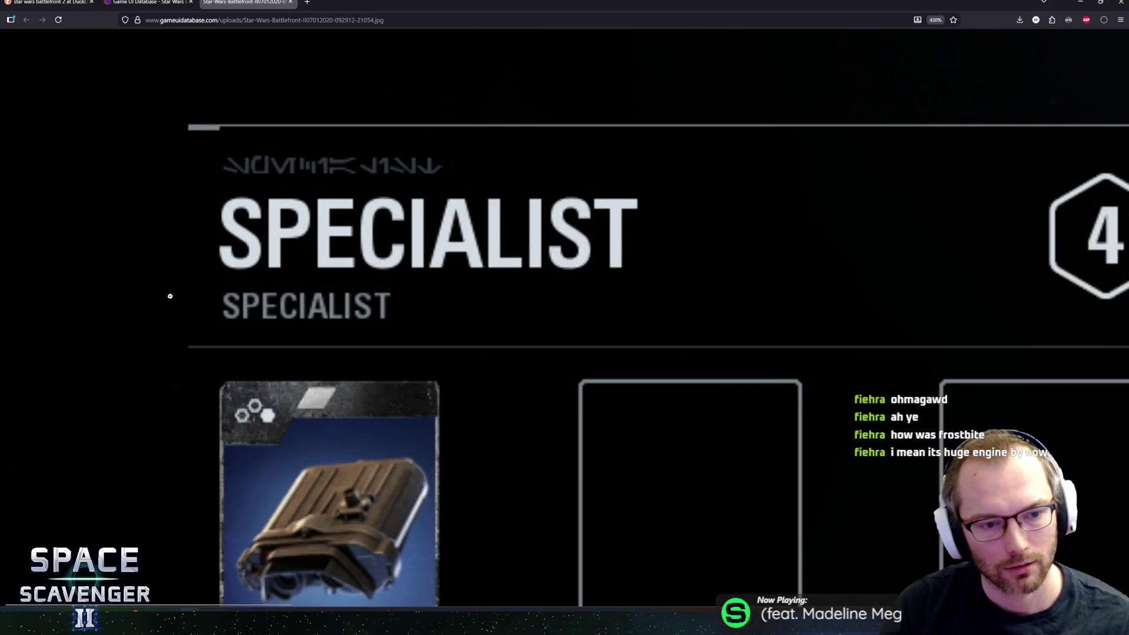
pyautogui.keyDown('ctrl'); pyautogui.scroll(-1, 168, 298); pyautogui.keyUp('ctrl')
pyautogui.scroll(-5, 170, 301)
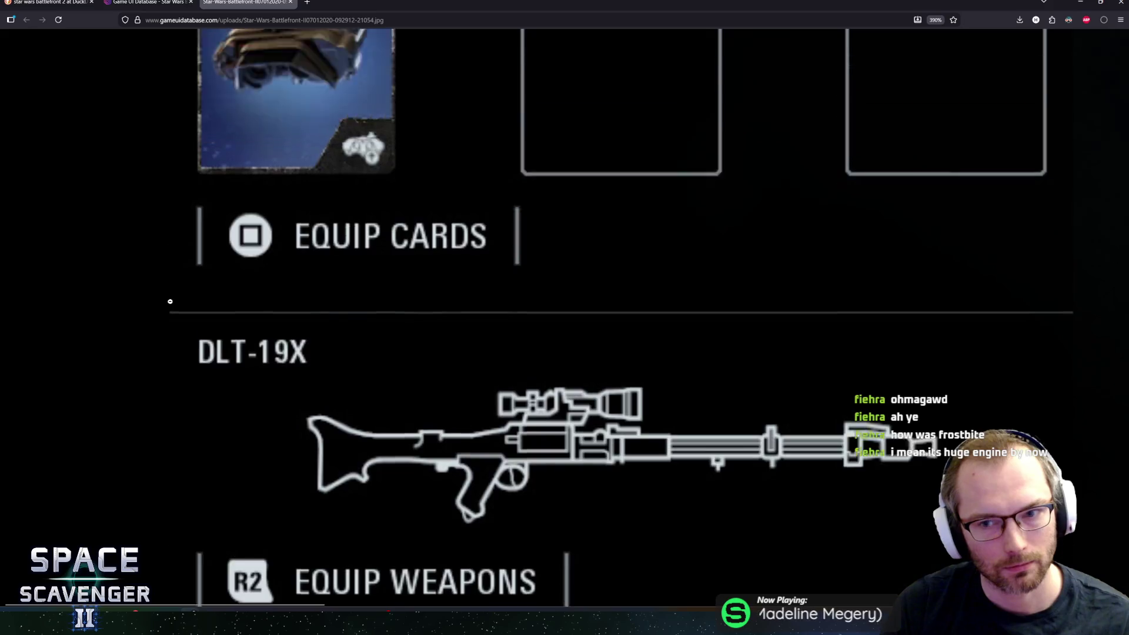
pyautogui.scroll(5, 170, 306)
pyautogui.scroll(-2, 169, 310)
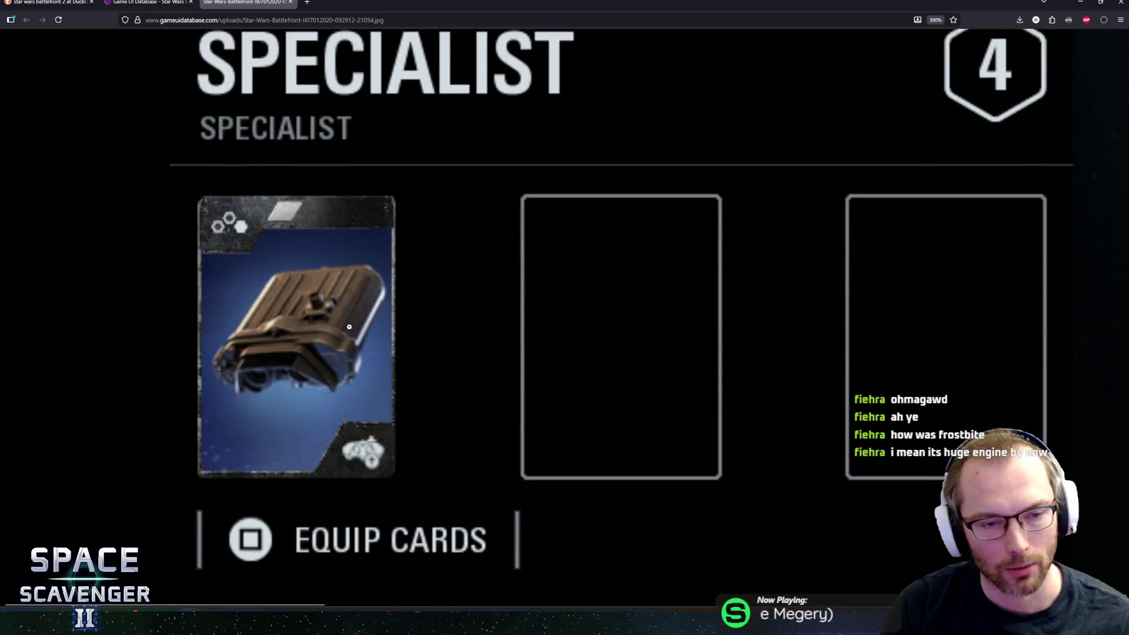
pyautogui.scroll(2, 215, 388)
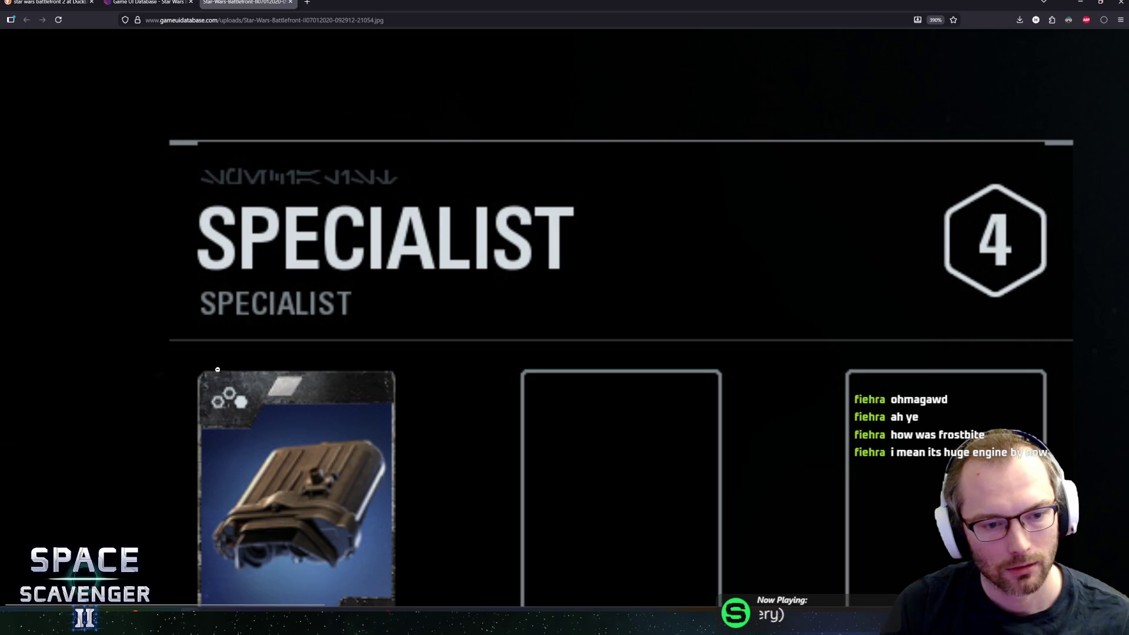
pyautogui.keyDown('ctrl'); pyautogui.scroll(-2, 238, 399); pyautogui.keyUp('ctrl')
pyautogui.keyDown('ctrl'); pyautogui.scroll(1, 243, 400); pyautogui.keyUp('ctrl')
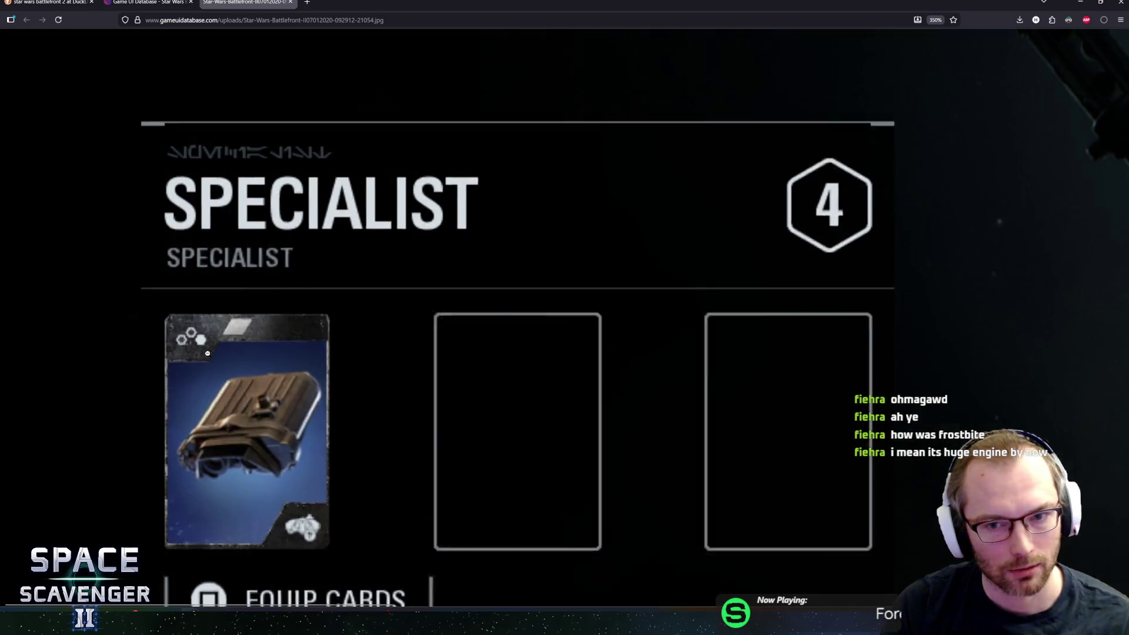
pyautogui.keyDown('ctrl'); pyautogui.scroll(1, 248, 401); pyautogui.keyUp('ctrl')
pyautogui.keyDown('ctrl'); pyautogui.scroll(-1, 258, 403); pyautogui.keyUp('ctrl')
pyautogui.keyDown('ctrl'); pyautogui.scroll(-2, 258, 403); pyautogui.keyUp('ctrl')
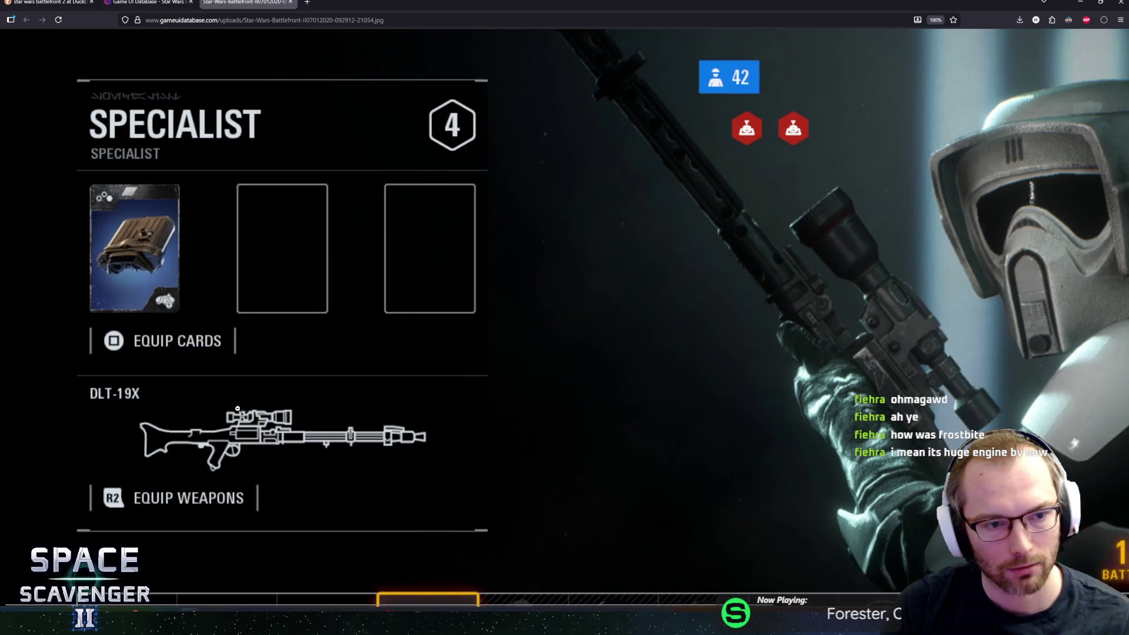
pyautogui.keyDown('ctrl'); pyautogui.scroll(-2, 236, 400); pyautogui.keyUp('ctrl')
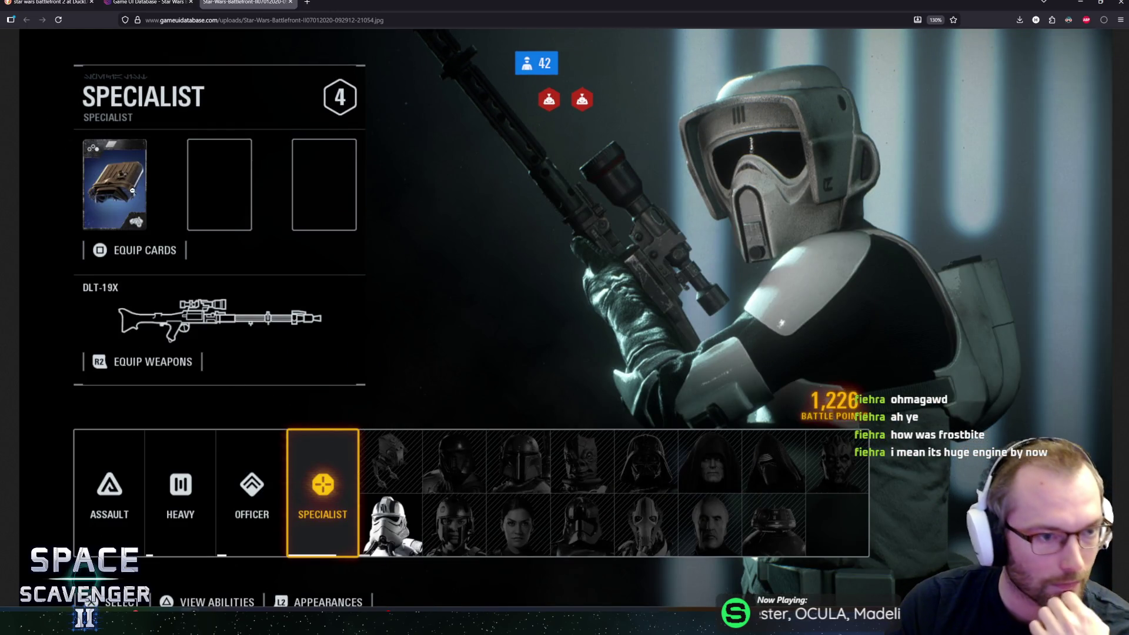
pyautogui.scroll(-1, 263, 306)
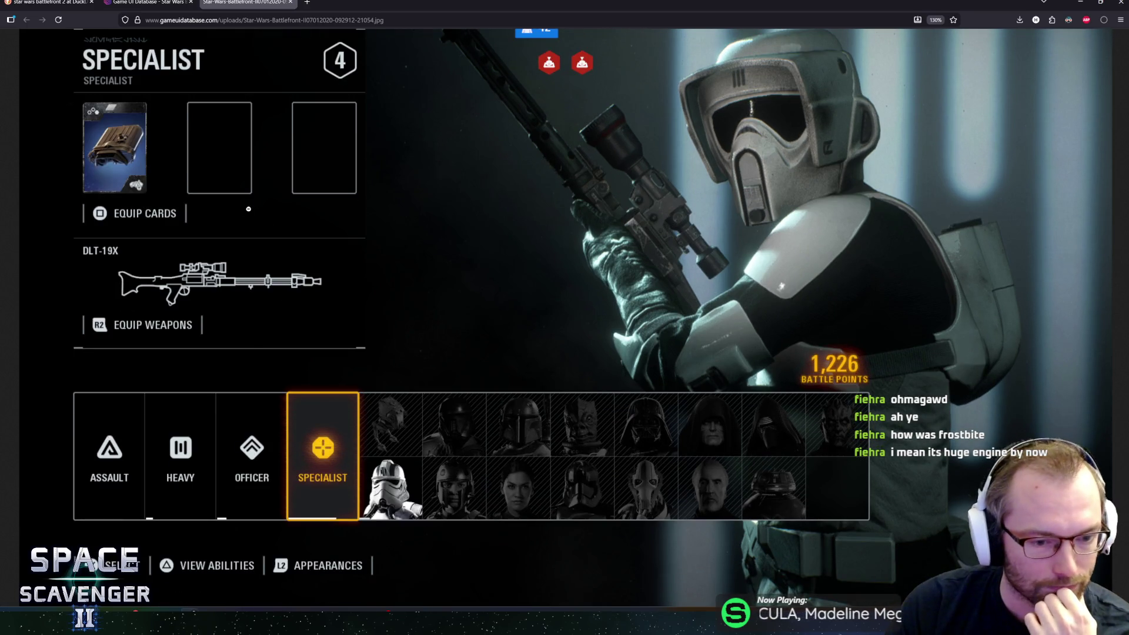
pyautogui.click(248, 209)
pyautogui.hotkey('ctrl', 'shift', 'Tab')
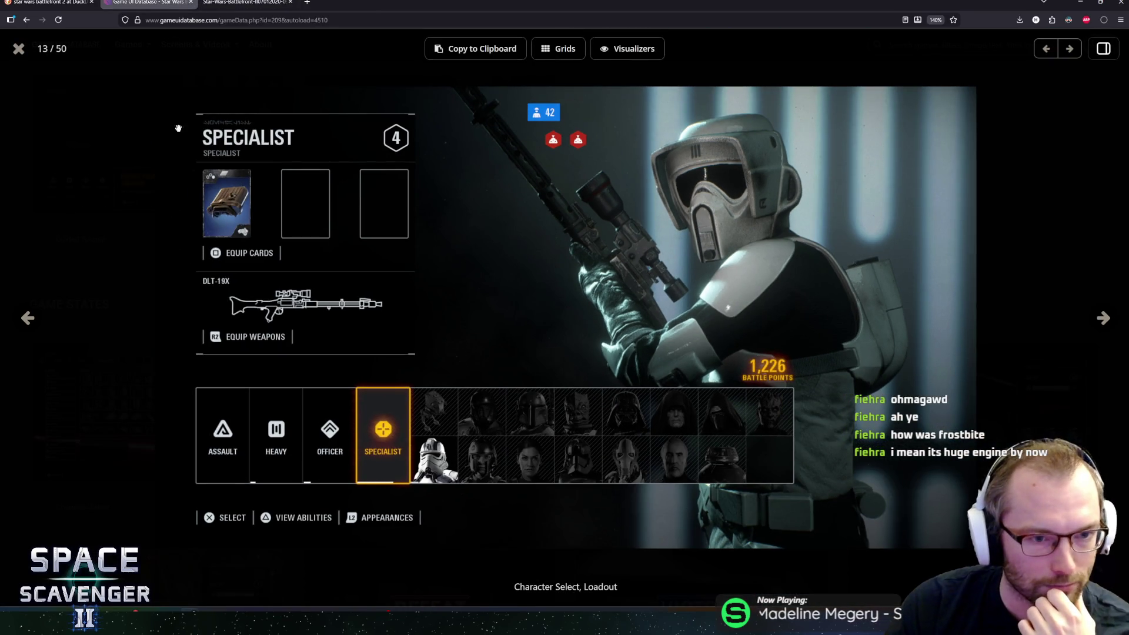
# Step: Go back to the Game UI Database home page
pyautogui.hotkey('alt', 'Left')
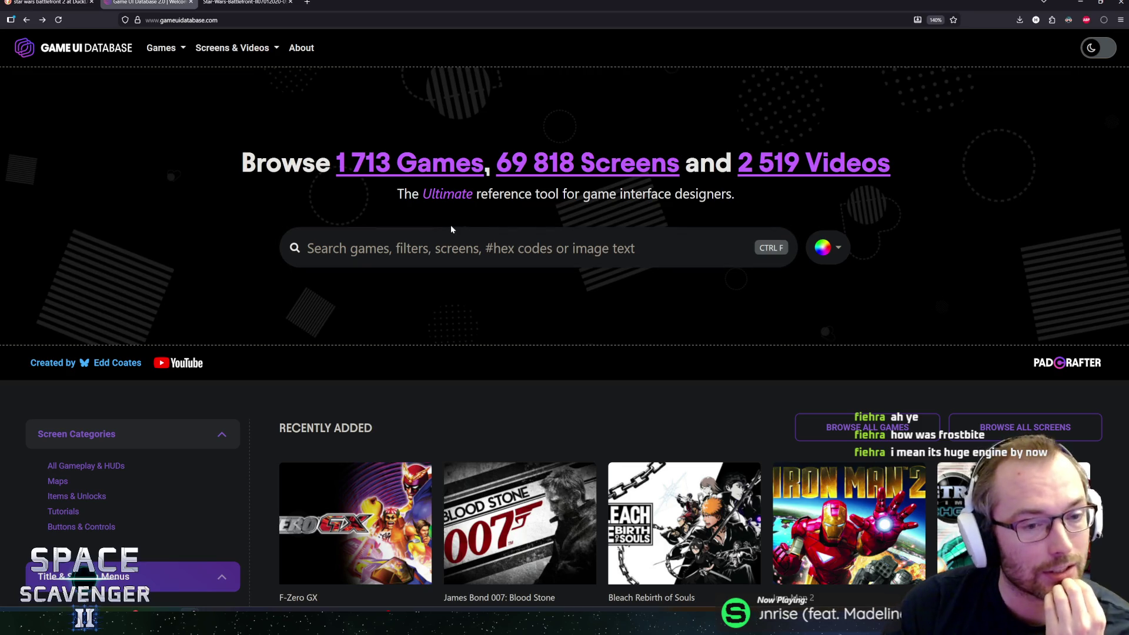
pyautogui.scroll(-2, 449, 285)
pyautogui.scroll(-1, 452, 291)
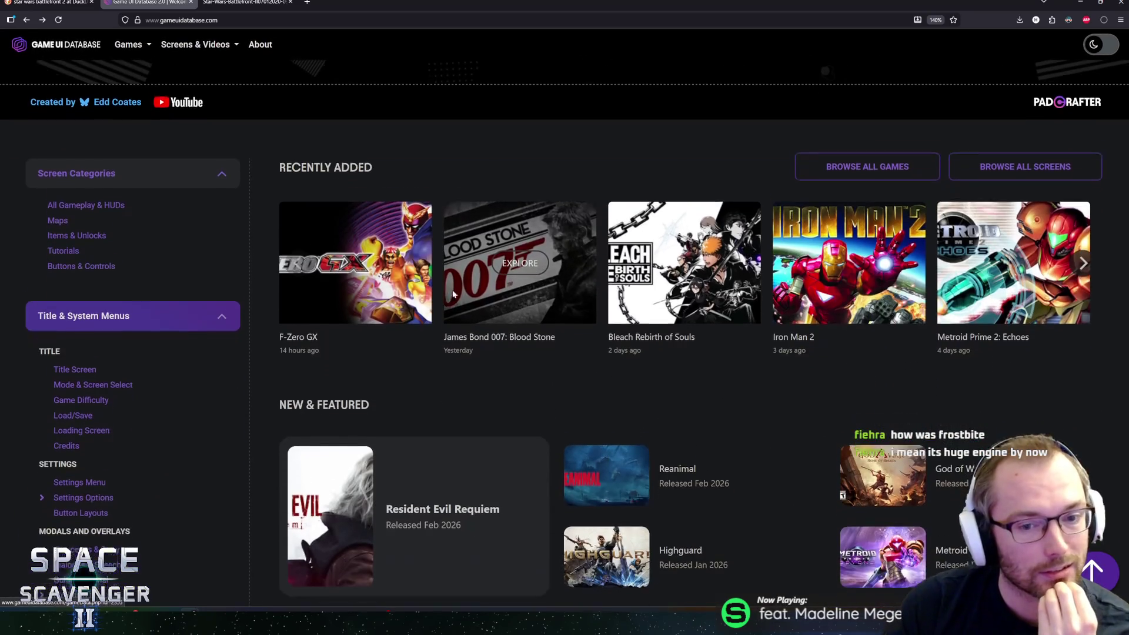
pyautogui.scroll(-2, 454, 295)
pyautogui.scroll(5, 454, 288)
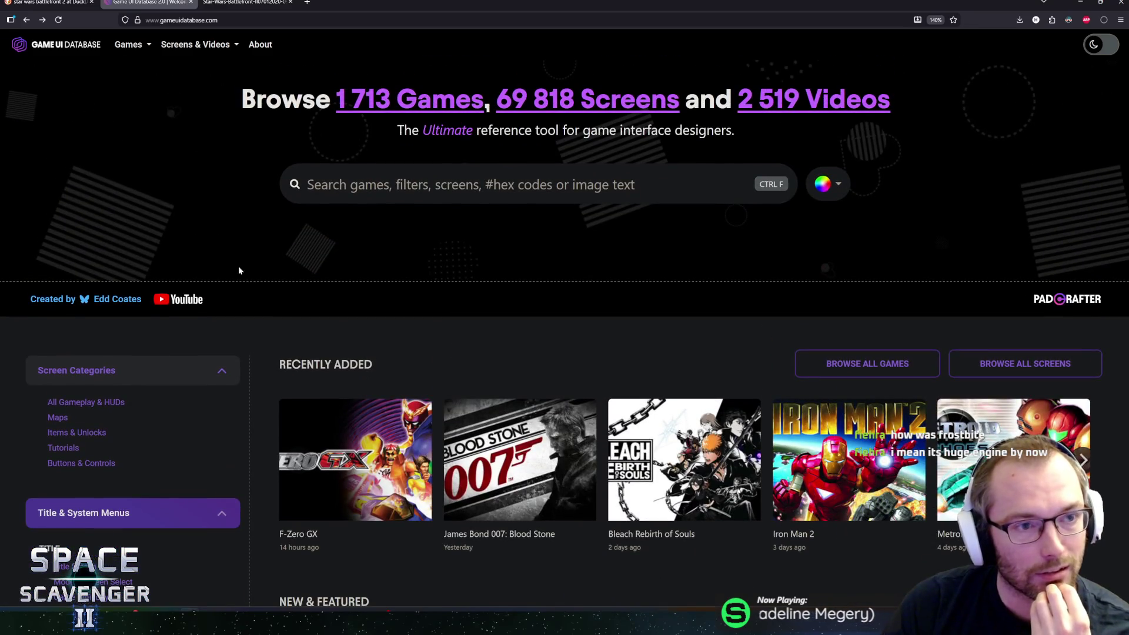
# Step: Return to the screenshot viewer and close it to show the Battlefront II gallery
pyautogui.hotkey('alt', 'Left')
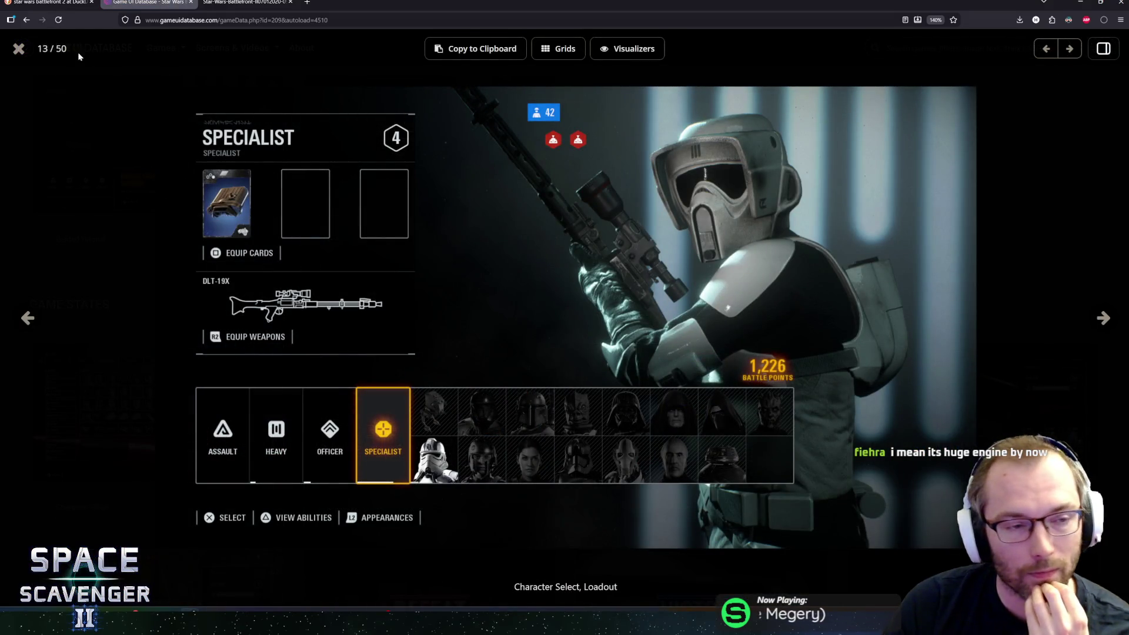
pyautogui.click(21, 50)
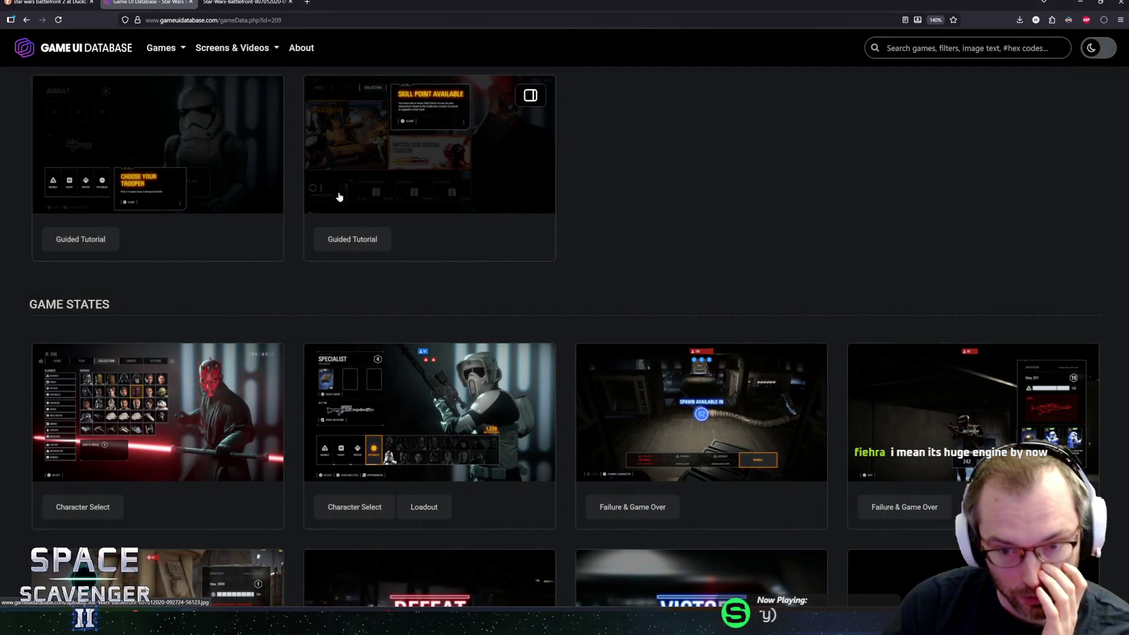
pyautogui.scroll(-1, 584, 228)
pyautogui.scroll(-2, 583, 265)
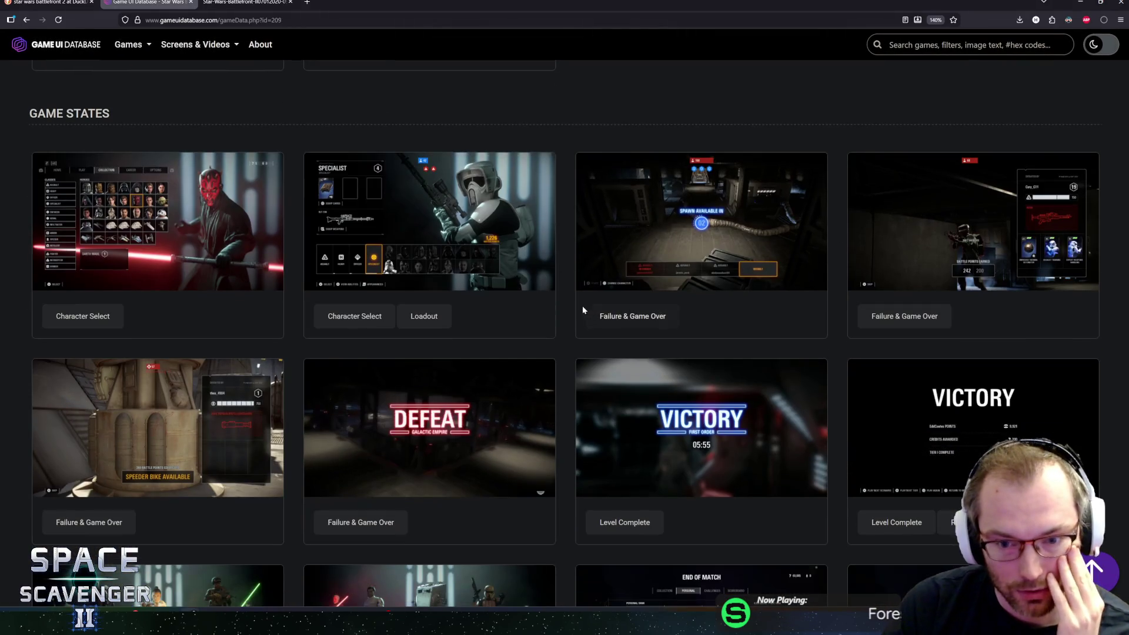
pyautogui.scroll(-1, 562, 351)
pyautogui.scroll(-1, 564, 346)
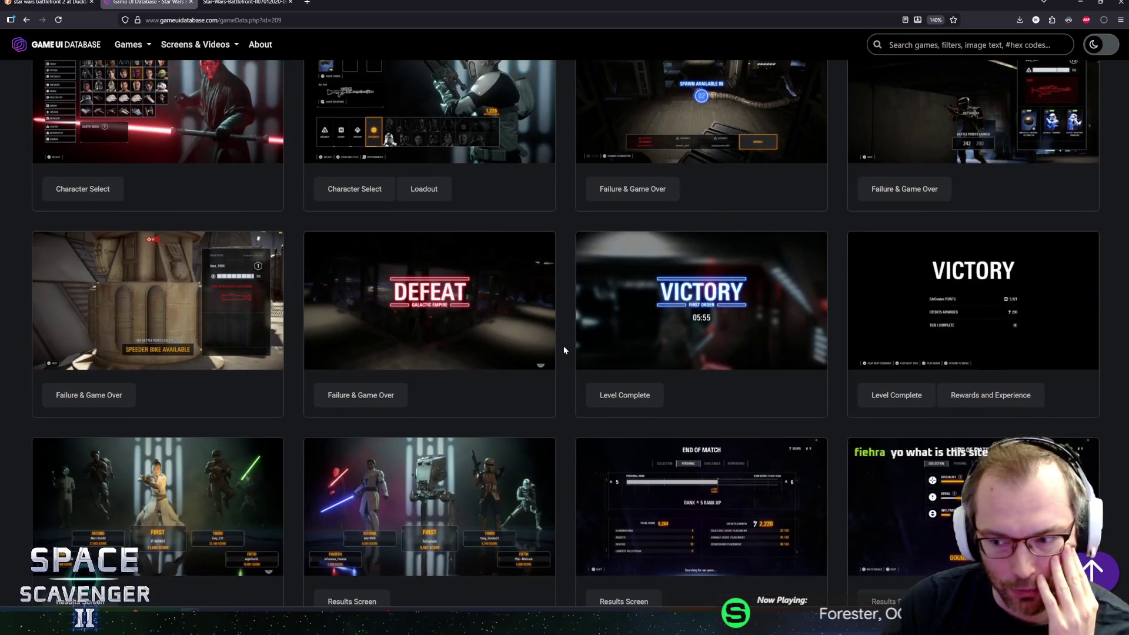
pyautogui.scroll(-1, 564, 345)
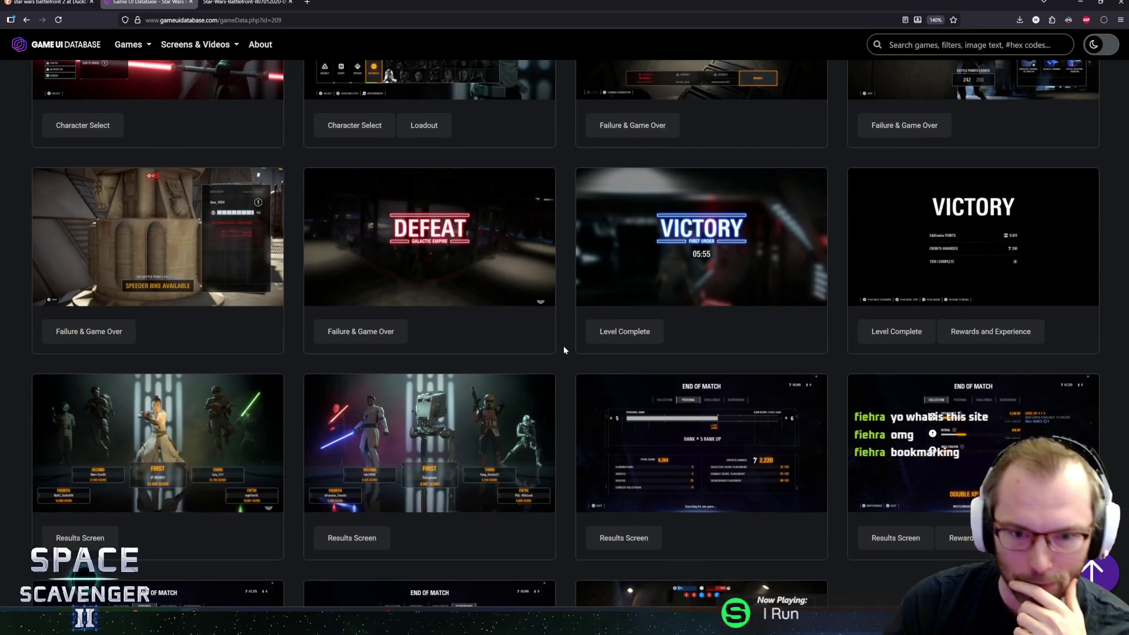
pyautogui.scroll(-1, 564, 345)
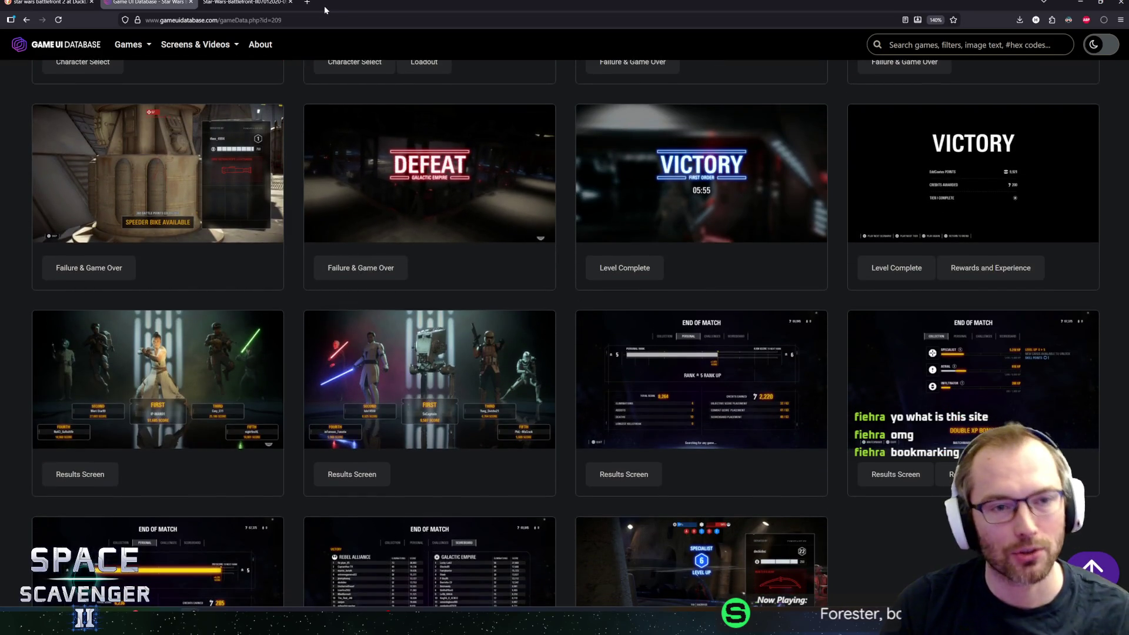
# Step: Load interfaceingame.com in a new tab, dismiss its cookie notice, and return to Game UI Database
pyautogui.click(307, 3)
pyautogui.write('interfaceingame.com/')
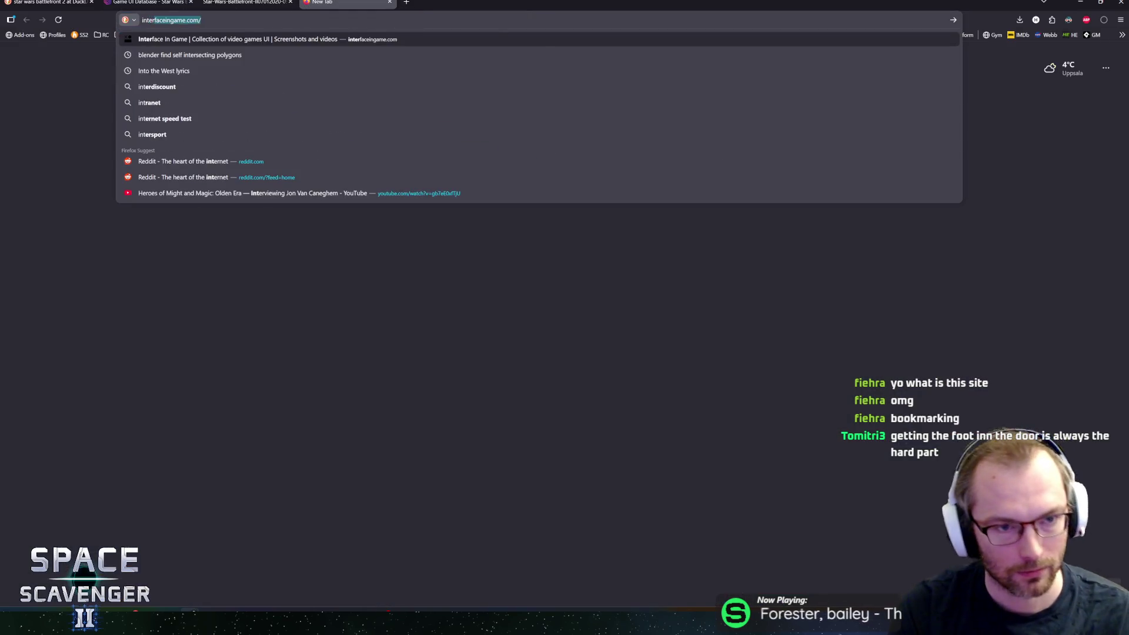
pyautogui.press('Return')
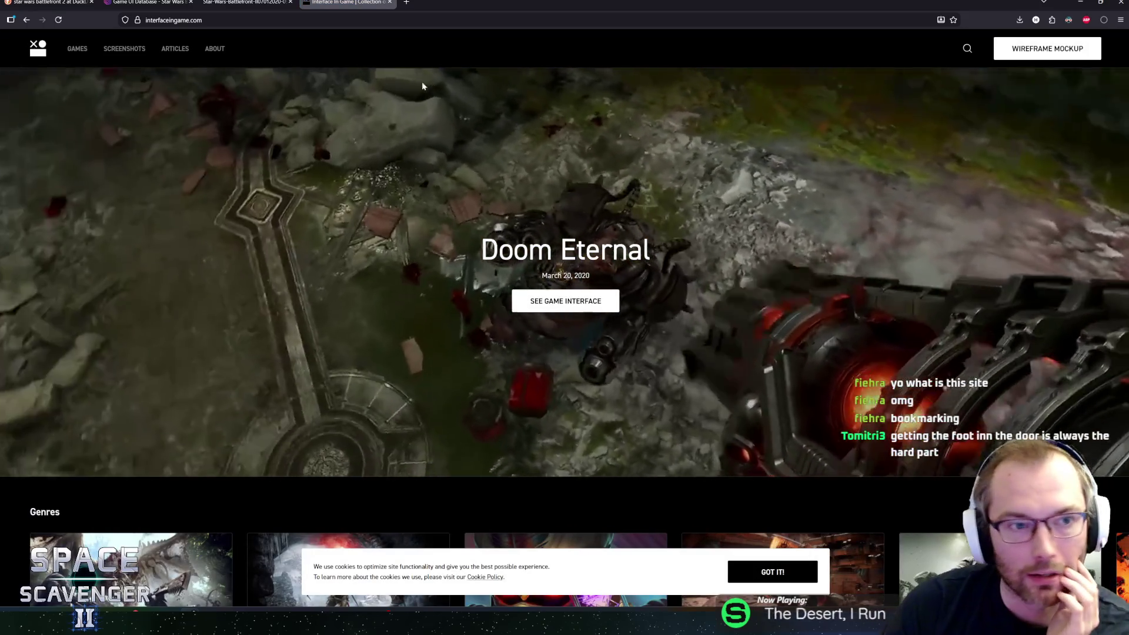
pyautogui.scroll(-2, 487, 227)
pyautogui.scroll(-3, 492, 262)
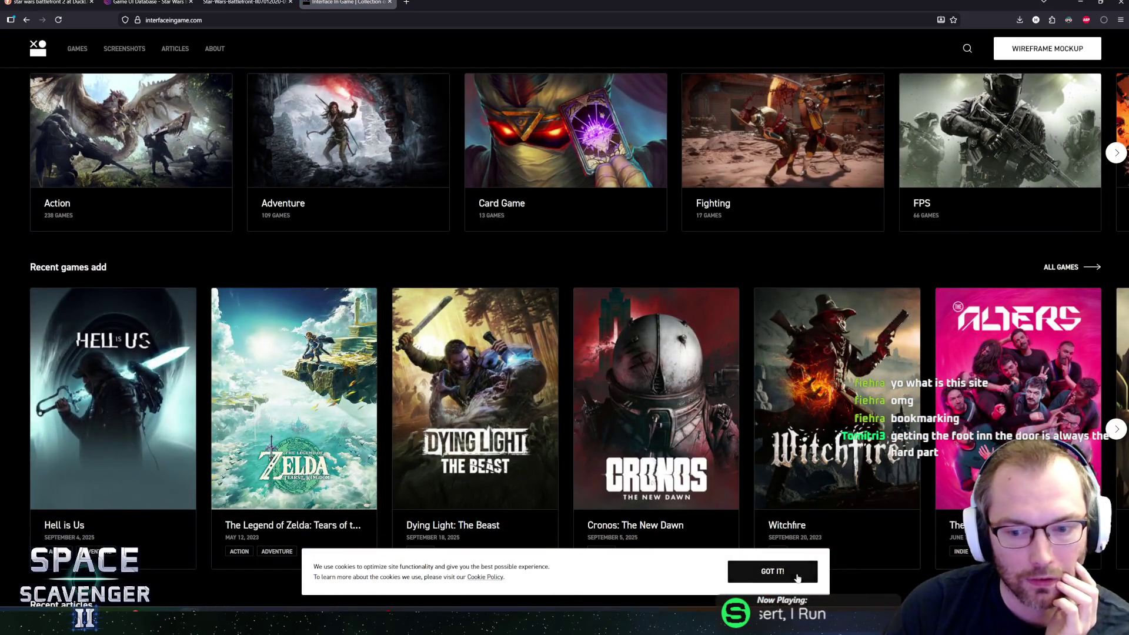
pyautogui.click(773, 572)
pyautogui.moveTo(474, 412)
pyautogui.scroll(5, 466, 395)
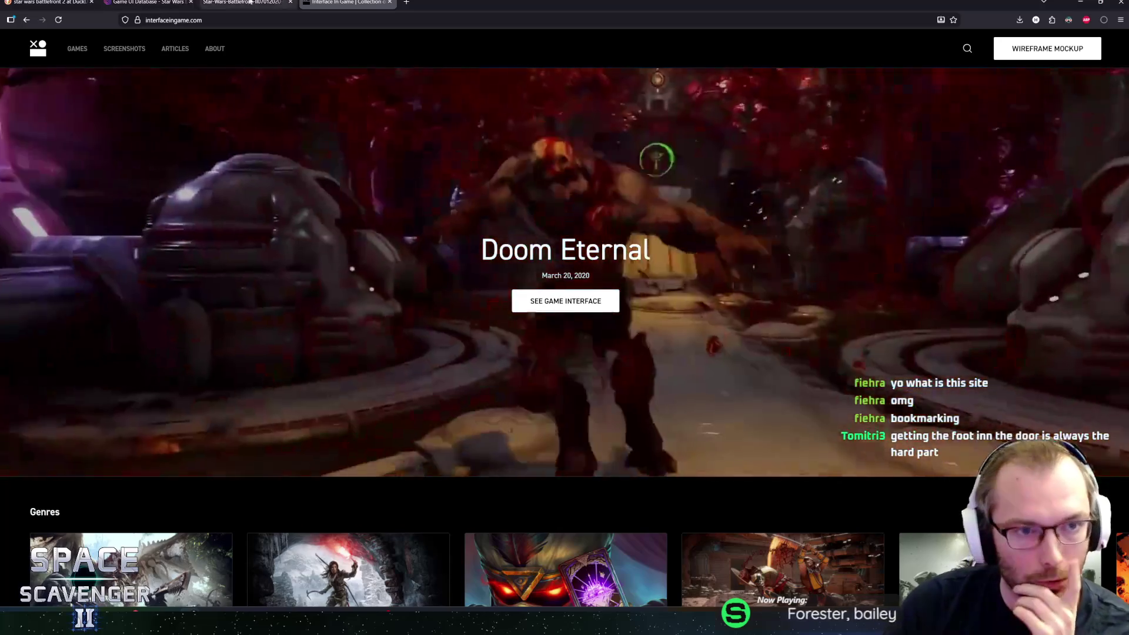
pyautogui.hotkey('ctrl', '2')
pyautogui.scroll(3, 424, 354)
pyautogui.scroll(-5, 424, 353)
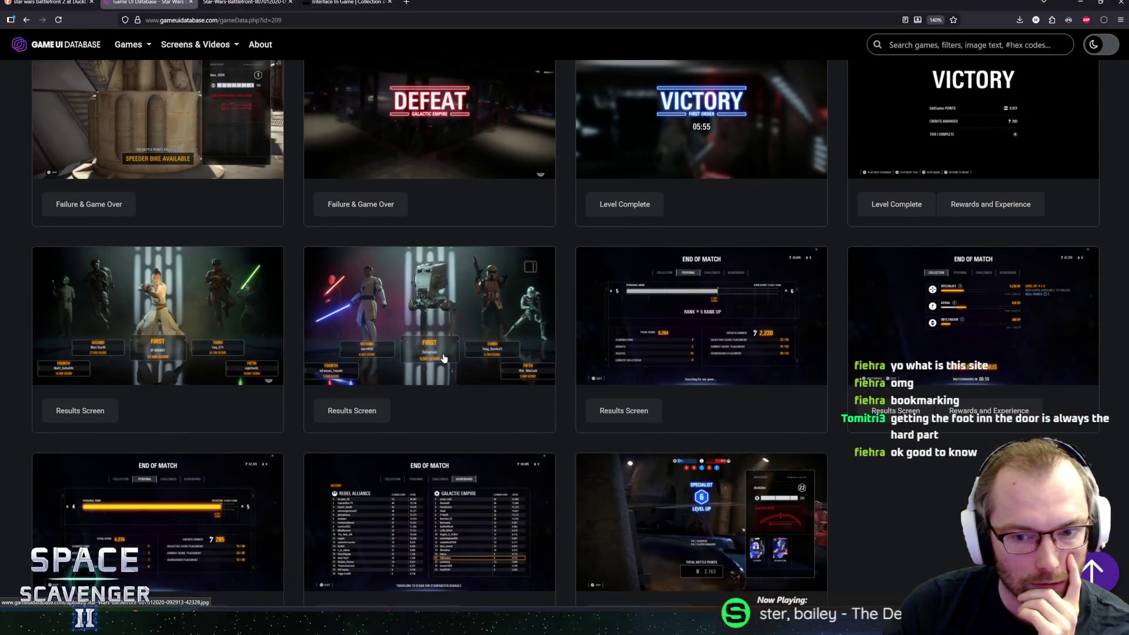
# Step: View and close a Battlefront II End of Match screenshot, then bring Interface In Game back in front
pyautogui.click(630, 315)
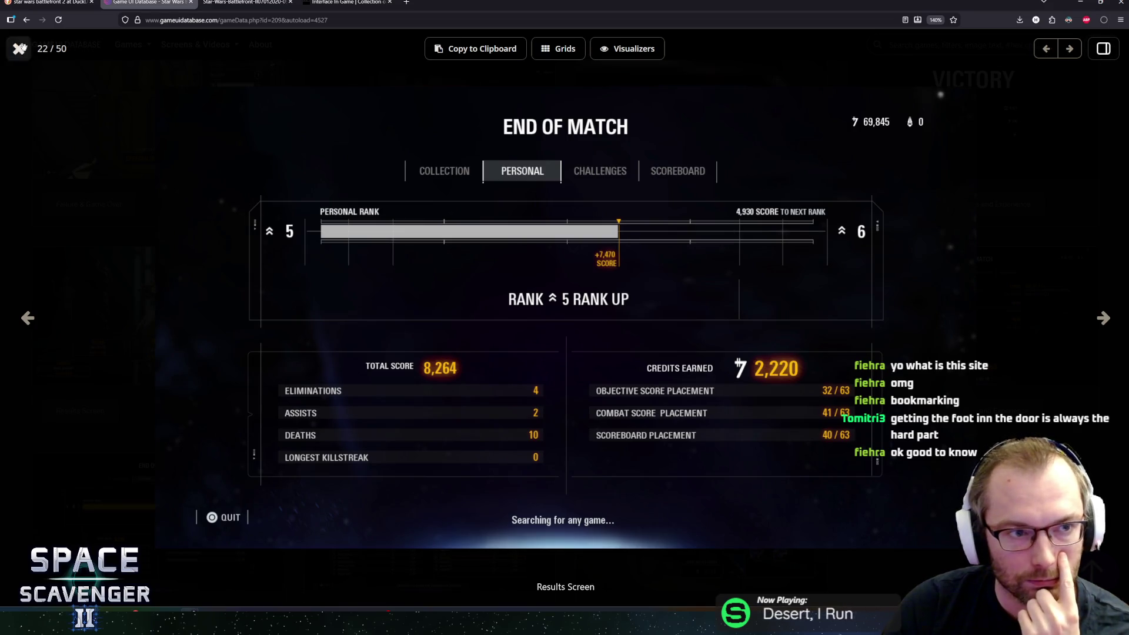
pyautogui.press('Escape')
pyautogui.scroll(4, 350, 259)
pyautogui.scroll(5, 351, 259)
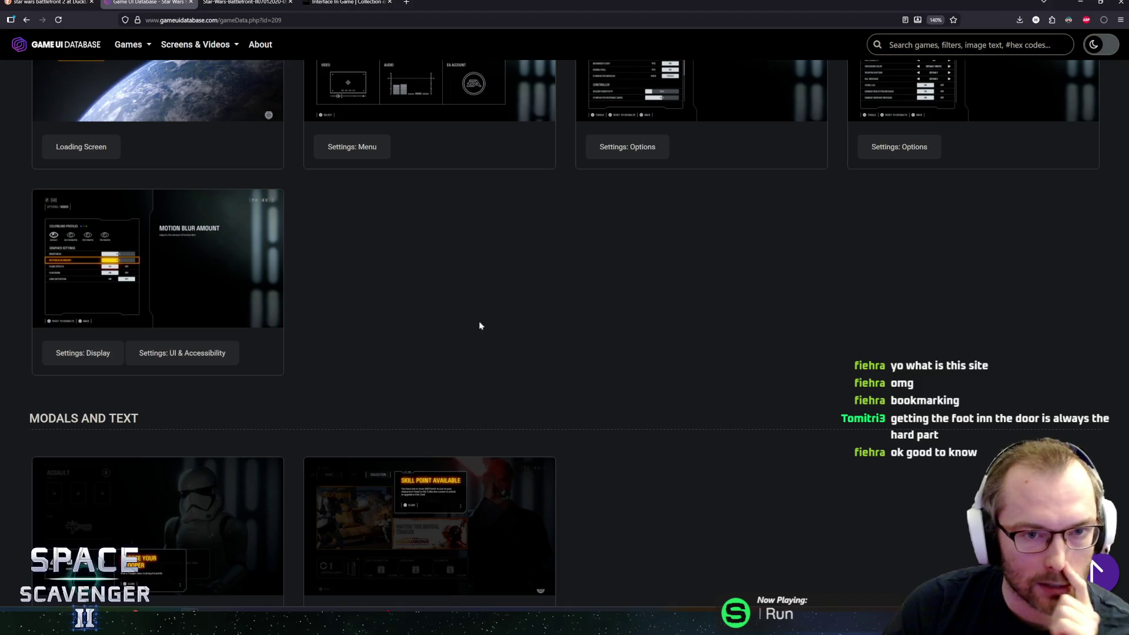
pyautogui.scroll(1, 480, 326)
pyautogui.scroll(4, 421, 302)
pyautogui.scroll(3, 420, 303)
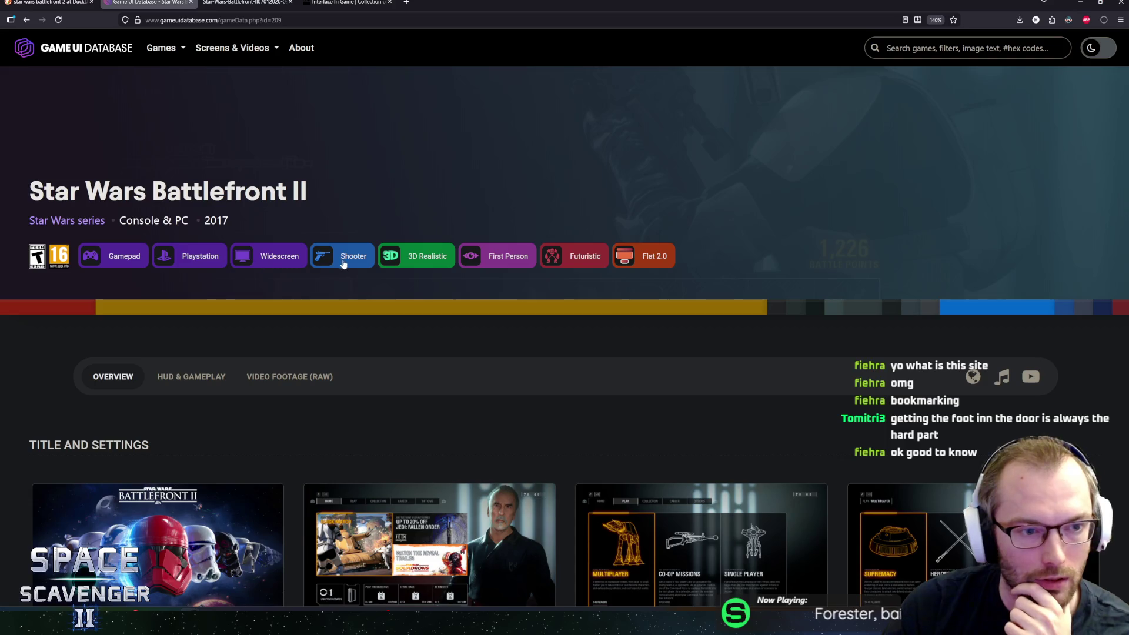
pyautogui.click(349, 3)
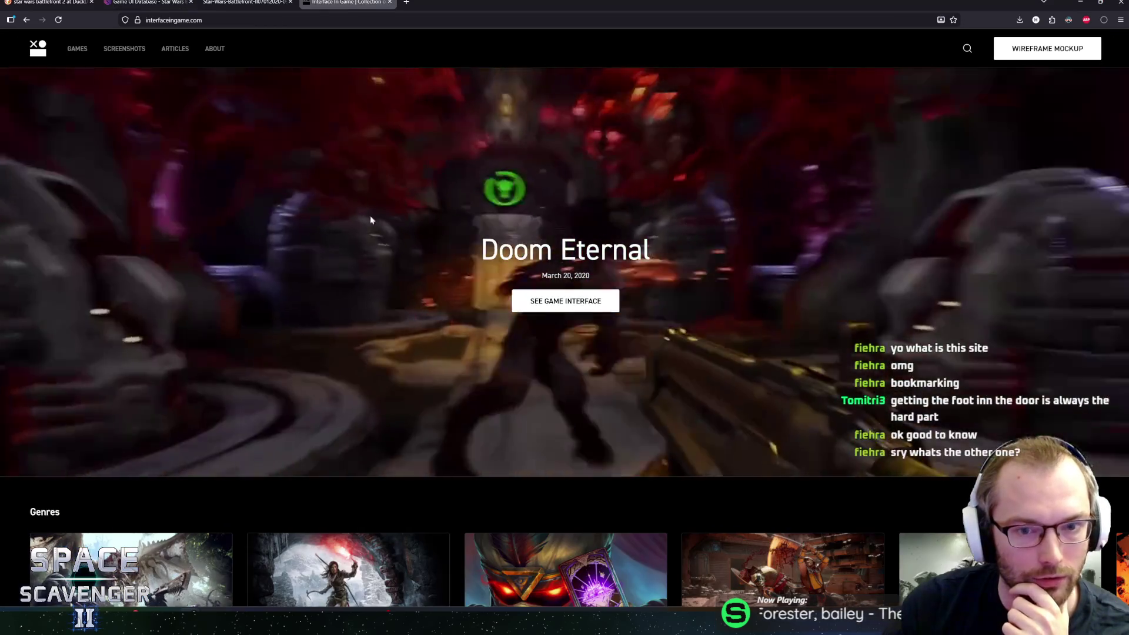
pyautogui.scroll(-3, 207, 340)
pyautogui.scroll(-3, 206, 341)
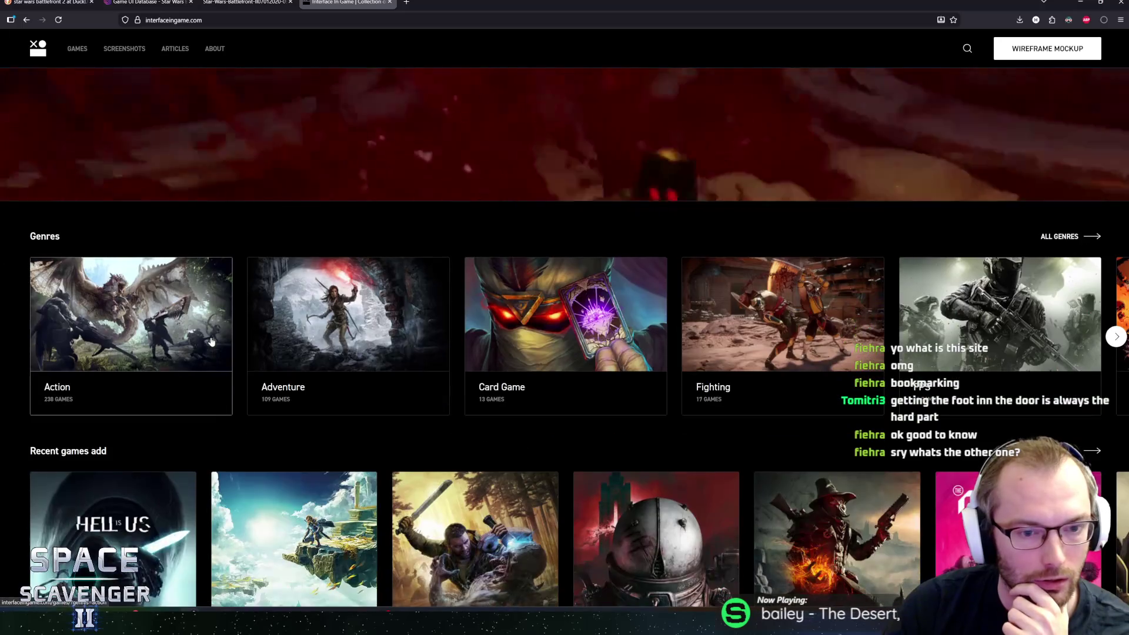
pyautogui.scroll(-5, 290, 380)
pyautogui.scroll(1, 291, 380)
pyautogui.scroll(2, 291, 378)
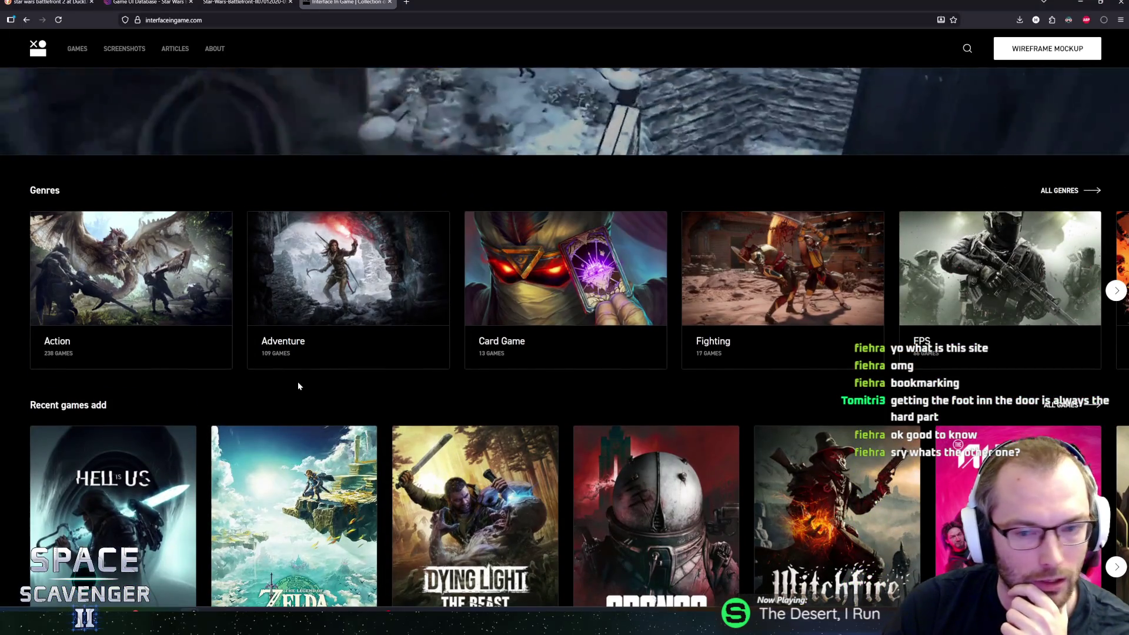
pyautogui.scroll(-2, 298, 381)
pyautogui.scroll(-2, 302, 382)
pyautogui.scroll(-3, 301, 380)
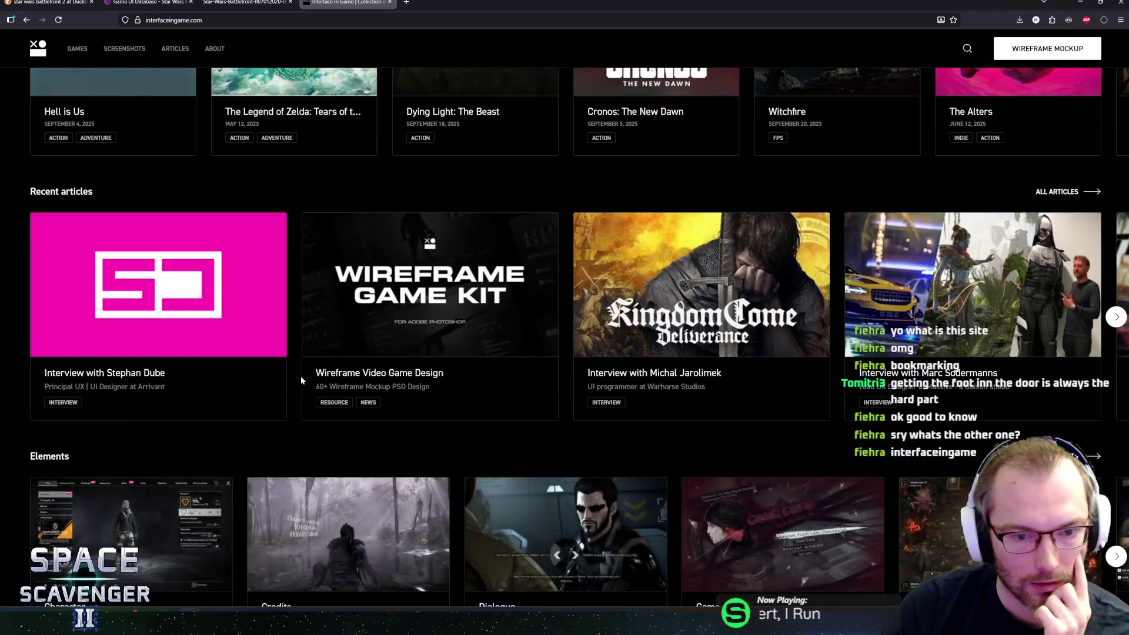
pyautogui.scroll(-4, 300, 379)
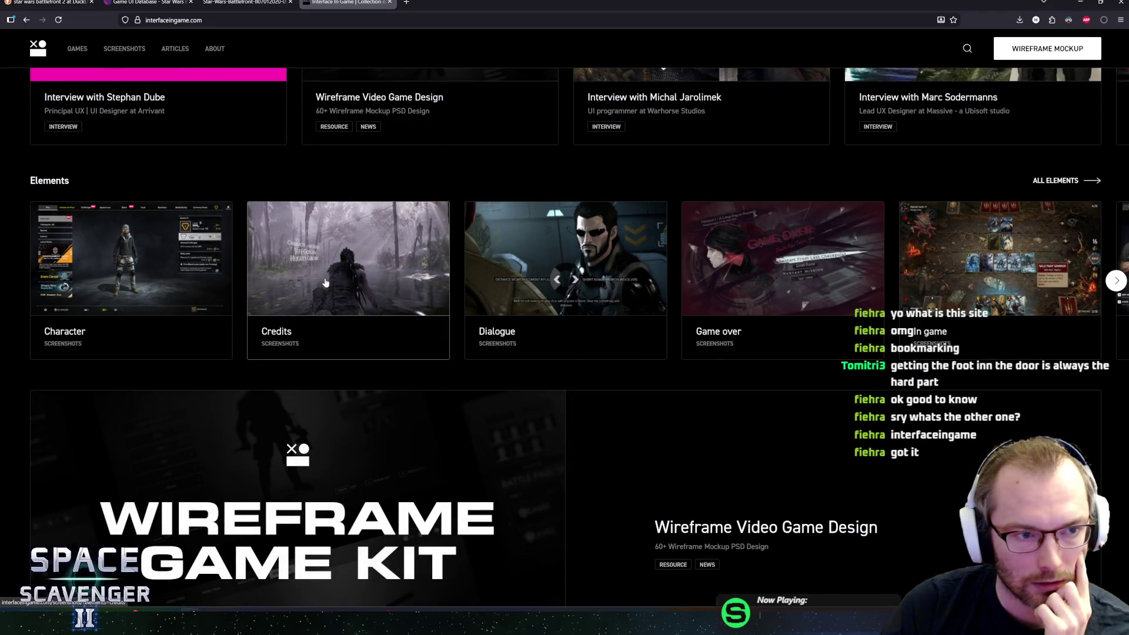
# Step: Filter Interface In Game screenshots to Character elements and return to the Battlefront II tab
pyautogui.click(89, 268)
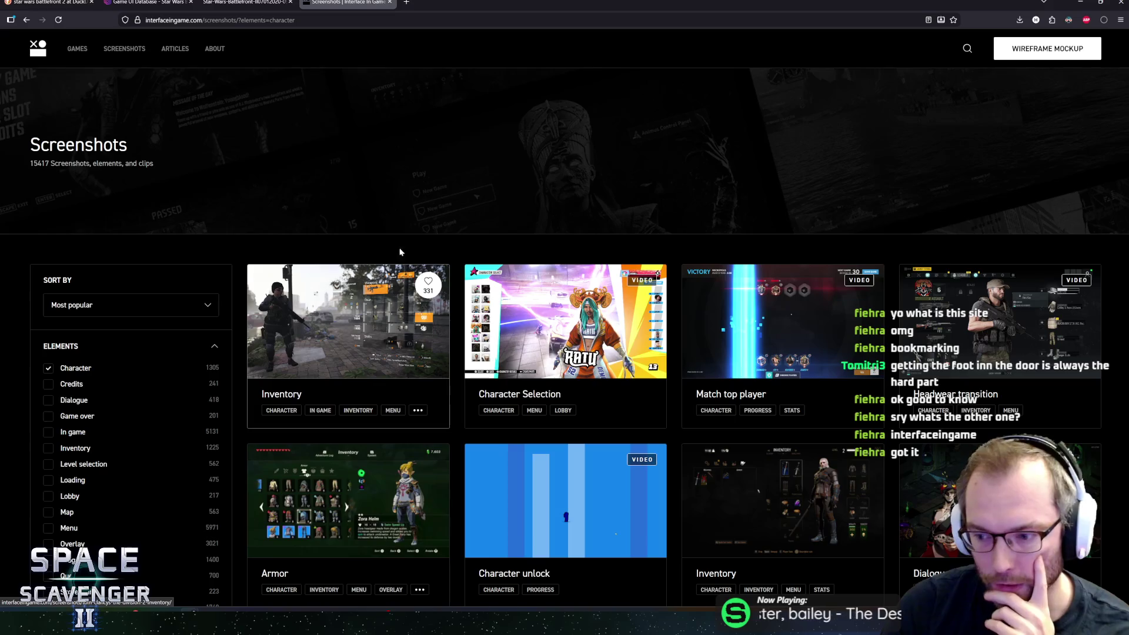
pyautogui.click(178, 7)
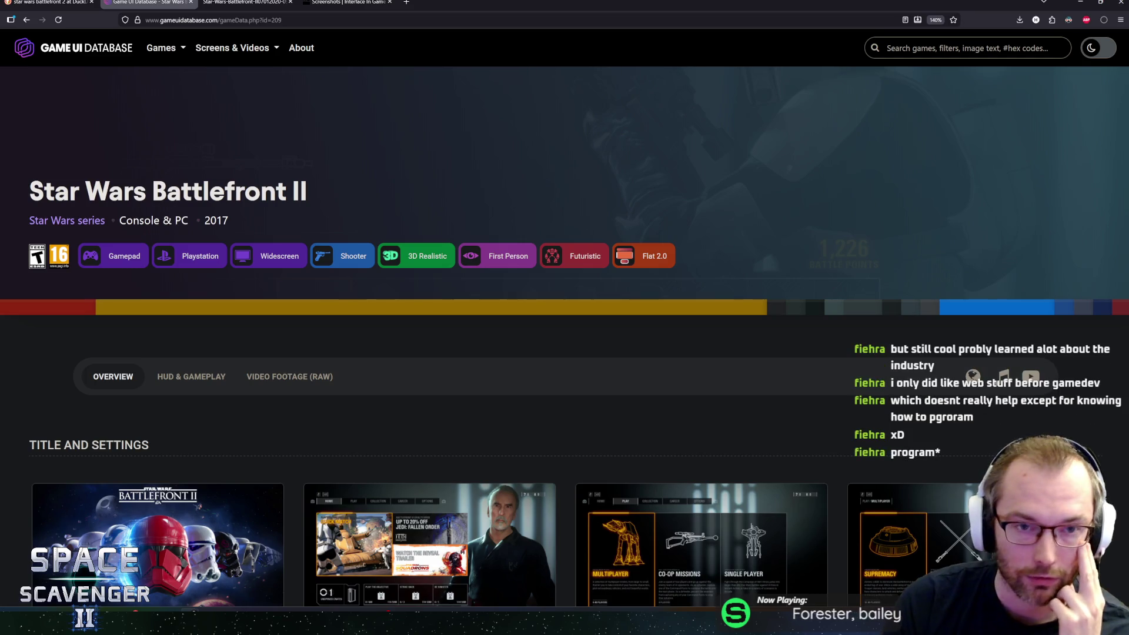
# Step: Restore the Game UI Database browser to a floating window and resize it over Blender
pyautogui.doubleClick(443, 2)
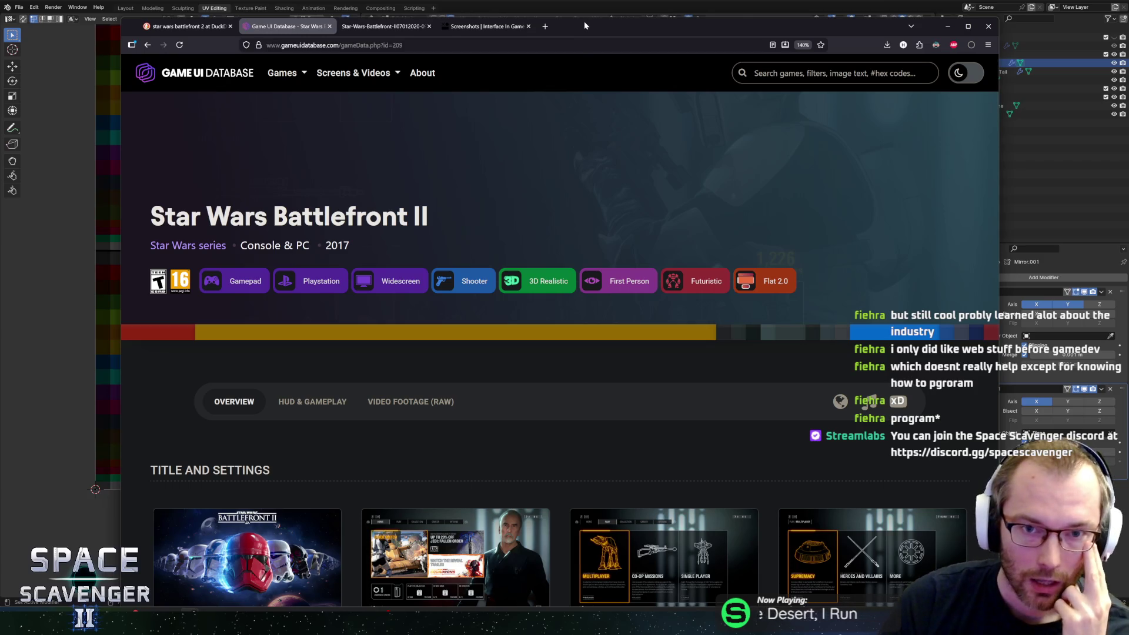
pyautogui.moveTo(580, 20)
pyautogui.mouseDown()
pyautogui.moveTo(587, 136)
pyautogui.moveTo(568, 40)
pyautogui.mouseUp()
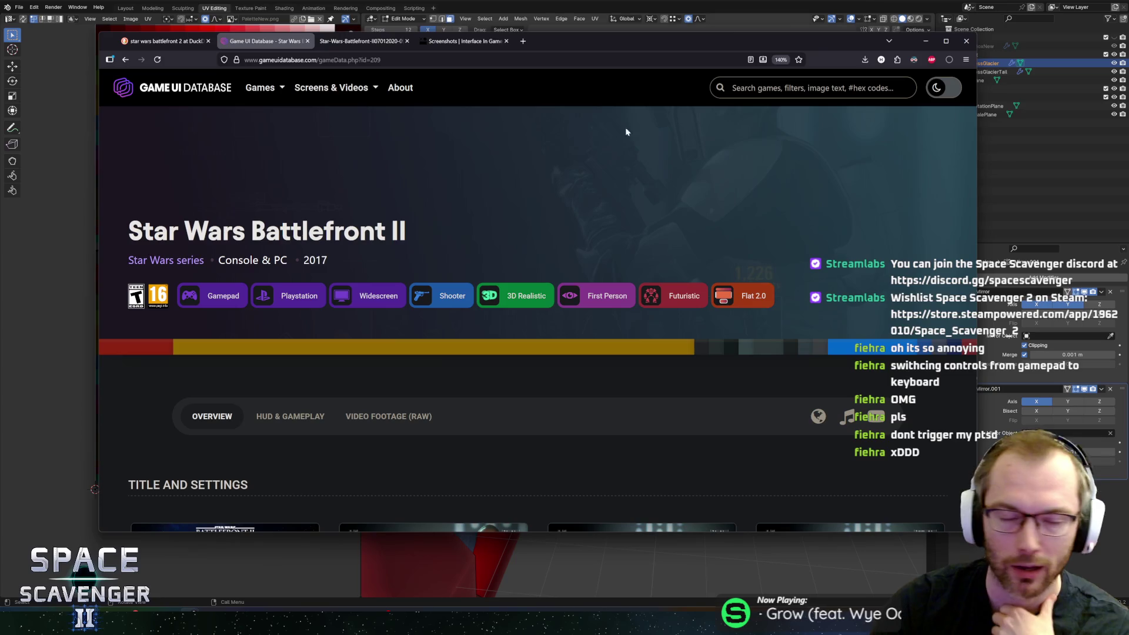
pyautogui.moveTo(554, 39); pyautogui.dragTo(526, 38)
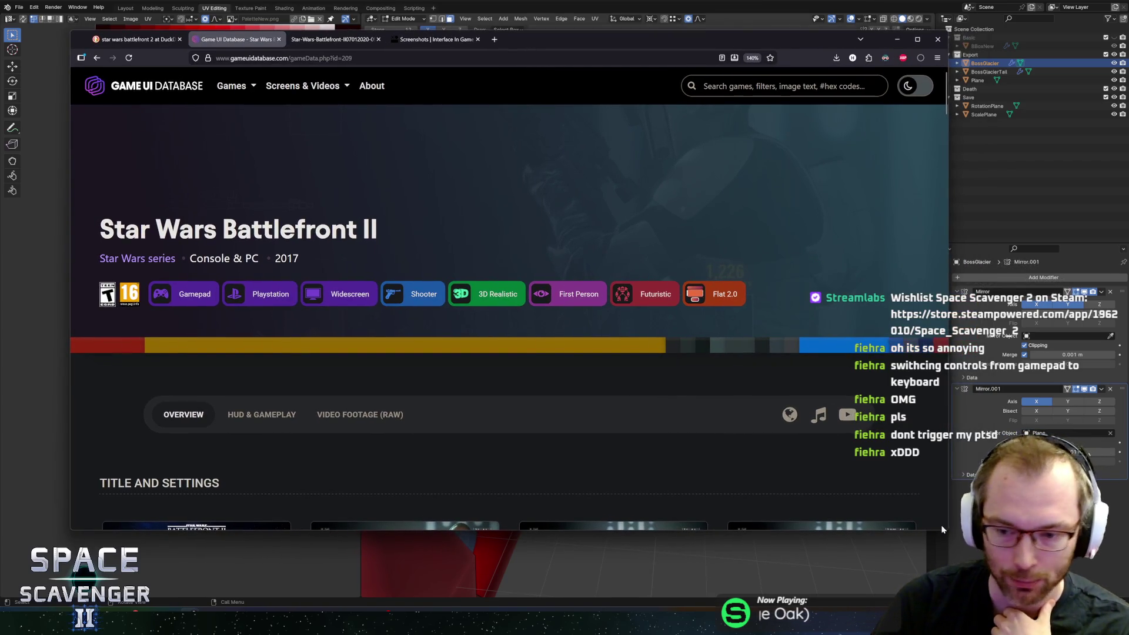
pyautogui.moveTo(949, 534); pyautogui.dragTo(1027, 580)
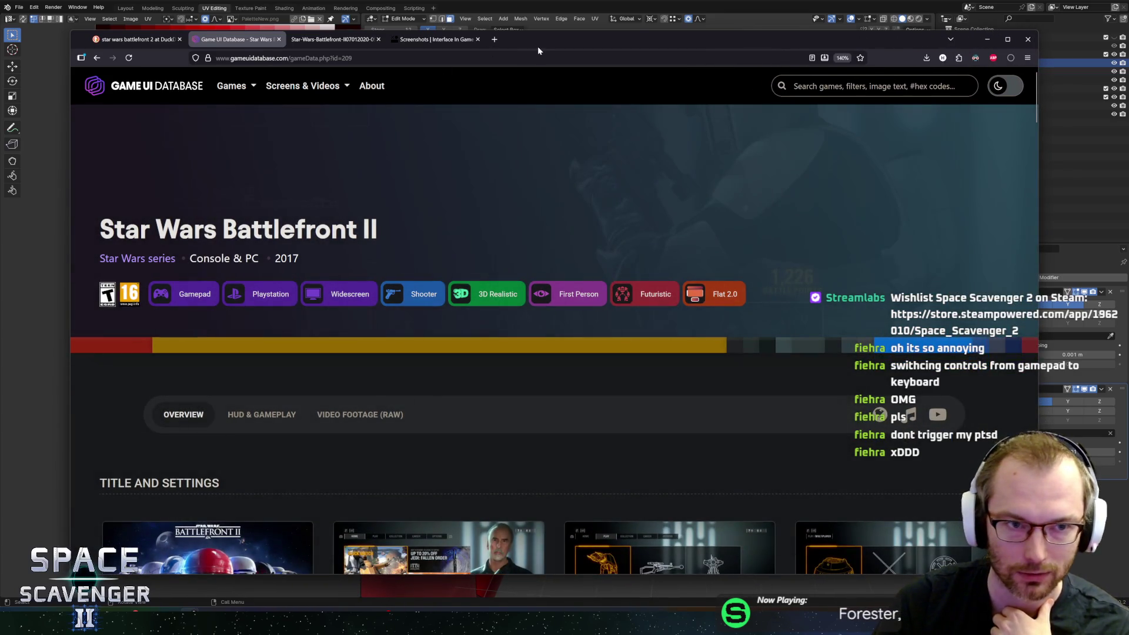
pyautogui.moveTo(538, 51); pyautogui.dragTo(529, 32)
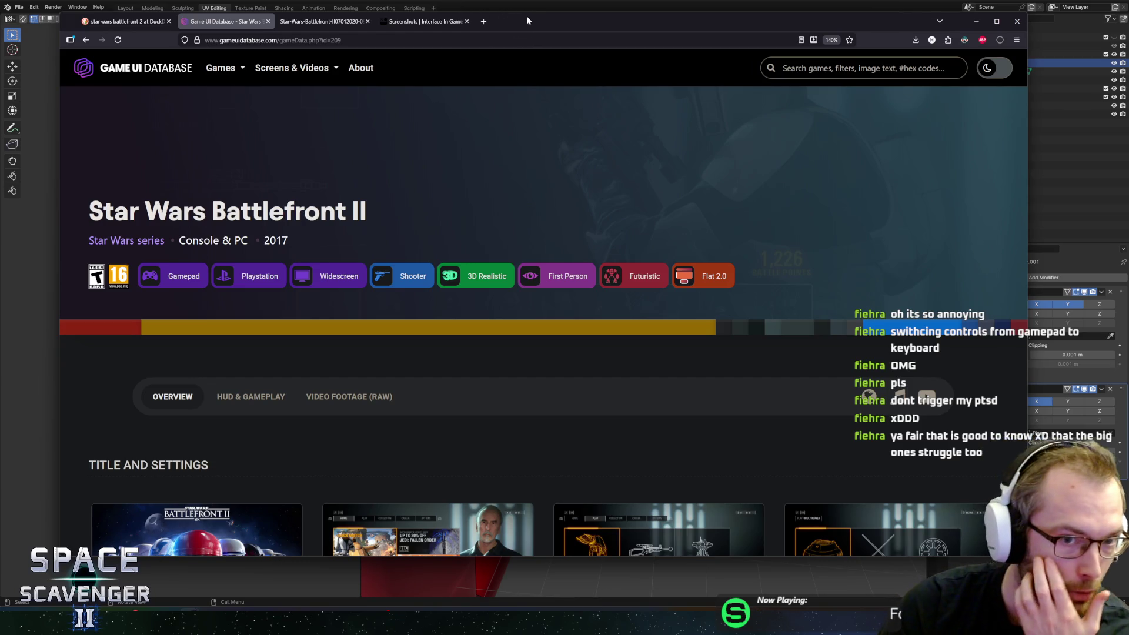
pyautogui.scroll(-5, 527, 222)
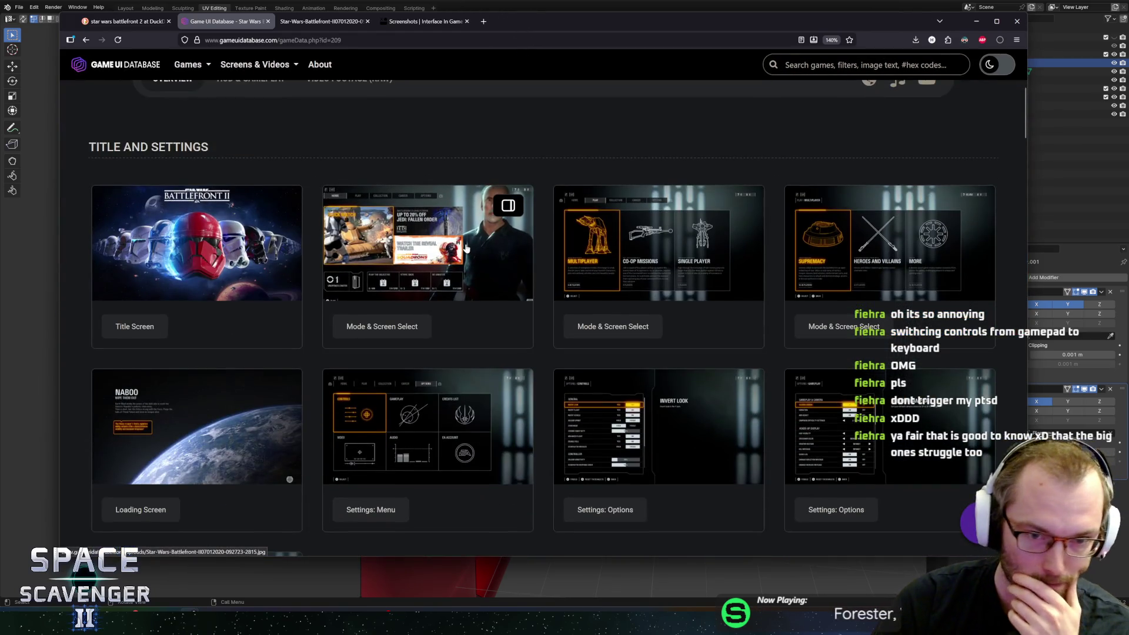
pyautogui.scroll(5, 464, 248)
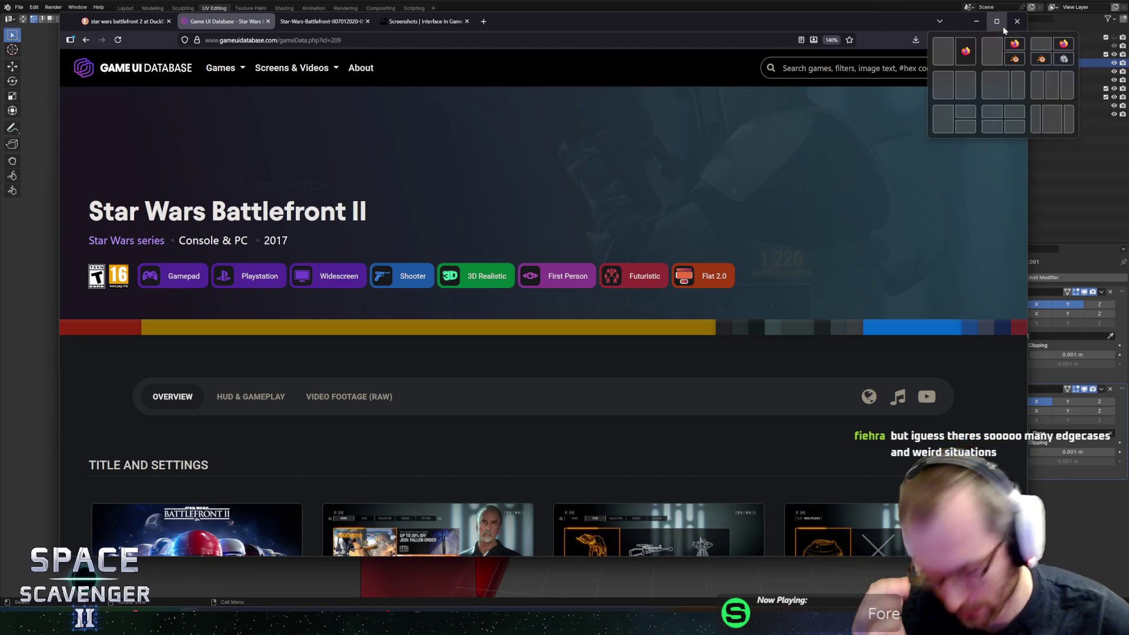
pyautogui.moveTo(996, 21)
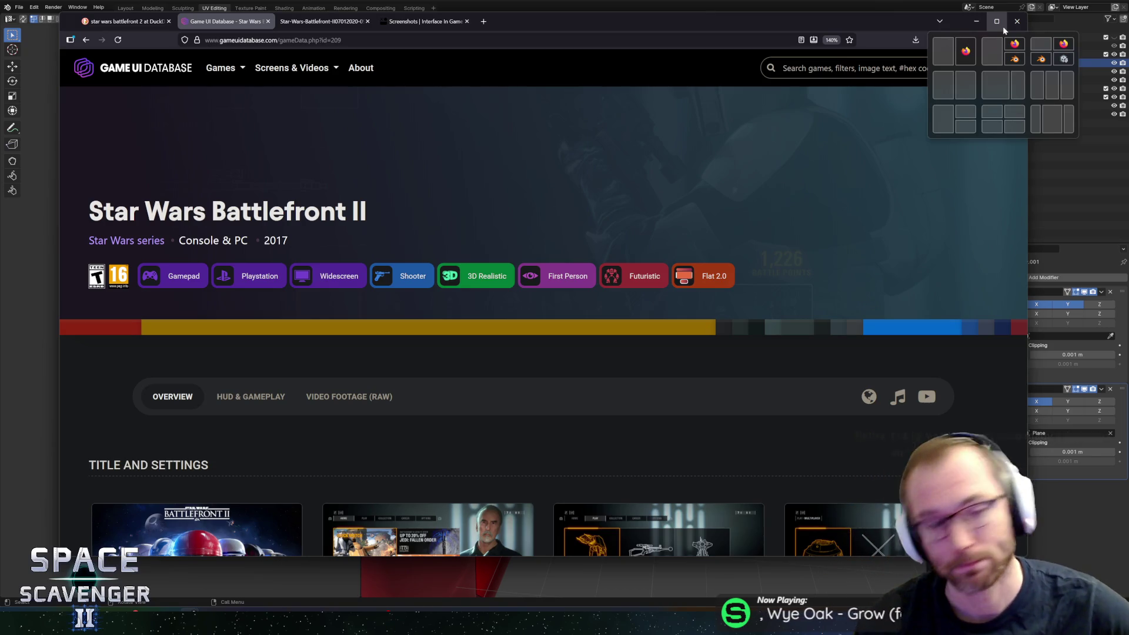
pyautogui.click(267, 21)
pyautogui.click(267, 20)
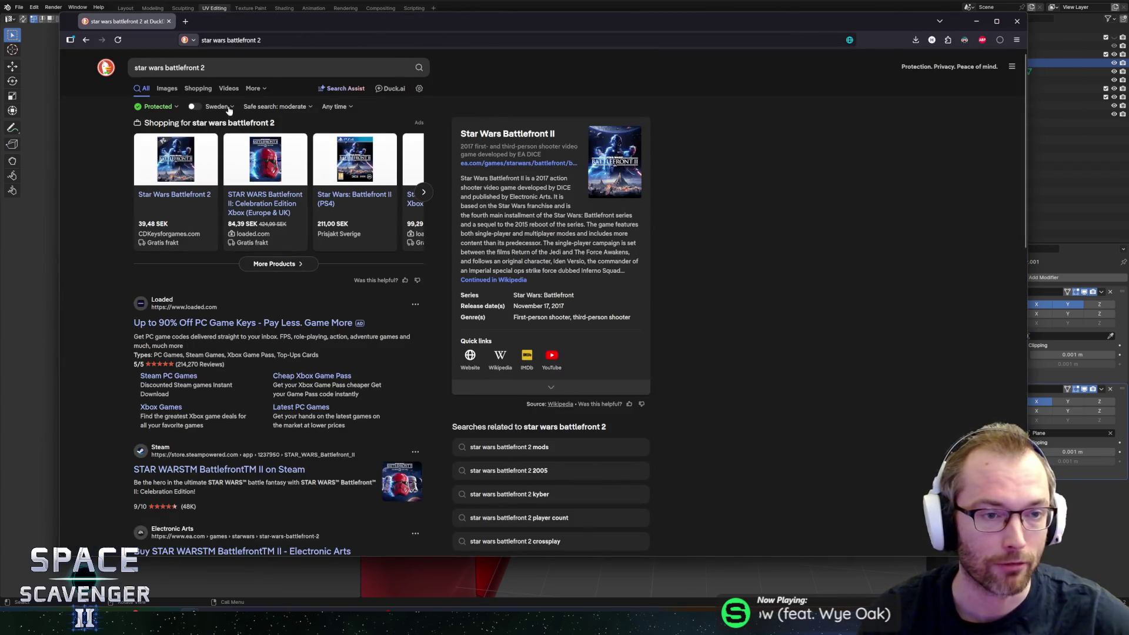
# Step: Show DuckDuckGo image results for Star Wars Battlefront 2 and flip through wallpaper previews
pyautogui.click(167, 89)
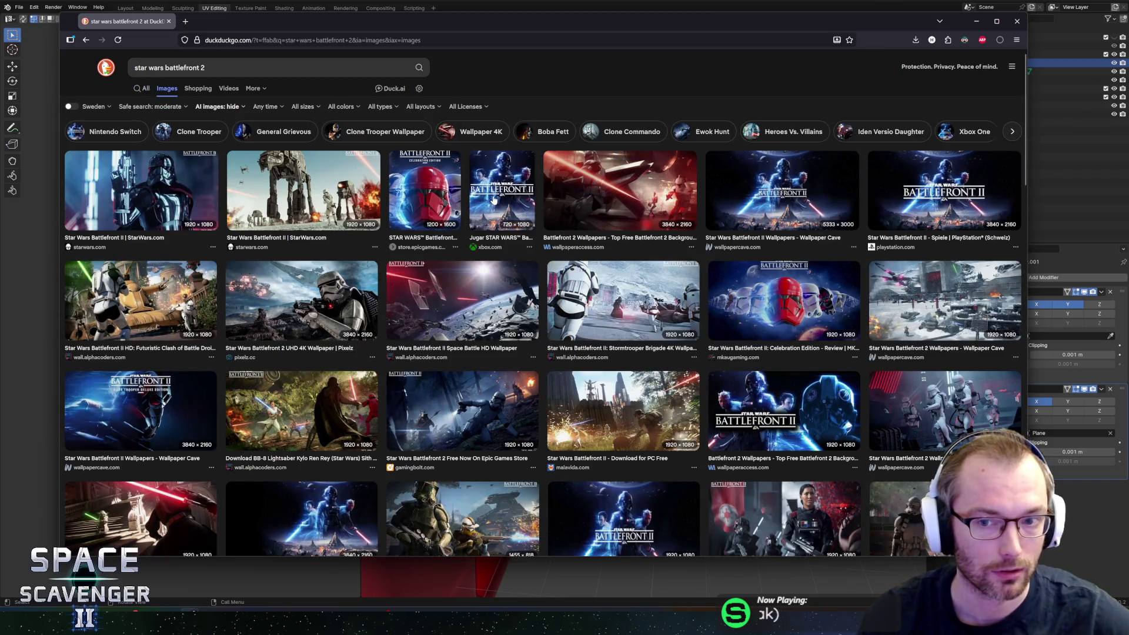
pyautogui.click(464, 294)
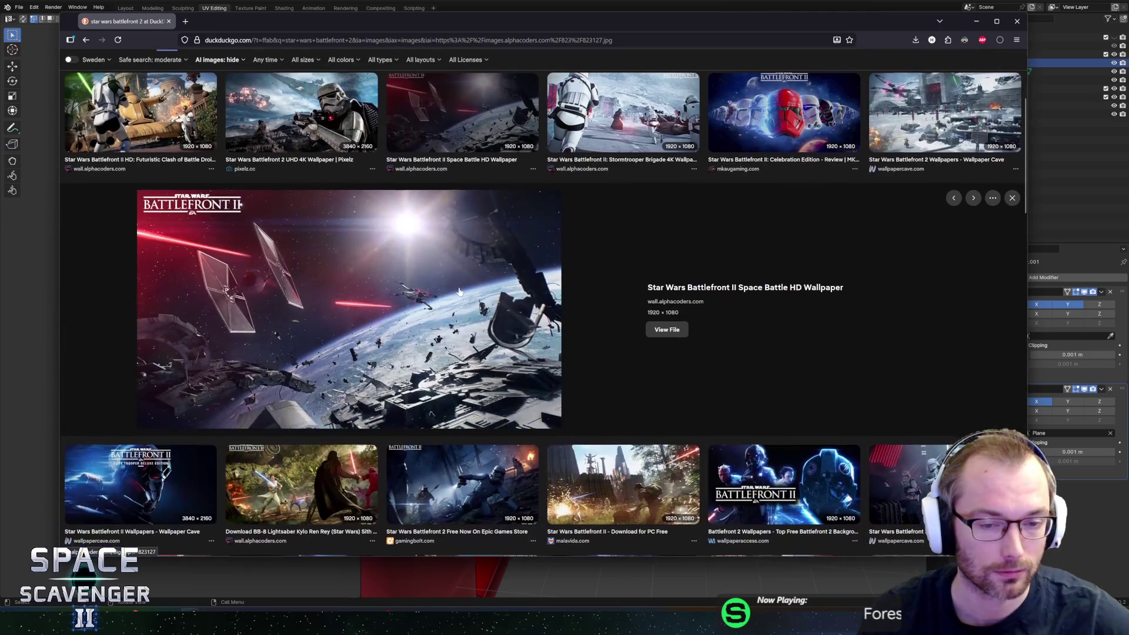
pyautogui.press('Left')
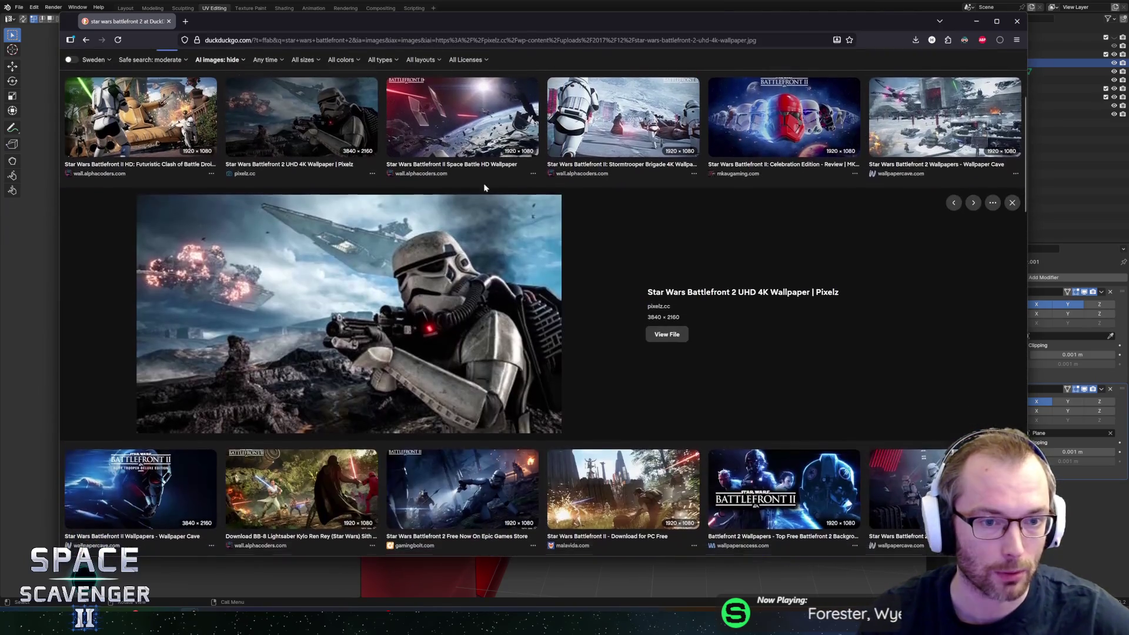
pyautogui.press('Down')
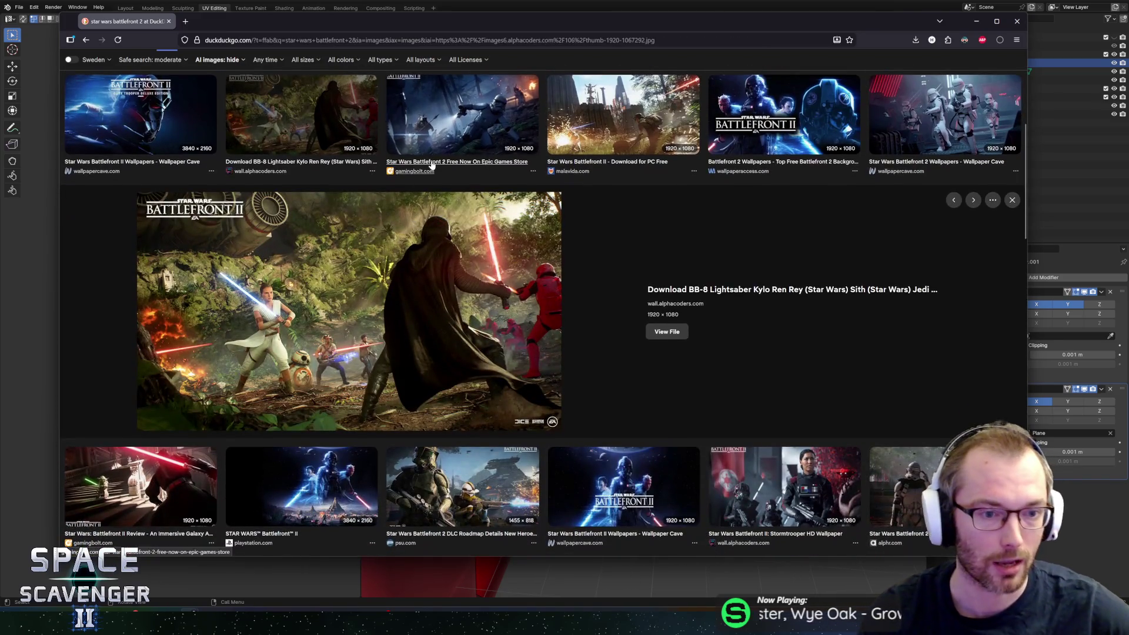
# Step: Preview the Epic Games Store, AT-AT and first result images, then return to Blender
pyautogui.click(439, 134)
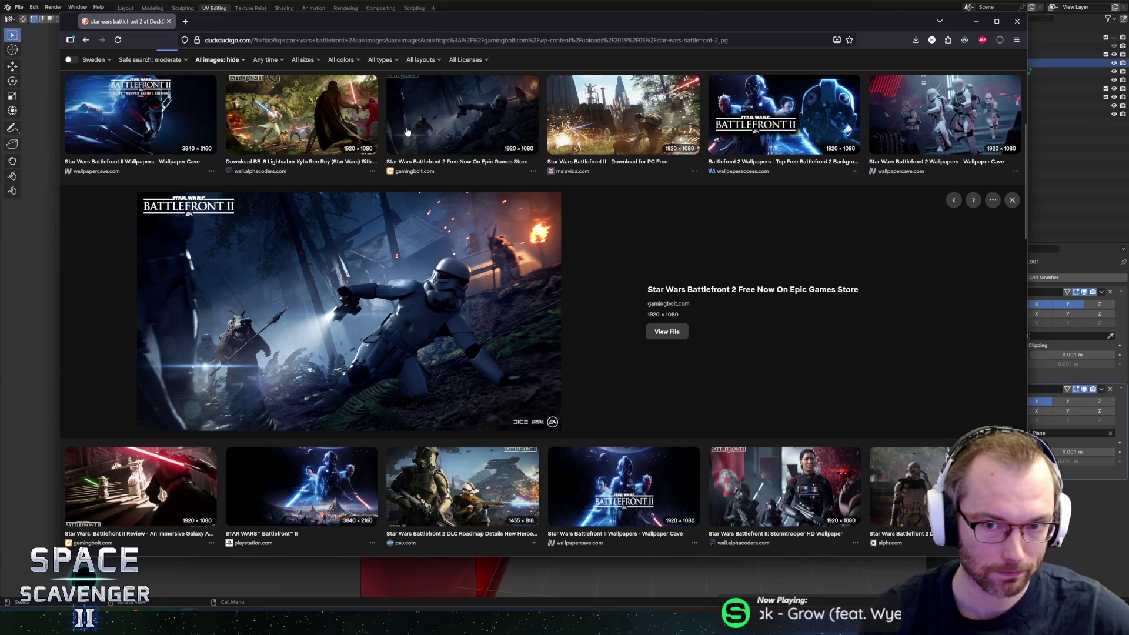
pyautogui.scroll(3, 397, 133)
pyautogui.scroll(2, 353, 124)
pyautogui.click(265, 123)
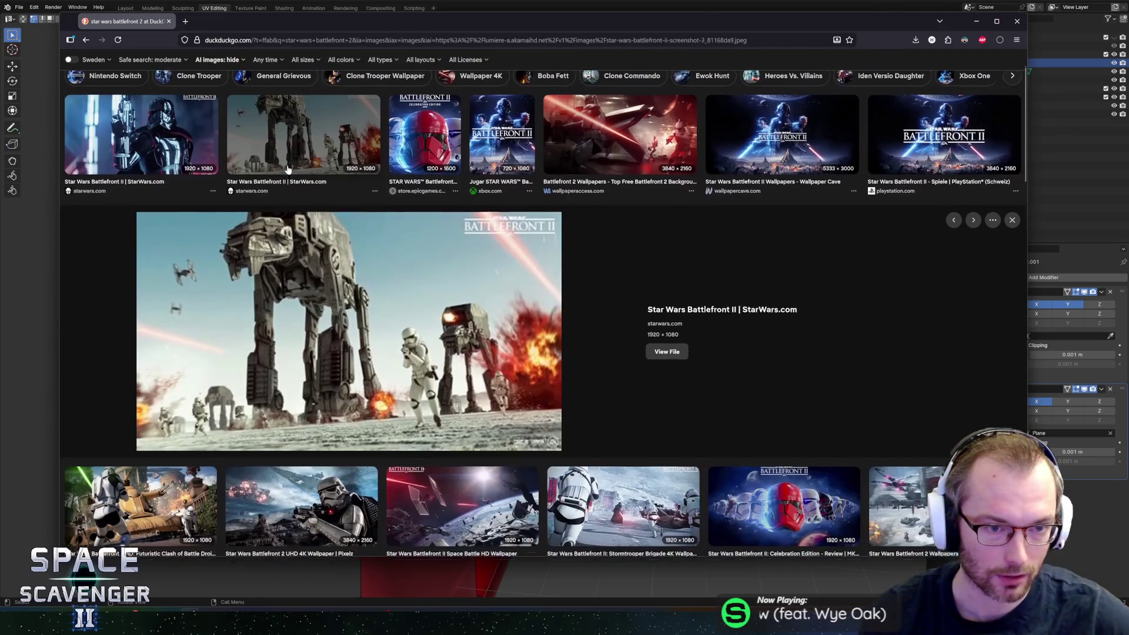
pyautogui.click(196, 107)
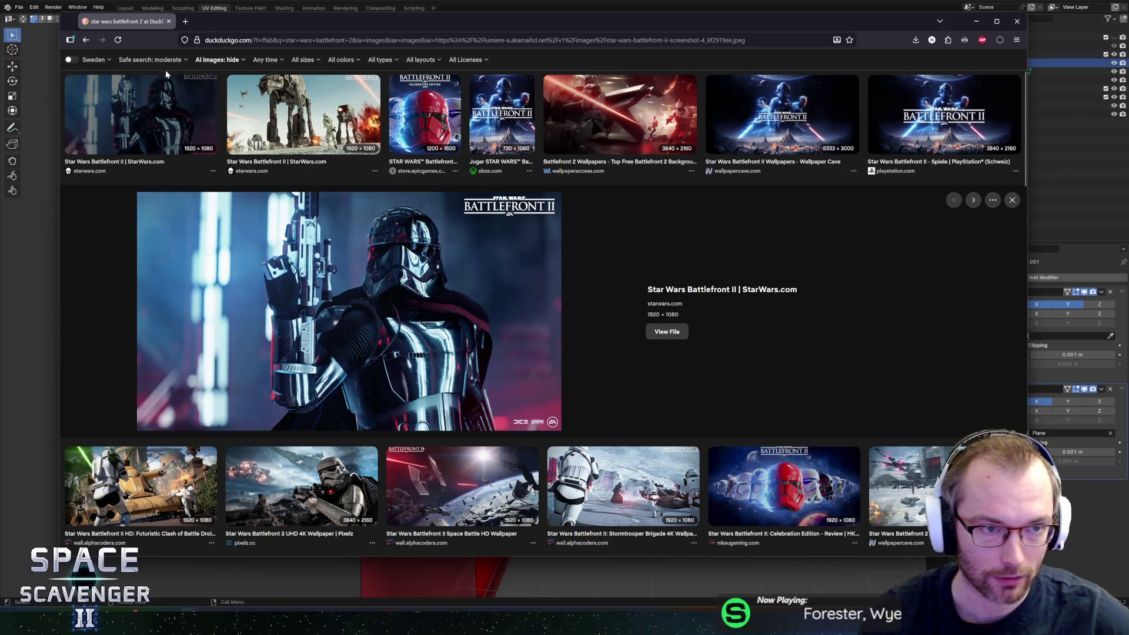
pyautogui.hotkey('alt', 'Tab')
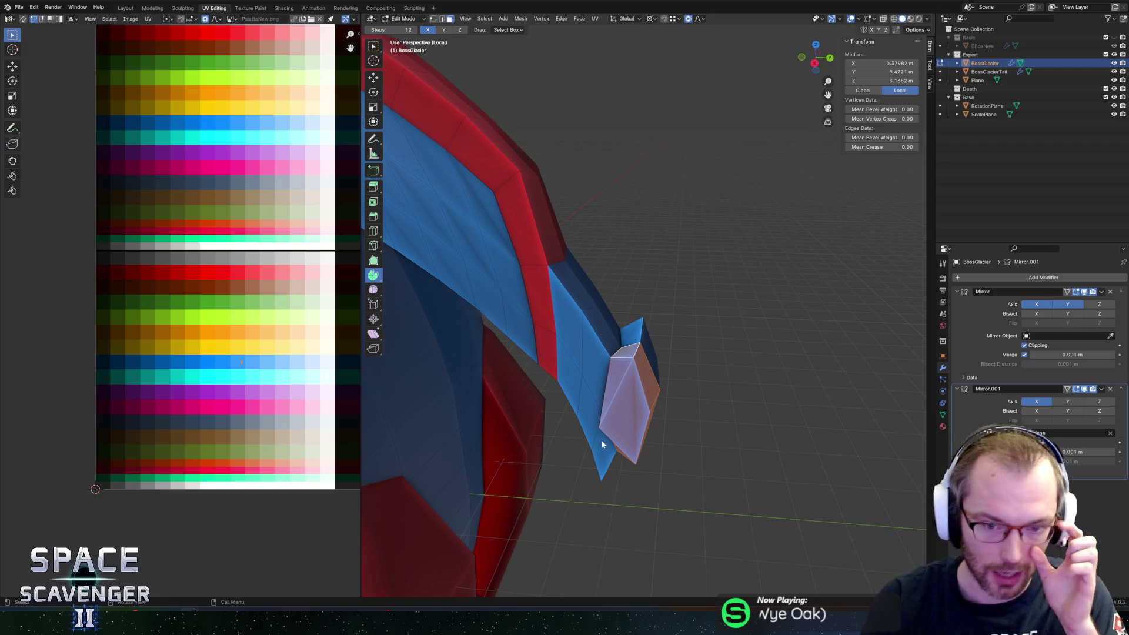
# Step: Move the blue fin's tip vertex along Y with proportional editing turned off
pyautogui.moveTo(680, 372)
pyautogui.mouseDown(button='middle')
pyautogui.moveTo(701, 393)
pyautogui.moveTo(612, 393)
pyautogui.moveTo(639, 336)
pyautogui.mouseUp(button='middle')
pyautogui.click(606, 371)
pyautogui.press('g')
pyautogui.press('y')
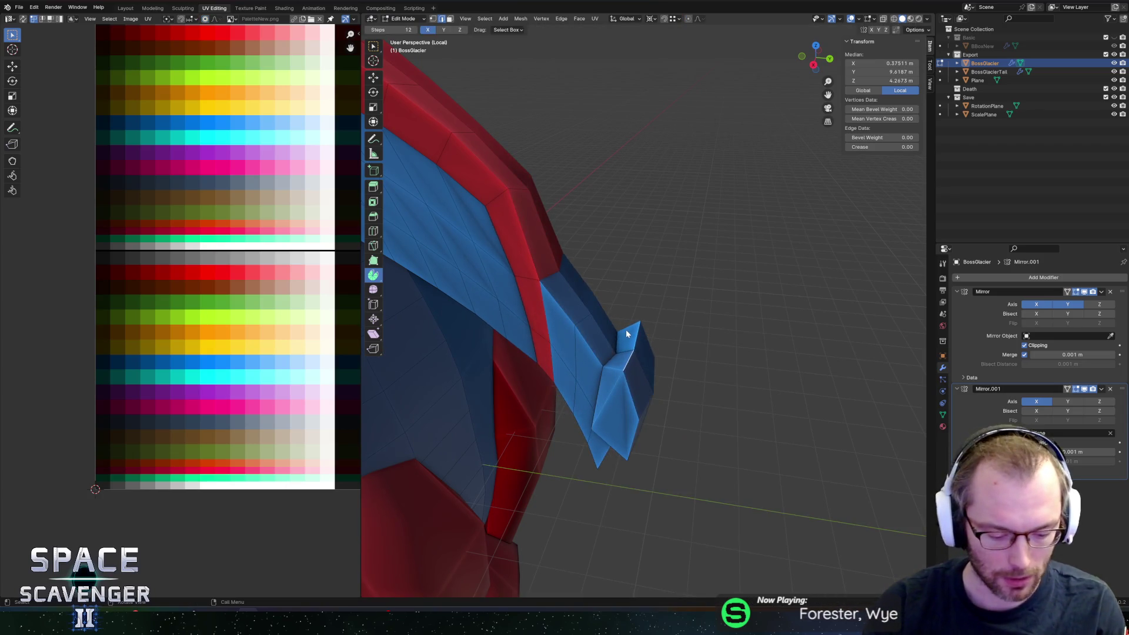
pyautogui.press('o')
pyautogui.click(623, 325)
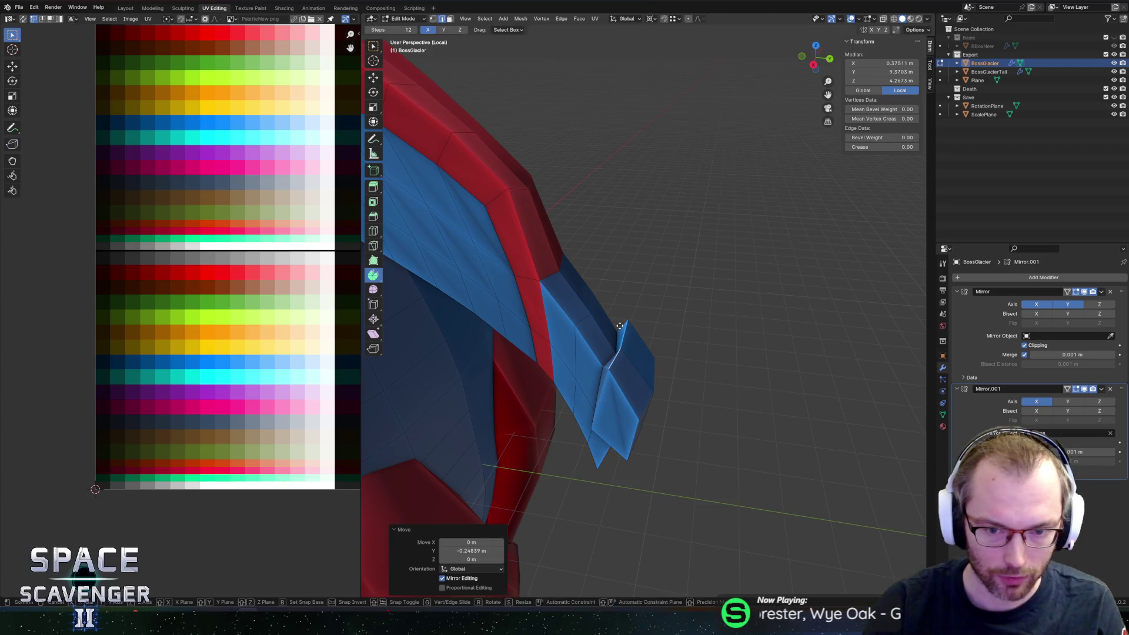
# Step: Raise the fin tip vertex along Z, then select a face on the ship
pyautogui.press('g')
pyautogui.press('z')
pyautogui.click(629, 314)
pyautogui.moveTo(639, 311); pyautogui.dragTo(719, 340, button='middle')
pyautogui.scroll(5, 725, 325)
pyautogui.scroll(-5, 725, 324)
pyautogui.moveTo(644, 310); pyautogui.dragTo(578, 380, button='middle')
pyautogui.click(625, 378)
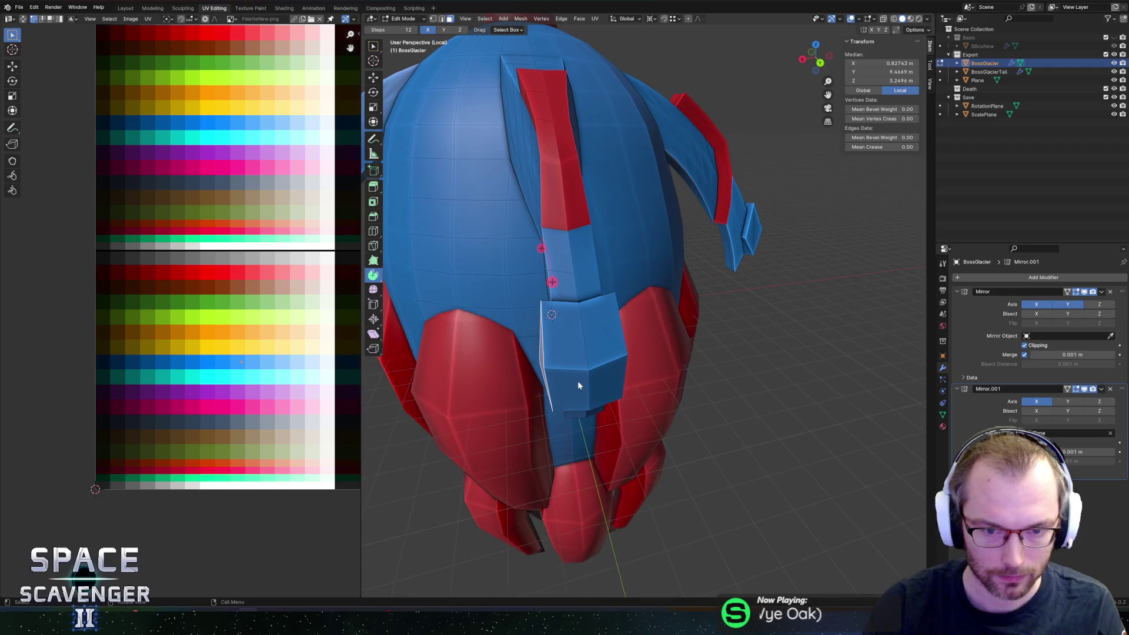
# Step: Cancel an X scale and check the transform orientation, keeping Global
pyautogui.press('s')
pyautogui.press('x')
pyautogui.press('Escape')
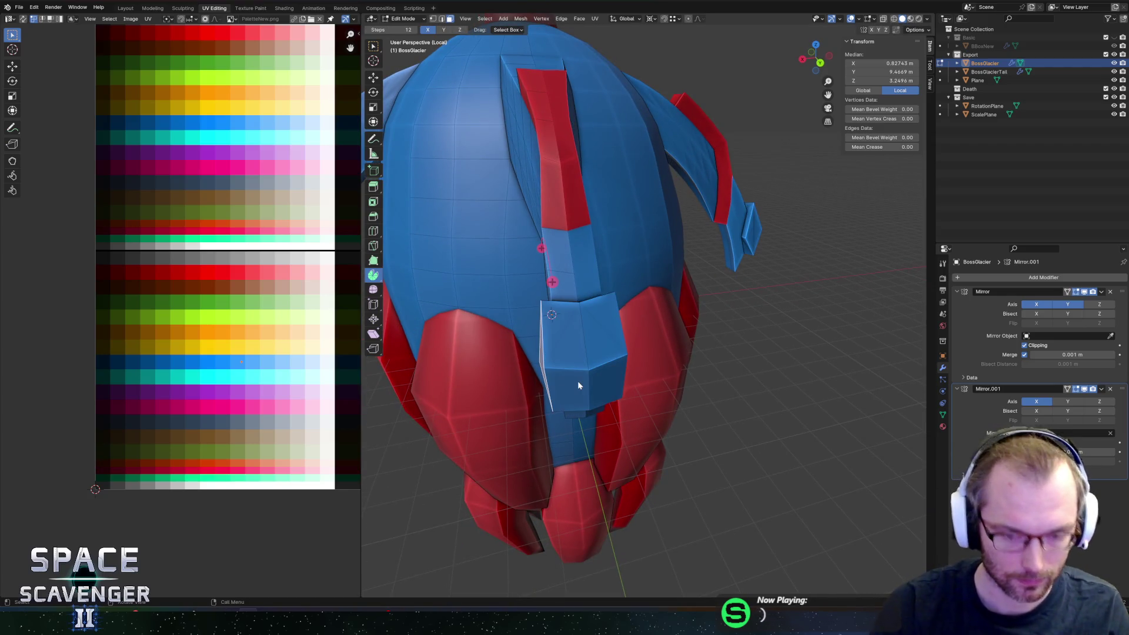
pyautogui.press(',')
pyautogui.click(520, 388)
pyautogui.press(',')
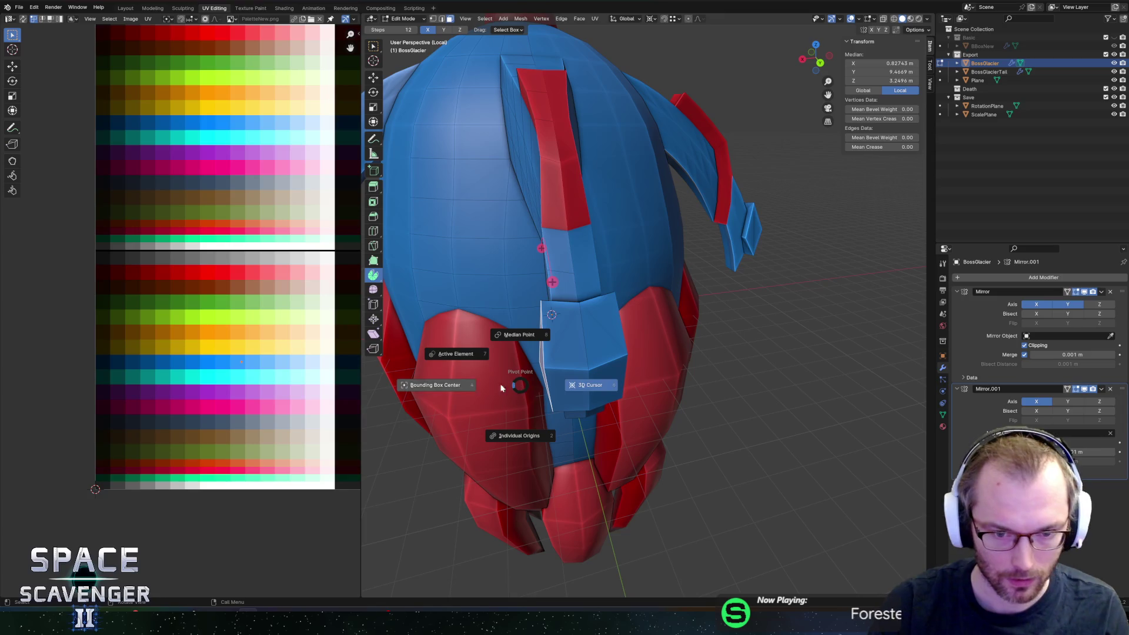
pyautogui.click(466, 382)
# Step: Flatten the fin-tip face to zero scale along global X, then select a face on the boxy part
pyautogui.press('s')
pyautogui.press('x')
pyautogui.press('0')
pyautogui.press('Return')
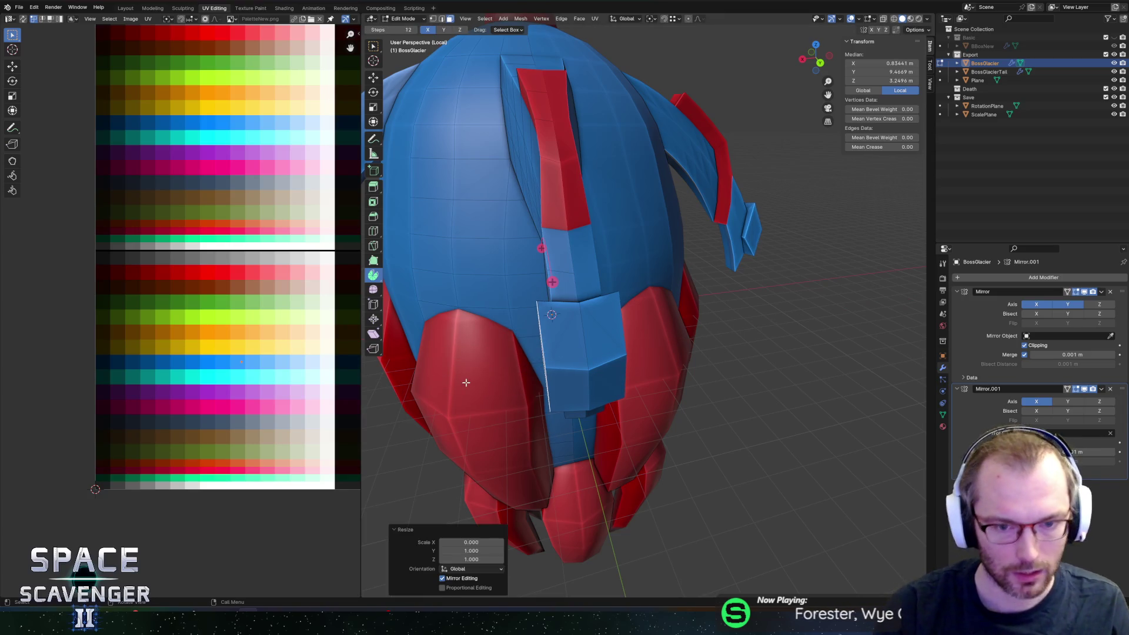
pyautogui.press('KP_Decimal')
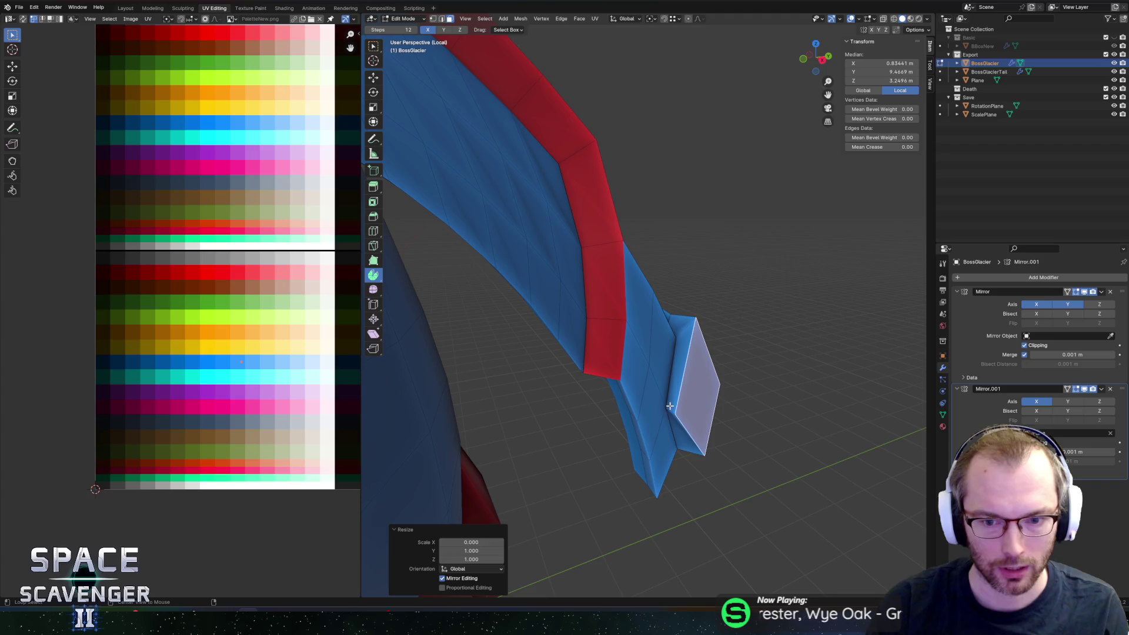
pyautogui.click(671, 409)
pyautogui.moveTo(671, 410)
pyautogui.mouseDown(button='middle')
pyautogui.moveTo(640, 386)
pyautogui.moveTo(583, 371)
pyautogui.moveTo(567, 343)
pyautogui.moveTo(642, 360)
pyautogui.moveTo(662, 353)
pyautogui.moveTo(666, 426)
pyautogui.mouseUp(button='middle')
pyautogui.click(587, 376)
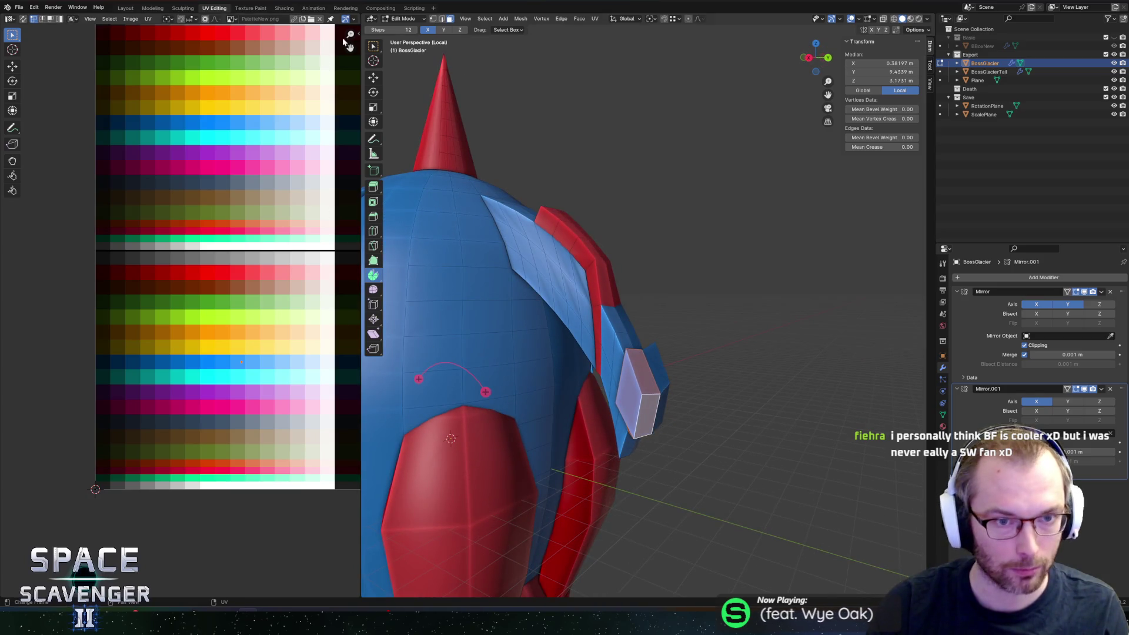
# Step: Recolour the fin block's face red by moving its UVs onto the red palette swatch
pyautogui.press('w')
pyautogui.moveTo(608, 339); pyautogui.dragTo(676, 310, button='middle')
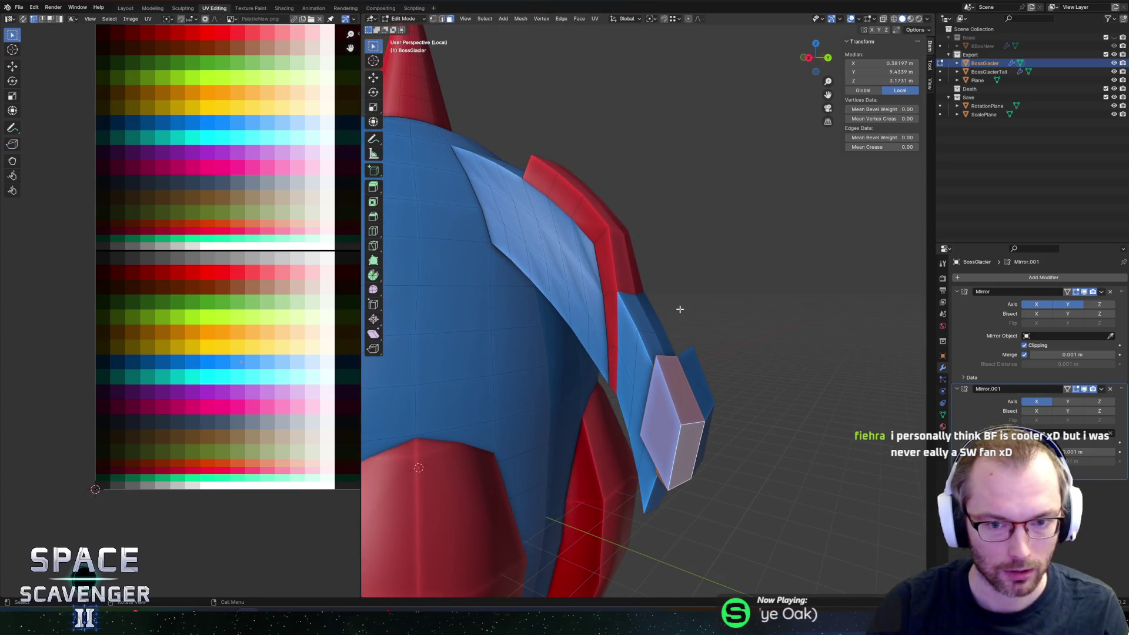
pyautogui.click(605, 257)
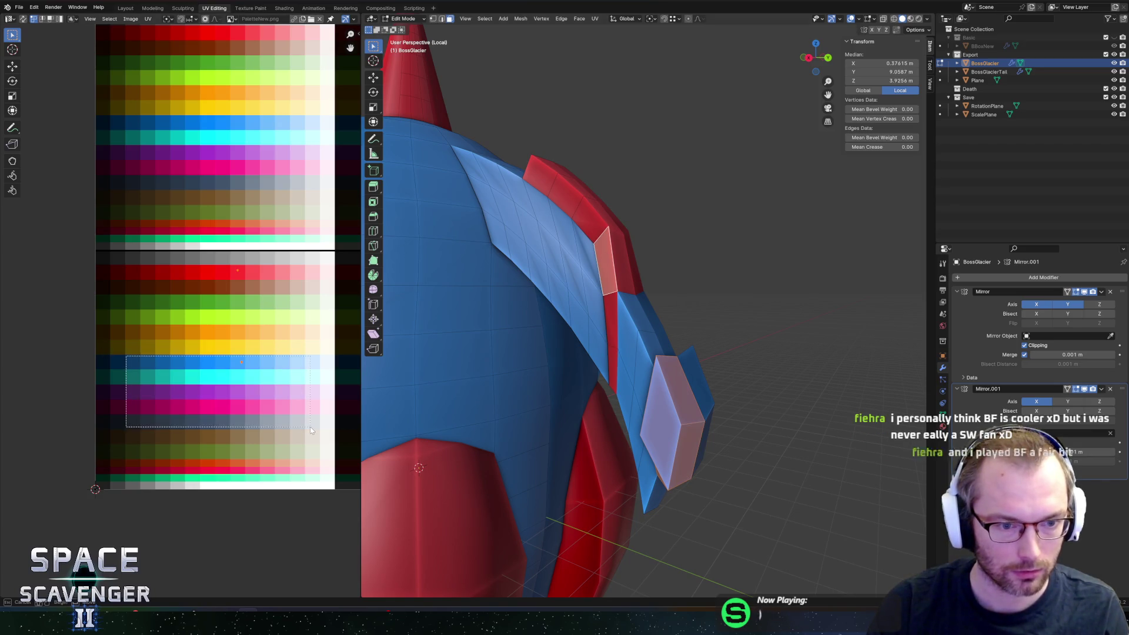
pyautogui.press('g')
pyautogui.press('Escape')
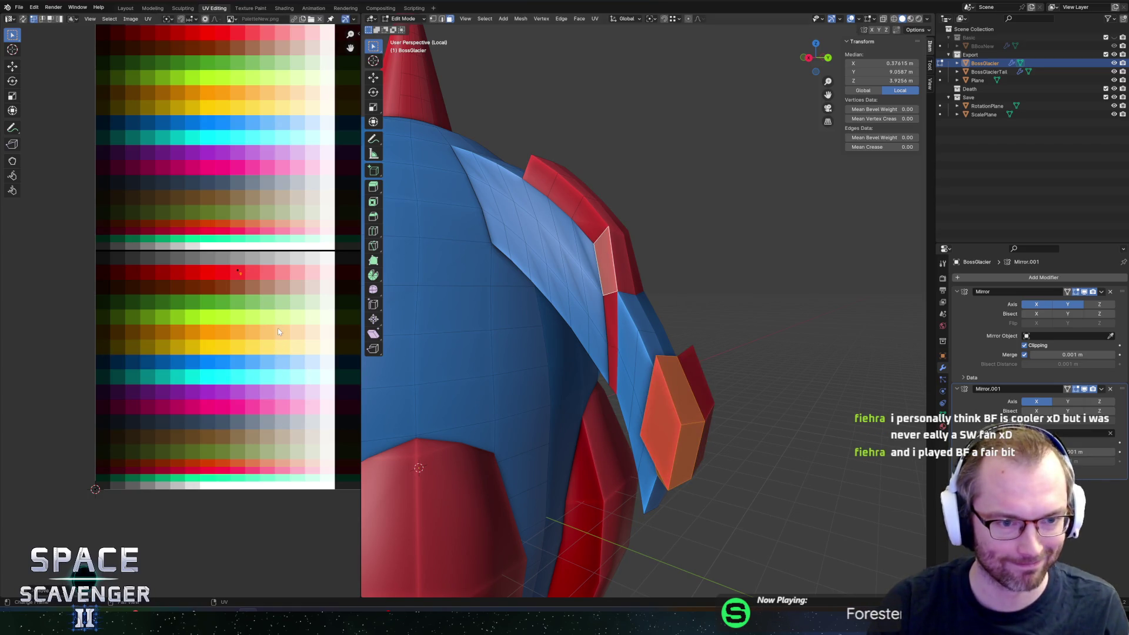
pyautogui.press('Tab')
pyautogui.moveTo(759, 353)
pyautogui.mouseDown(button='middle')
pyautogui.moveTo(719, 380)
pyautogui.moveTo(647, 336)
pyautogui.moveTo(605, 349)
pyautogui.mouseUp(button='middle')
# Step: Re-export the ship as FBX and switch over to the running Unity game
pyautogui.hotkey('ctrl', 'shift', 'e')
pyautogui.click(842, 536)
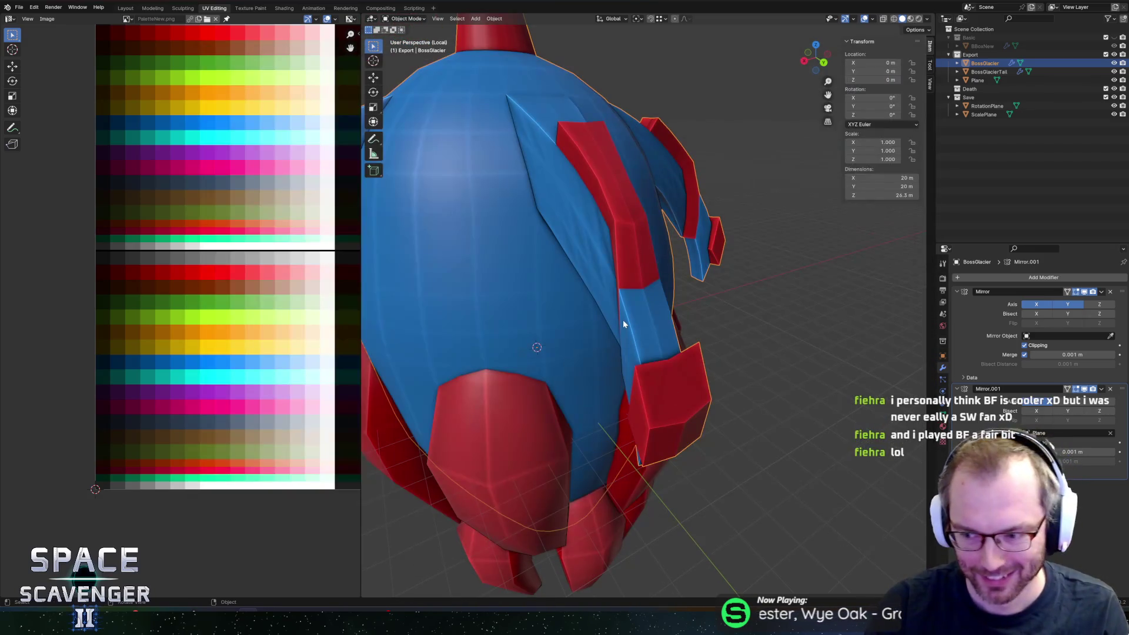
pyautogui.hotkey('alt', 'Tab')
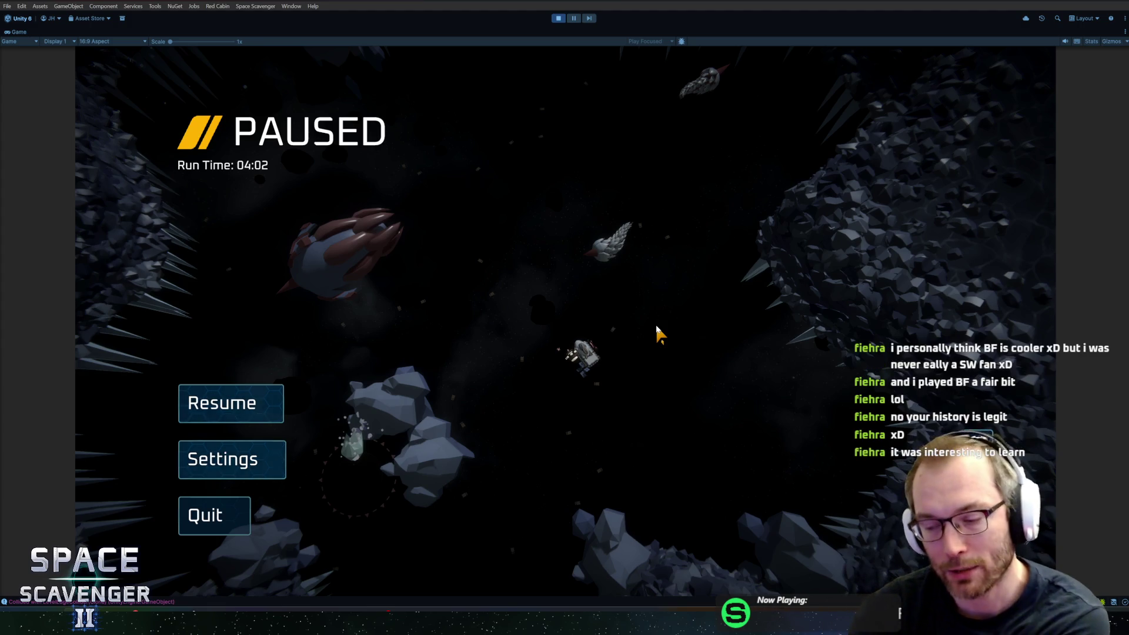
# Step: Resume and play the Prince of Frost boss fight, then pause it again
pyautogui.click(269, 403)
pyautogui.press('Escape')
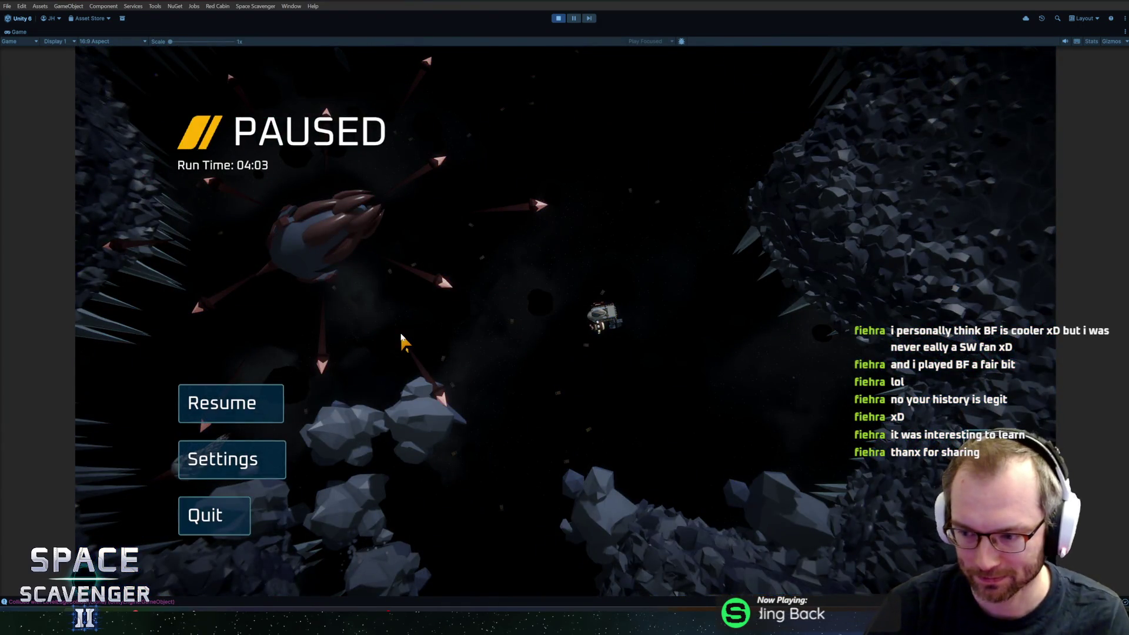
pyautogui.press('Escape')
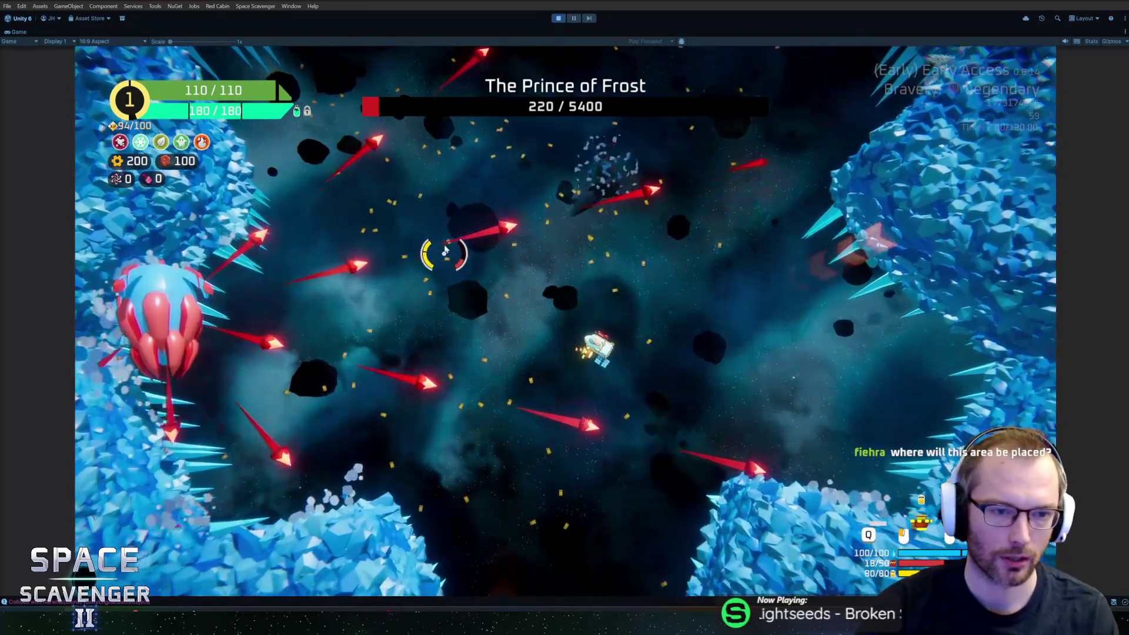
pyautogui.press('Escape')
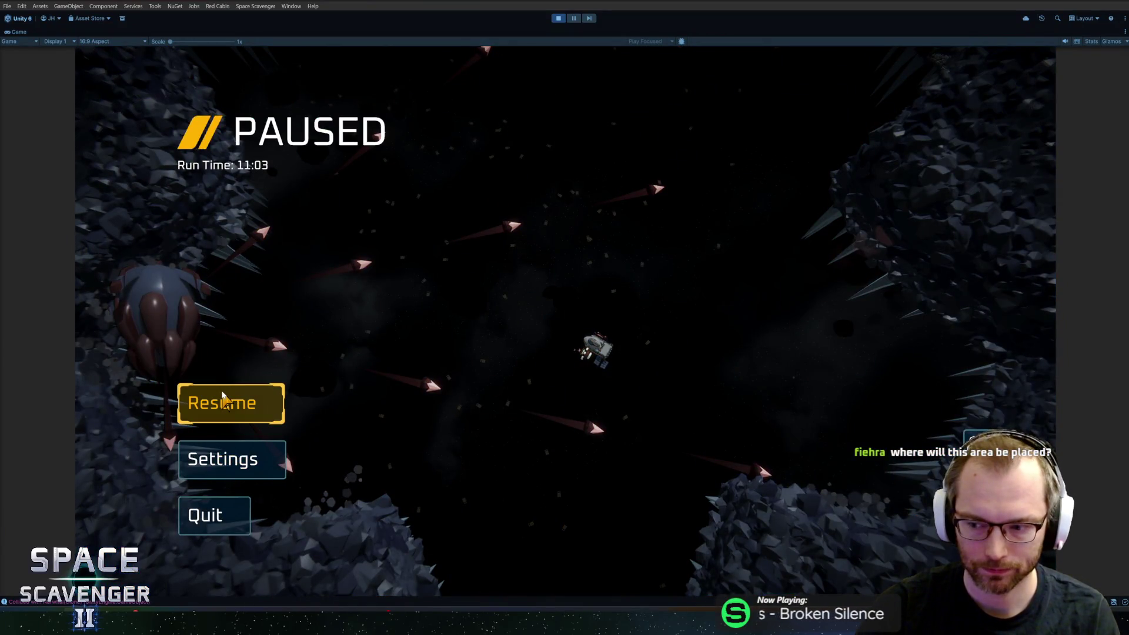
# Step: Quit the boss run from the pause menu and return to the hub
pyautogui.click(223, 398)
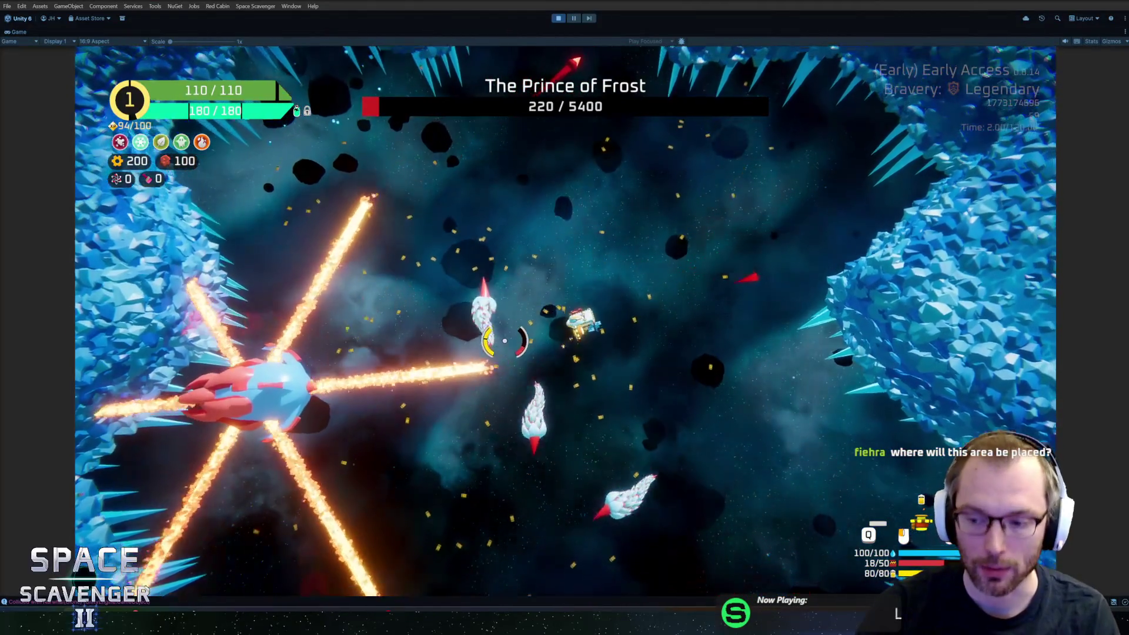
pyautogui.press('Escape')
pyautogui.click(197, 515)
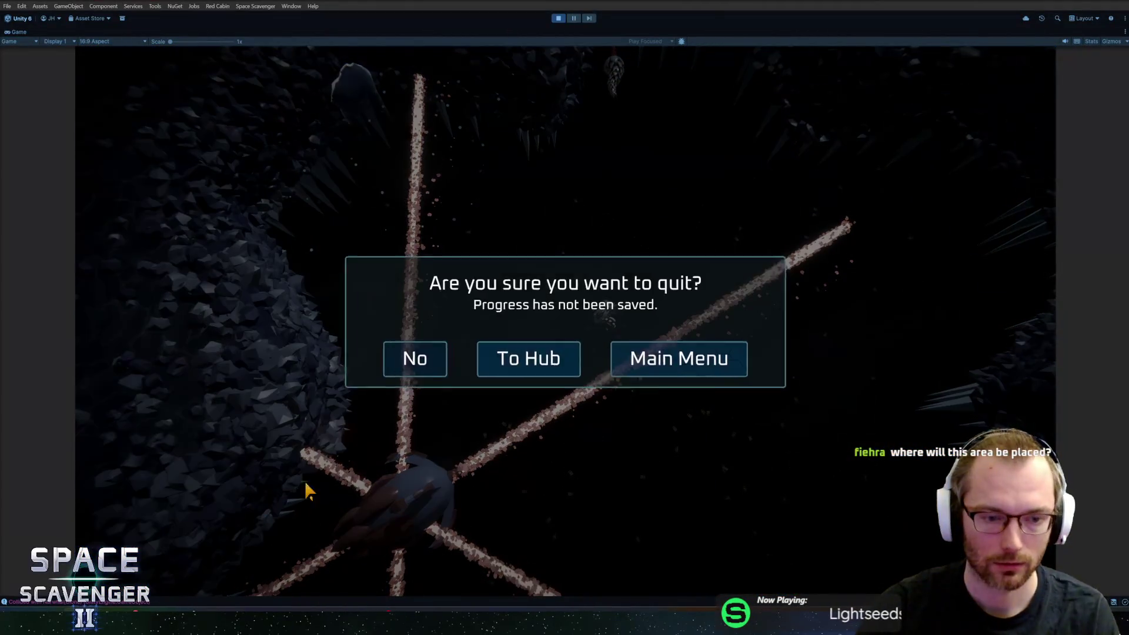
pyautogui.click(547, 354)
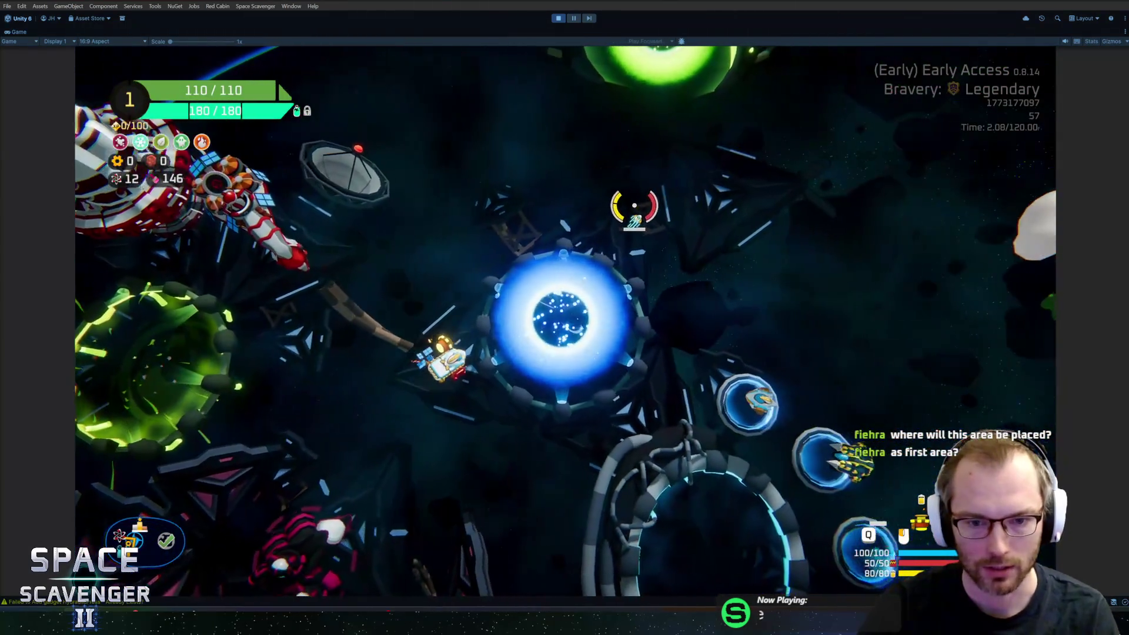
# Step: In the trial setup choose Slime then Glacier as starting sector, and close it
pyautogui.press('f')
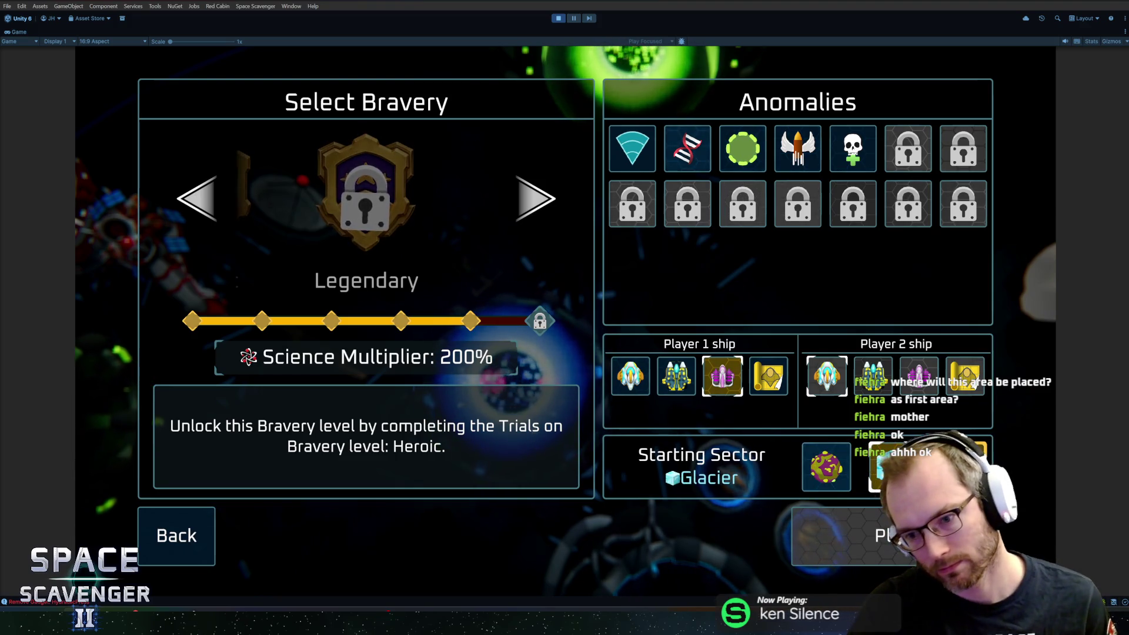
pyautogui.click(831, 470)
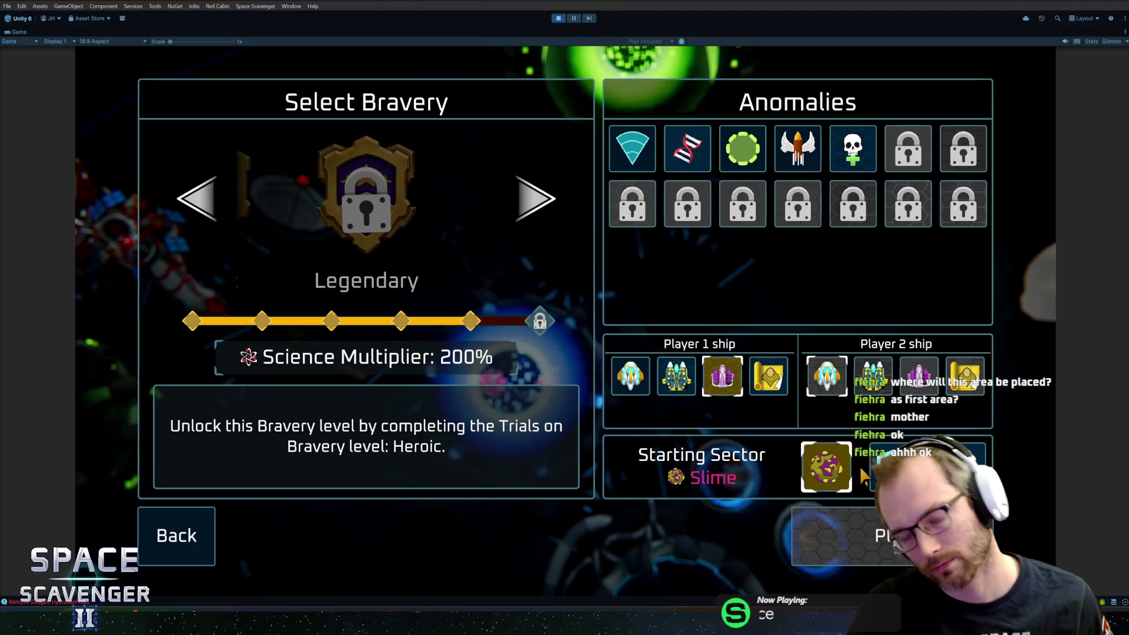
pyautogui.click(880, 467)
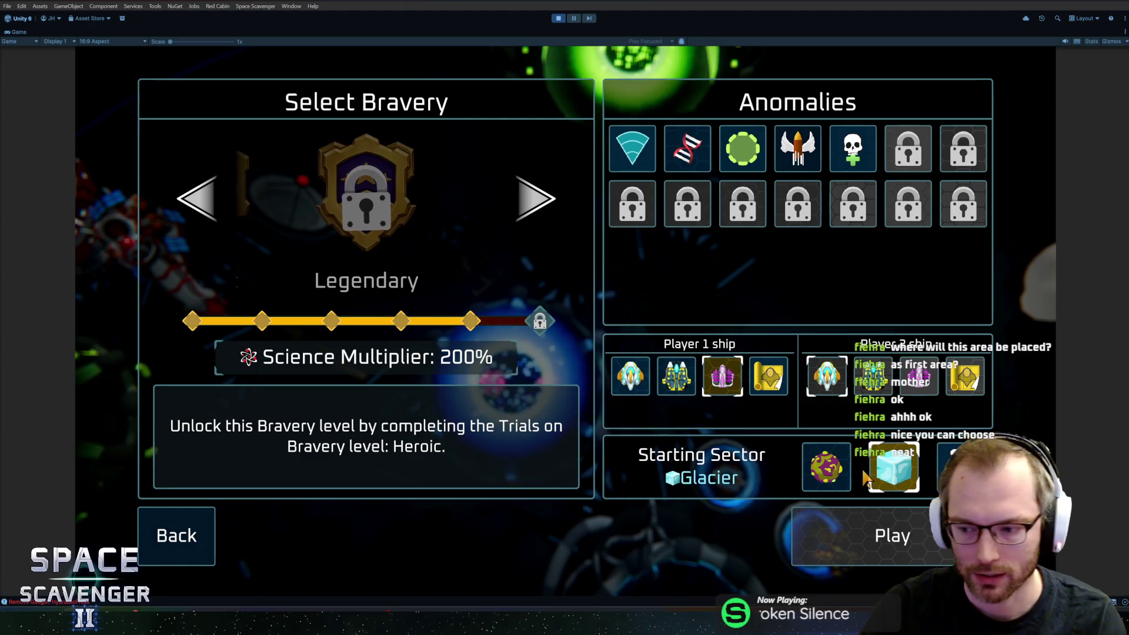
pyautogui.click(886, 536)
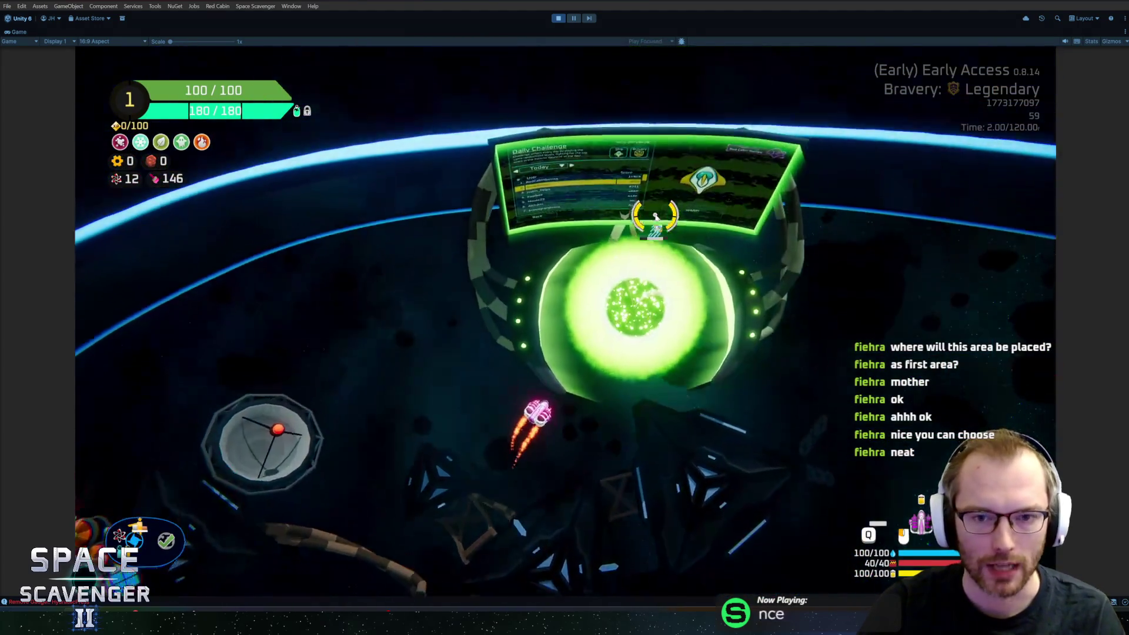
pyautogui.press('w')
pyautogui.press('e')
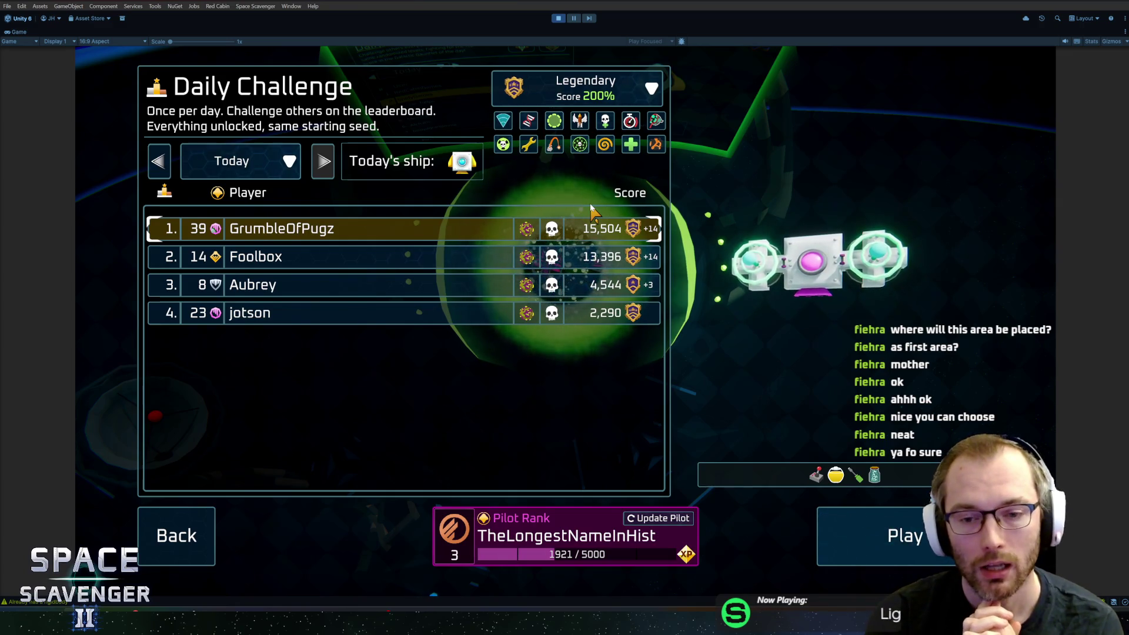
pyautogui.click(591, 284)
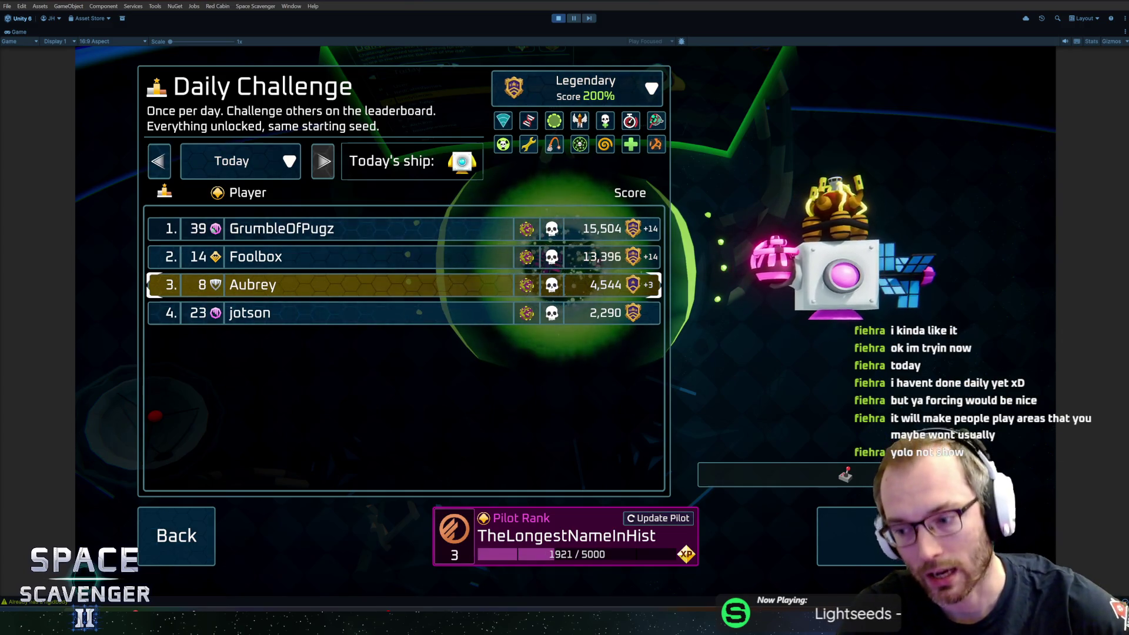
pyautogui.click(547, 231)
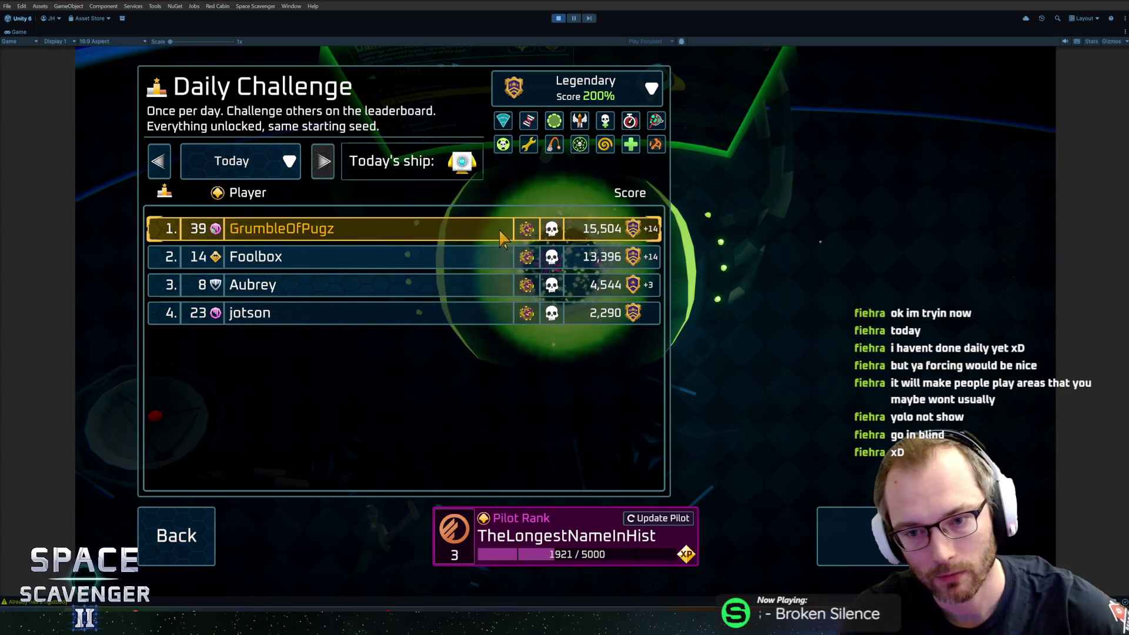
pyautogui.click(514, 261)
pyautogui.click(524, 289)
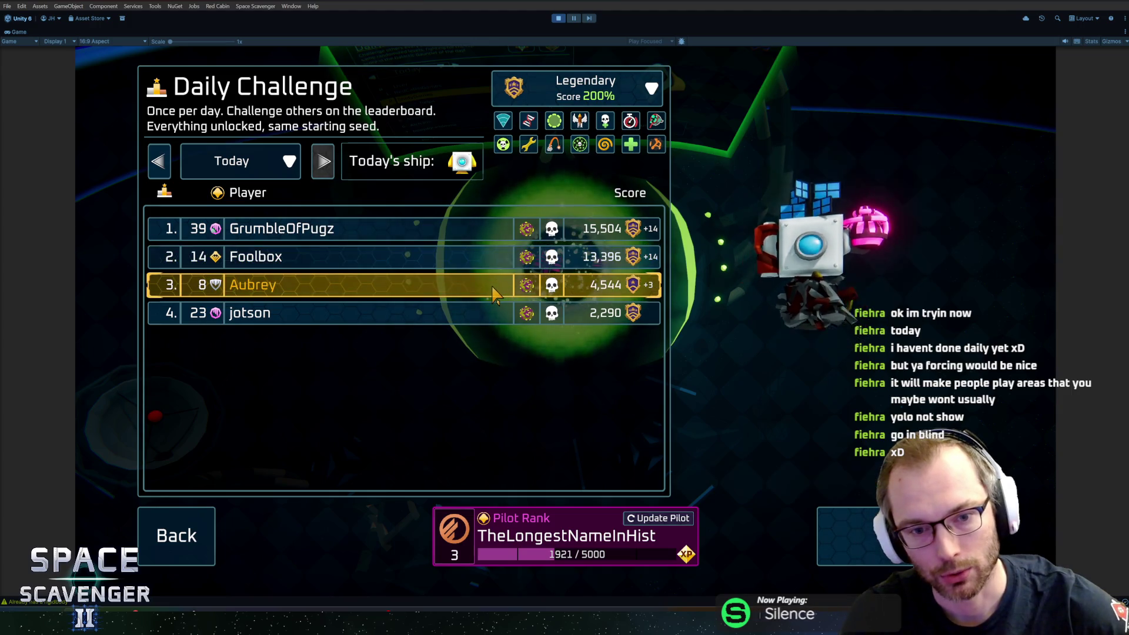
pyautogui.click(521, 314)
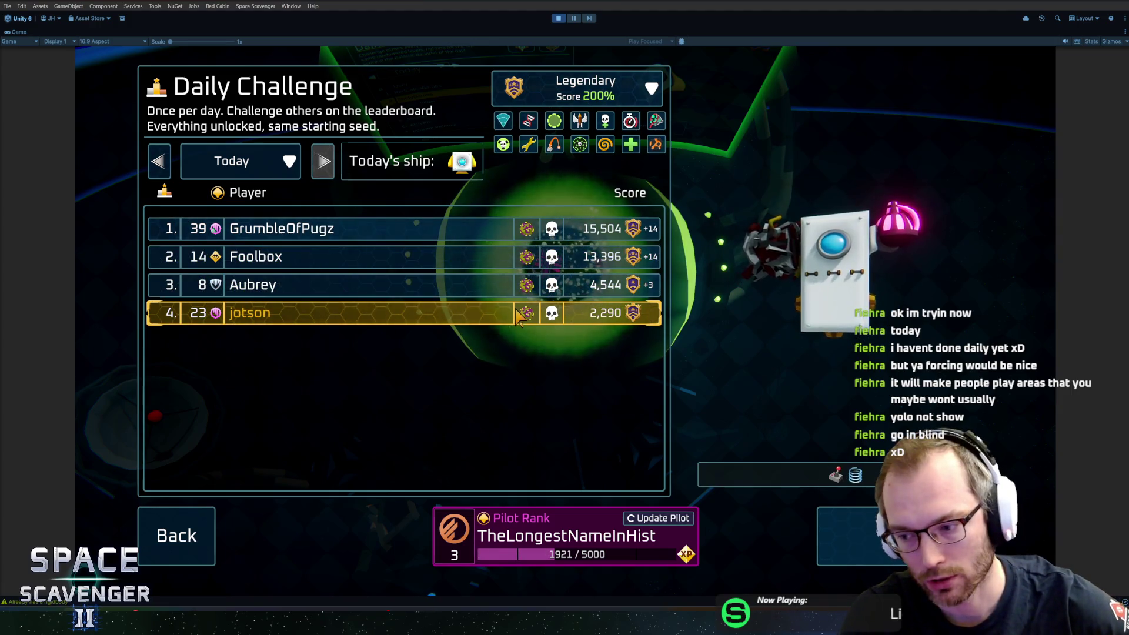
pyautogui.click(491, 291)
pyautogui.click(453, 230)
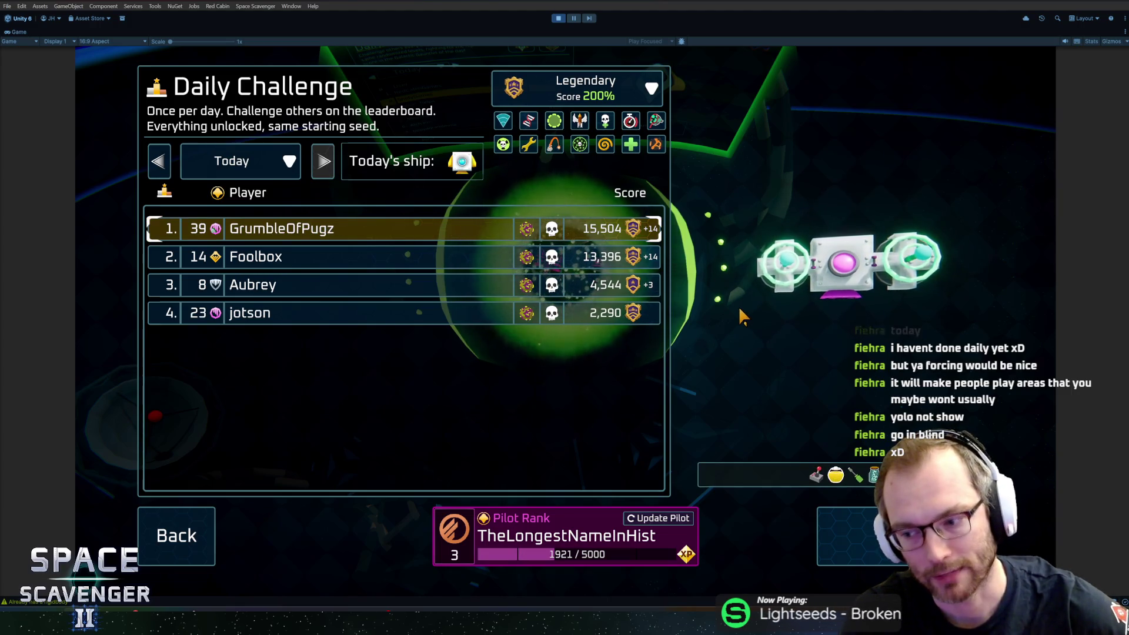
pyautogui.click(176, 536)
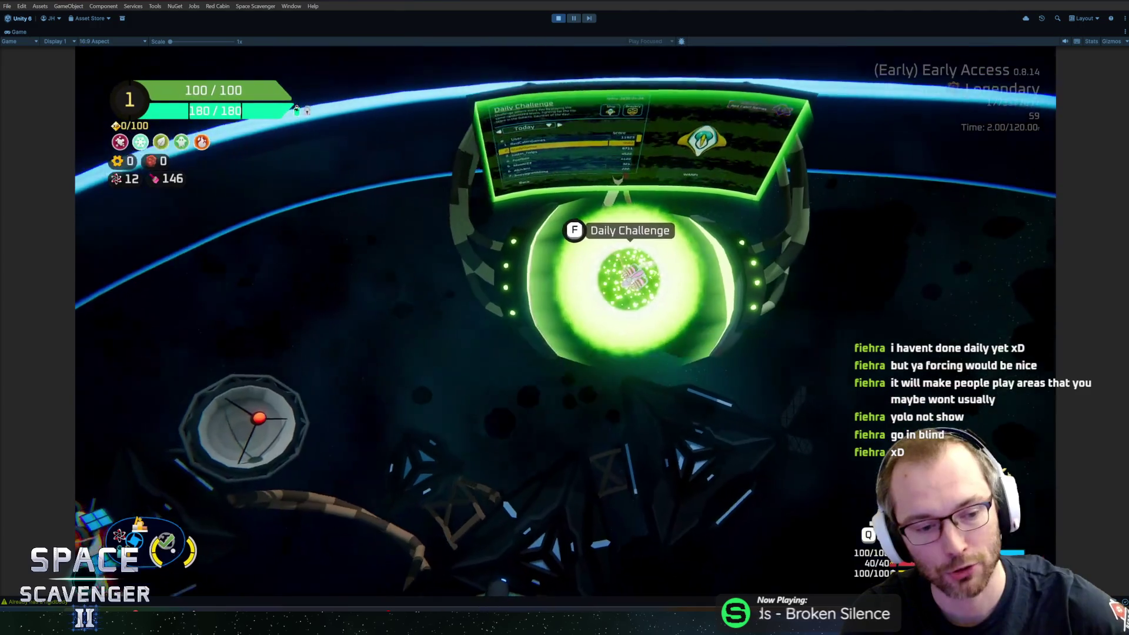
# Step: Visit the ship skin station keeping Amethyst, then reopen the Daily Challenge leaderboard
pyautogui.press('s')
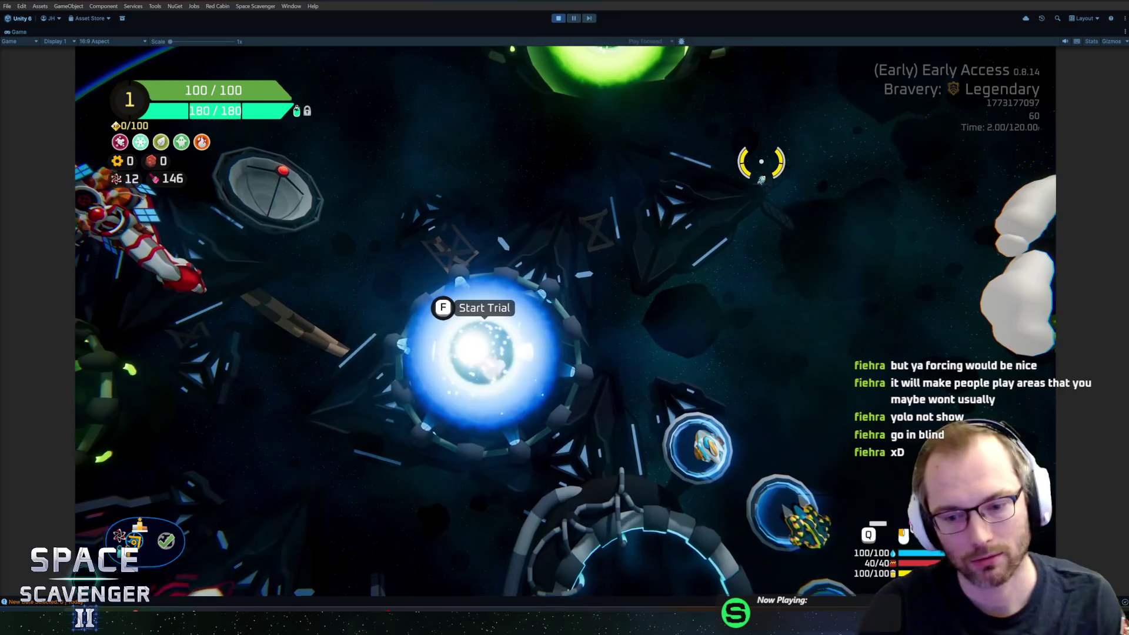
pyautogui.press('s')
pyautogui.press('d')
pyautogui.press('f')
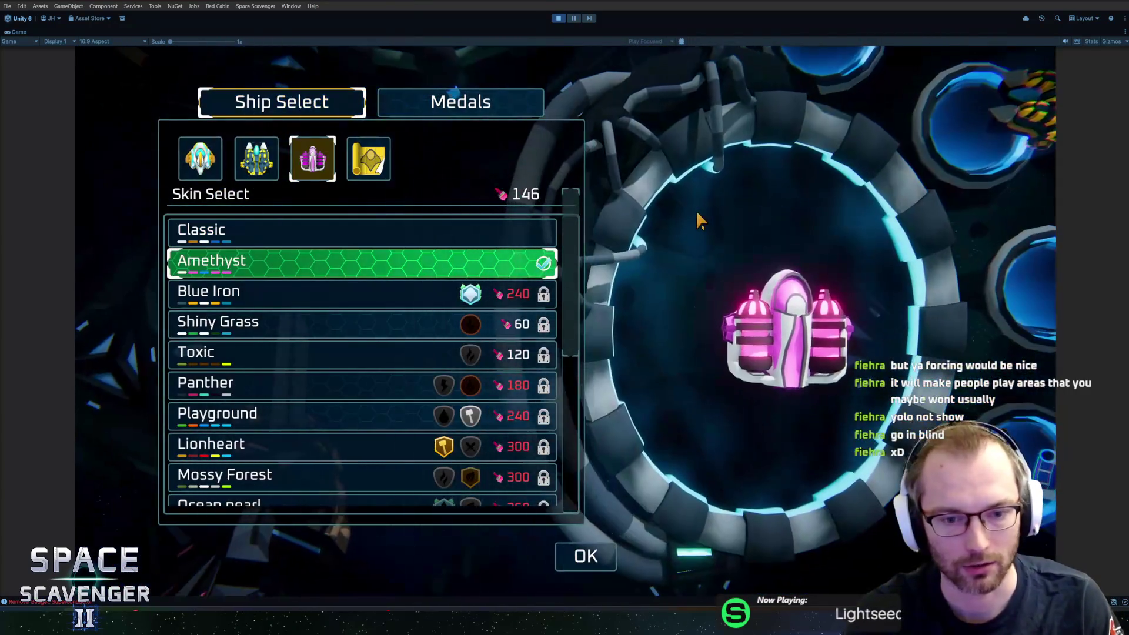
pyautogui.scroll(-1, 427, 382)
pyautogui.scroll(-3, 432, 411)
pyautogui.scroll(-1, 431, 411)
pyautogui.scroll(4, 431, 411)
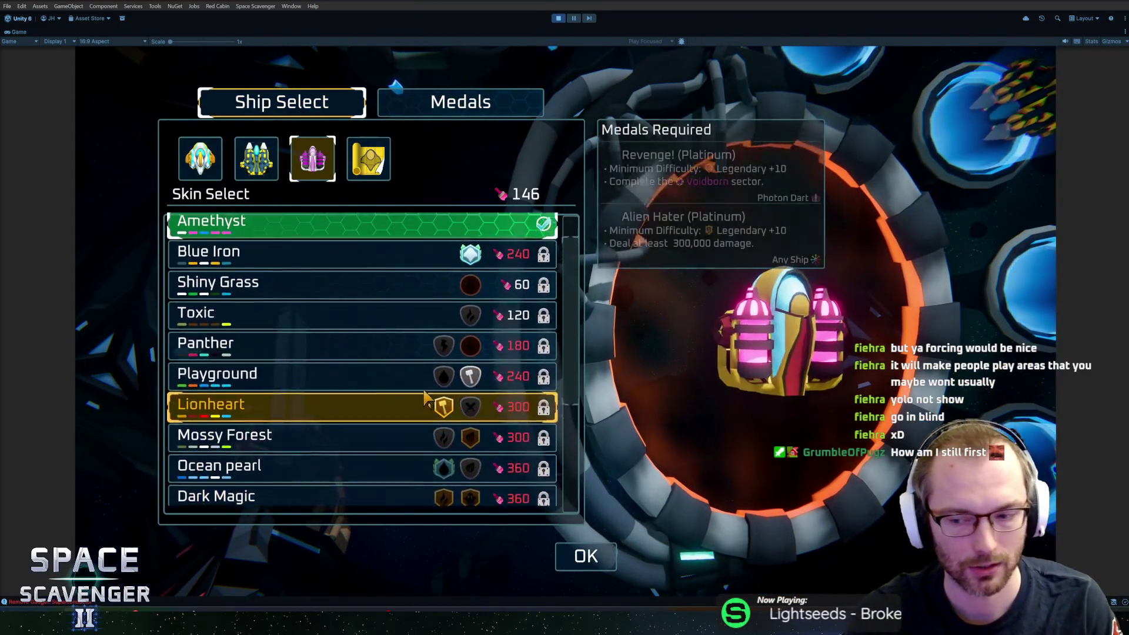
pyautogui.press('Escape')
pyautogui.press('w')
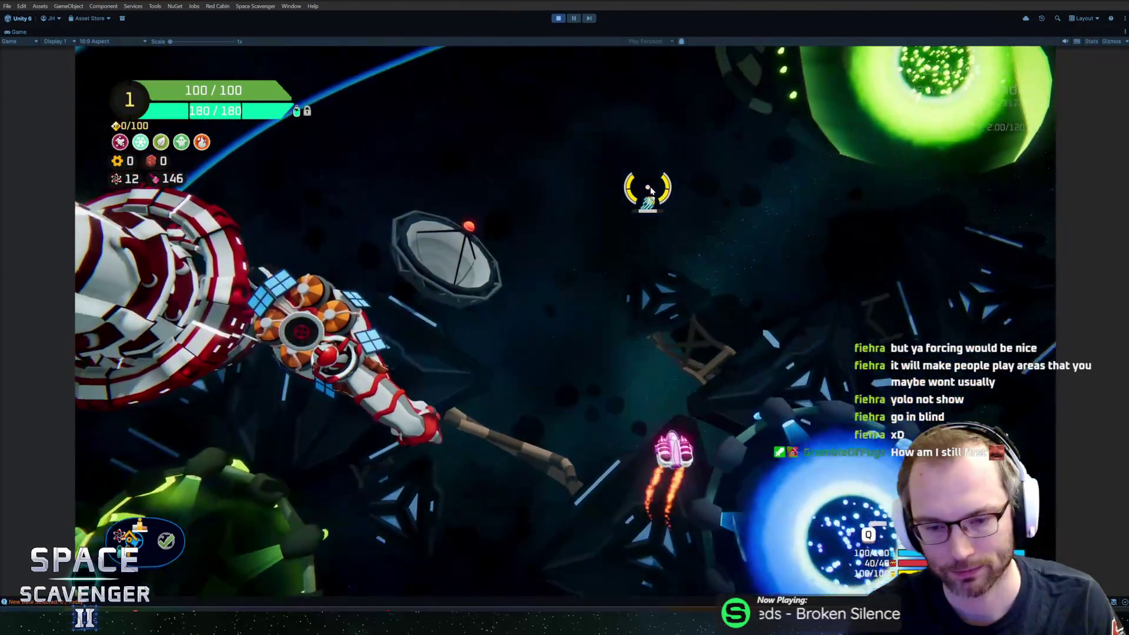
pyautogui.press('f')
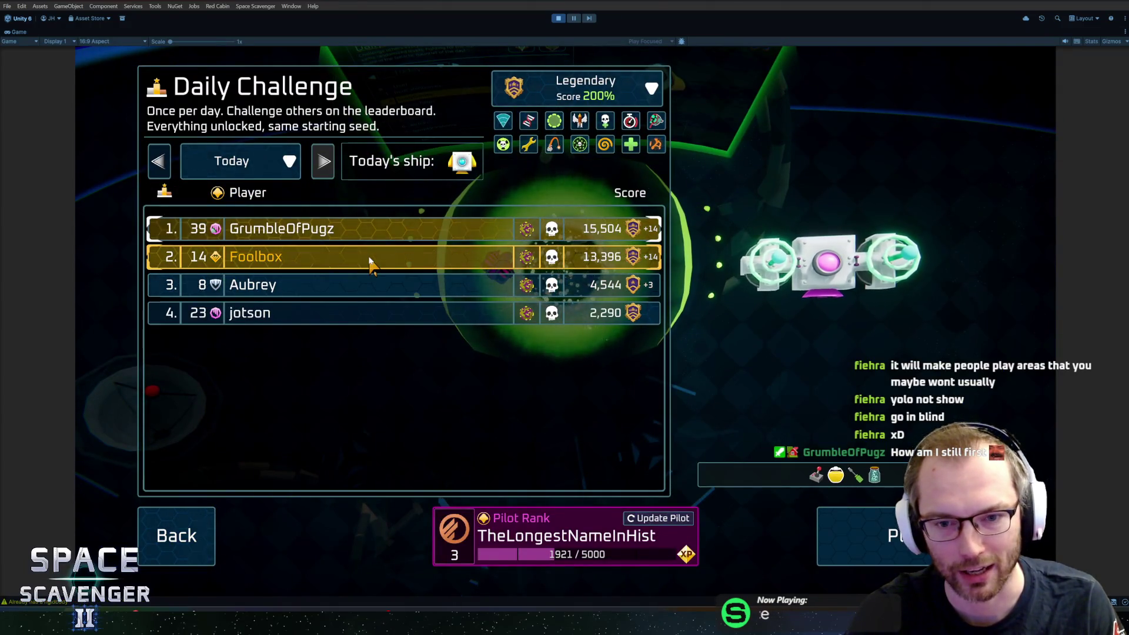
# Step: Preview today's leaderboard ships, then yesterday's ships from jotson, Aubrey and GrumbleOfPugz
pyautogui.click(370, 261)
pyautogui.click(383, 290)
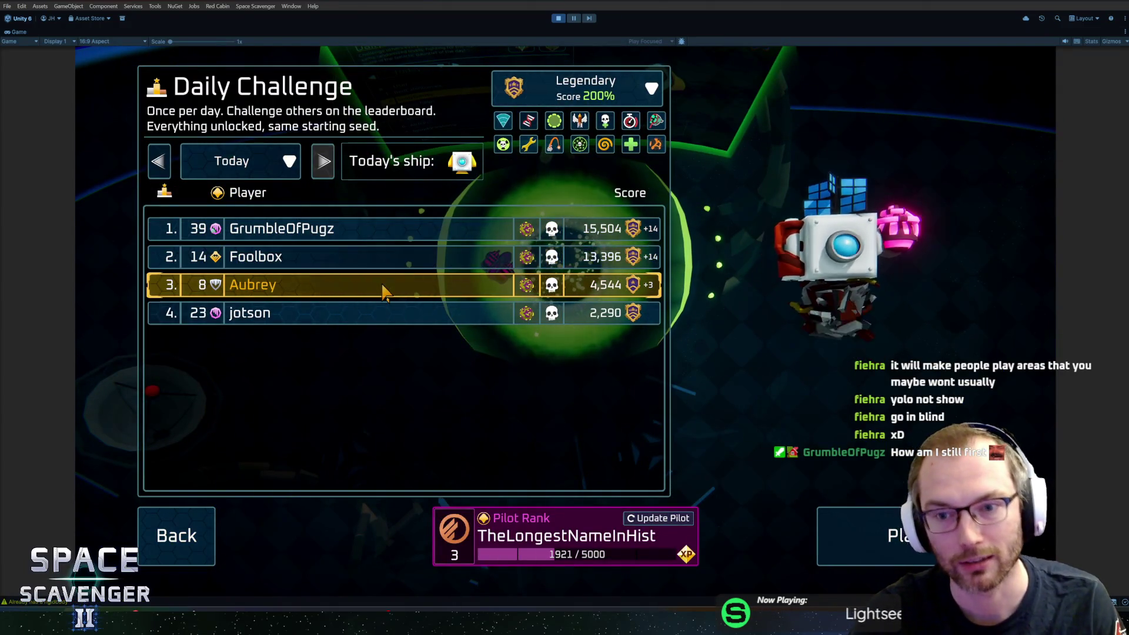
pyautogui.click(397, 314)
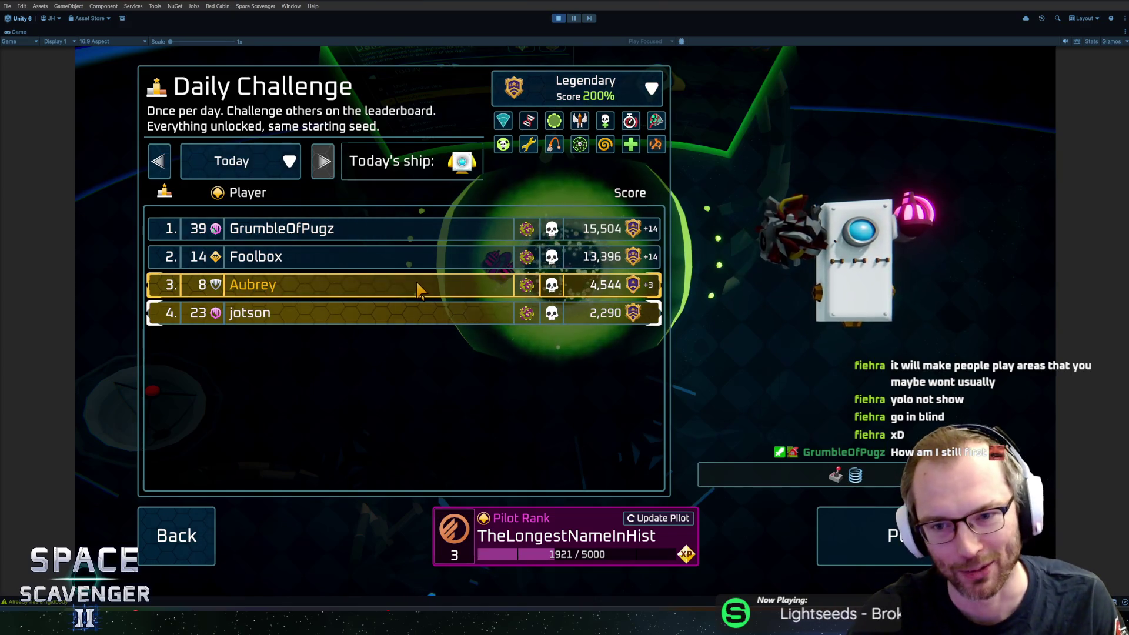
pyautogui.click(158, 160)
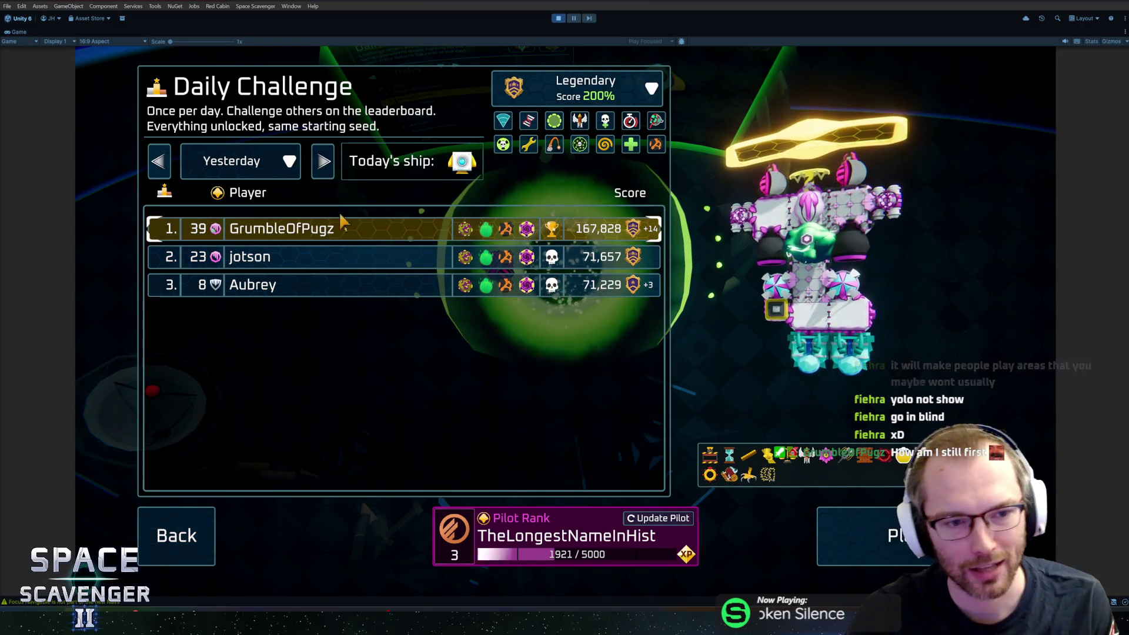
pyautogui.click(437, 255)
pyautogui.click(431, 228)
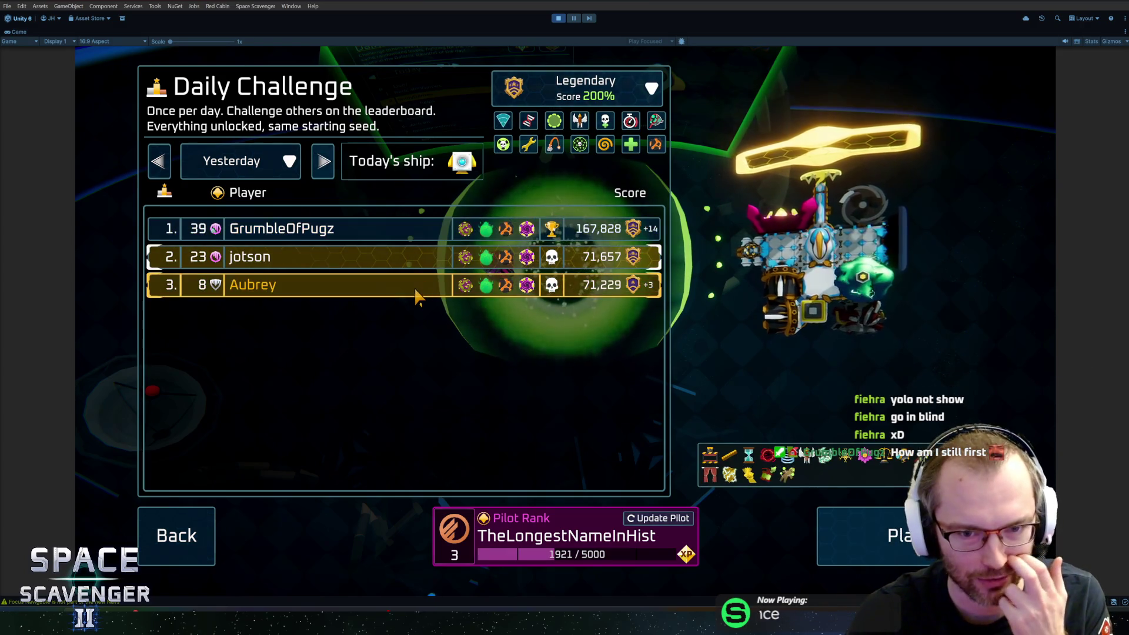
pyautogui.click(507, 283)
pyautogui.click(507, 257)
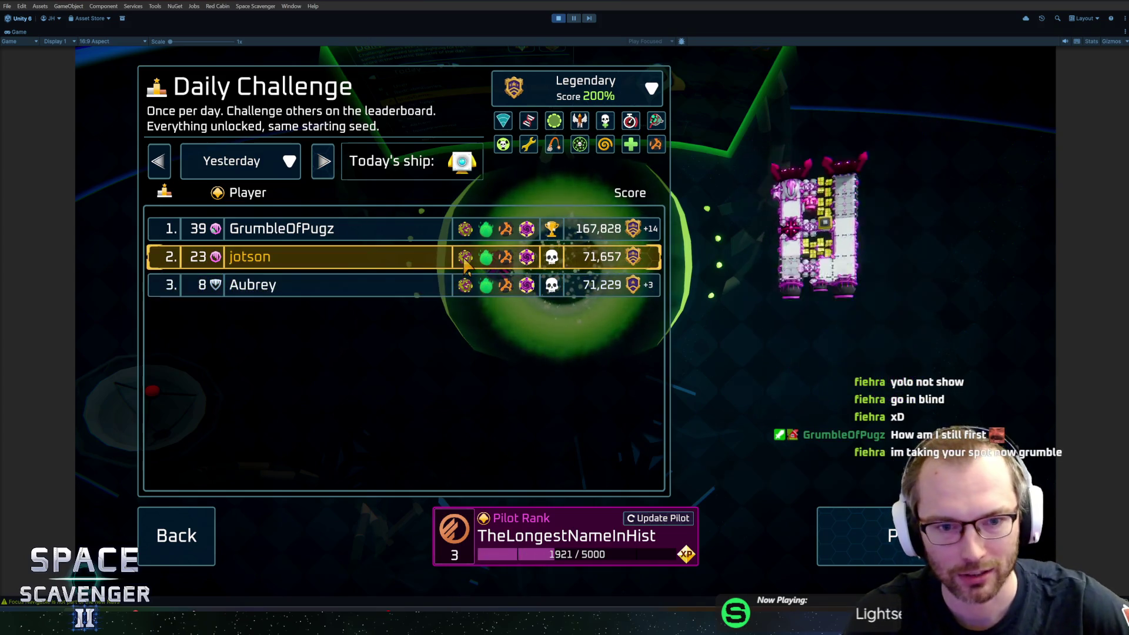
pyautogui.click(365, 230)
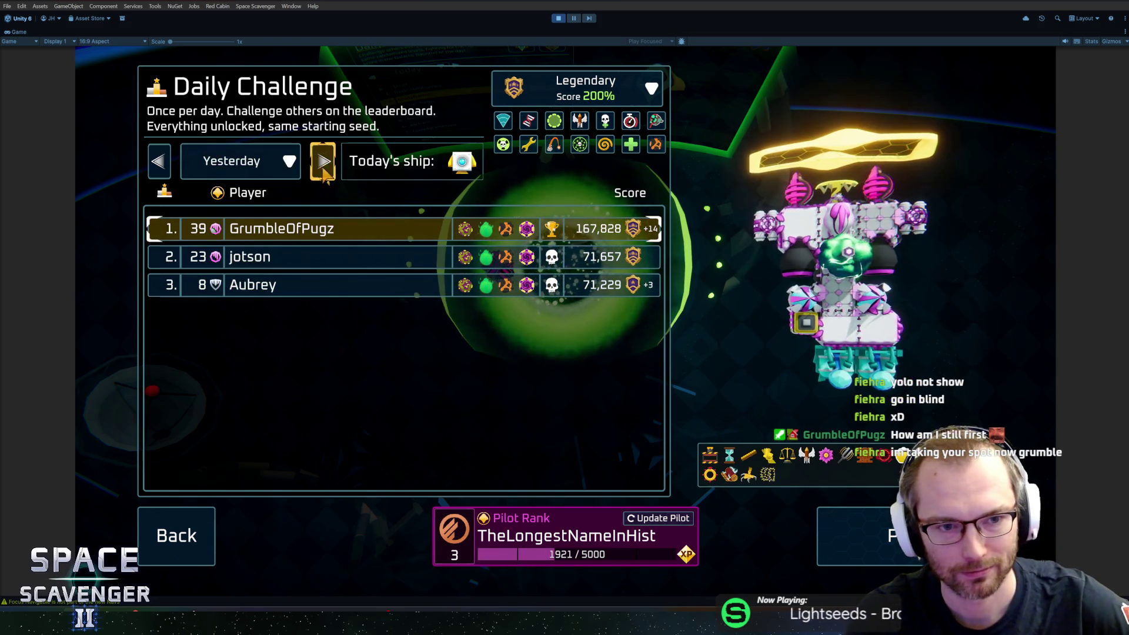
pyautogui.click(323, 160)
pyautogui.click(503, 299)
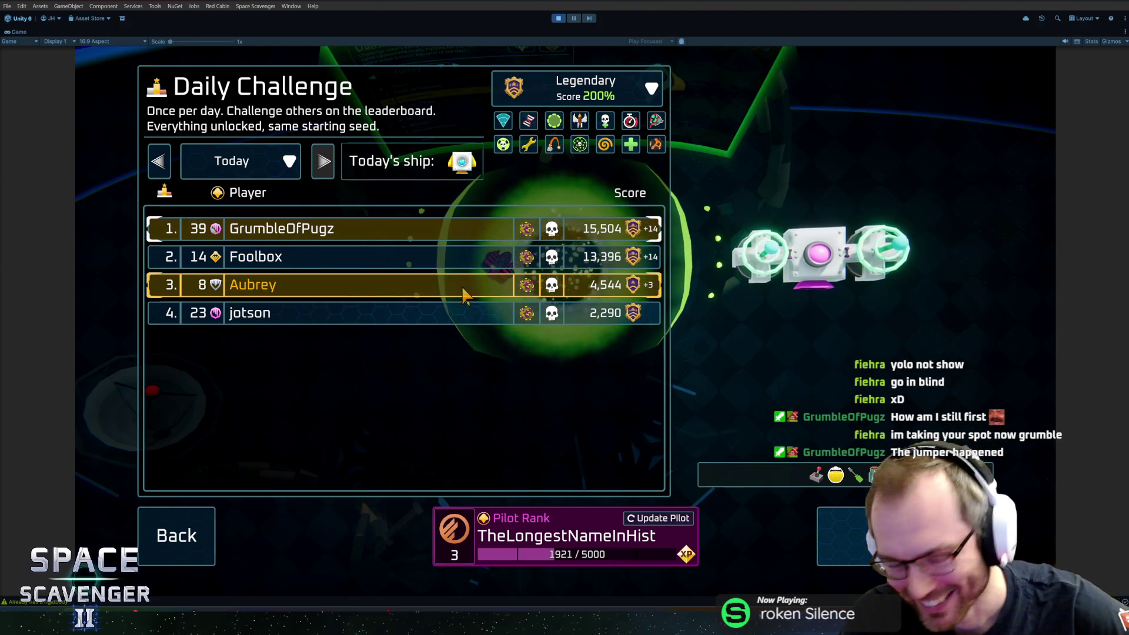
pyautogui.click(465, 256)
pyautogui.click(462, 232)
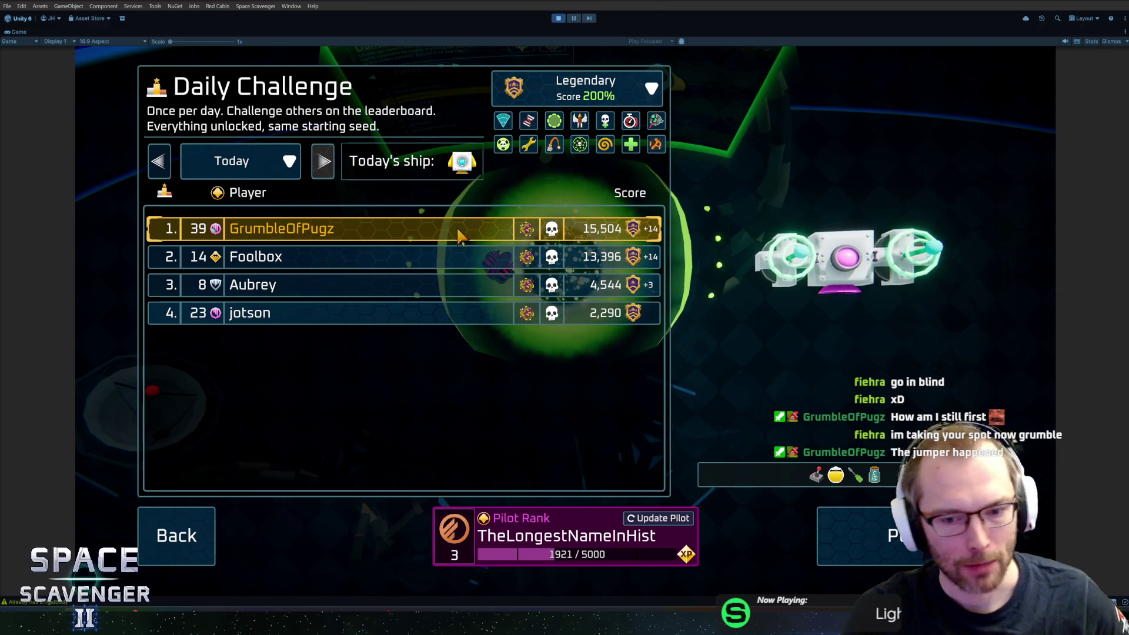
pyautogui.press('Return')
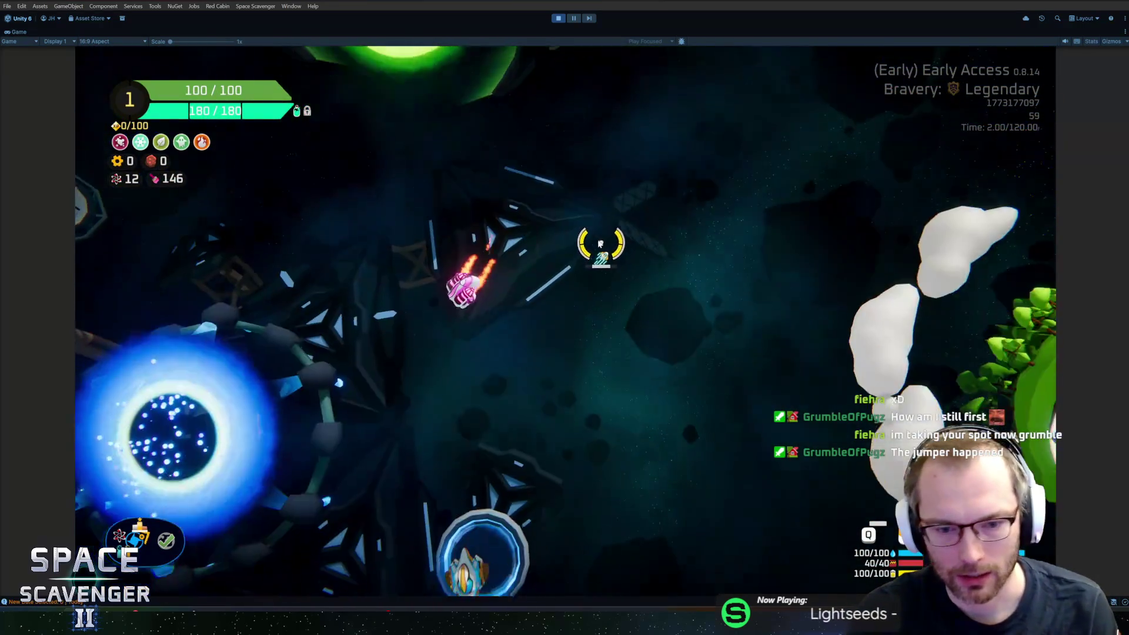
# Step: Fly the ship around the hub between the blue portal and grey ring
pyautogui.press('a')
pyautogui.press('s')
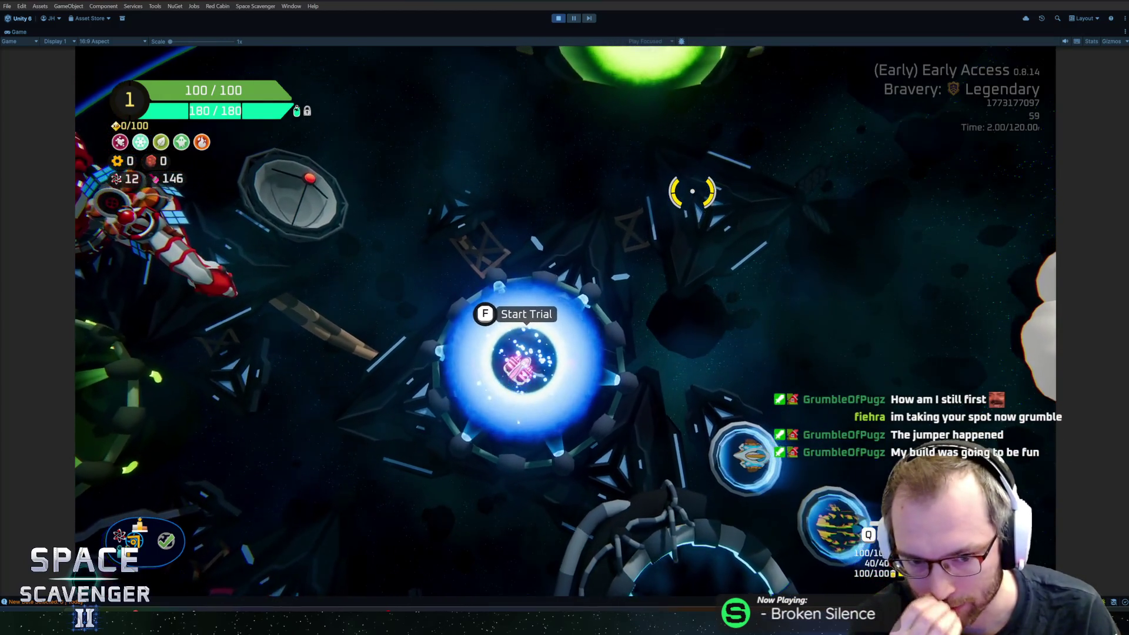
pyautogui.press('s')
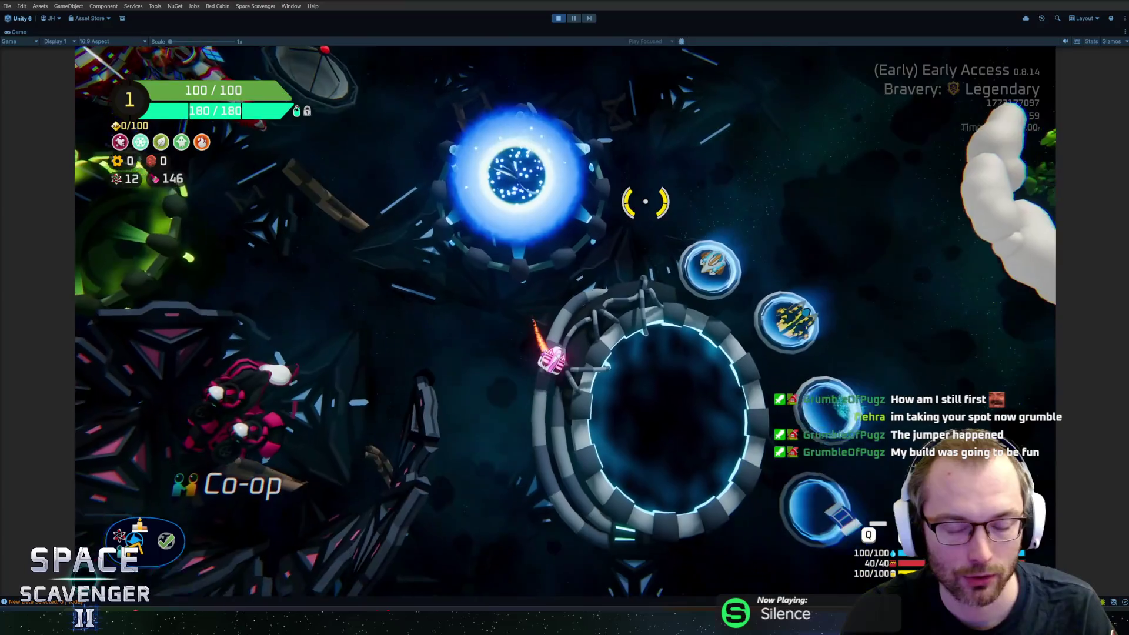
pyautogui.press('w')
pyautogui.press('a')
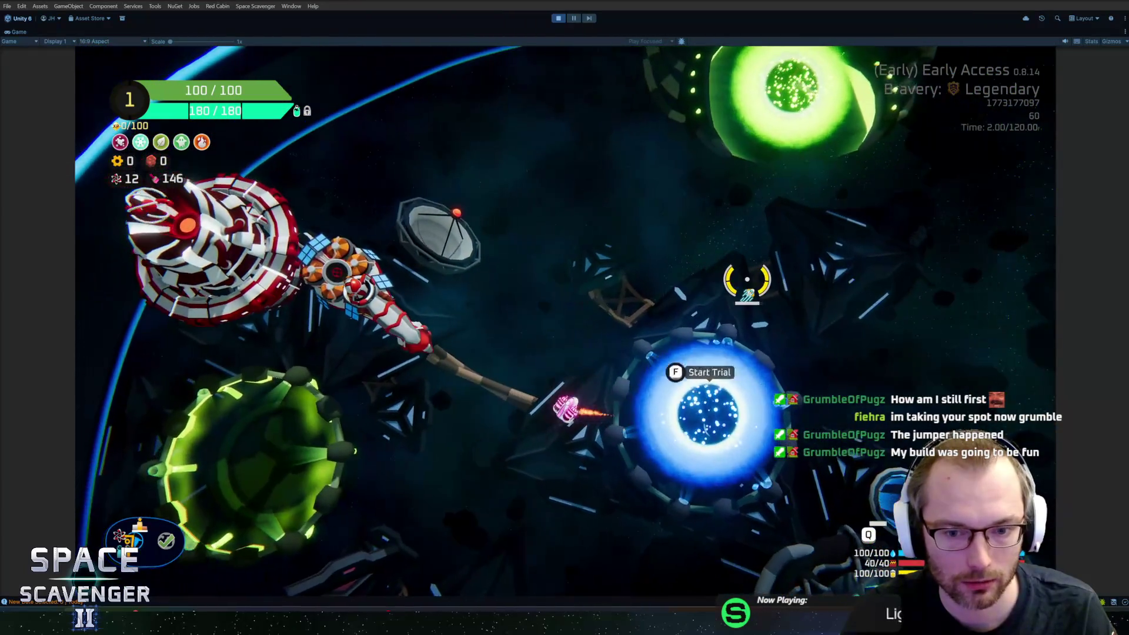
pyautogui.press('d')
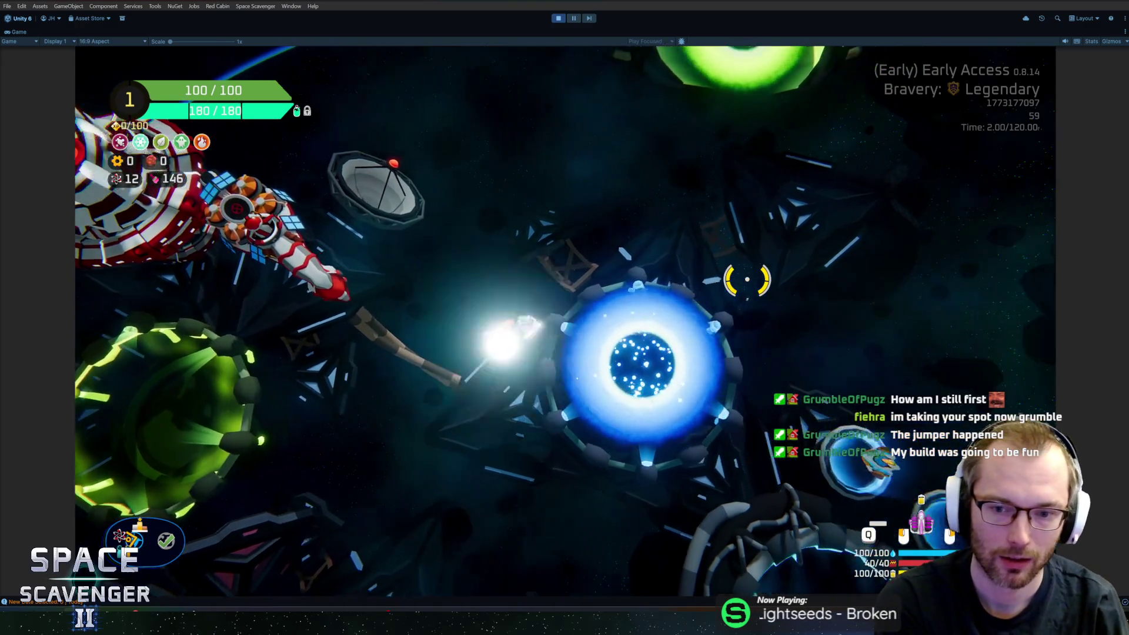
# Step: Open and close the Daily Challenge portal, pause the game and switch to Blender
pyautogui.press('w')
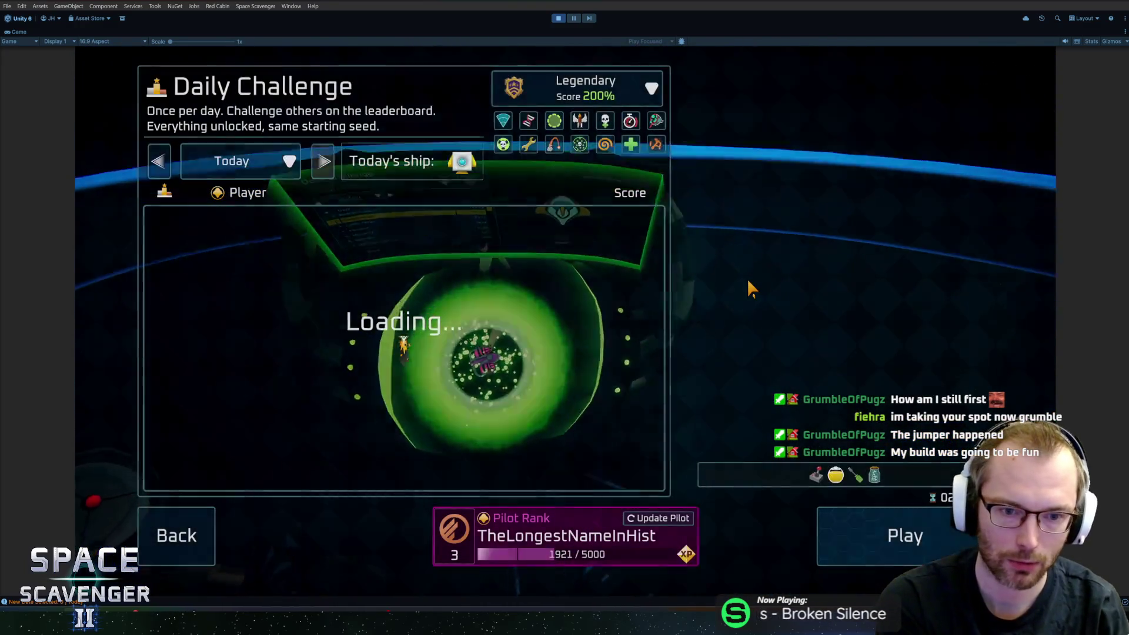
pyautogui.press('Escape')
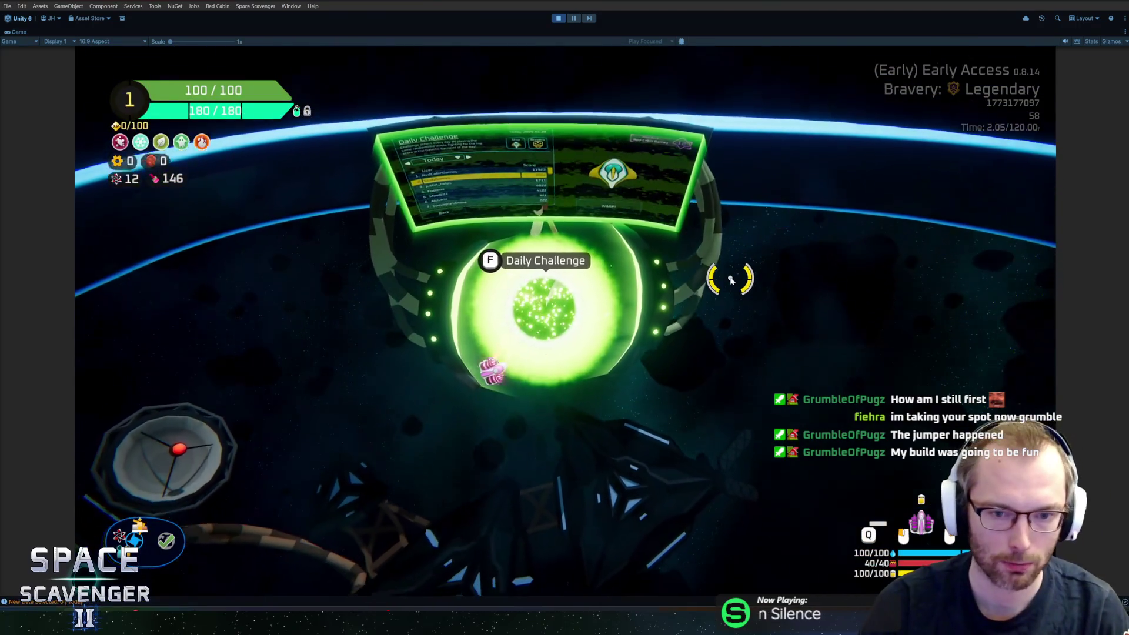
pyautogui.press('s')
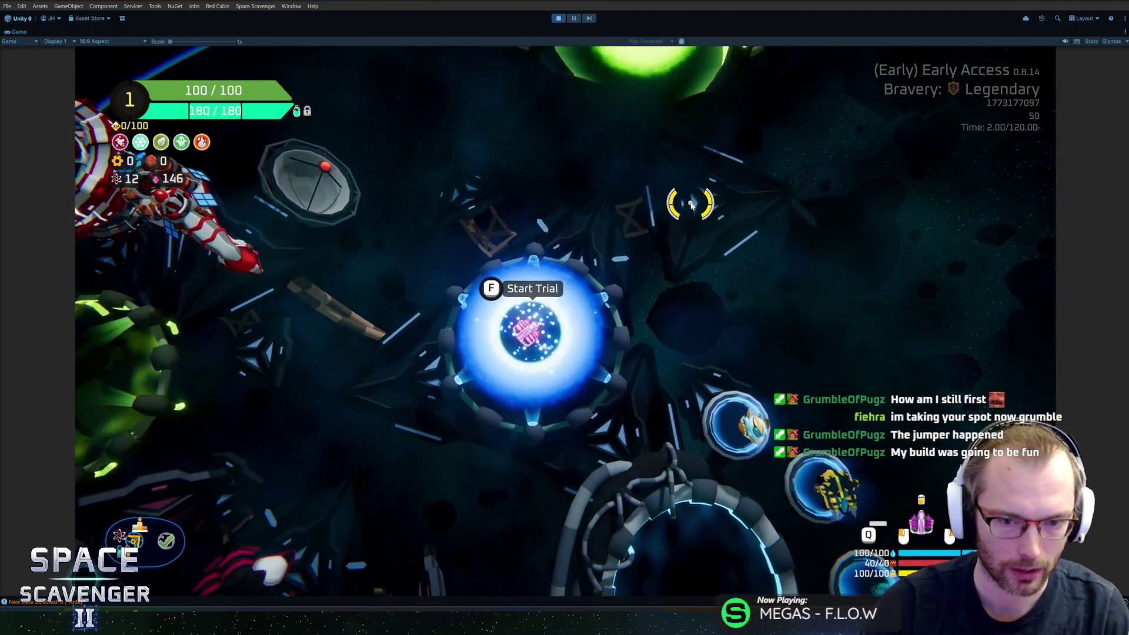
pyautogui.press('Escape')
pyautogui.press('Escape')
pyautogui.press('Escape')
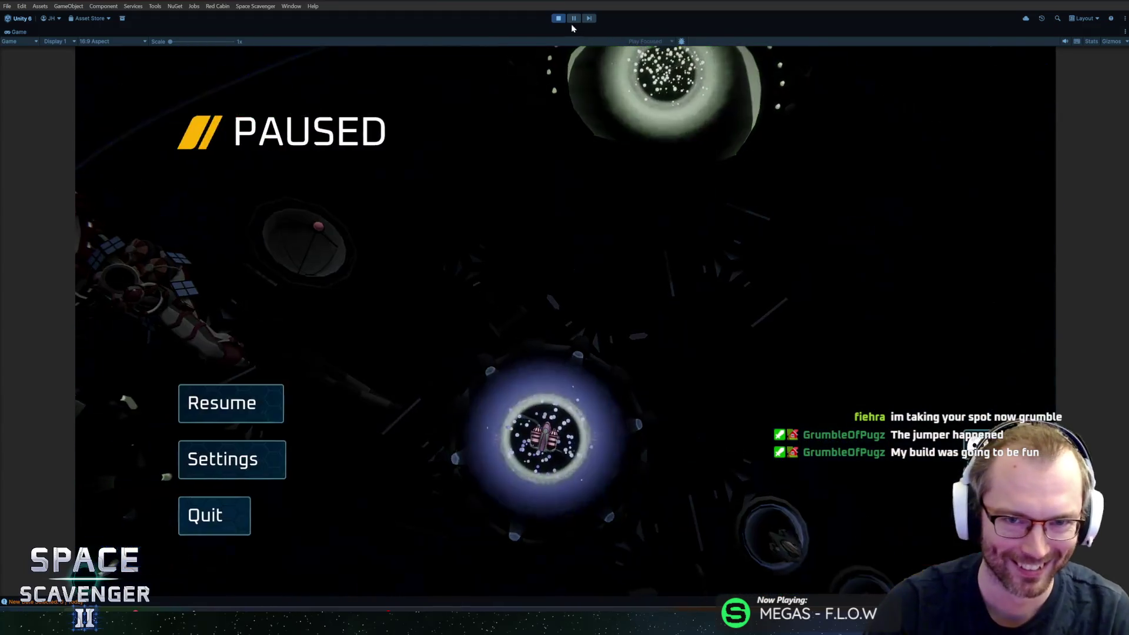
pyautogui.press('Escape')
pyautogui.hotkey('alt', 'Tab')
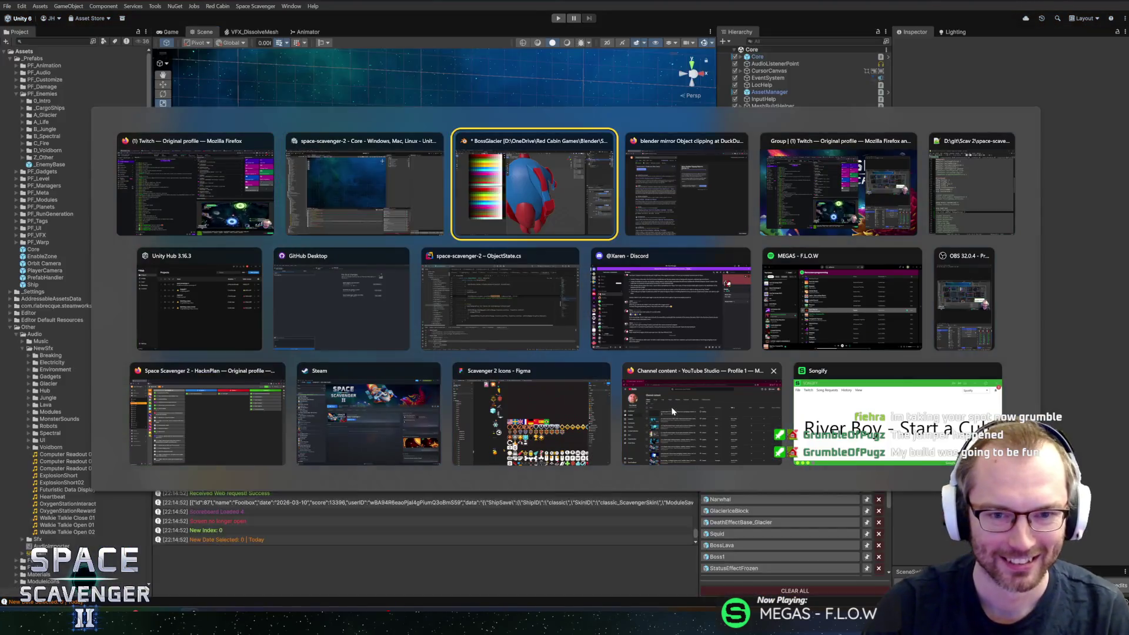
pyautogui.scroll(2, 706, 336)
# Step: Enter Edit Mode and shift a fin spike edge along X
pyautogui.moveTo(707, 335)
pyautogui.mouseDown(button='middle')
pyautogui.moveTo(693, 355)
pyautogui.moveTo(564, 343)
pyautogui.moveTo(546, 330)
pyautogui.moveTo(660, 307)
pyautogui.moveTo(549, 267)
pyautogui.moveTo(706, 320)
pyautogui.mouseUp(button='middle')
pyautogui.press('Tab')
pyautogui.scroll(2, 549, 252)
pyautogui.scroll(3, 549, 252)
pyautogui.moveTo(639, 310)
pyautogui.mouseDown(button='middle')
pyautogui.moveTo(618, 291)
pyautogui.moveTo(627, 258)
pyautogui.mouseUp(button='middle')
pyautogui.keyDown('ctrl'); pyautogui.click(618, 292); pyautogui.keyUp('ctrl')
pyautogui.press('g')
pyautogui.press('x')
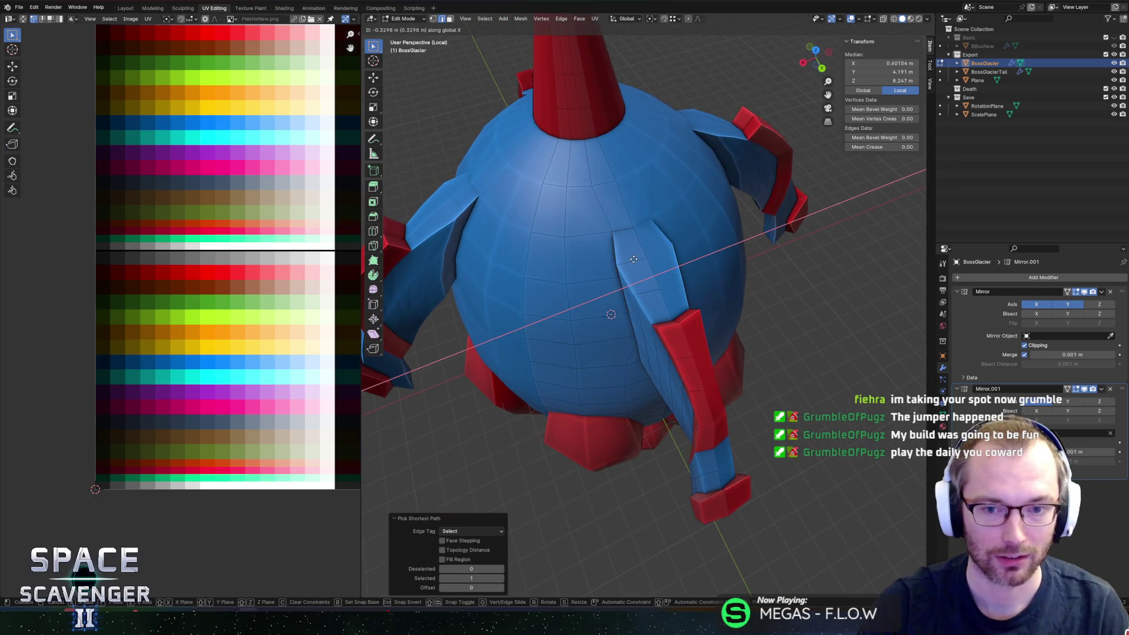
pyautogui.press('Escape')
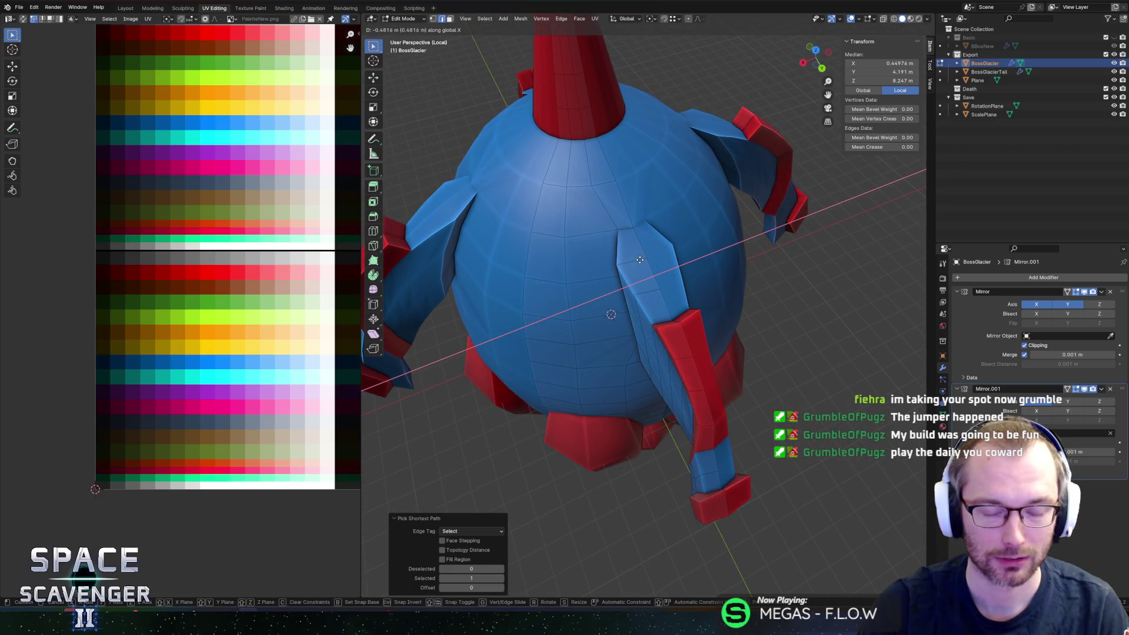
pyautogui.scroll(3, 640, 260)
# Step: Shift the fin edge along X again from the front view and return to Object Mode
pyautogui.moveTo(640, 260)
pyautogui.mouseDown(button='middle')
pyautogui.moveTo(672, 267)
pyautogui.moveTo(693, 242)
pyautogui.mouseUp(button='middle')
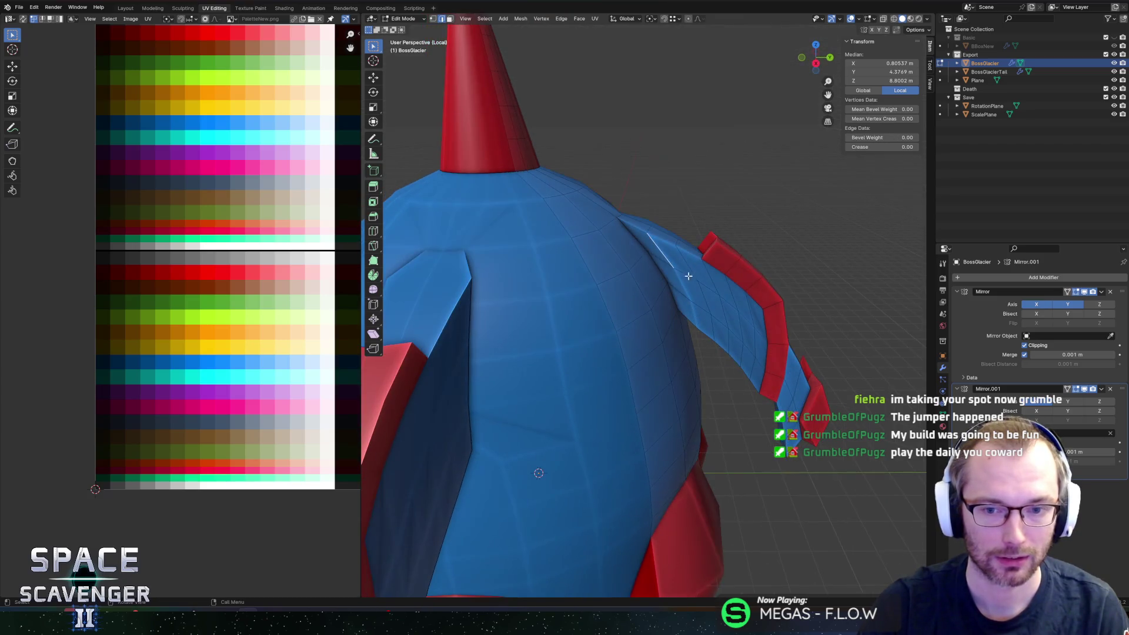
pyautogui.moveTo(694, 310); pyautogui.dragTo(650, 310, button='middle')
pyautogui.press('g')
pyautogui.press('x')
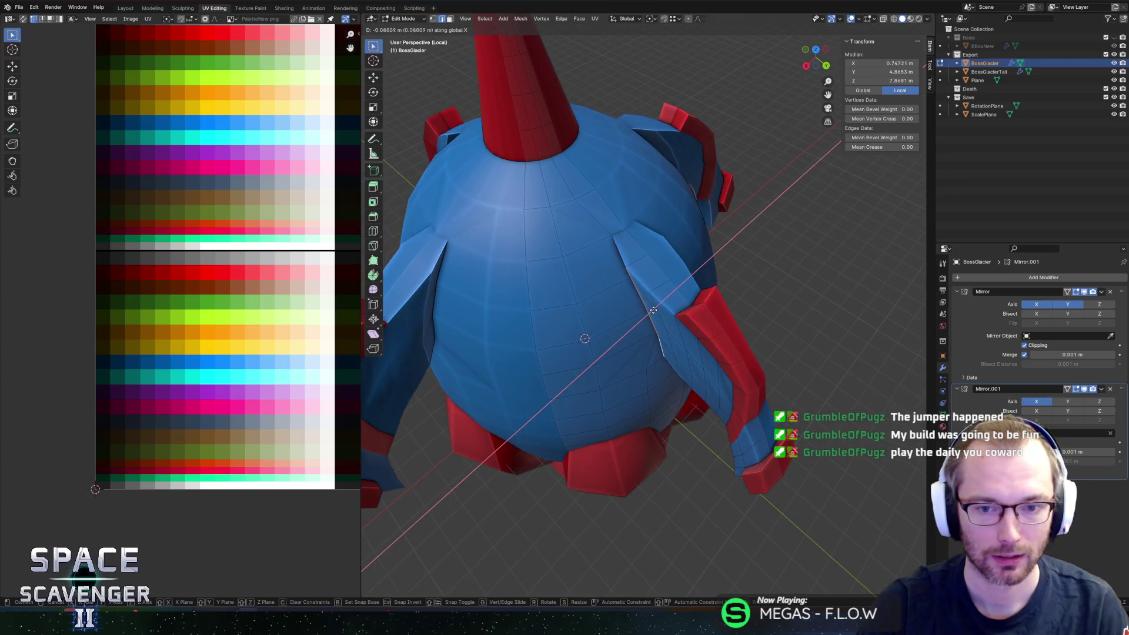
pyautogui.press('Escape')
pyautogui.press('Tab')
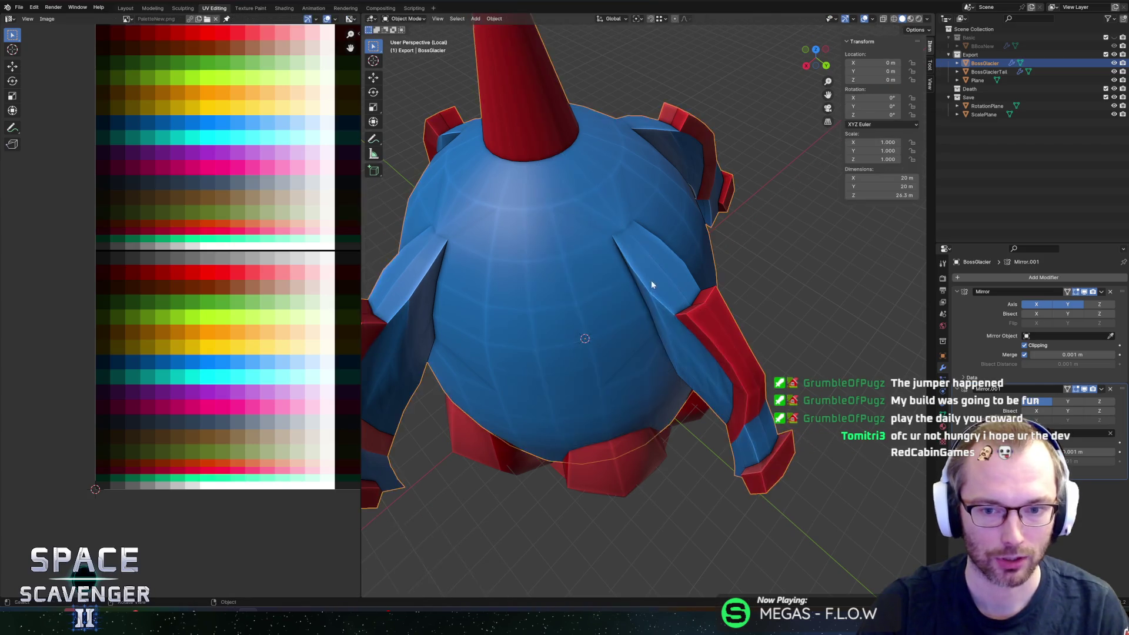
pyautogui.scroll(3, 720, 224)
pyautogui.moveTo(720, 223)
pyautogui.mouseDown(button='middle')
pyautogui.moveTo(679, 259)
pyautogui.moveTo(683, 267)
pyautogui.mouseUp(button='middle')
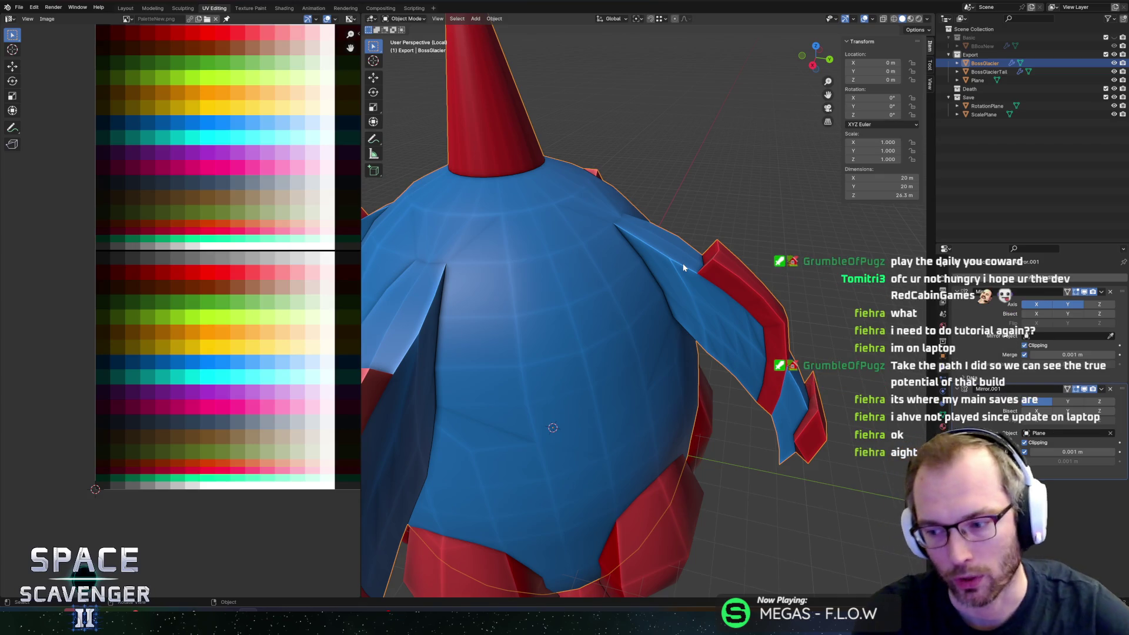
# Step: Enter Edit Mode on BossGlacier and slide a fin vertex along its edge with Vertex Slide
pyautogui.moveTo(714, 68)
pyautogui.mouseDown(button='middle')
pyautogui.moveTo(756, 203)
pyautogui.moveTo(683, 227)
pyautogui.moveTo(630, 210)
pyautogui.moveTo(641, 200)
pyautogui.moveTo(671, 214)
pyautogui.mouseUp(button='middle')
pyautogui.click(702, 188)
pyautogui.press('Tab')
pyautogui.hotkey('shift', 'v')
pyautogui.click(627, 207)
pyautogui.click(641, 201)
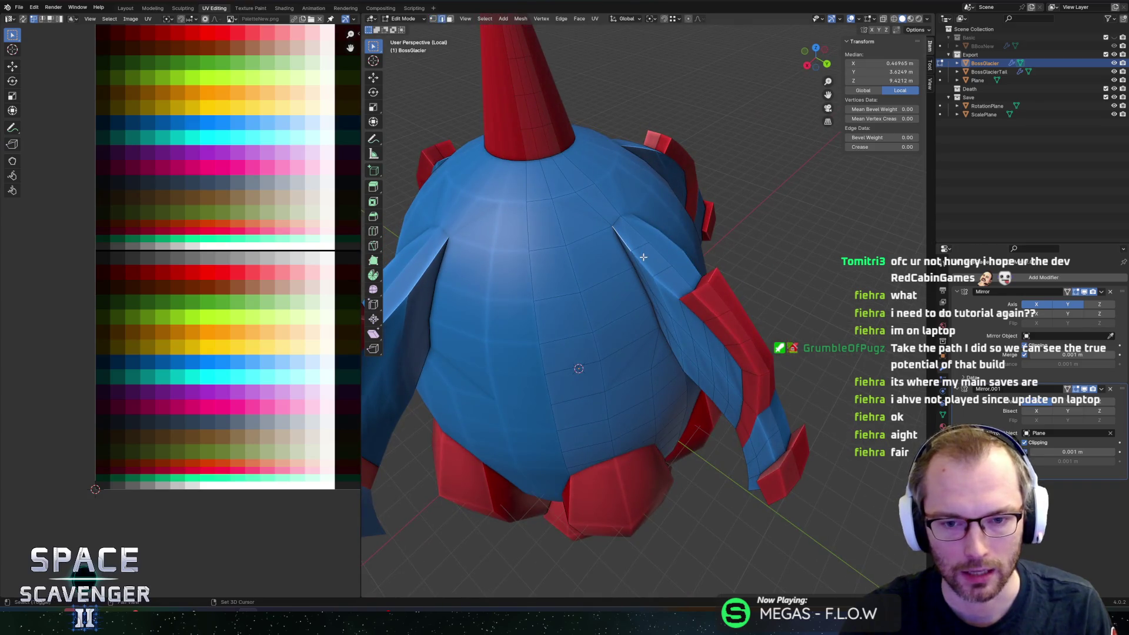
# Step: Slide another fin-spike edge, toggle Edit Mode, and begin an X-axis move of the fin vertices
pyautogui.moveTo(658, 269); pyautogui.dragTo(641, 194, button='middle')
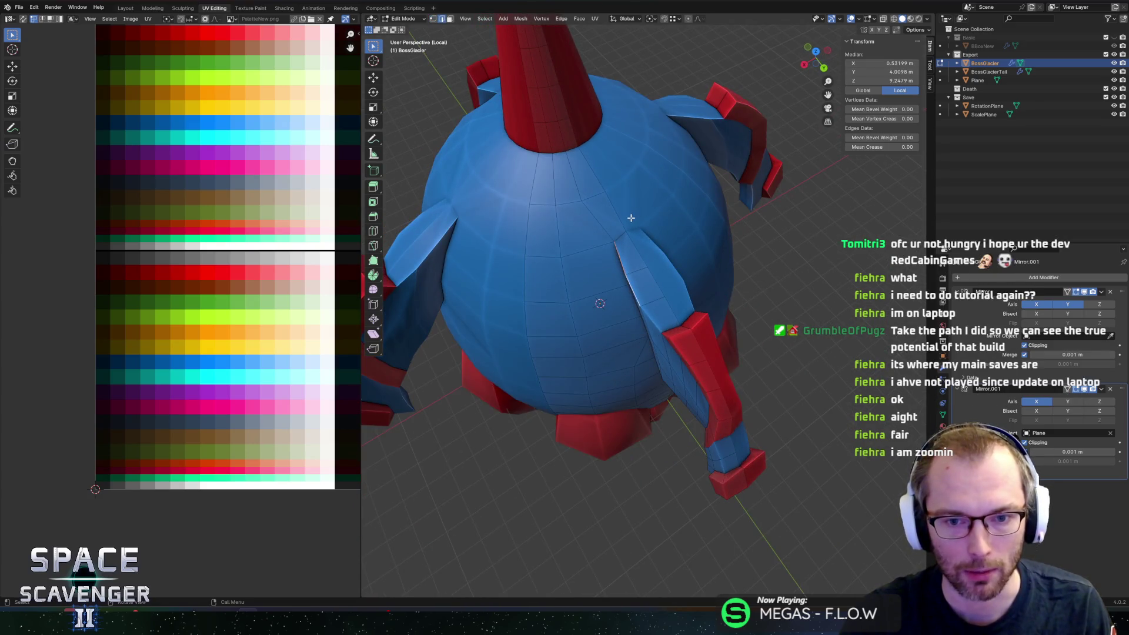
pyautogui.click(634, 284)
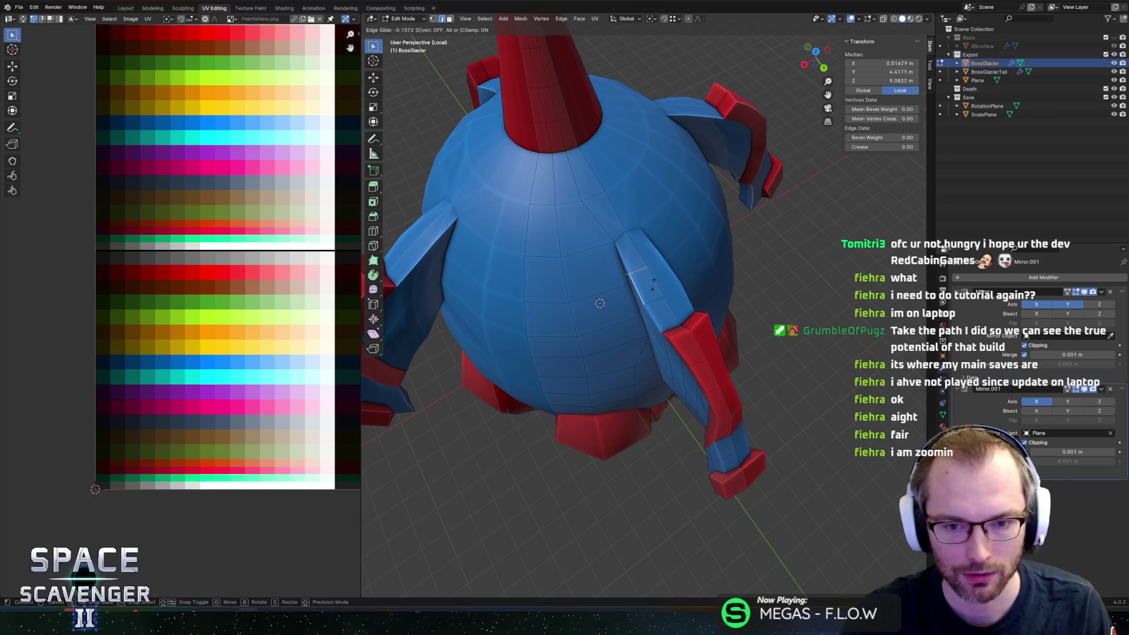
pyautogui.click(650, 295)
pyautogui.press('Tab')
pyautogui.moveTo(650, 295); pyautogui.dragTo(712, 215, button='middle')
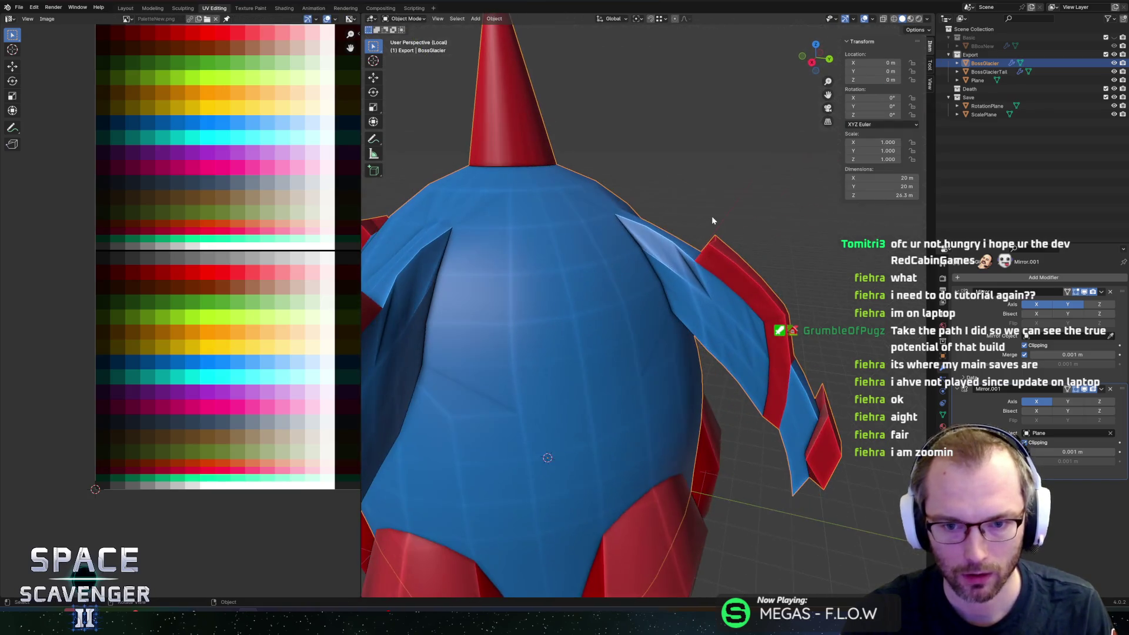
pyautogui.press('Tab')
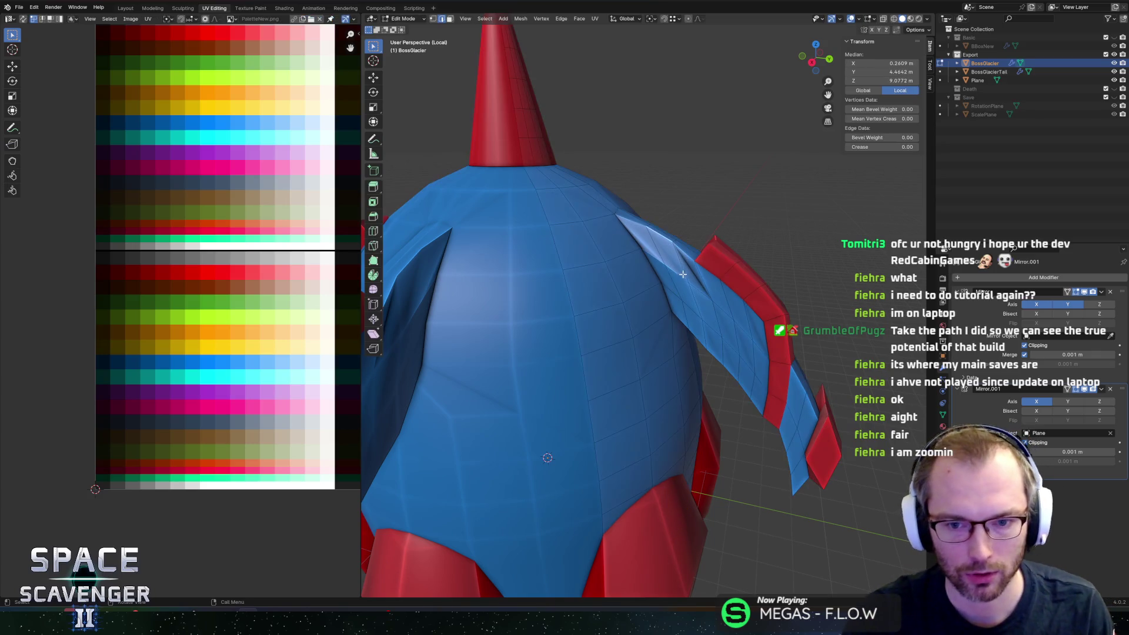
pyautogui.moveTo(762, 227)
pyautogui.mouseDown(button='middle')
pyautogui.moveTo(693, 300)
pyautogui.moveTo(676, 284)
pyautogui.mouseUp(button='middle')
pyautogui.press('g')
pyautogui.press('x')
# Step: Confirm the X move, then slide a single fin vertex along its edge twice
pyautogui.click(693, 304)
pyautogui.click(676, 285)
pyautogui.press('g')
pyautogui.press('g')
pyautogui.click(682, 293)
pyautogui.press('g')
pyautogui.press('g')
pyautogui.click(688, 303)
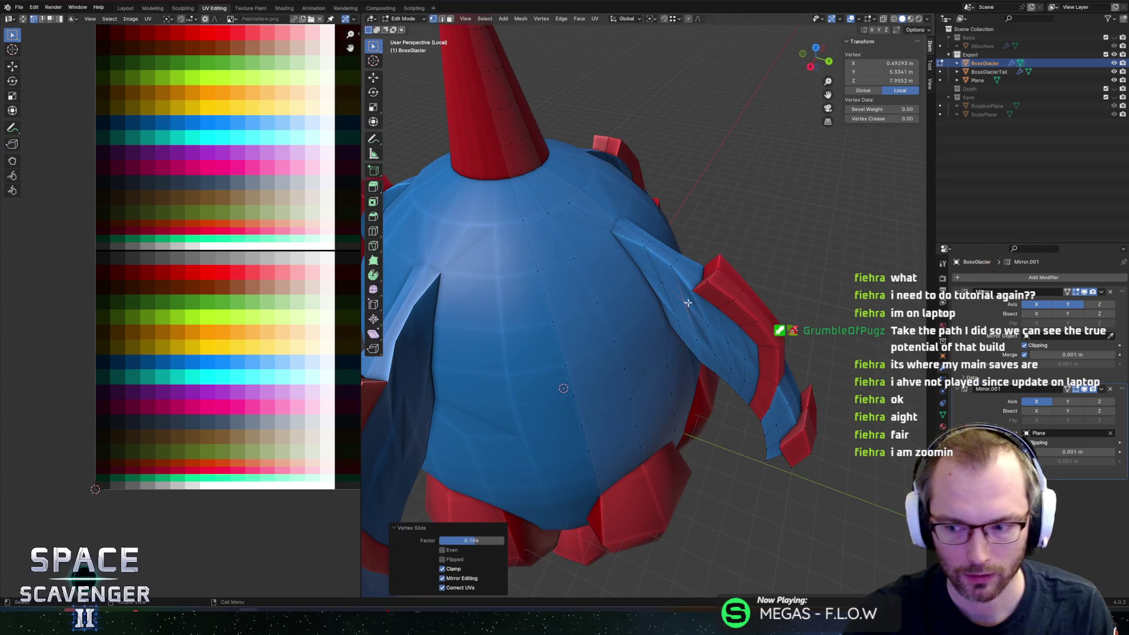
pyautogui.scroll(2, 747, 241)
pyautogui.scroll(2, 731, 240)
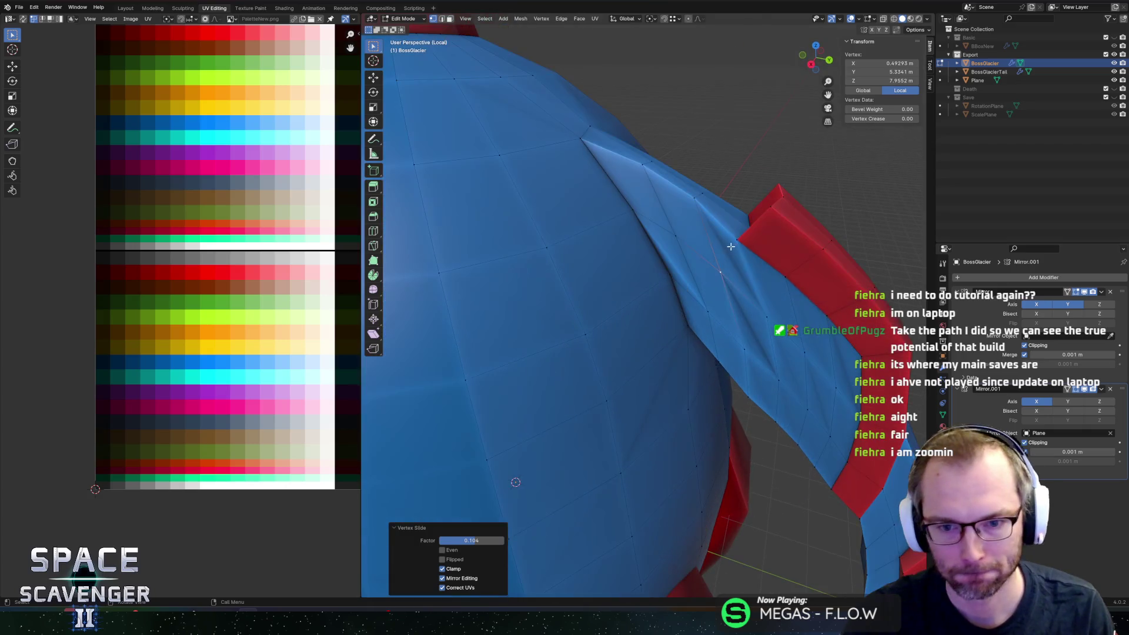
# Step: Slide a second fin vertex along its edge in two passes toward the hull
pyautogui.click(713, 303)
pyautogui.press('g')
pyautogui.click(704, 306)
pyautogui.press('g')
pyautogui.press('g')
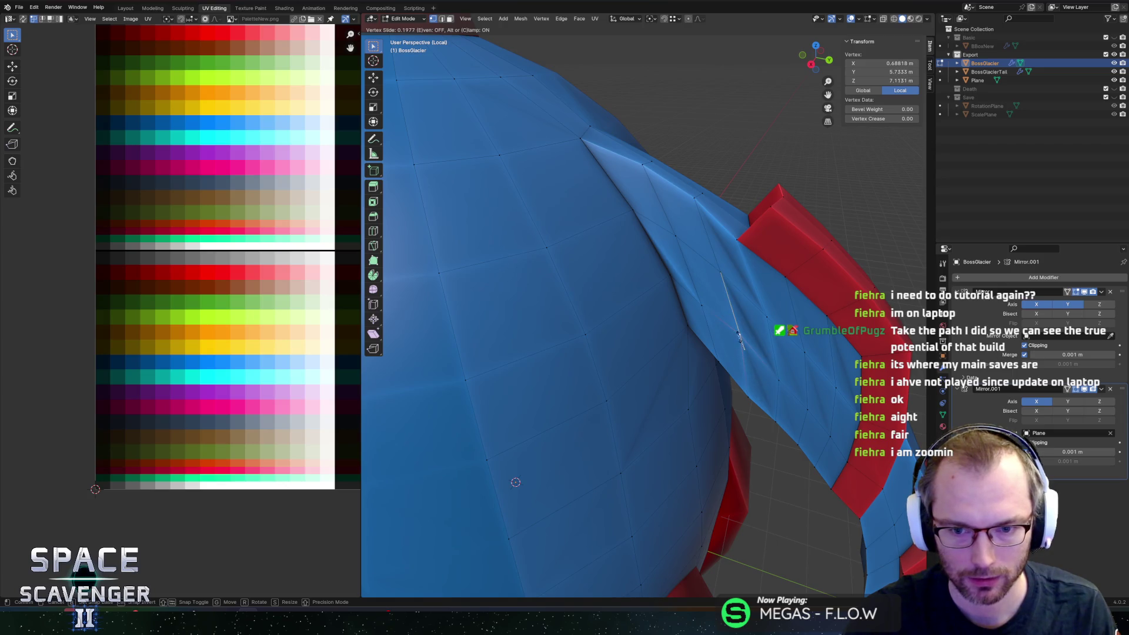
pyautogui.click(735, 336)
pyautogui.scroll(-5, 723, 302)
pyautogui.moveTo(722, 301); pyautogui.dragTo(648, 356, button='middle')
# Step: Shift a fin edge and then a vertex sideways along the X axis
pyautogui.keyDown('shift'); pyautogui.click(698, 311); pyautogui.keyUp('shift')
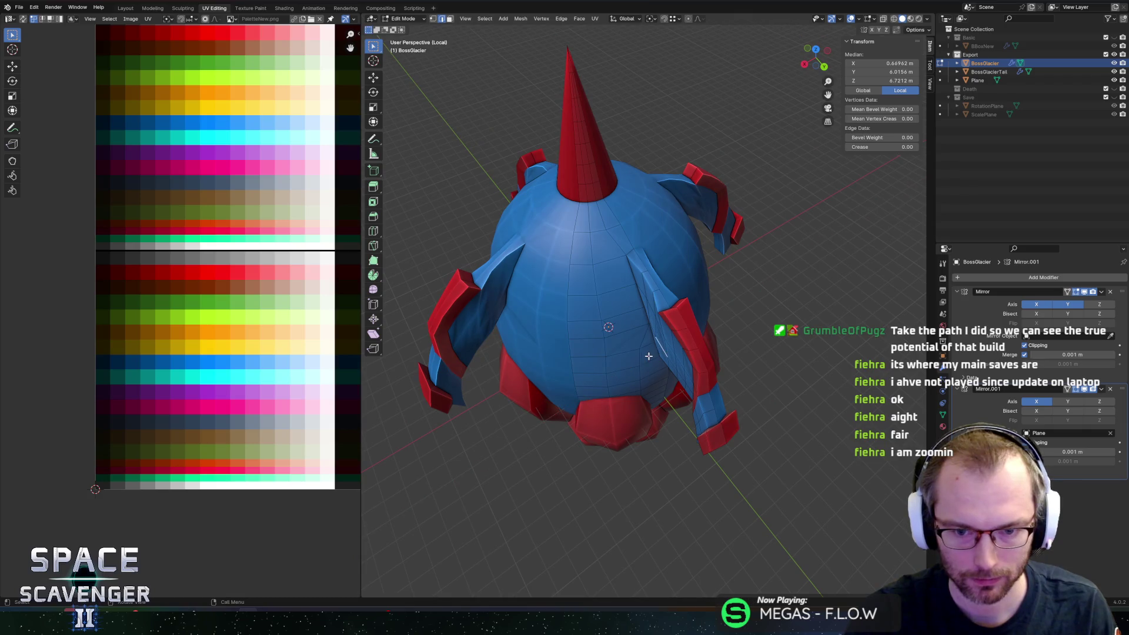
pyautogui.press('g')
pyautogui.press('x')
pyautogui.click(653, 350)
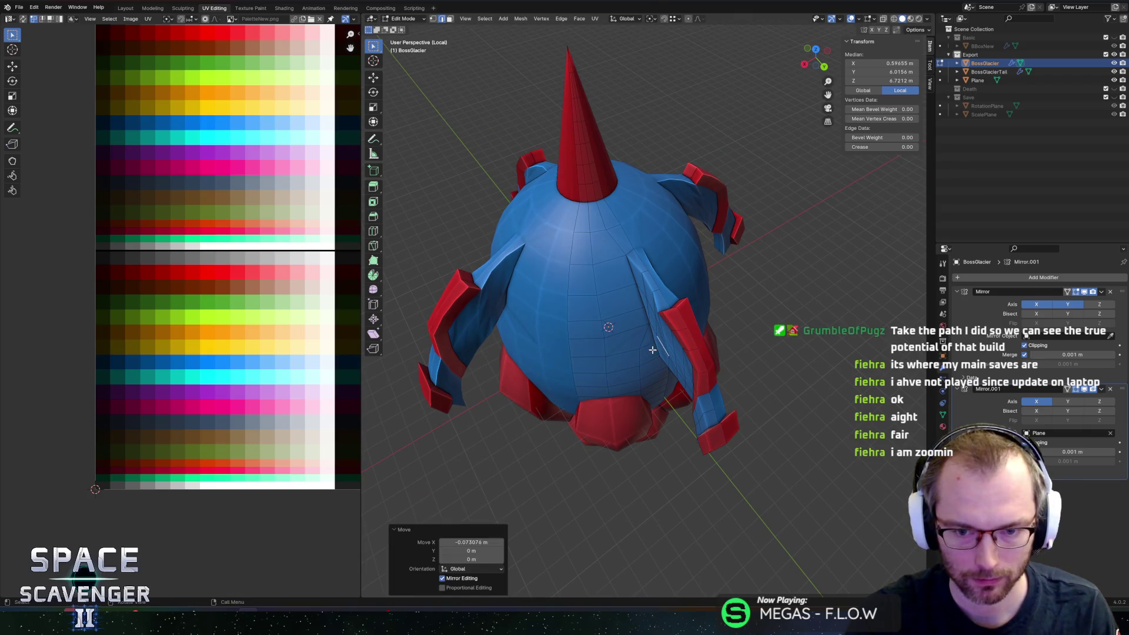
pyautogui.press('1')
pyautogui.press('g')
pyautogui.press('x')
pyautogui.click(656, 336)
# Step: Drop to Object Mode, hide and unhide the ship to check it, then re-enter Edit Mode
pyautogui.press('Tab')
pyautogui.moveTo(656, 336)
pyautogui.mouseDown(button='middle')
pyautogui.moveTo(751, 266)
pyautogui.moveTo(684, 276)
pyautogui.mouseUp(button='middle')
pyautogui.press('3')
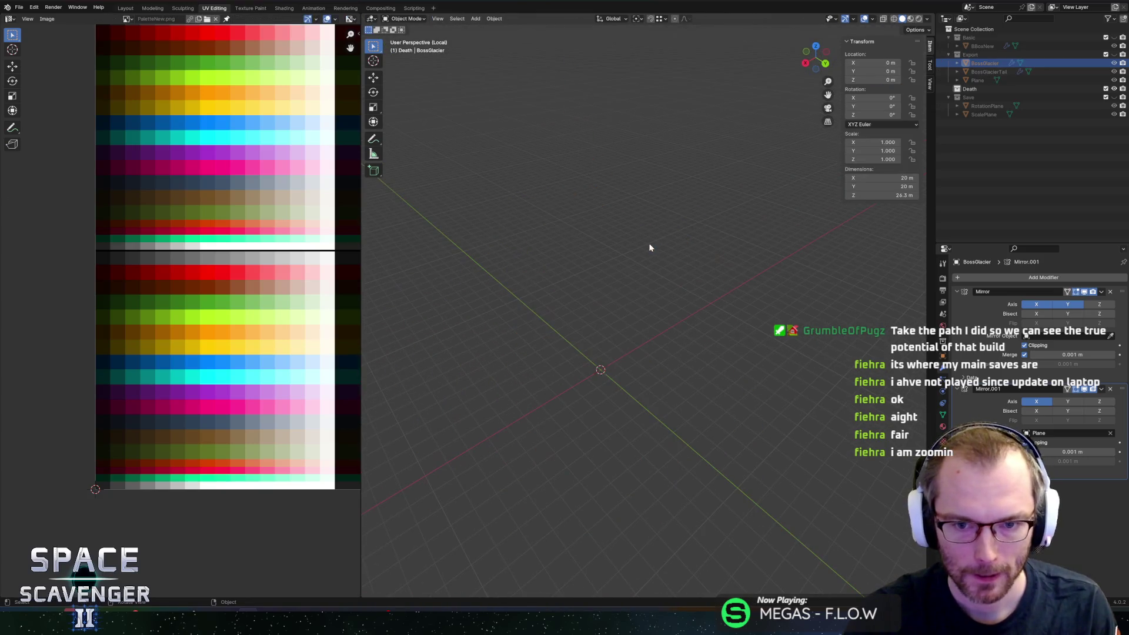
pyautogui.press('2')
pyautogui.press('Tab')
pyautogui.scroll(4, 649, 247)
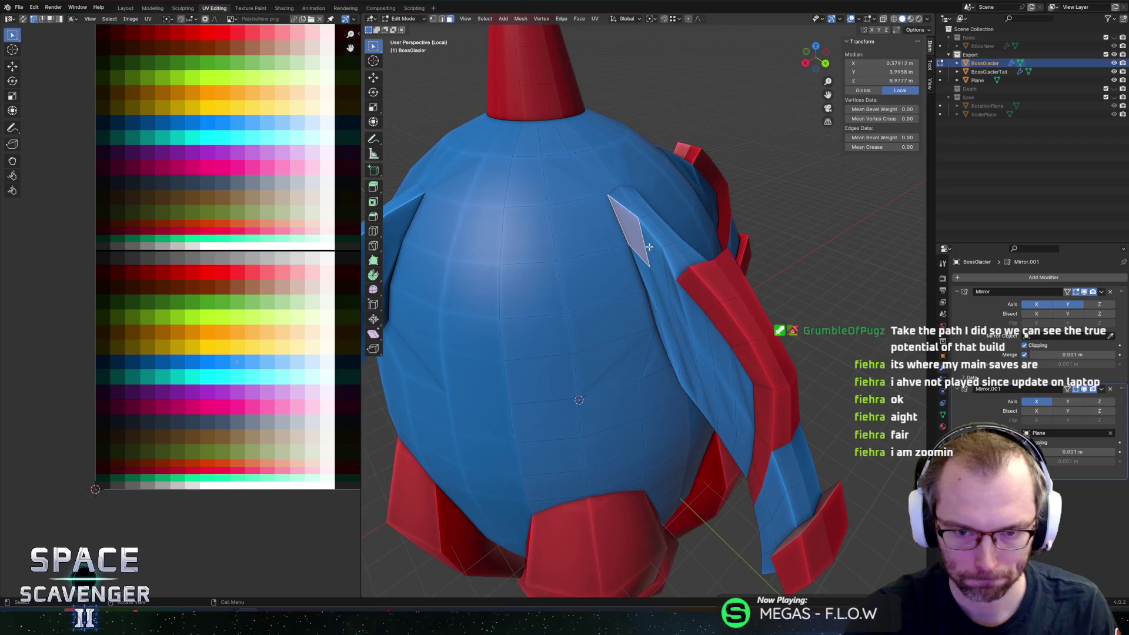
# Step: Extrude the fin's top face straight up along Z into a box
pyautogui.moveTo(654, 232); pyautogui.dragTo(716, 257, button='middle')
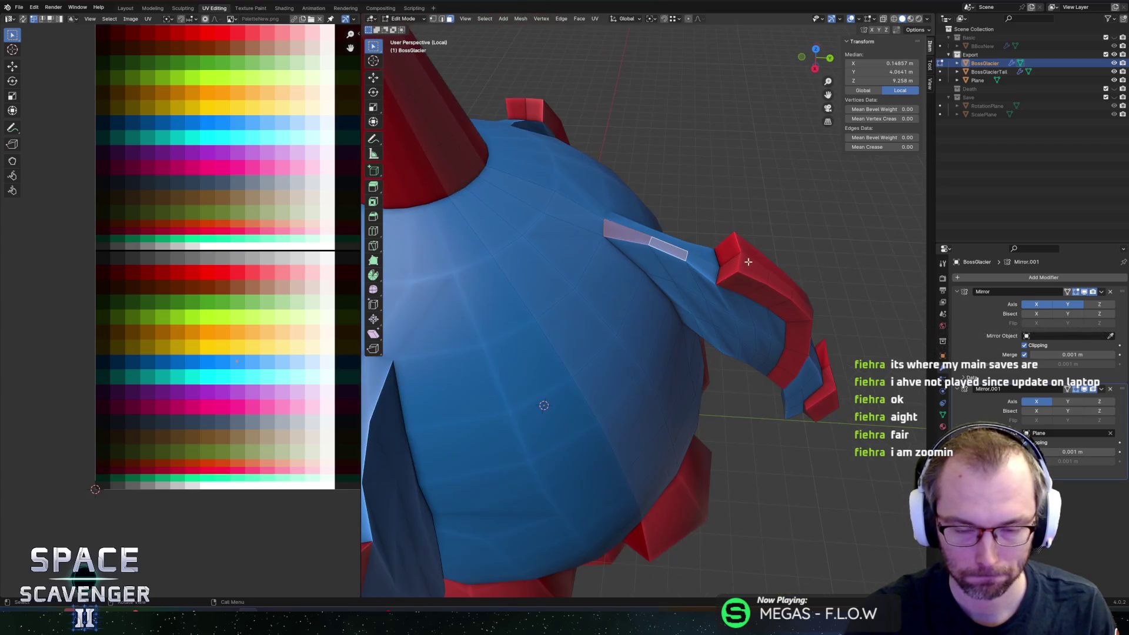
pyautogui.press('e')
pyautogui.press('z')
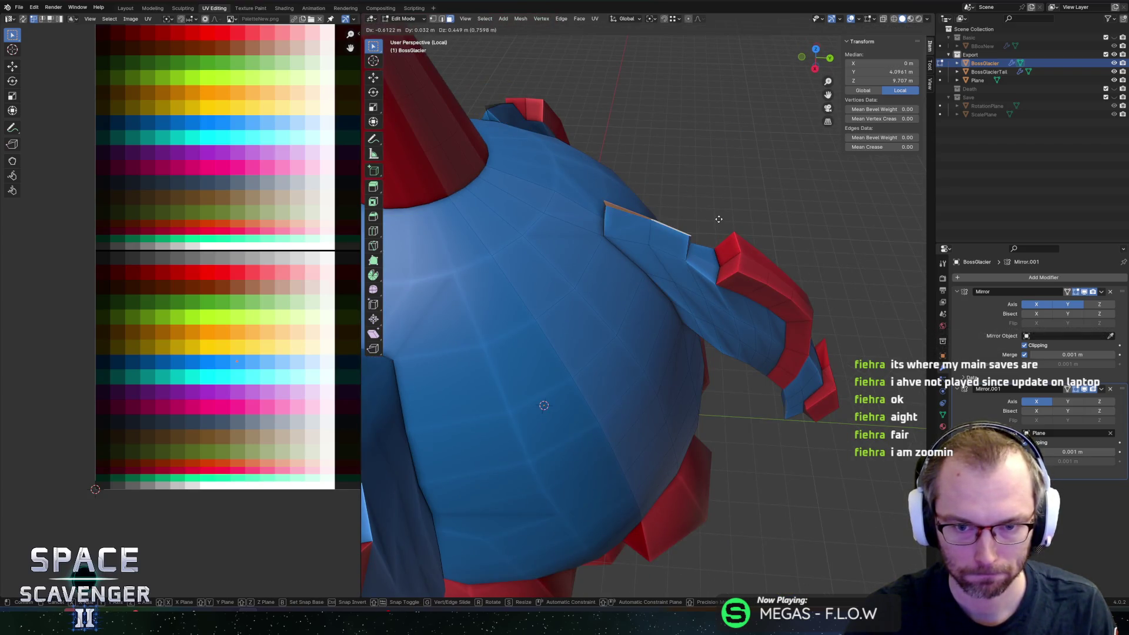
pyautogui.click(711, 194)
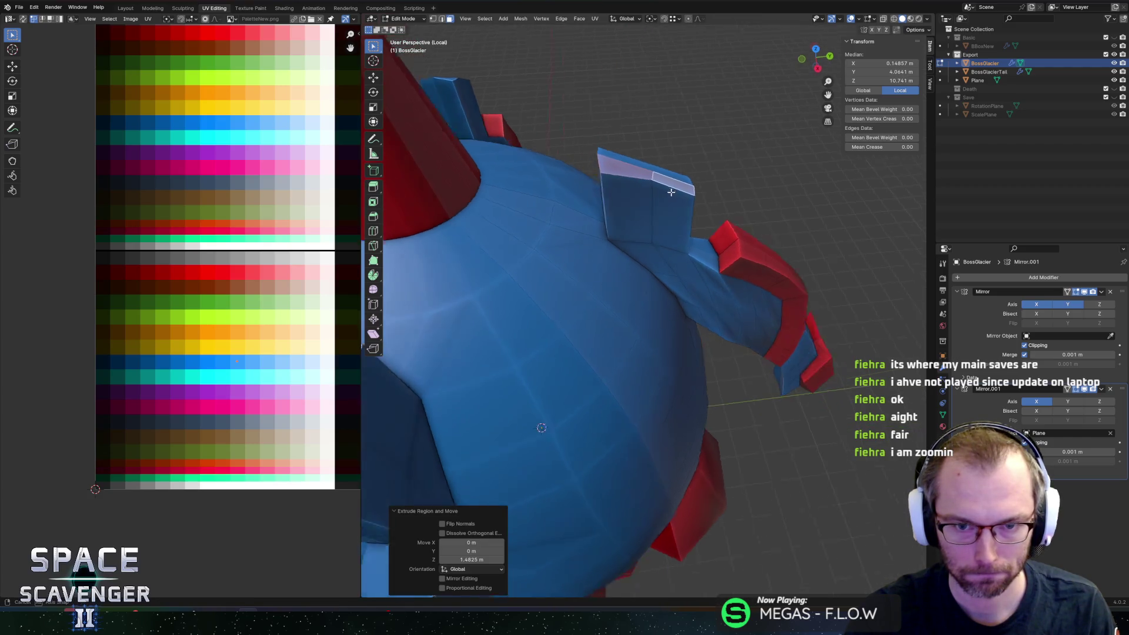
# Step: Edge-slide an edge of the new box twice to reshape it
pyautogui.moveTo(711, 194); pyautogui.dragTo(629, 169, button='middle')
pyautogui.click(629, 170)
pyautogui.press('g')
pyautogui.press('g')
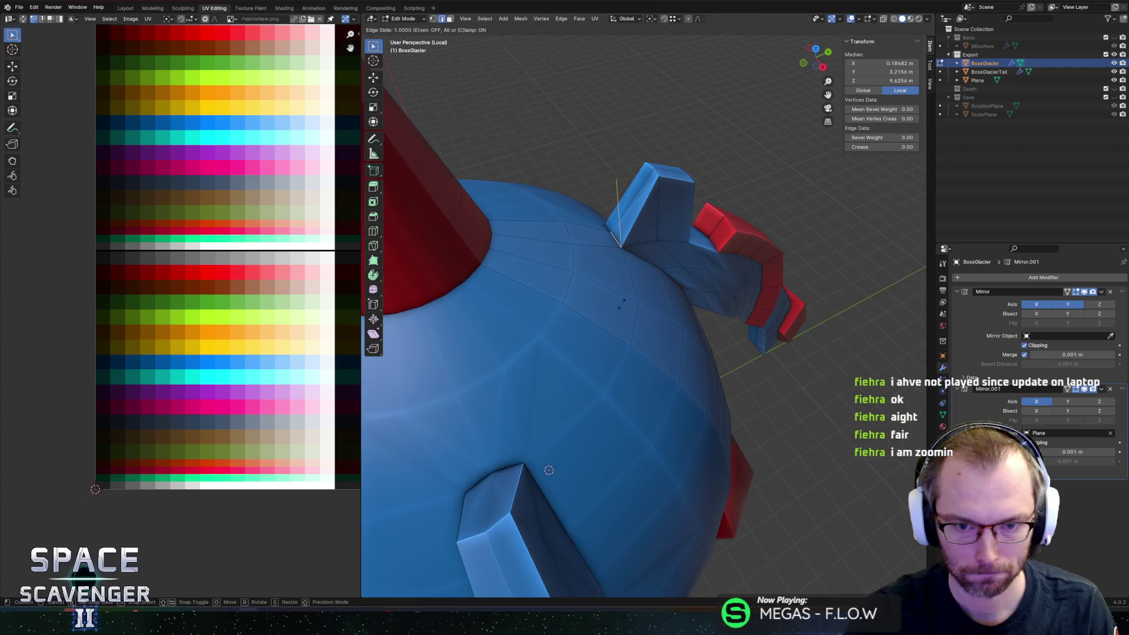
pyautogui.click(622, 326)
pyautogui.press('g')
pyautogui.press('g')
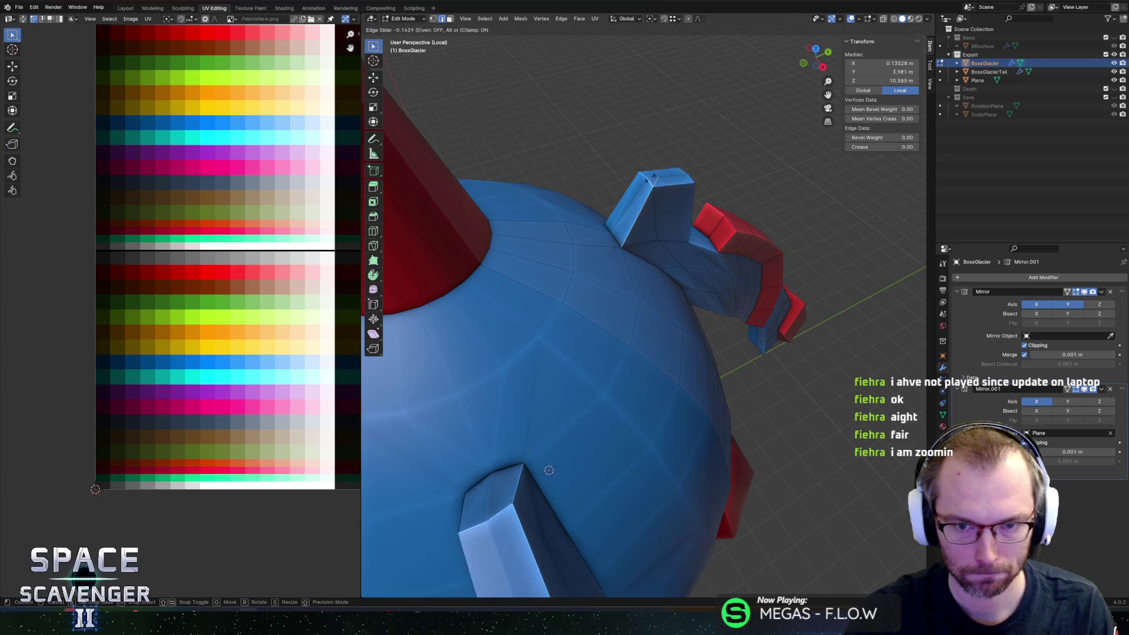
pyautogui.click(641, 186)
# Step: In face select, push a box face outward and scale the extrusion narrower on X
pyautogui.moveTo(642, 186)
pyautogui.mouseDown(button='middle')
pyautogui.moveTo(651, 212)
pyautogui.moveTo(698, 208)
pyautogui.mouseUp(button='middle')
pyautogui.press('3')
pyautogui.click(660, 201)
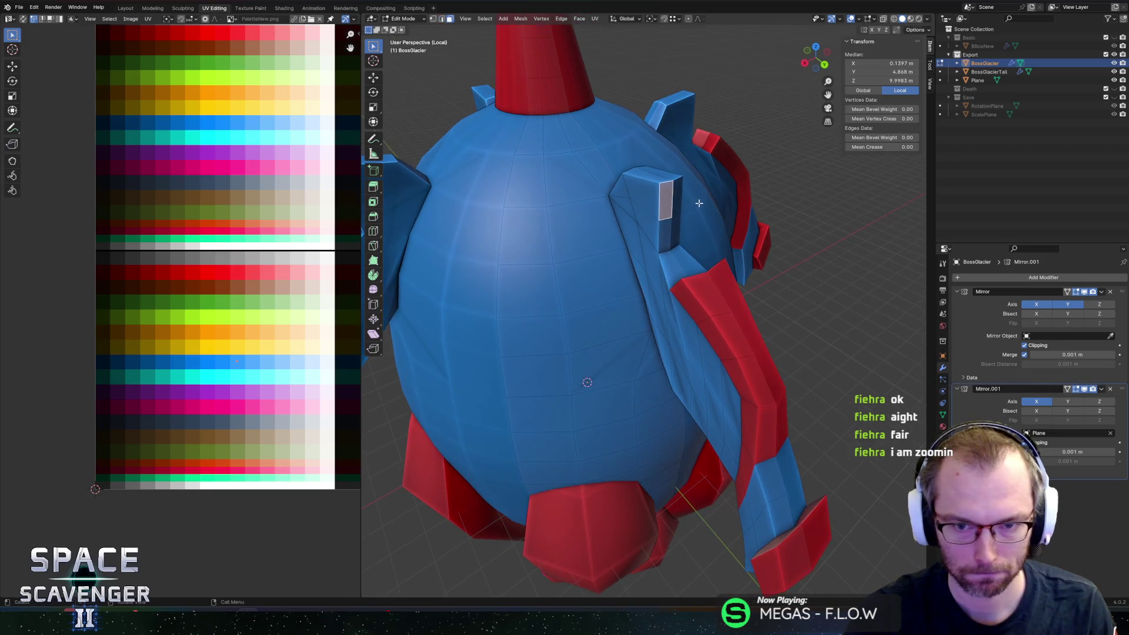
pyautogui.press('g')
pyautogui.press('z')
pyautogui.press('z')
pyautogui.click(731, 210)
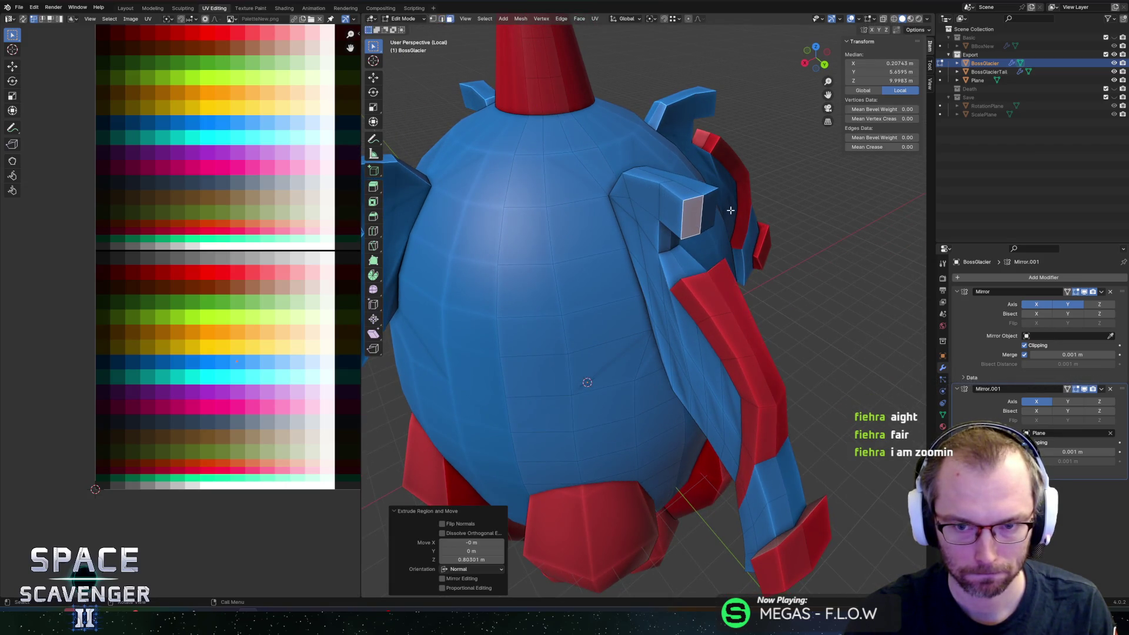
pyautogui.press('s')
pyautogui.press('x')
pyautogui.click(700, 229)
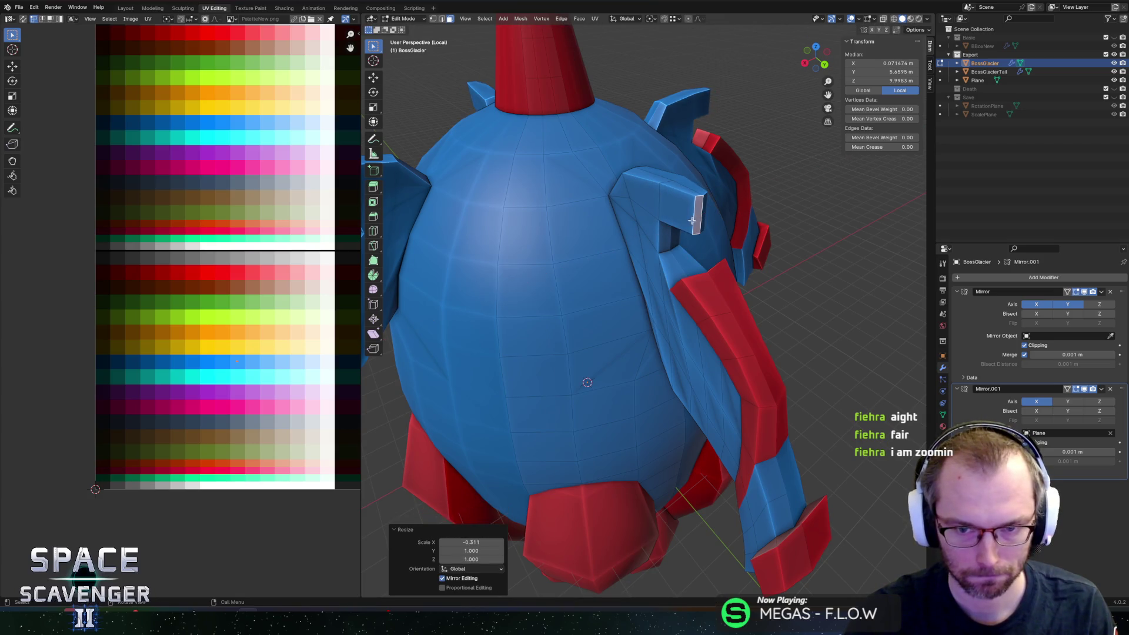
pyautogui.scroll(2, 708, 216)
# Step: Lower the spike tip vertex along Z and slide an edge along the spike
pyautogui.hotkey('alt', 'a')
pyautogui.click(701, 165)
pyautogui.press('g')
pyautogui.press('z')
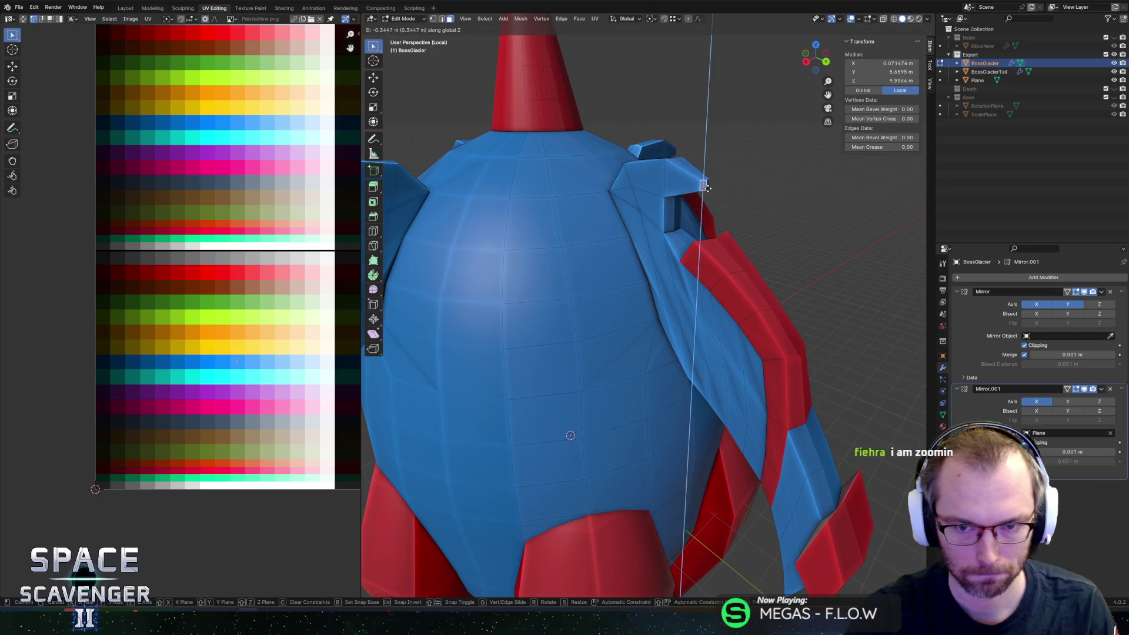
pyautogui.click(706, 188)
pyautogui.moveTo(706, 189); pyautogui.dragTo(699, 205, button='middle')
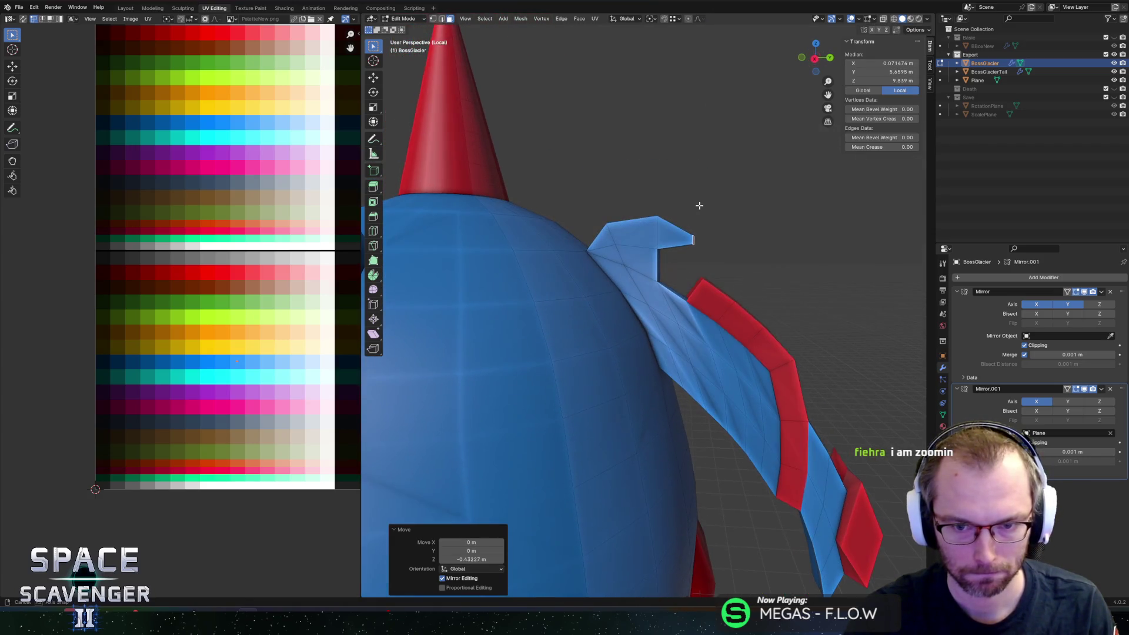
pyautogui.scroll(2, 704, 214)
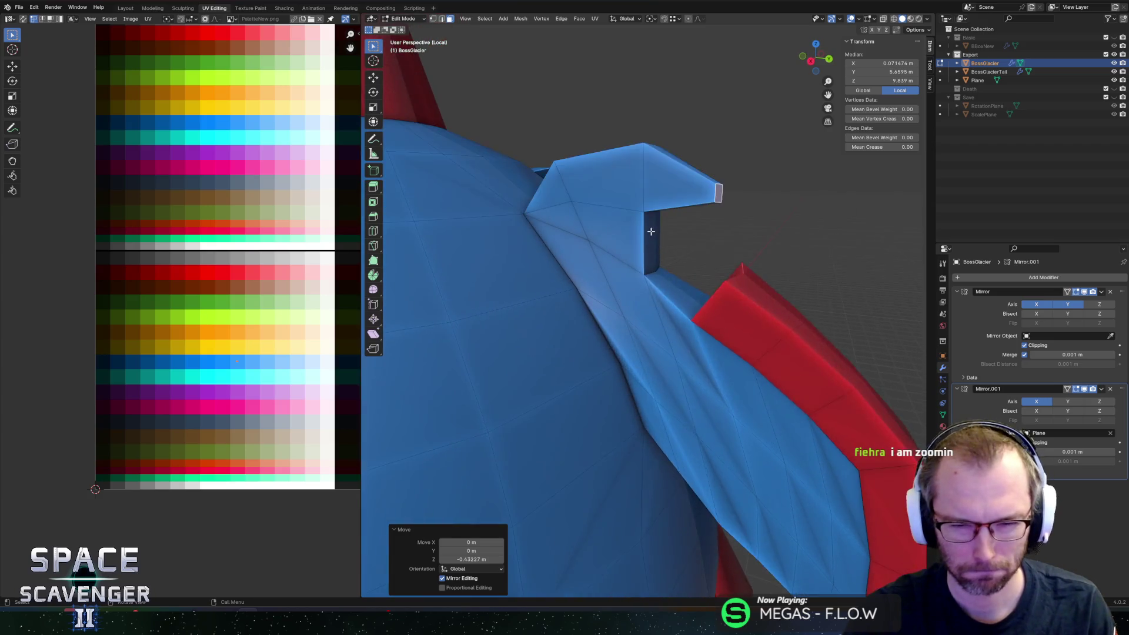
pyautogui.scroll(2, 636, 190)
pyautogui.moveTo(663, 196); pyautogui.dragTo(696, 227, button='middle')
pyautogui.press('g')
pyautogui.press('g')
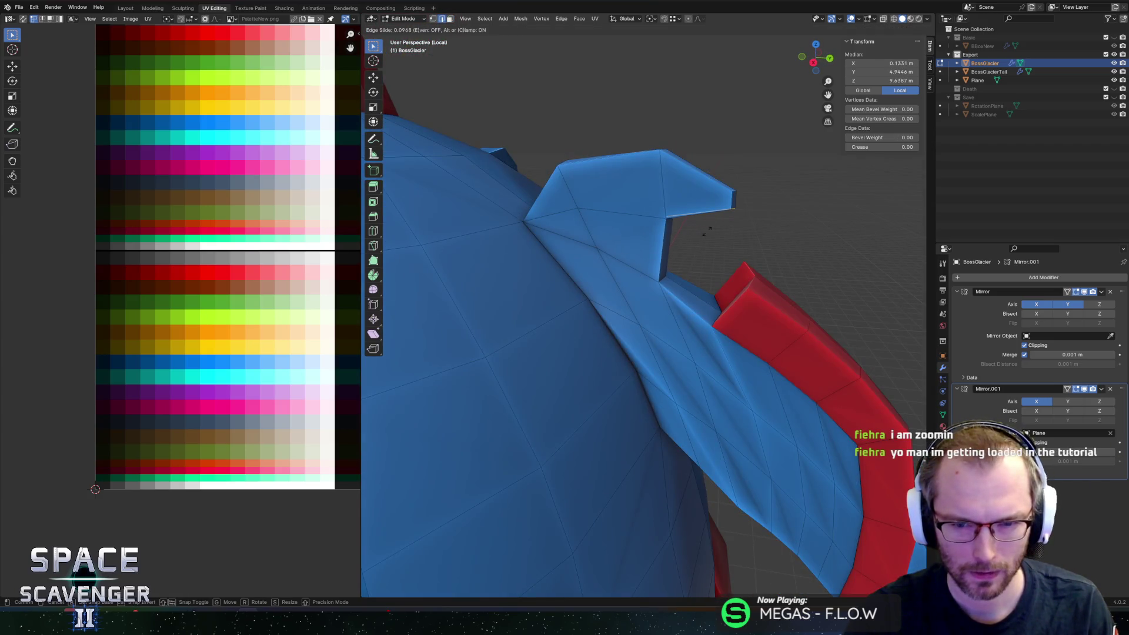
pyautogui.click(723, 232)
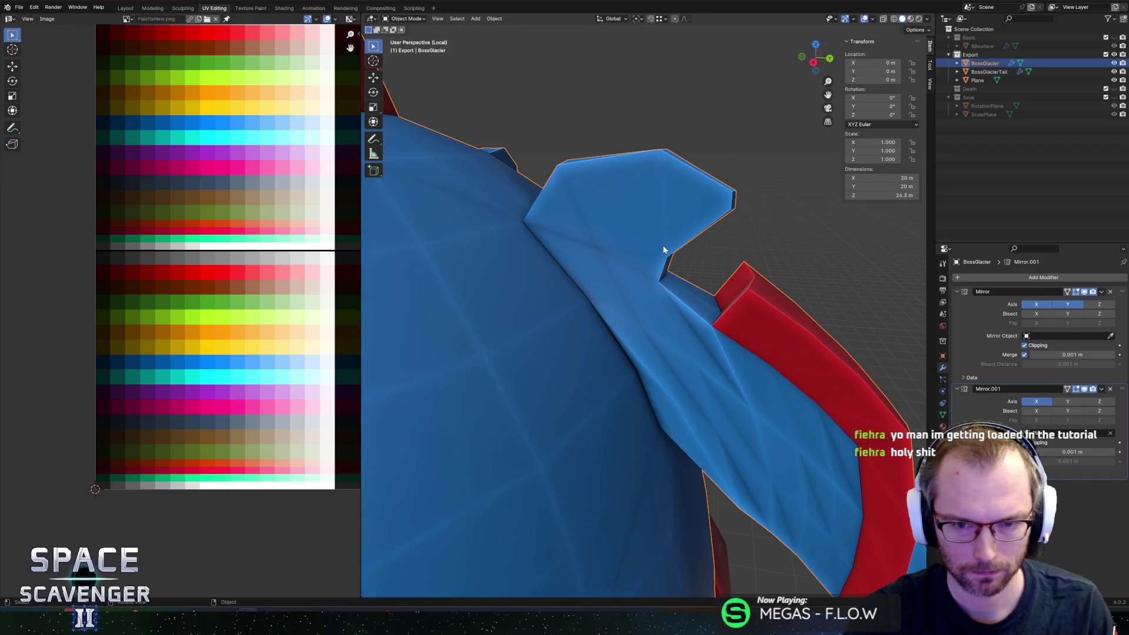
# Step: Select all and merge vertices by distance, then pick faces on the fin spike
pyautogui.press('a')
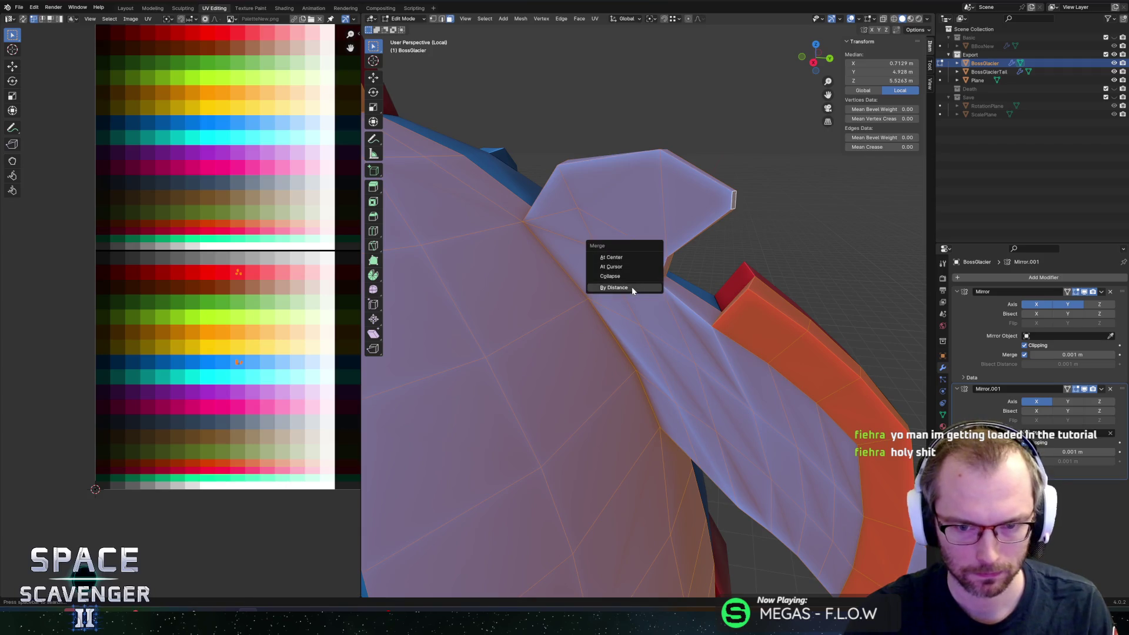
pyautogui.click(632, 289)
pyautogui.click(574, 225)
pyautogui.keyDown('shift'); pyautogui.click(601, 183); pyautogui.keyUp('shift')
pyautogui.keyDown('shift'); pyautogui.click(630, 173); pyautogui.keyUp('shift')
pyautogui.moveTo(630, 173)
pyautogui.mouseDown(button='middle')
pyautogui.moveTo(642, 156)
pyautogui.moveTo(640, 209)
pyautogui.moveTo(665, 193)
pyautogui.mouseUp(button='middle')
# Step: Delete the stray spike face with X > Faces and reselect the spike faces
pyautogui.keyDown('shift'); pyautogui.click(584, 223); pyautogui.keyUp('shift')
pyautogui.moveTo(585, 224)
pyautogui.mouseDown(button='middle')
pyautogui.moveTo(636, 169)
pyautogui.moveTo(700, 168)
pyautogui.mouseUp(button='middle')
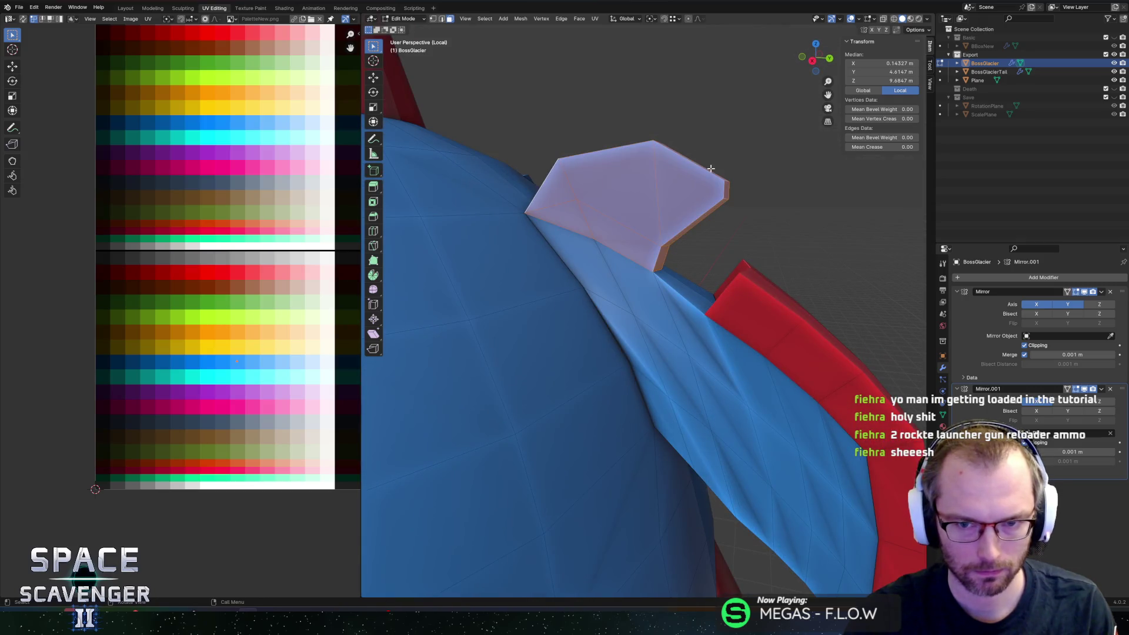
pyautogui.click(700, 167)
pyautogui.press('x')
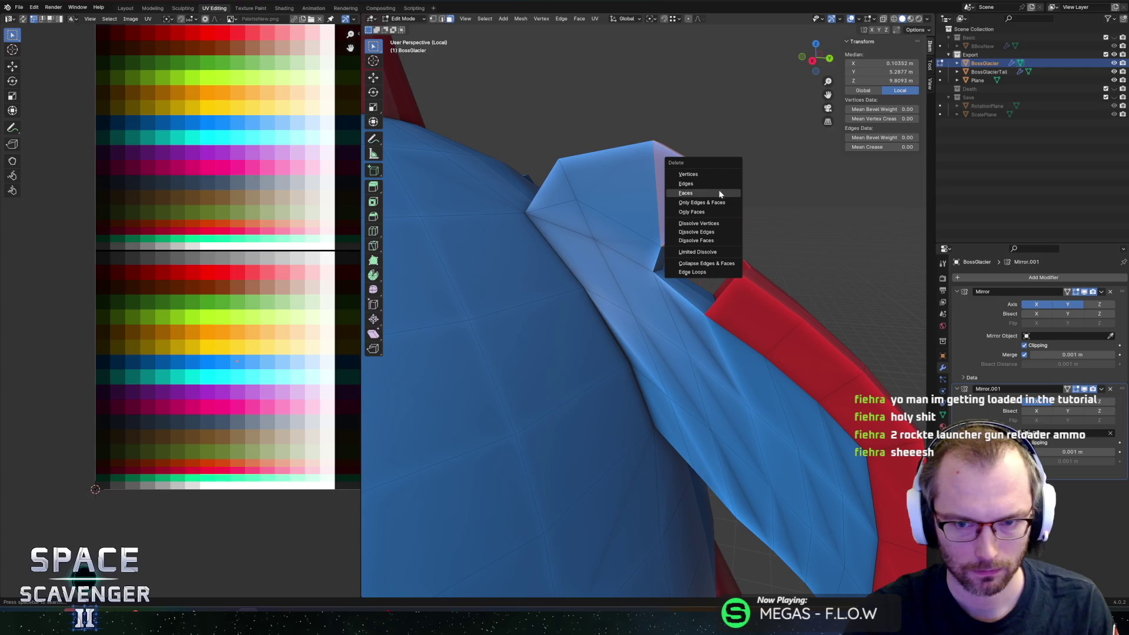
pyautogui.click(719, 190)
pyautogui.click(658, 175)
pyautogui.moveTo(659, 175)
pyautogui.mouseDown(button='middle')
pyautogui.moveTo(685, 162)
pyautogui.moveTo(617, 196)
pyautogui.mouseUp(button='middle')
pyautogui.keyDown('shift'); pyautogui.click(586, 179); pyautogui.keyUp('shift')
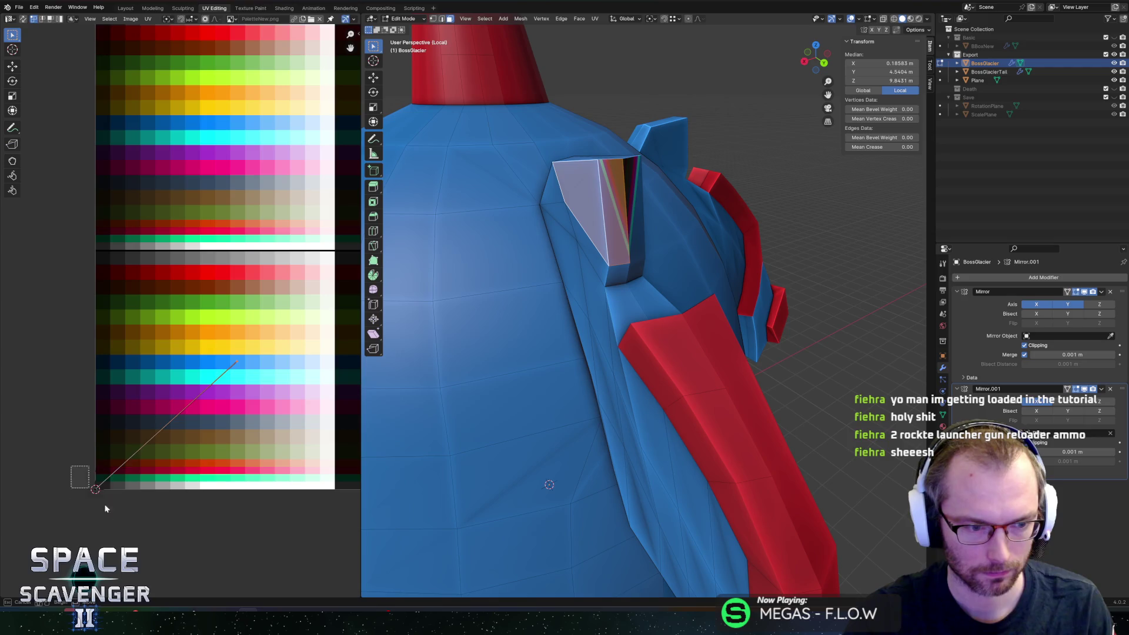
# Step: Recolour the selected spike faces by shifting their UVs along the palette, constrained to X
pyautogui.press('g')
pyautogui.click(265, 388)
pyautogui.moveTo(618, 265); pyautogui.dragTo(600, 244, button='middle')
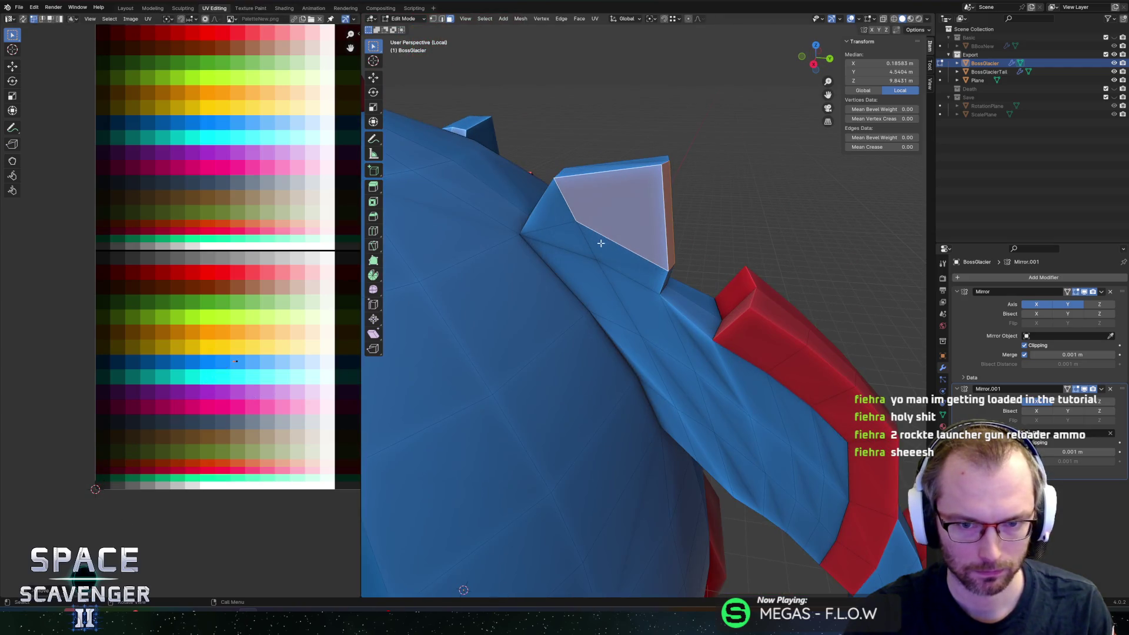
pyautogui.keyDown('shift'); pyautogui.click(556, 202); pyautogui.keyUp('shift')
pyautogui.moveTo(556, 203)
pyautogui.mouseDown(button='middle')
pyautogui.moveTo(596, 185)
pyautogui.moveTo(574, 199)
pyautogui.moveTo(613, 261)
pyautogui.mouseUp(button='middle')
pyautogui.click(595, 186)
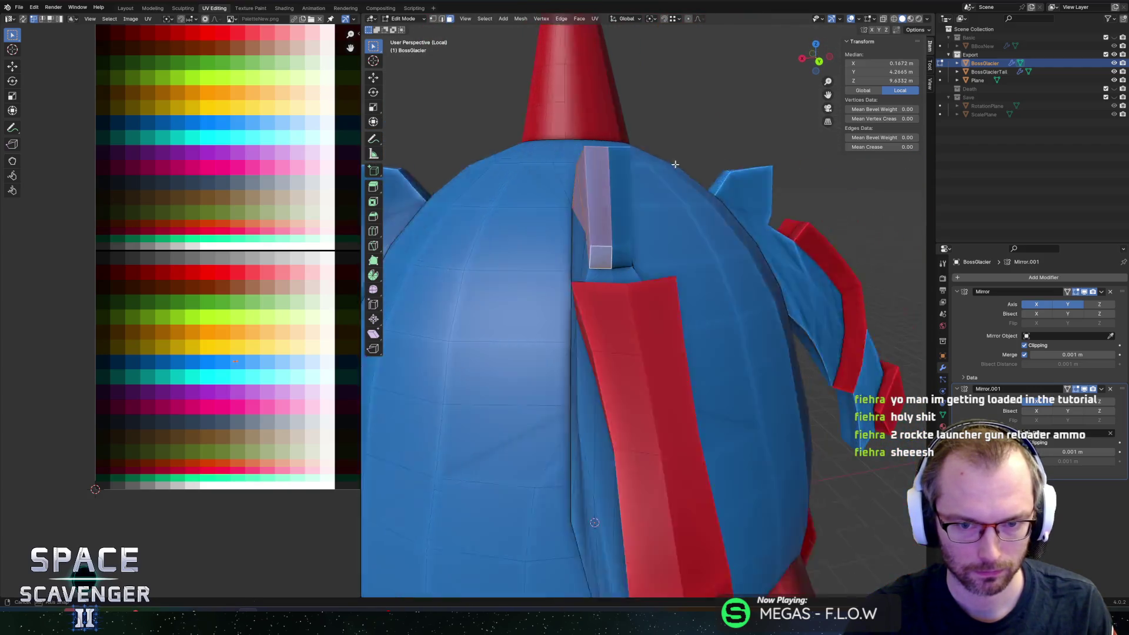
pyautogui.keyDown('shift'); pyautogui.click(613, 262); pyautogui.keyUp('shift')
pyautogui.press('g')
pyautogui.press('x')
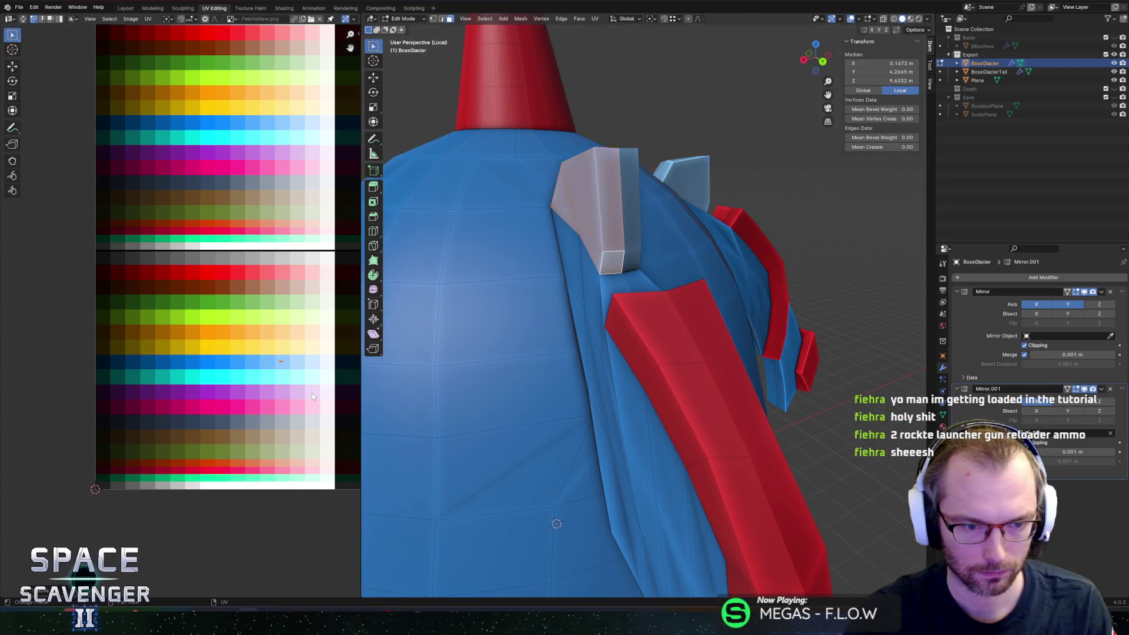
pyautogui.click(289, 389)
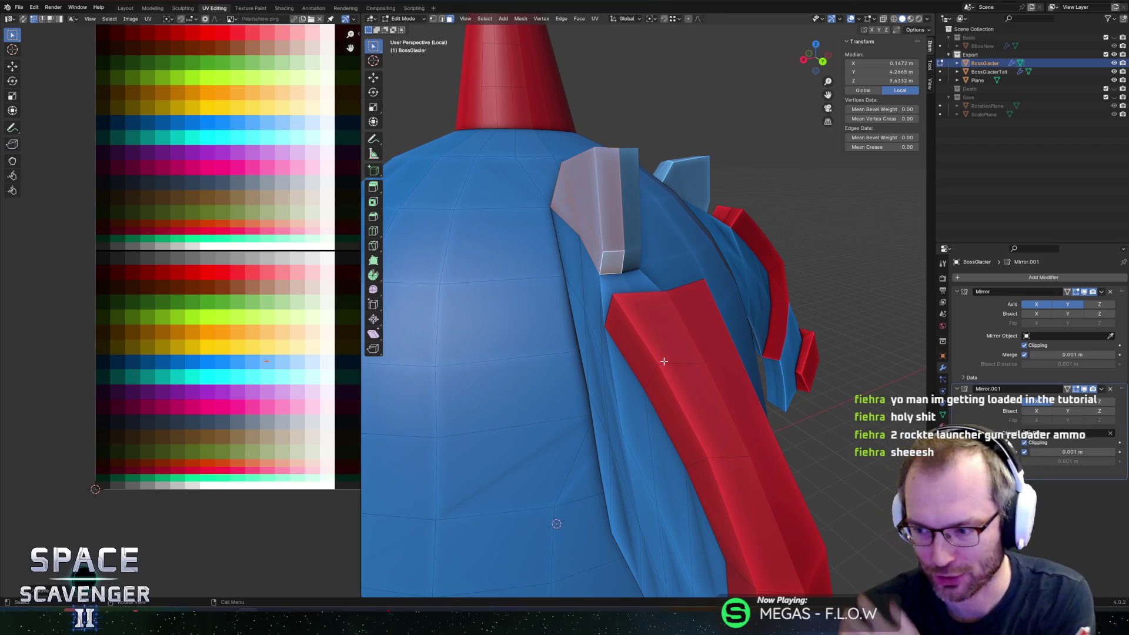
# Step: In edge select, slide an edge along the spike surface
pyautogui.moveTo(668, 353)
pyautogui.mouseDown(button='middle')
pyautogui.moveTo(782, 260)
pyautogui.moveTo(747, 330)
pyautogui.moveTo(553, 265)
pyautogui.mouseUp(button='middle')
pyautogui.press('2')
pyautogui.press('g')
pyautogui.press('g')
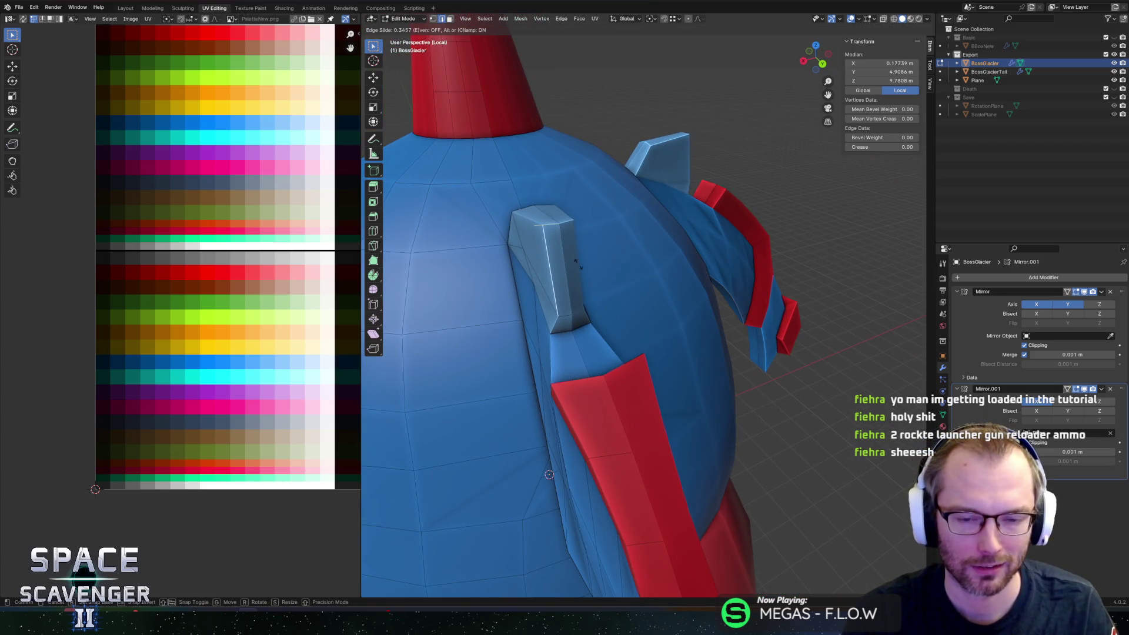
pyautogui.click(575, 263)
pyautogui.rightClick(585, 232)
# Step: Vertex-slide a spike vertex along its edge in two passes
pyautogui.moveTo(585, 232)
pyautogui.mouseDown(button='middle')
pyautogui.moveTo(536, 294)
pyautogui.moveTo(542, 267)
pyautogui.moveTo(574, 264)
pyautogui.moveTo(574, 247)
pyautogui.moveTo(668, 247)
pyautogui.mouseUp(button='middle')
pyautogui.click(536, 294)
pyautogui.press('g')
pyautogui.press('g')
pyautogui.click(540, 286)
pyautogui.press('g')
pyautogui.press('g')
pyautogui.click(585, 263)
# Step: Move one spike vertex along Y to taper the wedge, then return to Object Mode
pyautogui.moveTo(637, 290)
pyautogui.mouseDown(button='middle')
pyautogui.moveTo(609, 200)
pyautogui.moveTo(636, 297)
pyautogui.moveTo(630, 256)
pyautogui.moveTo(618, 265)
pyautogui.moveTo(667, 275)
pyautogui.mouseUp(button='middle')
pyautogui.hotkey('alt', 'a')
pyautogui.click(605, 182)
pyautogui.press('g')
pyautogui.press('y')
pyautogui.click(662, 305)
pyautogui.press('Tab')
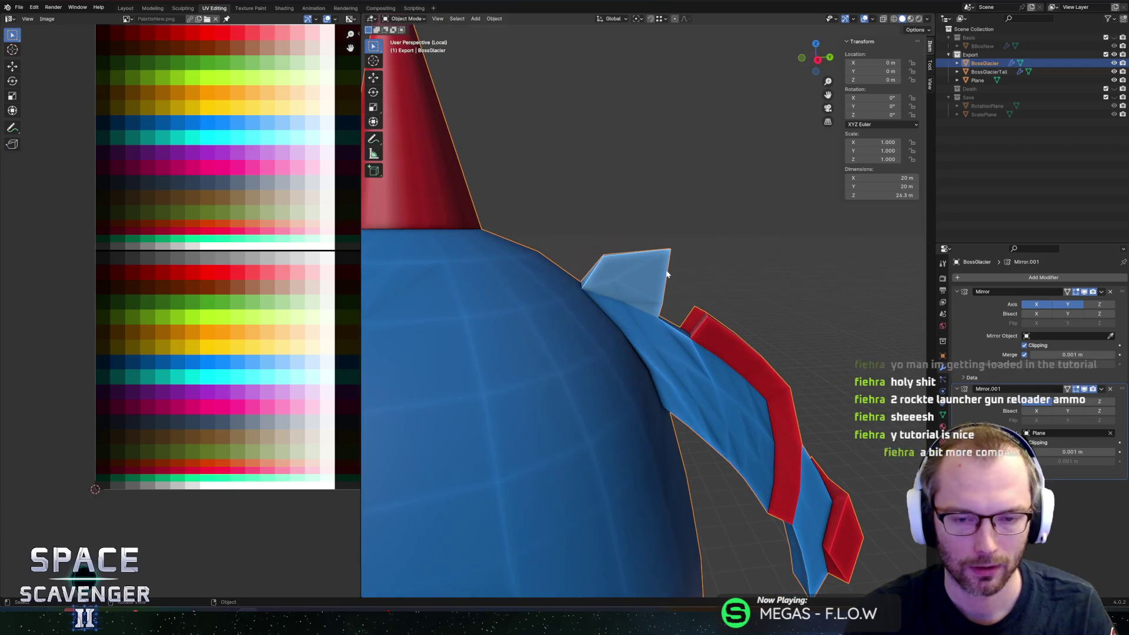
pyautogui.scroll(-3, 667, 275)
# Step: Export the ship over BossGlacier.fbx and switch to Unity
pyautogui.hotkey('ctrl', 'e')
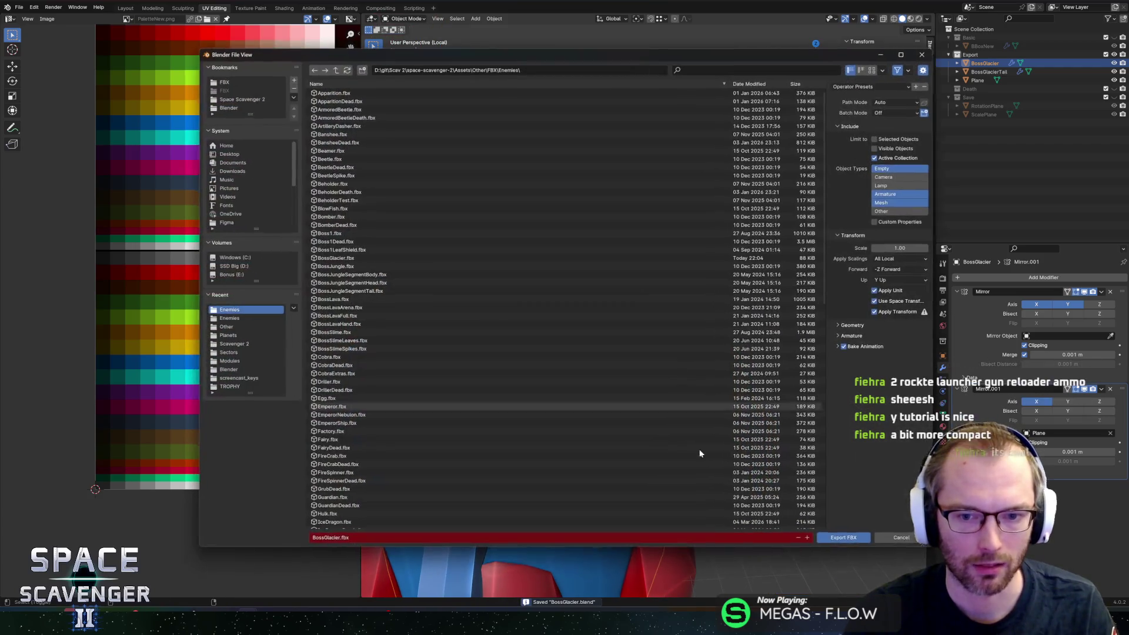
pyautogui.click(842, 535)
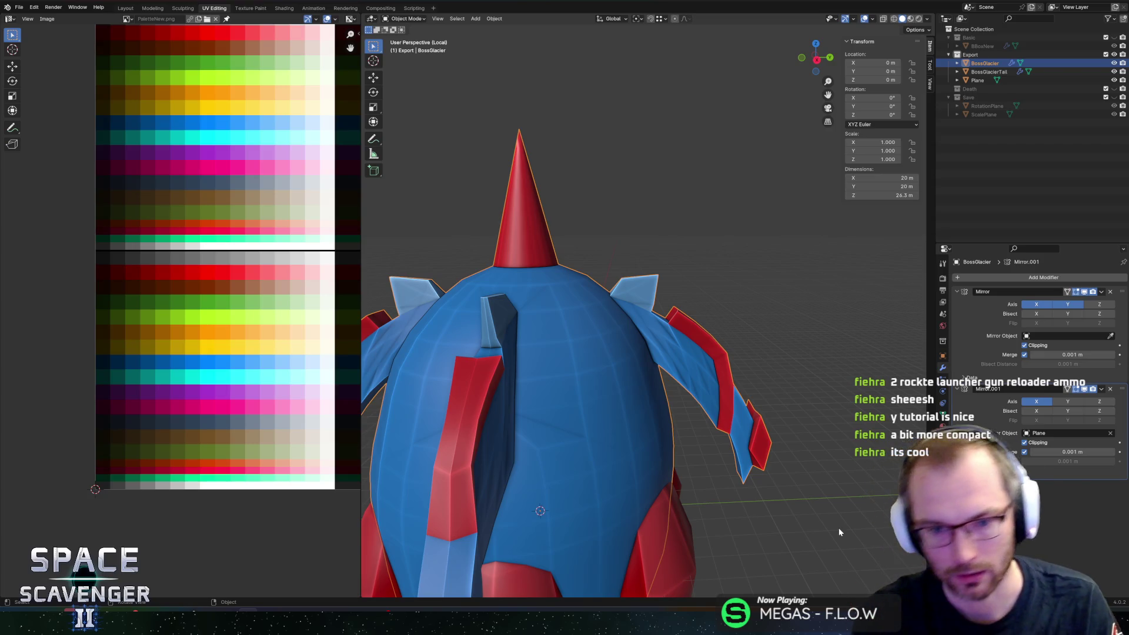
pyautogui.hotkey('alt', 'Tab')
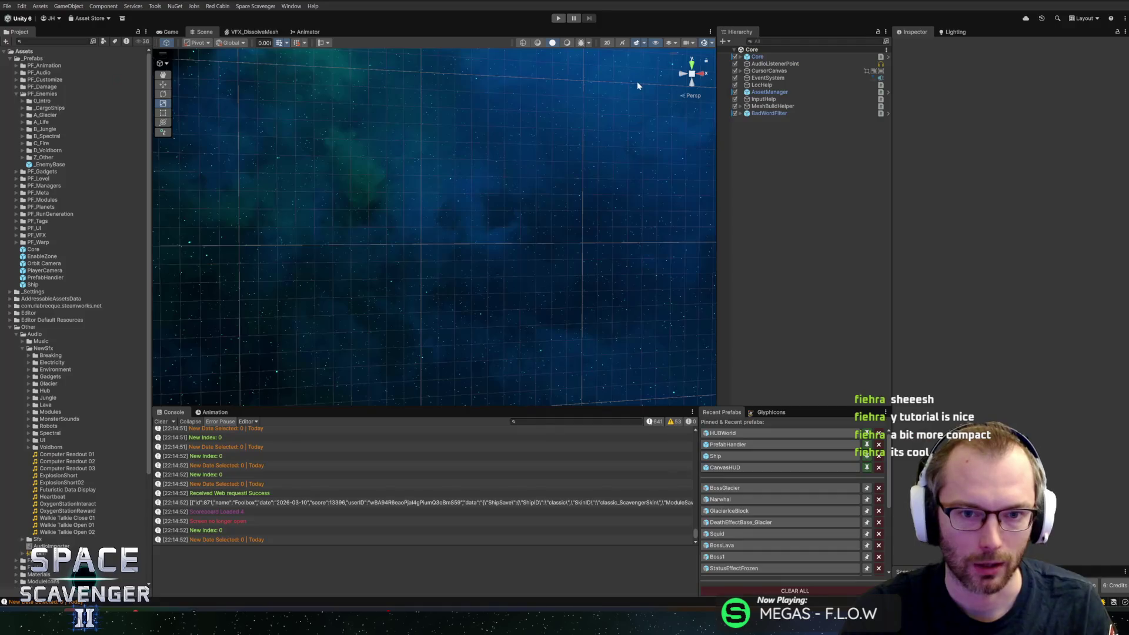
# Step: Play the scene maximized, fight The Prince of Frost, pause with Escape, and return to Blender
pyautogui.click(558, 18)
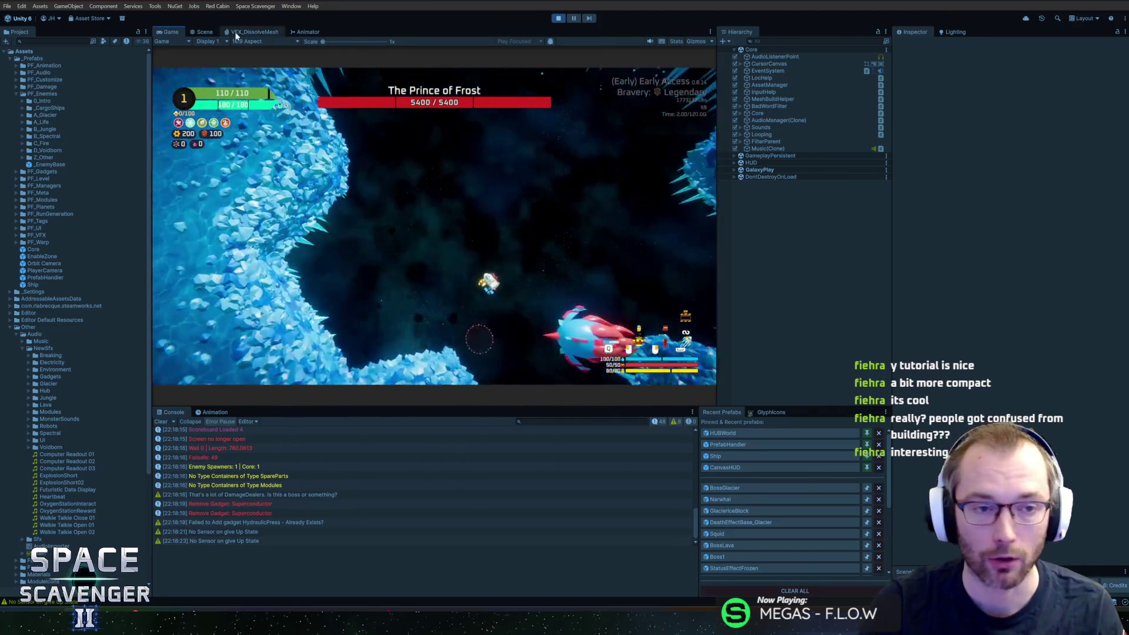
pyautogui.doubleClick(166, 32)
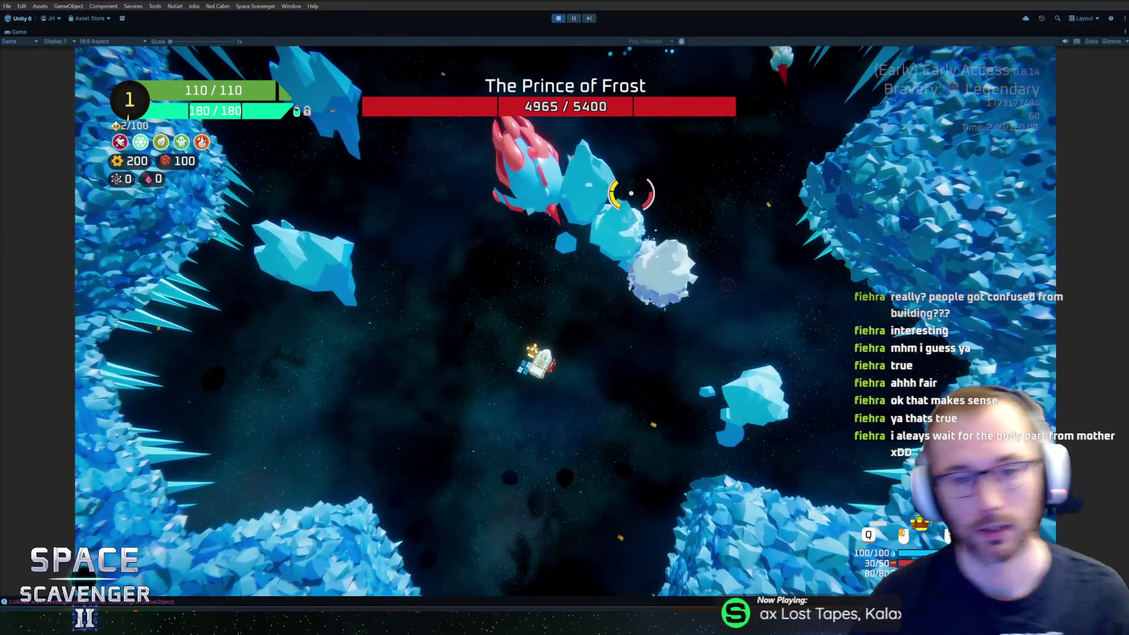
pyautogui.press('Escape')
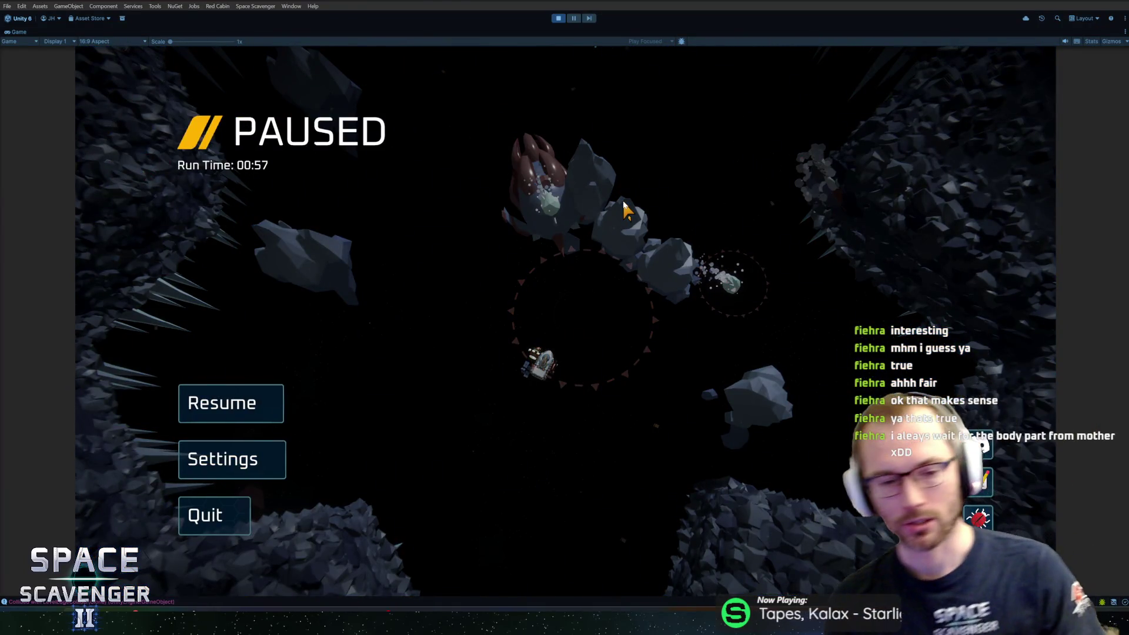
pyautogui.hotkey('alt', 'Tab')
pyautogui.scroll(-3, 618, 208)
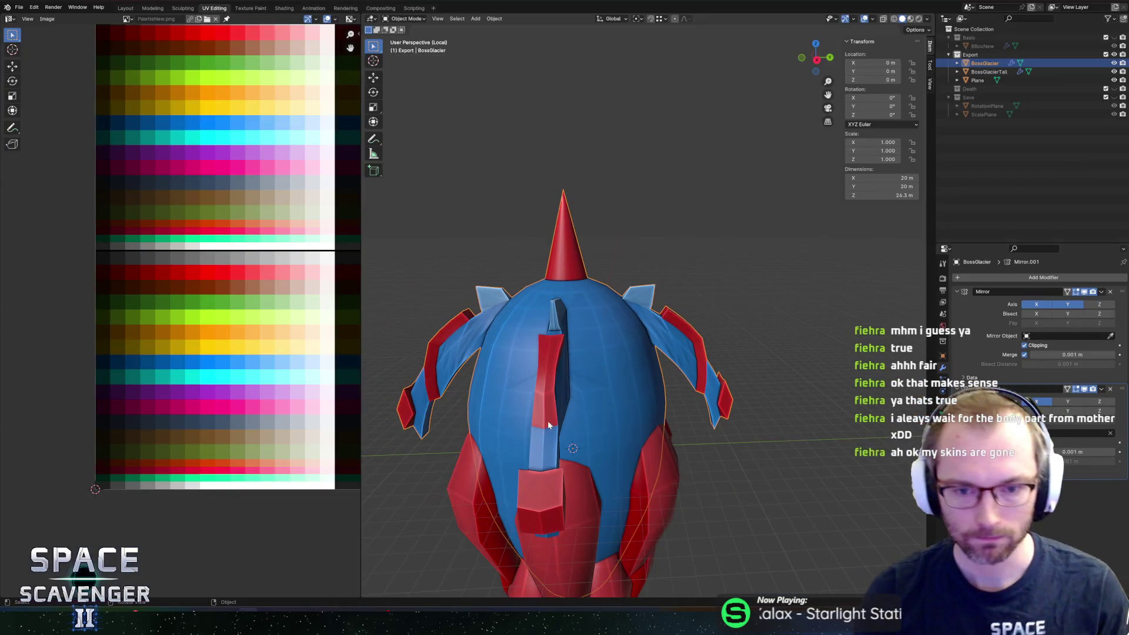
# Step: Orbit around the ship and enter Edit Mode on the BossGlacier mesh
pyautogui.moveTo(548, 421); pyautogui.dragTo(553, 421, button='middle')
pyautogui.moveTo(619, 406)
pyautogui.mouseDown(button='middle')
pyautogui.moveTo(675, 373)
pyautogui.moveTo(635, 378)
pyautogui.moveTo(668, 389)
pyautogui.moveTo(719, 380)
pyautogui.moveTo(675, 385)
pyautogui.moveTo(654, 342)
pyautogui.mouseUp(button='middle')
pyautogui.press('Tab')
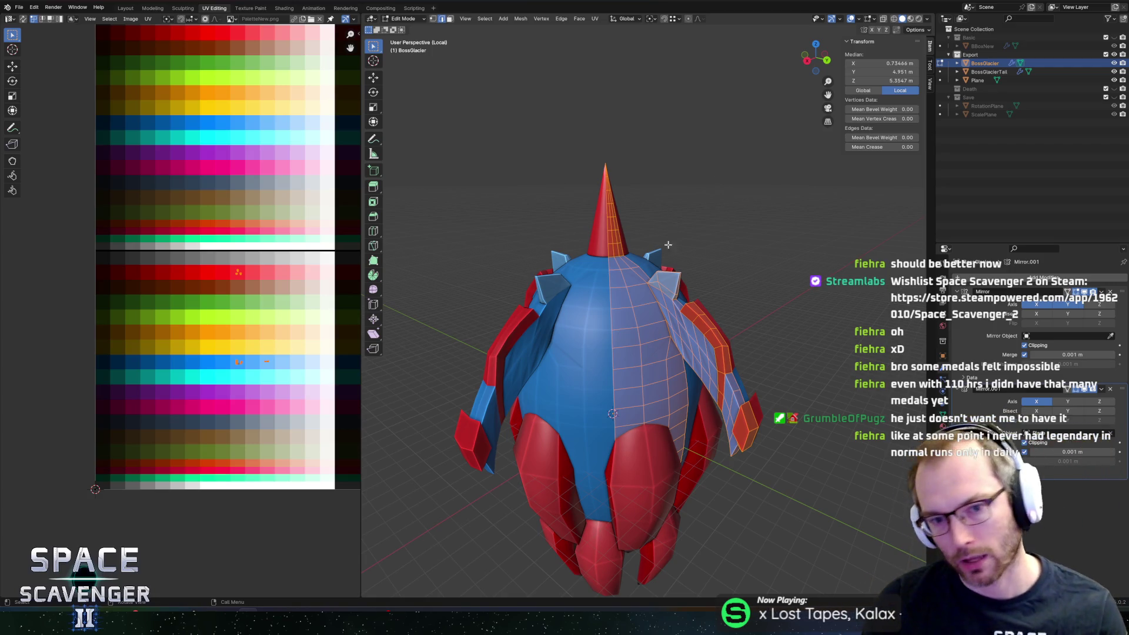
pyautogui.scroll(4, 669, 266)
# Step: In vertex select, slide a base vertex of the upper fin spike along the hull, then begin sliding an edge loop
pyautogui.moveTo(669, 266)
pyautogui.mouseDown(button='middle')
pyautogui.moveTo(626, 258)
pyautogui.moveTo(618, 281)
pyautogui.moveTo(652, 233)
pyautogui.moveTo(646, 212)
pyautogui.mouseUp(button='middle')
pyautogui.scroll(-3, 618, 281)
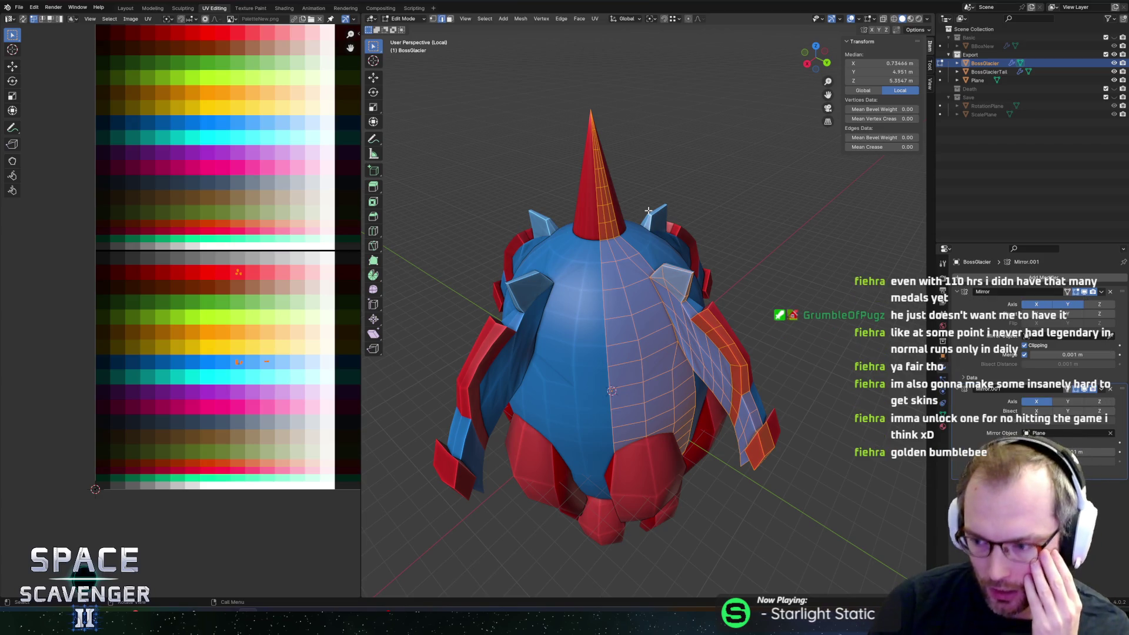
pyautogui.moveTo(649, 210)
pyautogui.mouseDown(button='middle')
pyautogui.moveTo(601, 248)
pyautogui.moveTo(649, 255)
pyautogui.moveTo(618, 264)
pyautogui.moveTo(682, 212)
pyautogui.mouseUp(button='middle')
pyautogui.scroll(3, 601, 248)
pyautogui.scroll(2, 650, 256)
pyautogui.press('1')
pyautogui.click(621, 248)
pyautogui.hotkey('shift', 'v')
pyautogui.click(620, 263)
pyautogui.scroll(2, 621, 262)
pyautogui.click(665, 231)
pyautogui.press('g')
pyautogui.press('g')
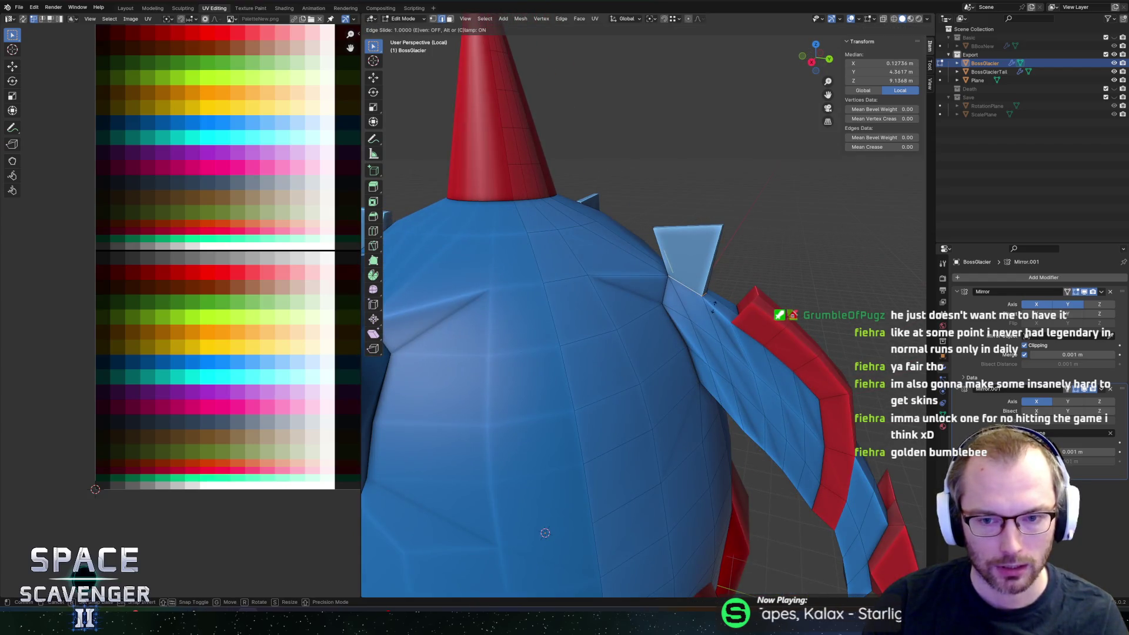
# Step: Edge-slide the hull loop to remove the dent and slide one spike vertex into place
pyautogui.press('Escape')
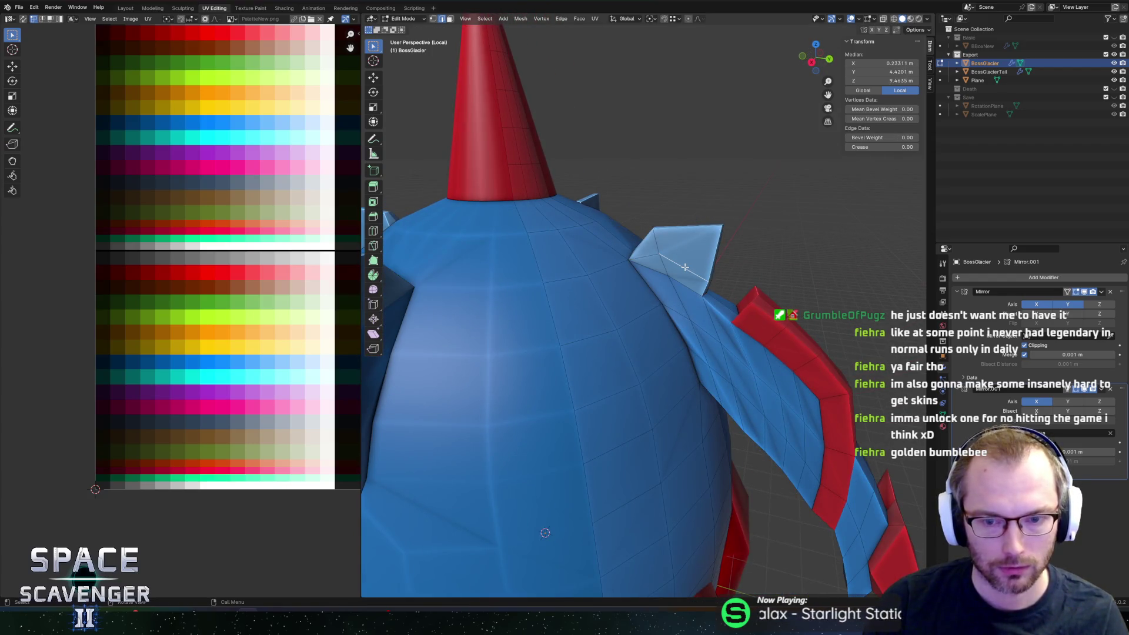
pyautogui.press('g')
pyautogui.press('g')
pyautogui.click(692, 304)
pyautogui.moveTo(693, 304)
pyautogui.mouseDown(button='middle')
pyautogui.moveTo(600, 292)
pyautogui.moveTo(681, 246)
pyautogui.moveTo(637, 246)
pyautogui.moveTo(653, 247)
pyautogui.moveTo(646, 241)
pyautogui.moveTo(681, 240)
pyautogui.moveTo(706, 275)
pyautogui.mouseUp(button='middle')
pyautogui.click(589, 281)
pyautogui.press('g')
pyautogui.press('g')
pyautogui.click(594, 322)
# Step: Merge the mesh's duplicate vertices by distance and clear the selection
pyautogui.press('a')
pyautogui.press('m')
pyautogui.click(655, 264)
pyautogui.click(666, 256)
# Step: Lower both fin spikes' top faces along Z and leave mesh editing
pyautogui.click(636, 245)
pyautogui.click(649, 244)
pyautogui.scroll(1, 713, 245)
pyautogui.scroll(1, 714, 244)
pyautogui.scroll(2, 710, 268)
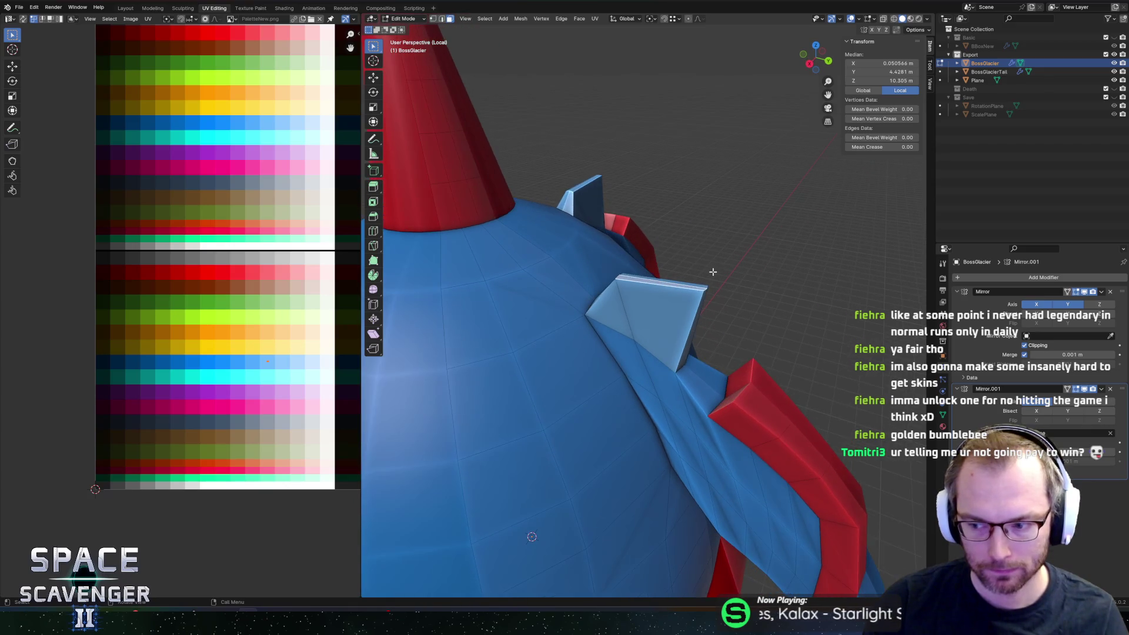
pyautogui.press('g')
pyautogui.press('z')
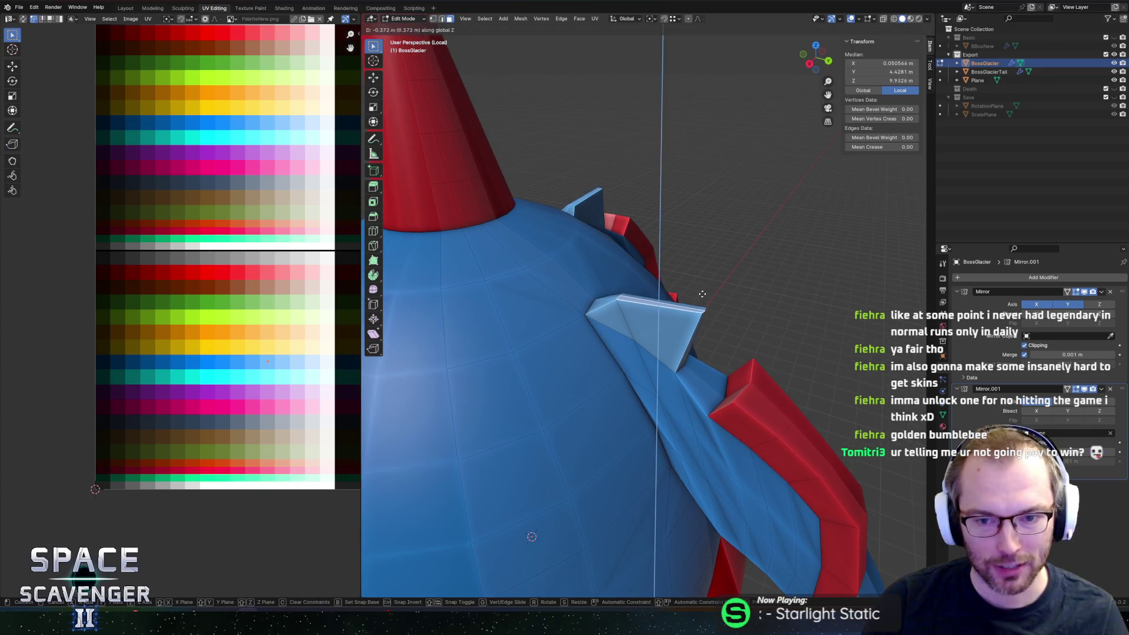
pyautogui.click(687, 261)
pyautogui.moveTo(687, 262)
pyautogui.mouseDown(button='middle')
pyautogui.moveTo(680, 215)
pyautogui.moveTo(618, 265)
pyautogui.mouseUp(button='middle')
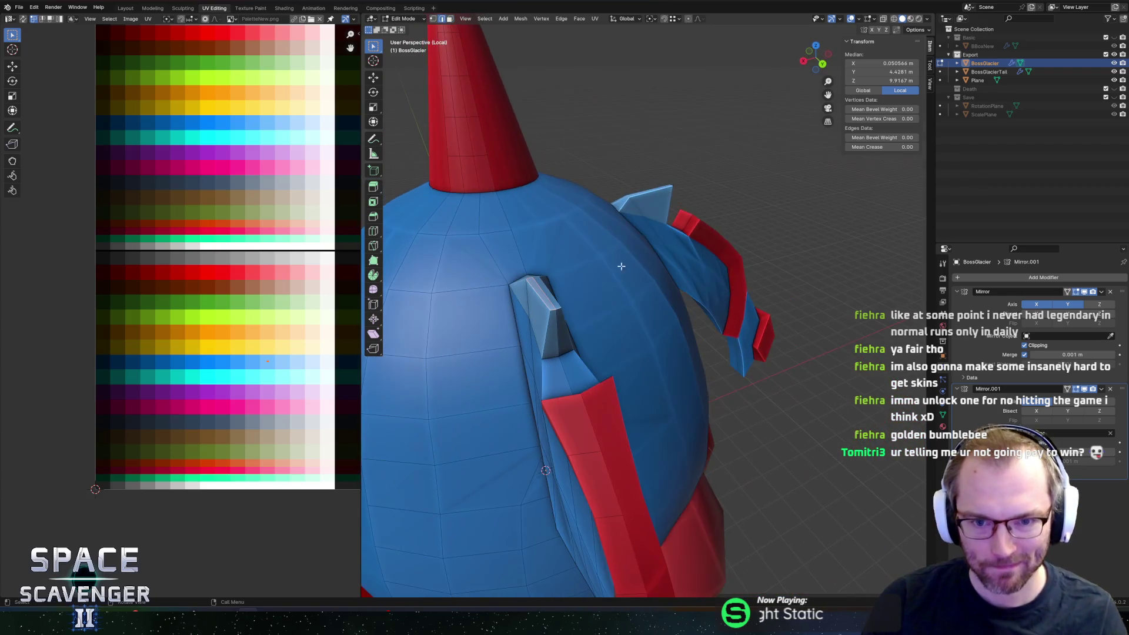
pyautogui.scroll(2, 576, 302)
pyautogui.scroll(2, 574, 321)
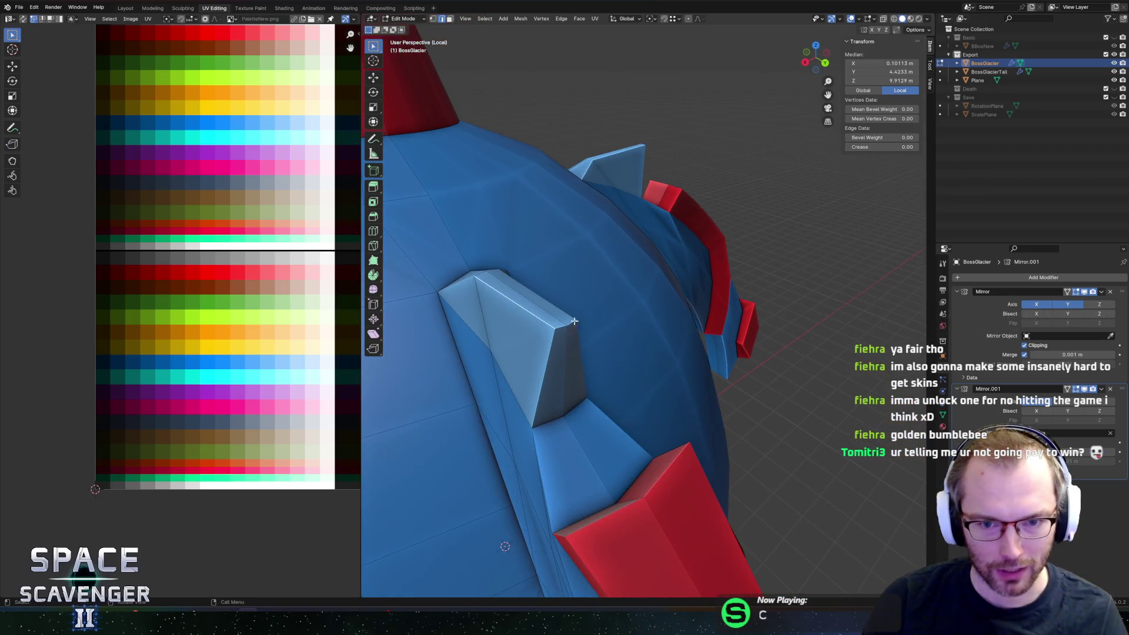
pyautogui.moveTo(617, 317)
pyautogui.mouseDown(button='middle')
pyautogui.moveTo(732, 297)
pyautogui.moveTo(752, 323)
pyautogui.moveTo(609, 287)
pyautogui.moveTo(669, 306)
pyautogui.mouseUp(button='middle')
pyautogui.press('g')
pyautogui.press('z')
pyautogui.click(774, 315)
pyautogui.press('Tab')
pyautogui.press('Tab')
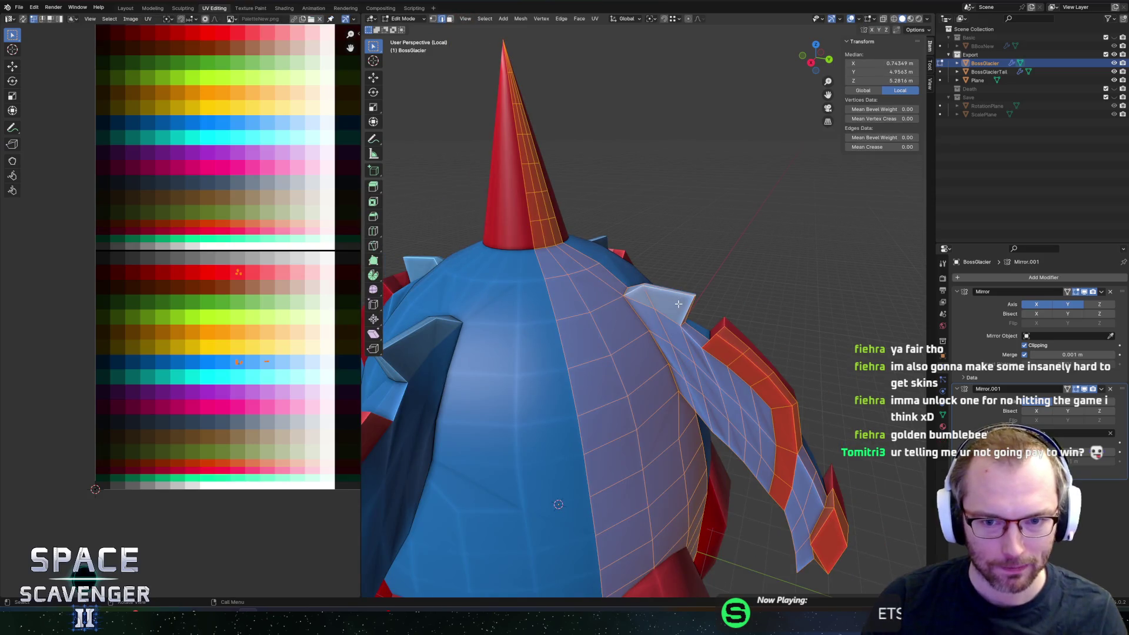
# Step: Nudge the selected UVs on the colour palette and preview the ship's colours in object mode
pyautogui.press('l')
pyautogui.hotkey('shift', 'l')
pyautogui.scroll(1, 293, 356)
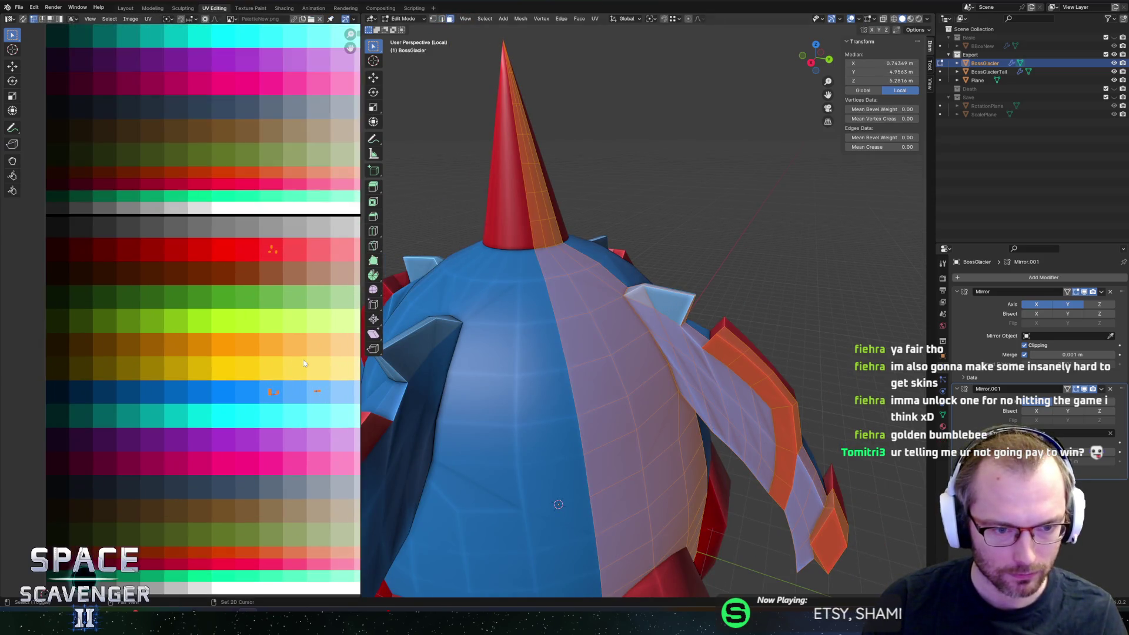
pyautogui.scroll(1, 303, 359)
pyautogui.press('g')
pyautogui.click(246, 385)
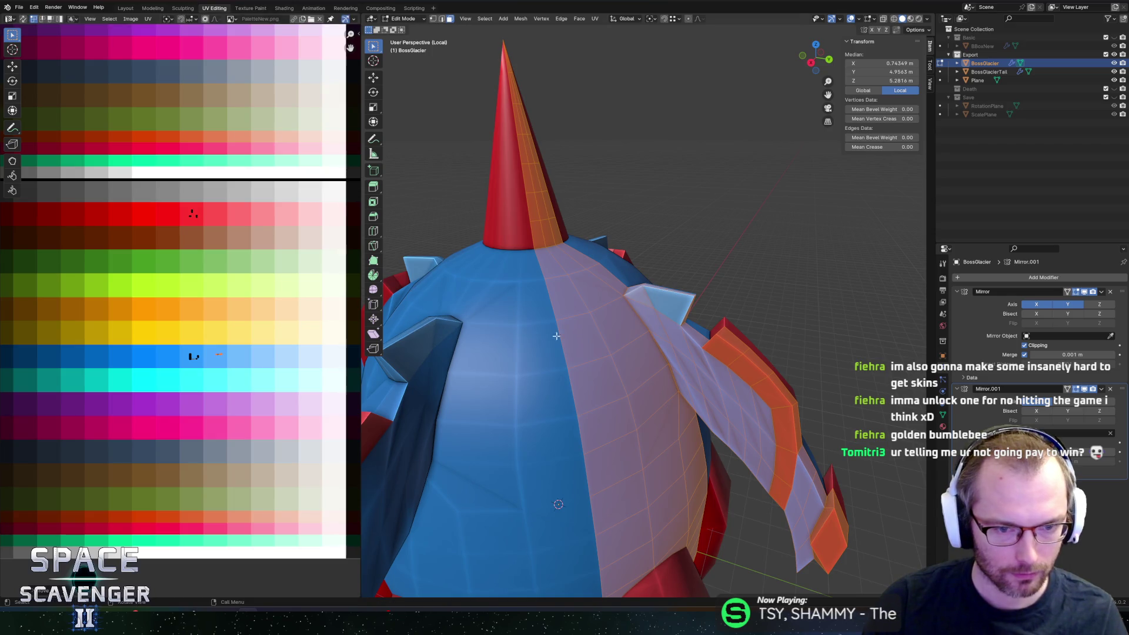
pyautogui.press('Tab')
pyautogui.scroll(-5, 698, 295)
pyautogui.moveTo(697, 295); pyautogui.dragTo(688, 285, button='middle')
pyautogui.scroll(5, 669, 300)
pyautogui.press('Tab')
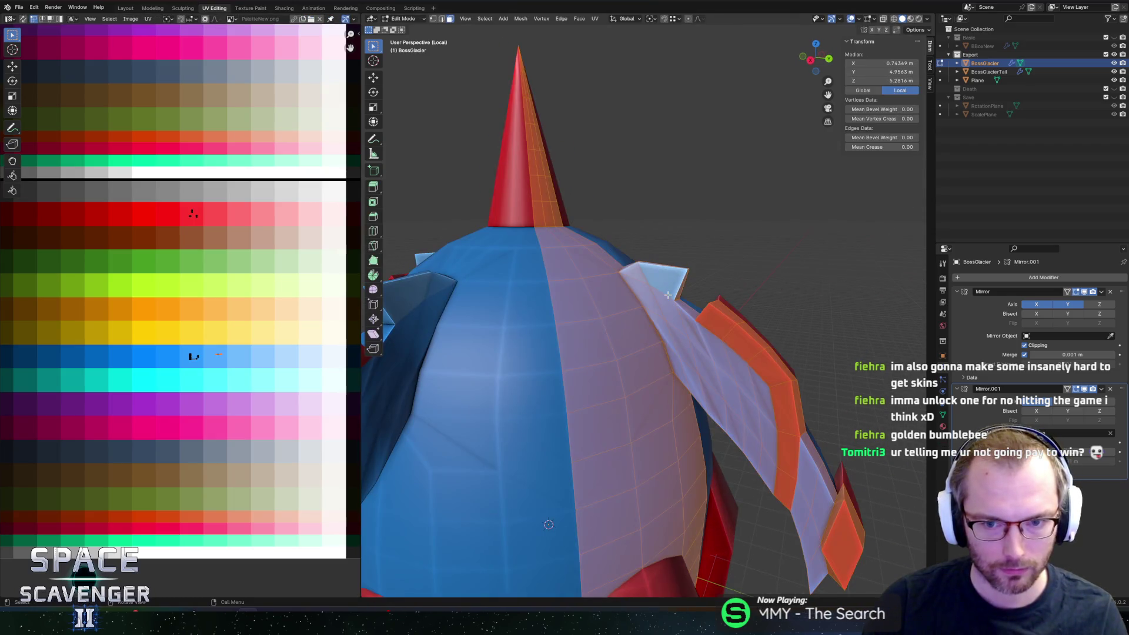
pyautogui.scroll(-2, 671, 302)
pyautogui.scroll(-2, 671, 301)
pyautogui.scroll(4, 671, 304)
pyautogui.moveTo(670, 304); pyautogui.dragTo(700, 300, button='middle')
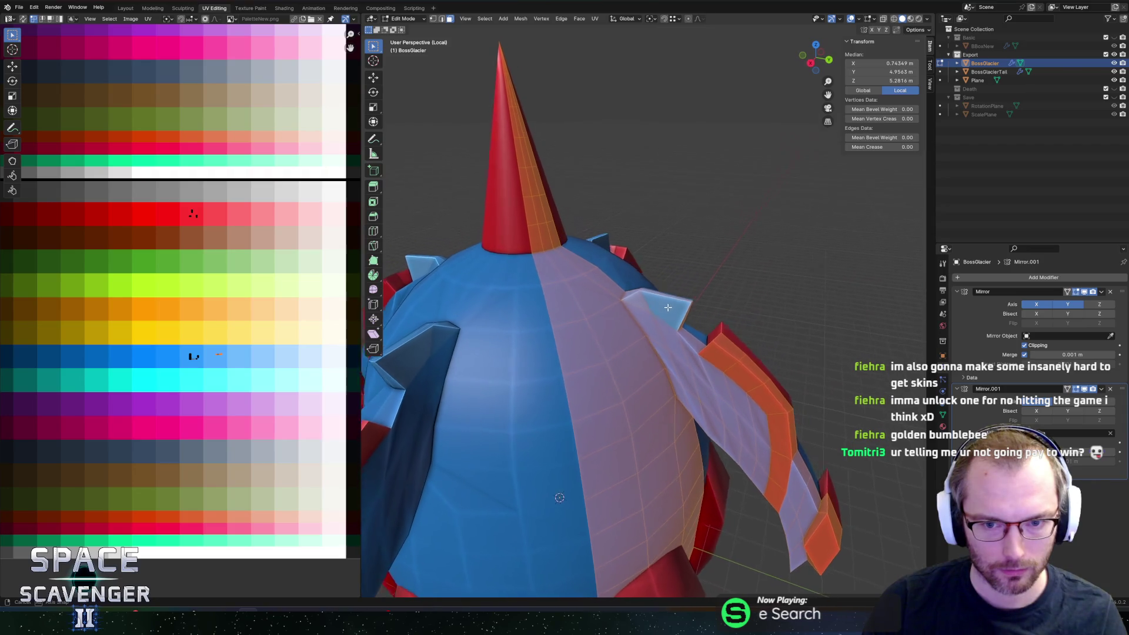
pyautogui.press('Tab')
pyautogui.press('Tab')
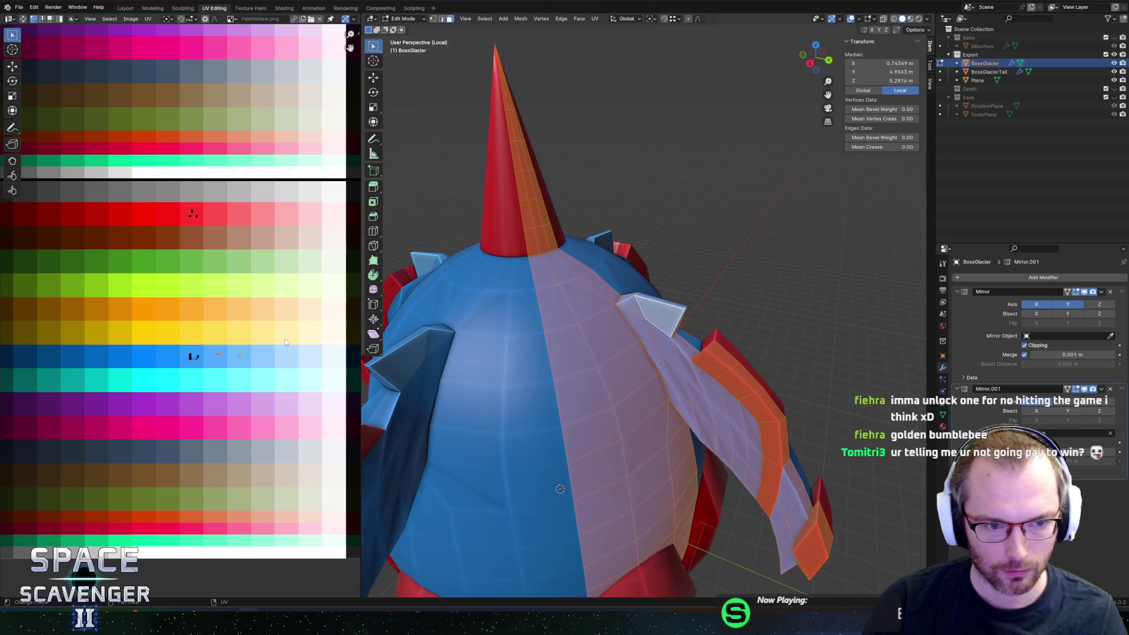
pyautogui.press('Tab')
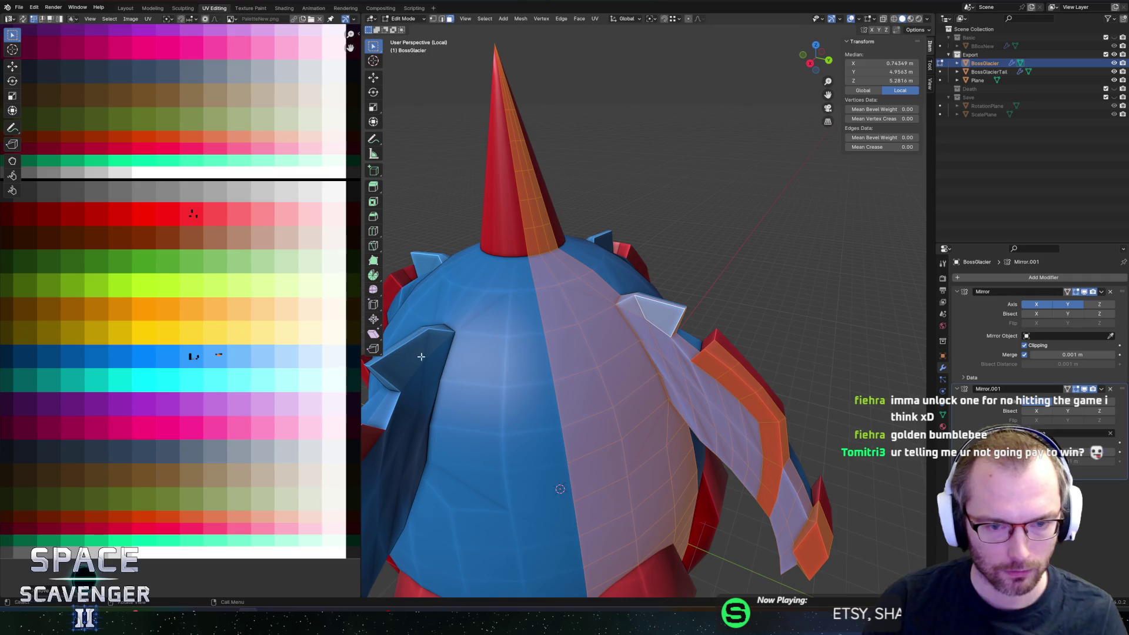
# Step: Inspect the ship from the back, top, front and left fins, then resume editing BossGlacier
pyautogui.moveTo(582, 274); pyautogui.dragTo(607, 270, button='middle')
pyautogui.scroll(-2, 608, 270)
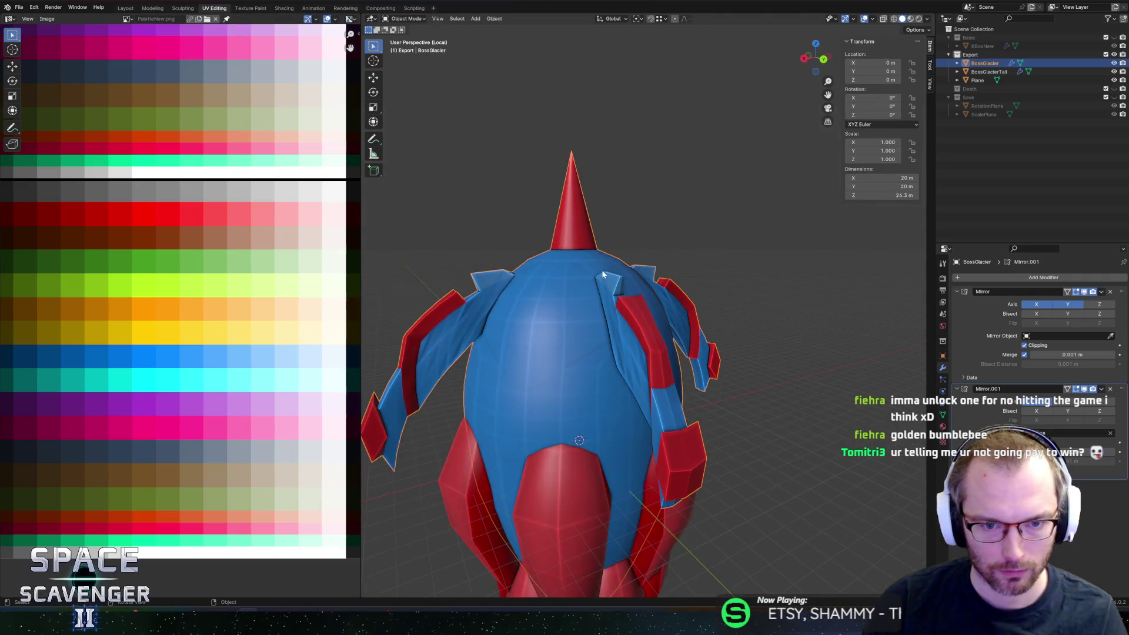
pyautogui.scroll(-3, 612, 267)
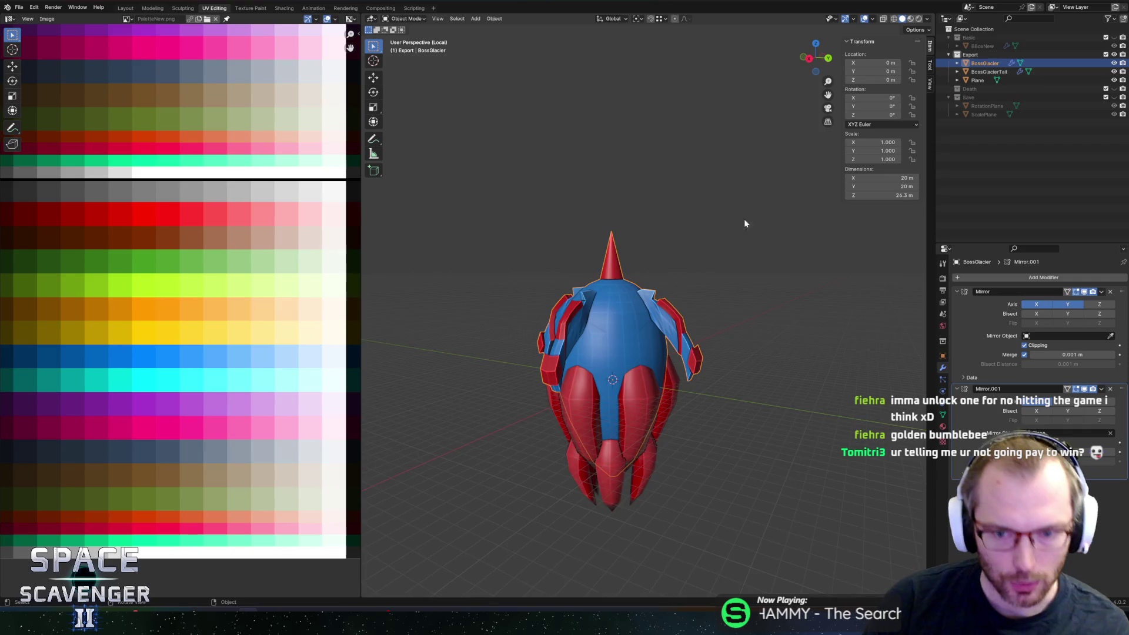
pyautogui.scroll(2, 699, 258)
pyautogui.scroll(1, 701, 259)
pyautogui.scroll(1, 741, 253)
pyautogui.moveTo(741, 253)
pyautogui.mouseDown(button='middle')
pyautogui.moveTo(596, 275)
pyautogui.moveTo(741, 244)
pyautogui.mouseUp(button='middle')
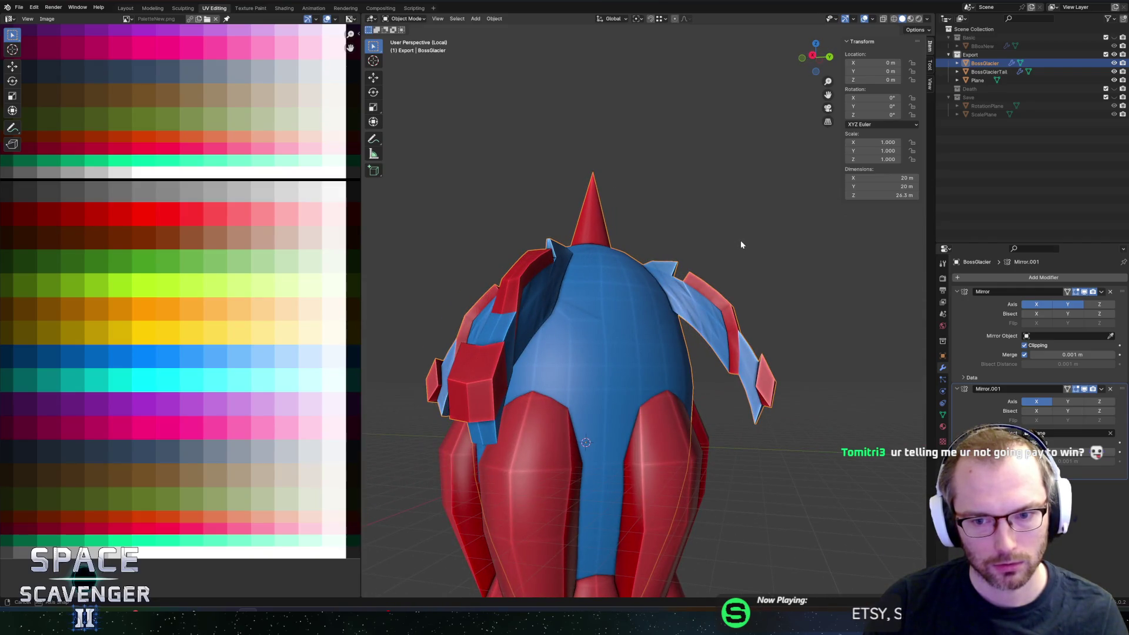
pyautogui.moveTo(741, 240); pyautogui.dragTo(680, 263, button='middle')
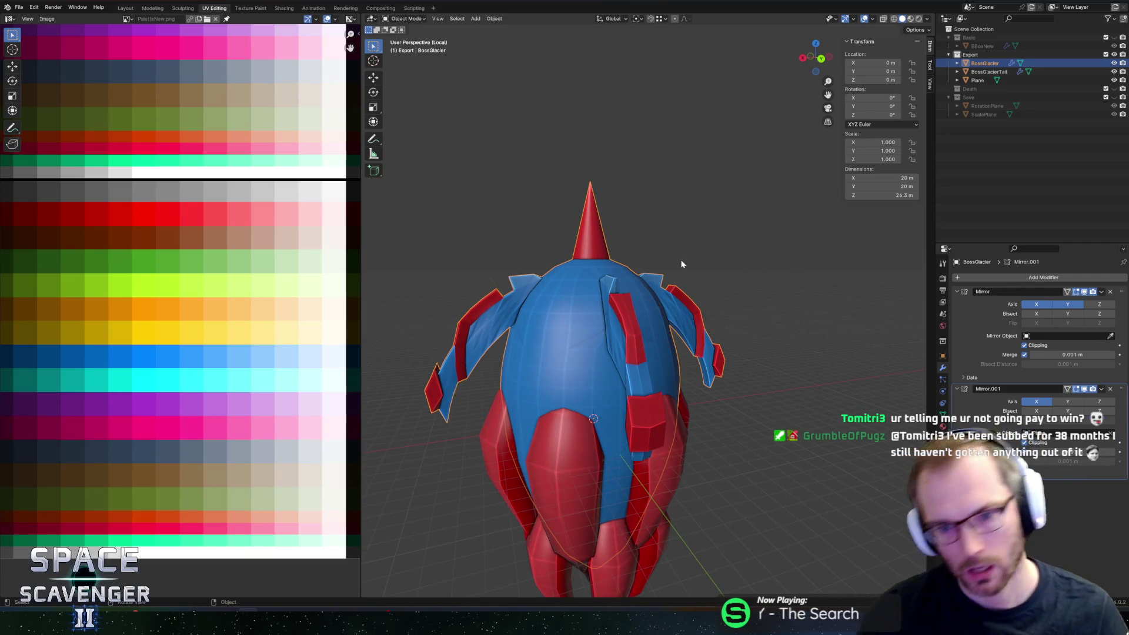
pyautogui.moveTo(734, 353)
pyautogui.mouseDown(button='middle')
pyautogui.moveTo(799, 346)
pyautogui.moveTo(656, 329)
pyautogui.mouseUp(button='middle')
pyautogui.press('h')
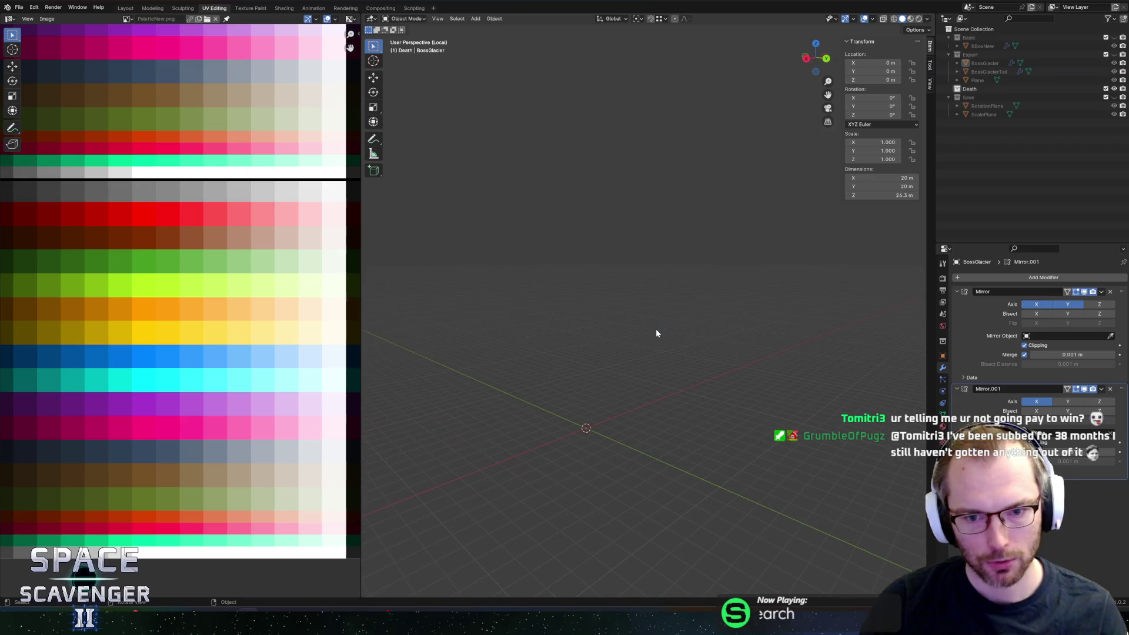
pyautogui.hotkey('alt', 'h')
pyautogui.press('Tab')
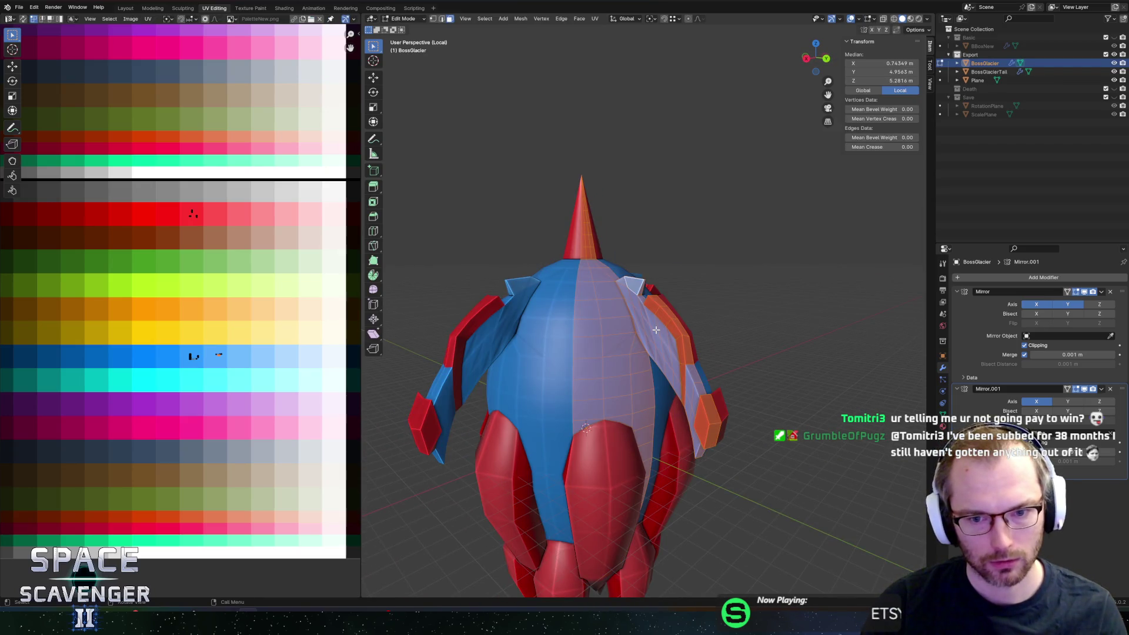
# Step: Path-select the right wing's fin strip faces and shift them outward along X
pyautogui.moveTo(656, 330); pyautogui.dragTo(677, 326, button='middle')
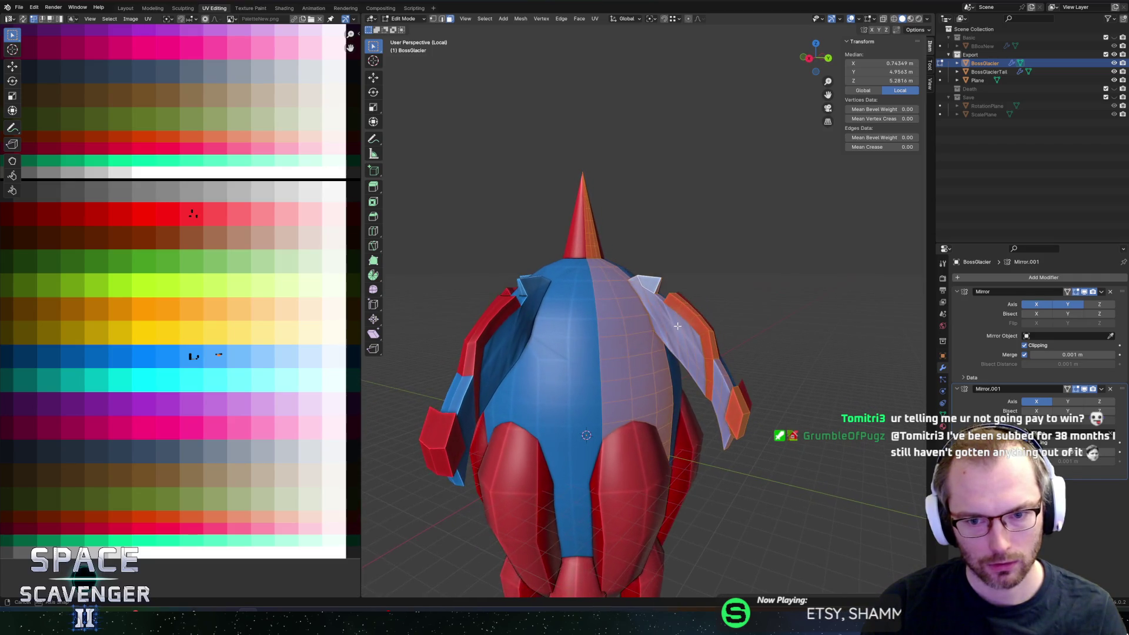
pyautogui.click(671, 328)
pyautogui.keyDown('ctrl'); pyautogui.click(731, 422); pyautogui.keyUp('ctrl')
pyautogui.moveTo(732, 422)
pyautogui.mouseDown(button='middle')
pyautogui.moveTo(771, 360)
pyautogui.moveTo(668, 326)
pyautogui.moveTo(644, 354)
pyautogui.mouseUp(button='middle')
pyautogui.scroll(3, 668, 326)
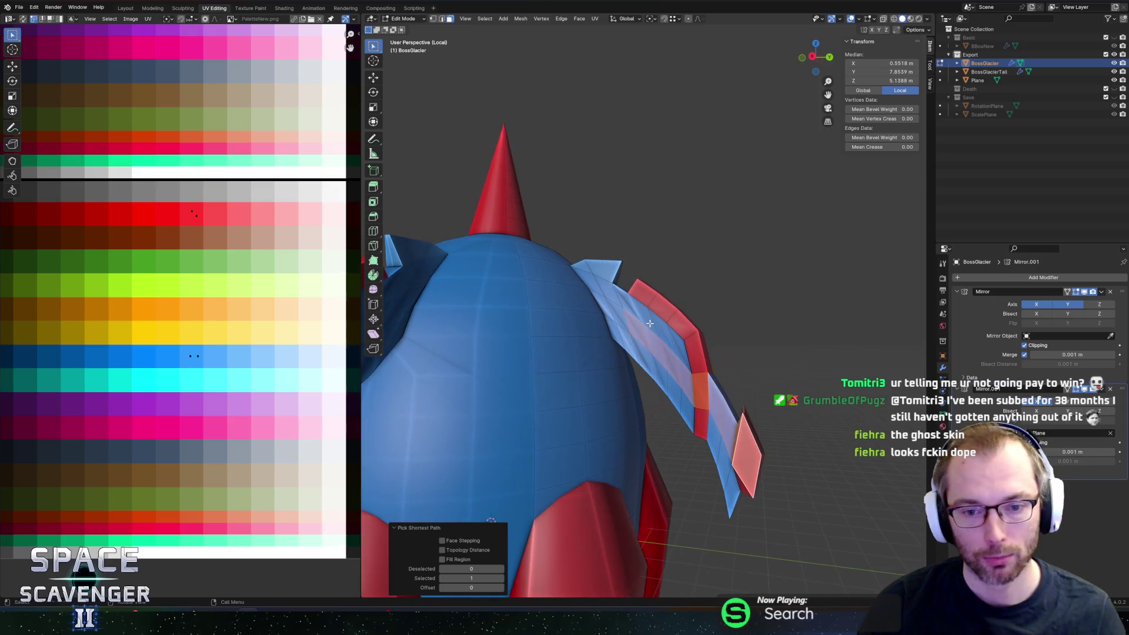
pyautogui.keyDown('shift'); pyautogui.click(644, 354); pyautogui.keyUp('shift')
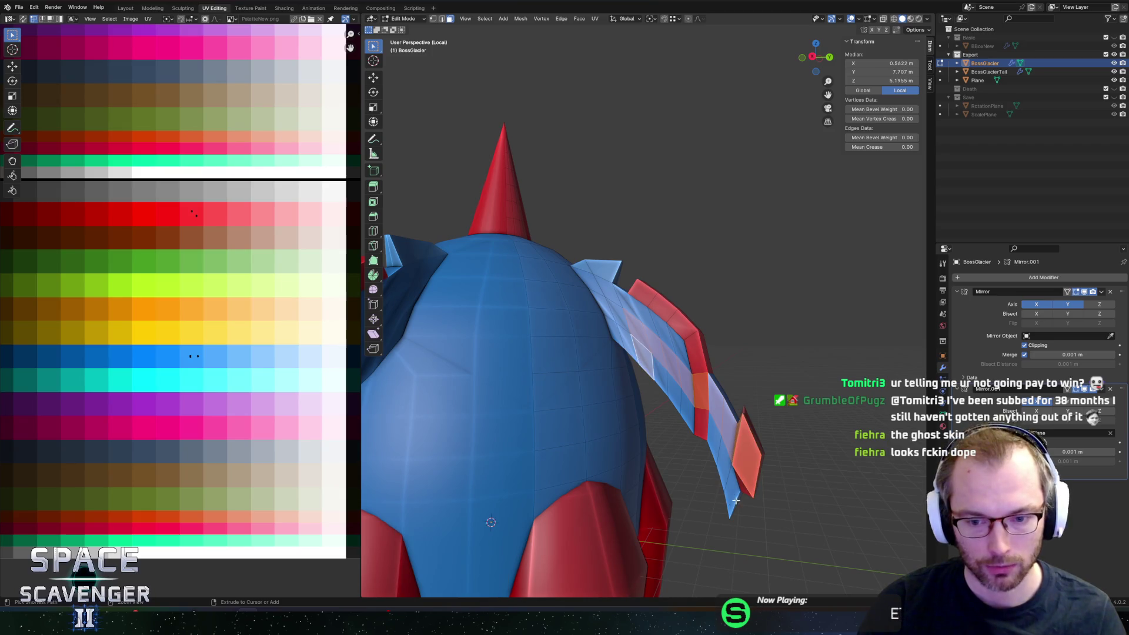
pyautogui.keyDown('ctrl'); pyautogui.click(740, 464); pyautogui.keyUp('ctrl')
pyautogui.moveTo(699, 381)
pyautogui.mouseDown(button='middle')
pyautogui.moveTo(710, 357)
pyautogui.moveTo(582, 407)
pyautogui.mouseUp(button='middle')
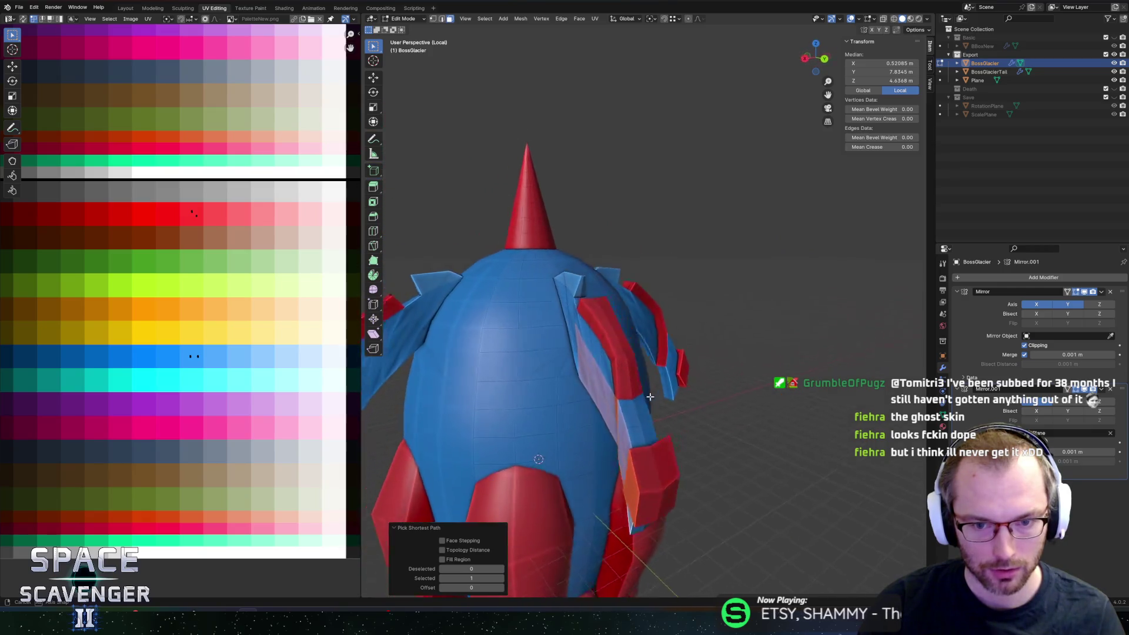
pyautogui.press('g')
pyautogui.press('x')
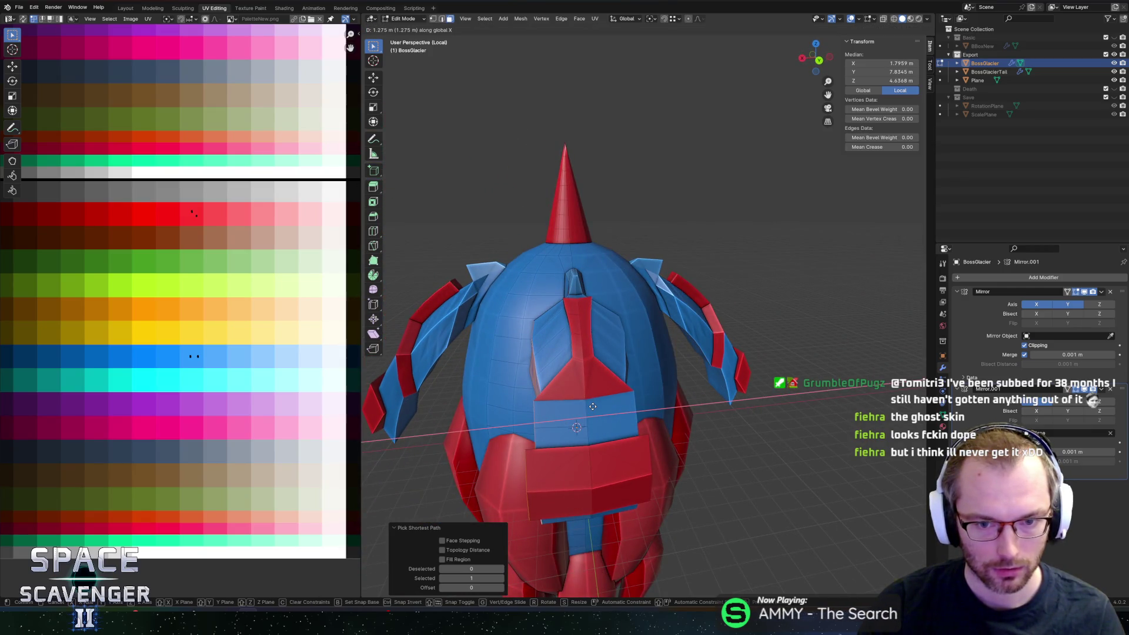
pyautogui.click(589, 408)
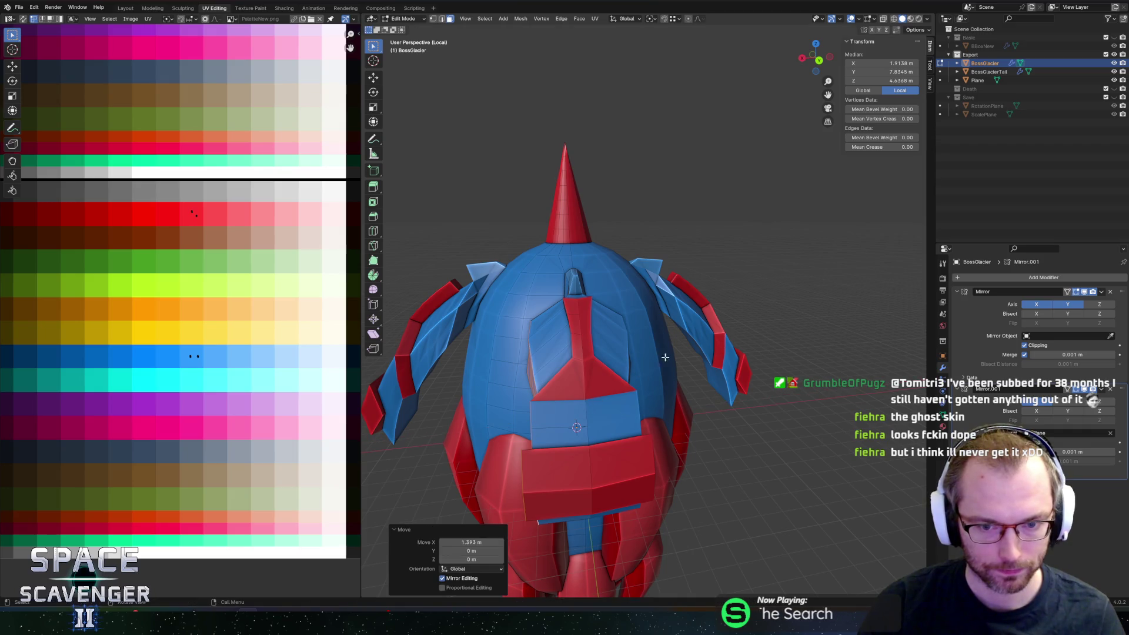
pyautogui.scroll(3, 619, 397)
# Step: Select the next run of wing faces, try an X move and cancel it
pyautogui.moveTo(618, 398)
pyautogui.mouseDown(button='middle')
pyautogui.moveTo(675, 386)
pyautogui.moveTo(697, 432)
pyautogui.mouseUp(button='middle')
pyautogui.click(674, 386)
pyautogui.keyDown('ctrl'); pyautogui.click(739, 437); pyautogui.keyUp('ctrl')
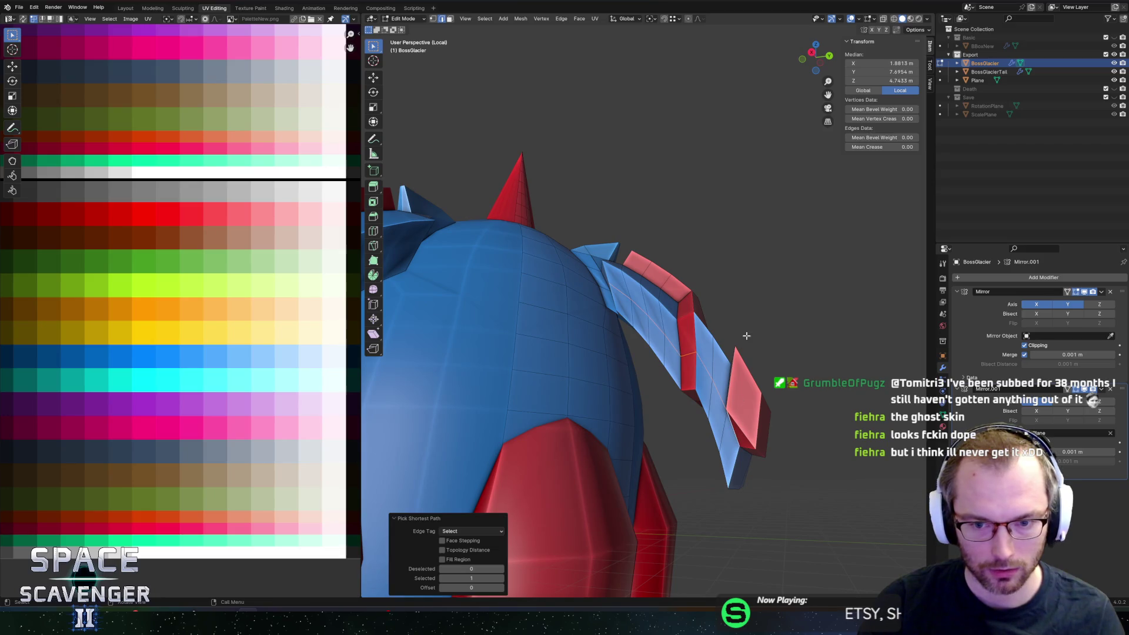
pyautogui.moveTo(747, 335); pyautogui.dragTo(697, 388, button='middle')
pyautogui.press('g')
pyautogui.press('x')
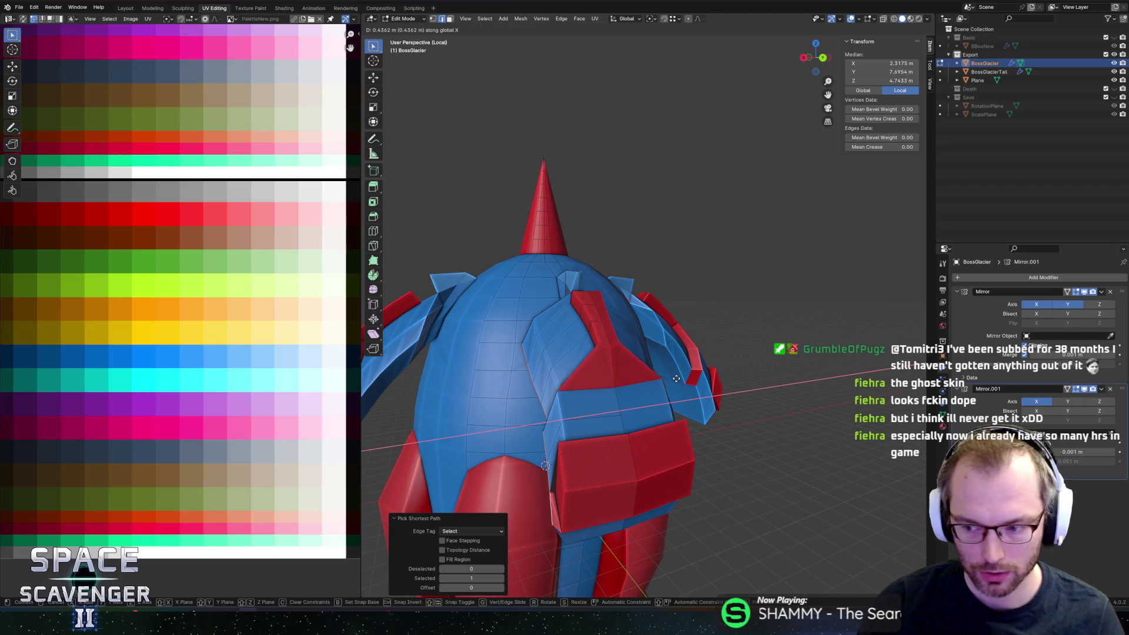
pyautogui.rightClick(676, 378)
# Step: Slide a fin vertex along its edge, nudge it along X, and select the next fin points
pyautogui.moveTo(676, 378)
pyautogui.mouseDown(button='middle')
pyautogui.moveTo(697, 367)
pyautogui.moveTo(689, 410)
pyautogui.moveTo(670, 401)
pyautogui.moveTo(662, 441)
pyautogui.moveTo(561, 421)
pyautogui.moveTo(543, 456)
pyautogui.mouseUp(button='middle')
pyautogui.click(697, 367)
pyautogui.hotkey('shift', 'v')
pyautogui.click(689, 410)
pyautogui.press('g')
pyautogui.press('x')
pyautogui.click(676, 411)
pyautogui.click(662, 442)
pyautogui.scroll(2, 543, 457)
pyautogui.click(526, 453)
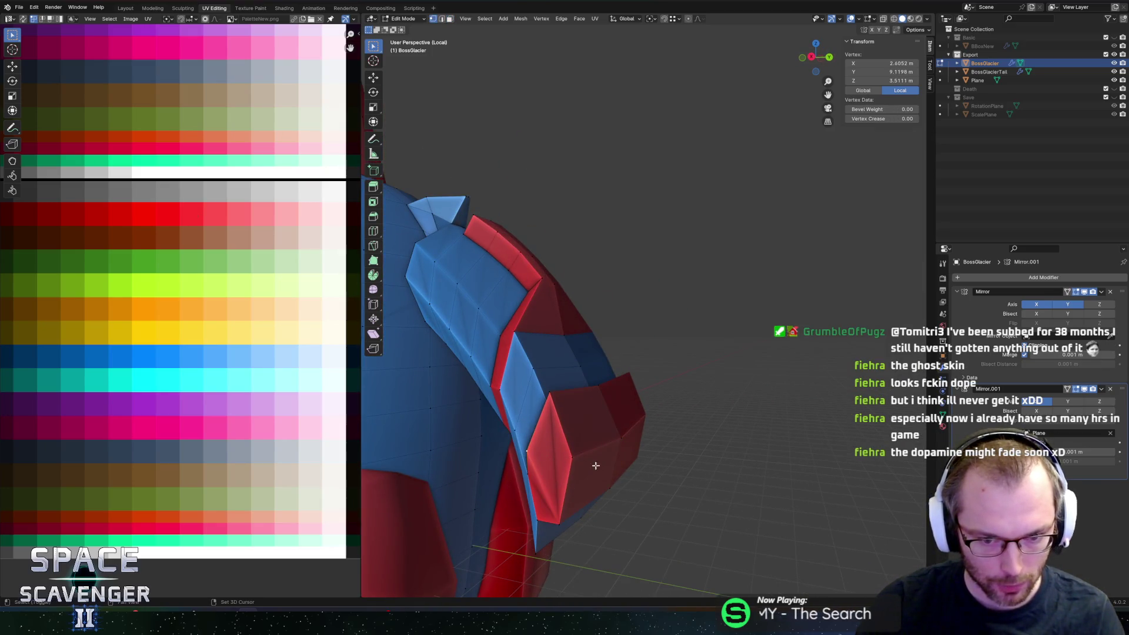
pyautogui.keyDown('shift'); pyautogui.click(580, 459); pyautogui.keyUp('shift')
pyautogui.moveTo(570, 444)
pyautogui.mouseDown(button='middle')
pyautogui.moveTo(559, 429)
pyautogui.moveTo(643, 429)
pyautogui.moveTo(577, 423)
pyautogui.mouseUp(button='middle')
pyautogui.click(556, 427)
pyautogui.click(643, 429)
pyautogui.keyDown('shift'); pyautogui.click(576, 423); pyautogui.keyUp('shift')
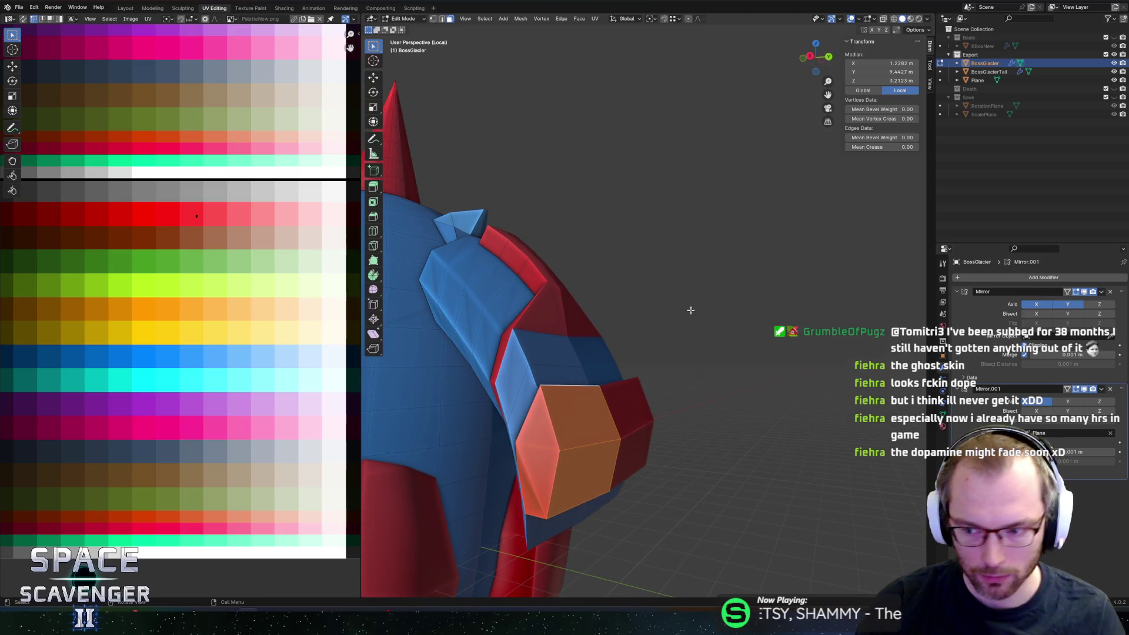
pyautogui.moveTo(644, 383); pyautogui.dragTo(717, 305, button='middle')
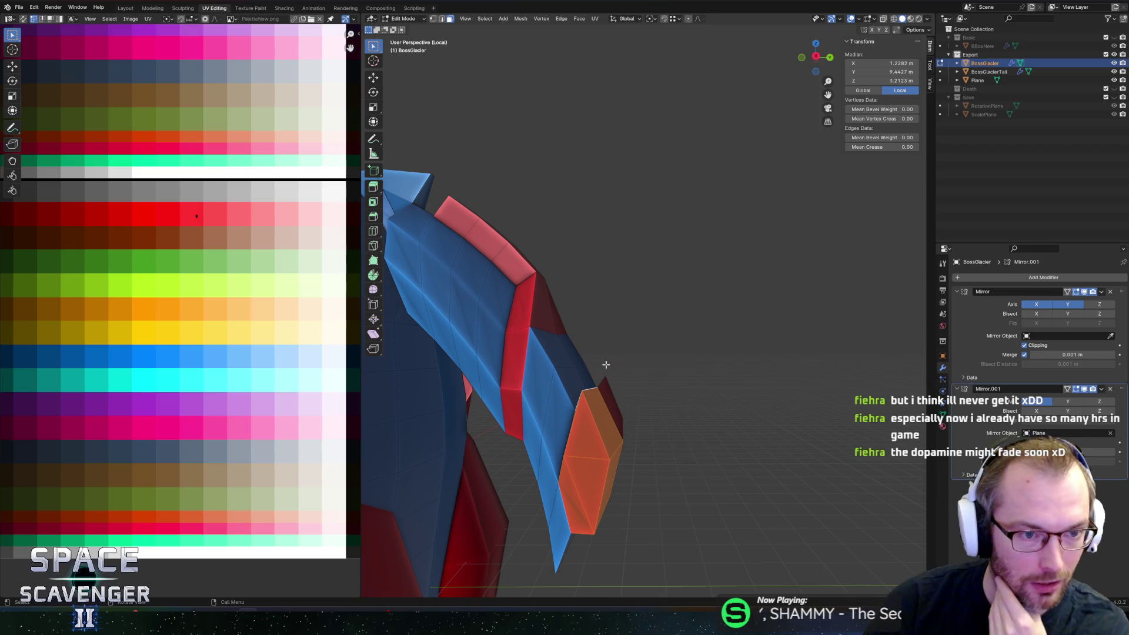
pyautogui.scroll(-3, 606, 364)
pyautogui.scroll(-3, 564, 388)
pyautogui.moveTo(563, 388)
pyautogui.mouseDown(button='middle')
pyautogui.moveTo(582, 396)
pyautogui.moveTo(638, 347)
pyautogui.mouseUp(button='middle')
pyautogui.scroll(5, 593, 400)
pyautogui.scroll(2, 594, 400)
pyautogui.scroll(-3, 593, 400)
pyautogui.scroll(3, 638, 347)
pyautogui.click(632, 362)
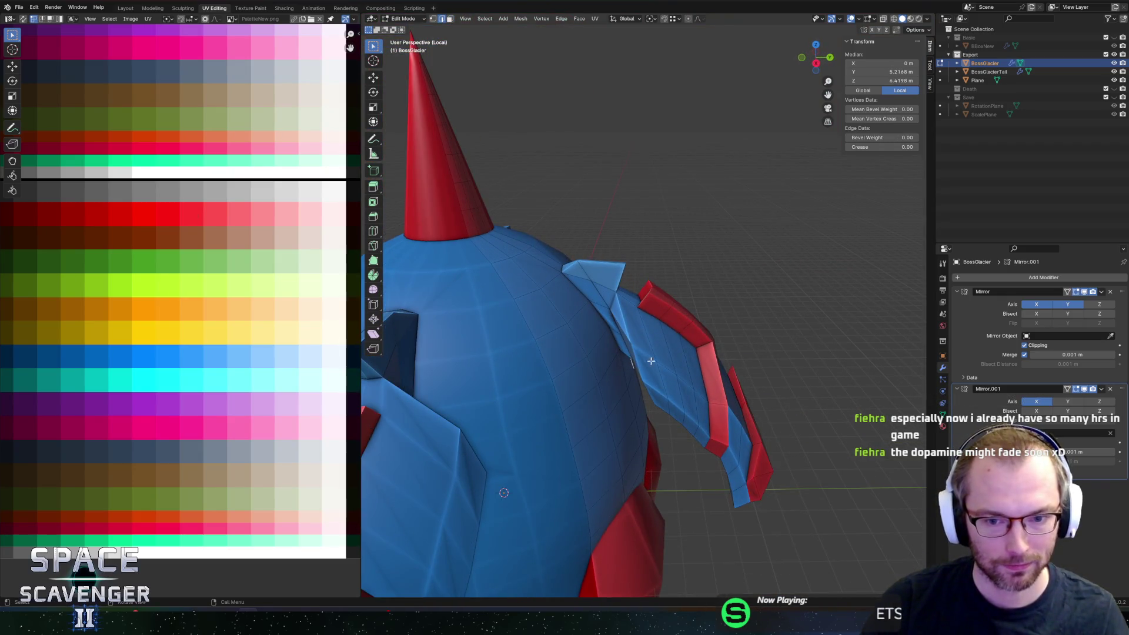
pyautogui.scroll(2, 660, 363)
# Step: Move the selected fin vertices along X in two passes near the sphere body
pyautogui.moveTo(664, 414); pyautogui.dragTo(618, 384, button='middle')
pyautogui.press('g')
pyautogui.press('x')
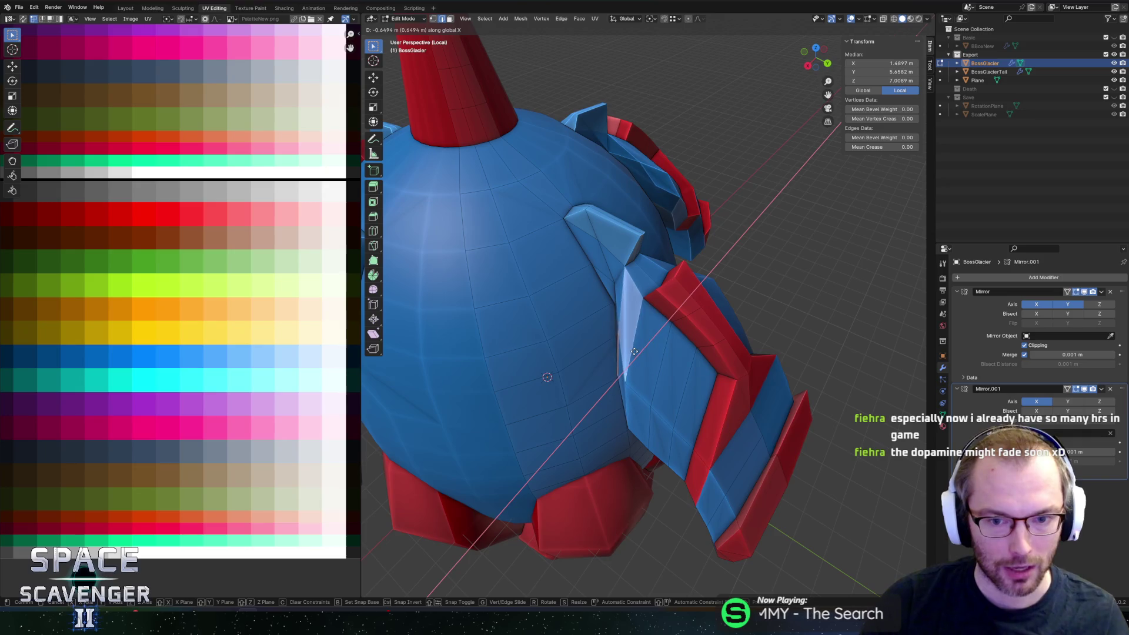
pyautogui.click(629, 357)
pyautogui.moveTo(629, 356)
pyautogui.mouseDown(button='middle')
pyautogui.moveTo(700, 375)
pyautogui.moveTo(671, 386)
pyautogui.mouseUp(button='middle')
pyautogui.press('g')
pyautogui.press('x')
pyautogui.click(711, 361)
# Step: Edge-slide the shoulder fin edges three times to sharpen the spike, then leave mesh editing
pyautogui.click(670, 386)
pyautogui.keyDown('shift'); pyautogui.click(662, 394); pyautogui.keyUp('shift')
pyautogui.press('g')
pyautogui.press('g')
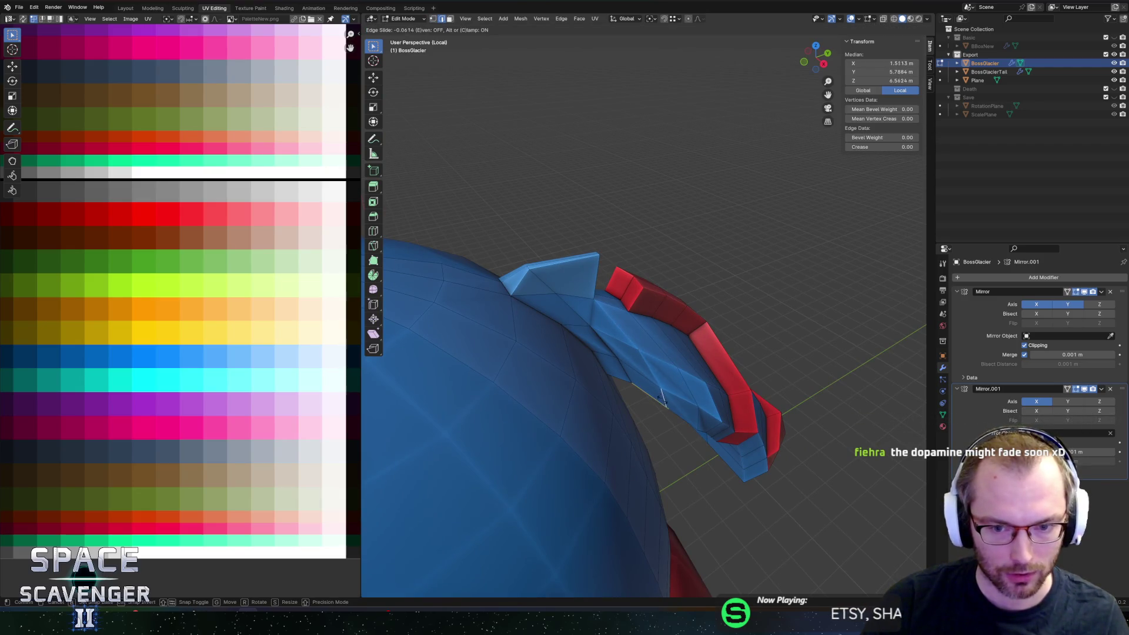
pyautogui.click(652, 396)
pyautogui.moveTo(652, 396); pyautogui.dragTo(697, 432, button='middle')
pyautogui.press('g')
pyautogui.press('g')
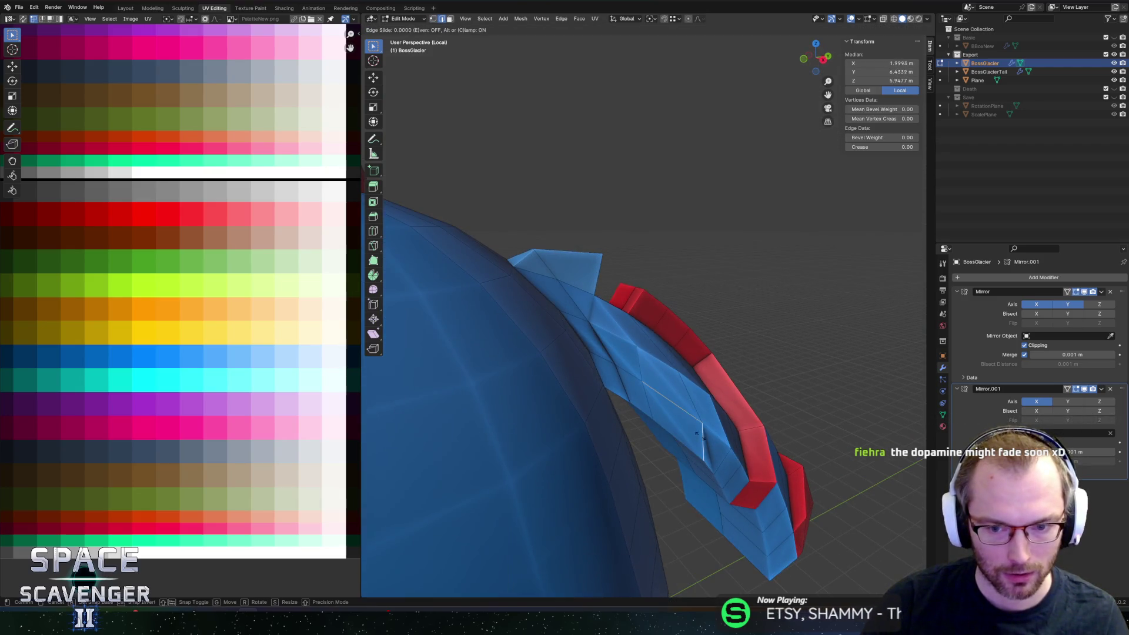
pyautogui.click(679, 426)
pyautogui.press('g')
pyautogui.press('g')
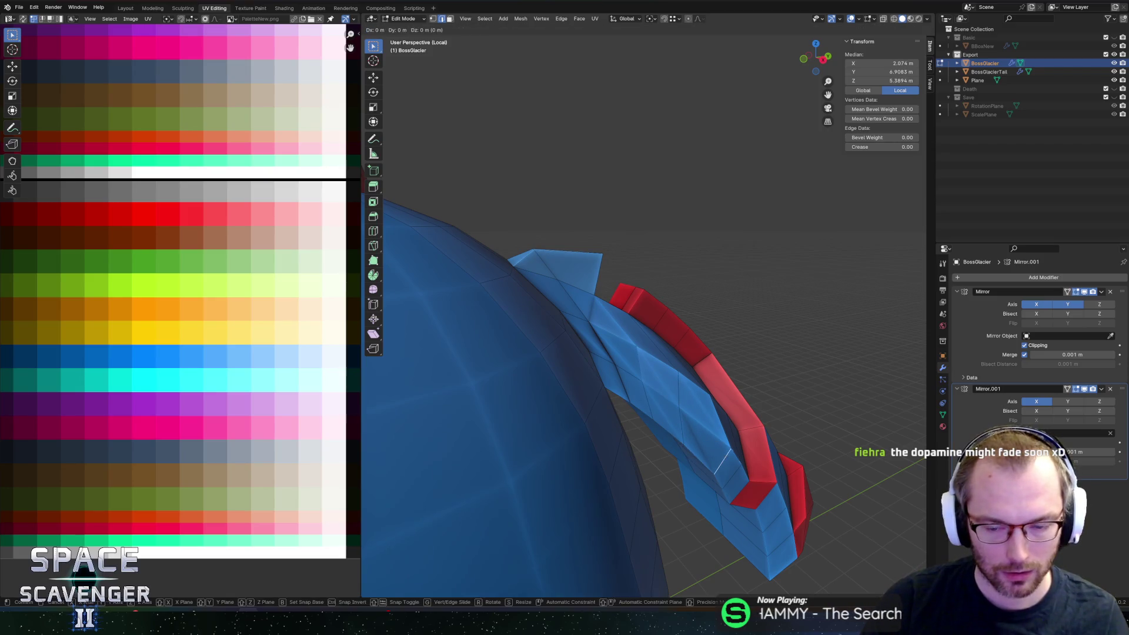
pyautogui.click(716, 450)
pyautogui.moveTo(715, 451)
pyautogui.mouseDown(button='middle')
pyautogui.moveTo(672, 361)
pyautogui.moveTo(694, 337)
pyautogui.mouseUp(button='middle')
pyautogui.scroll(-3, 673, 360)
pyautogui.press('Tab')
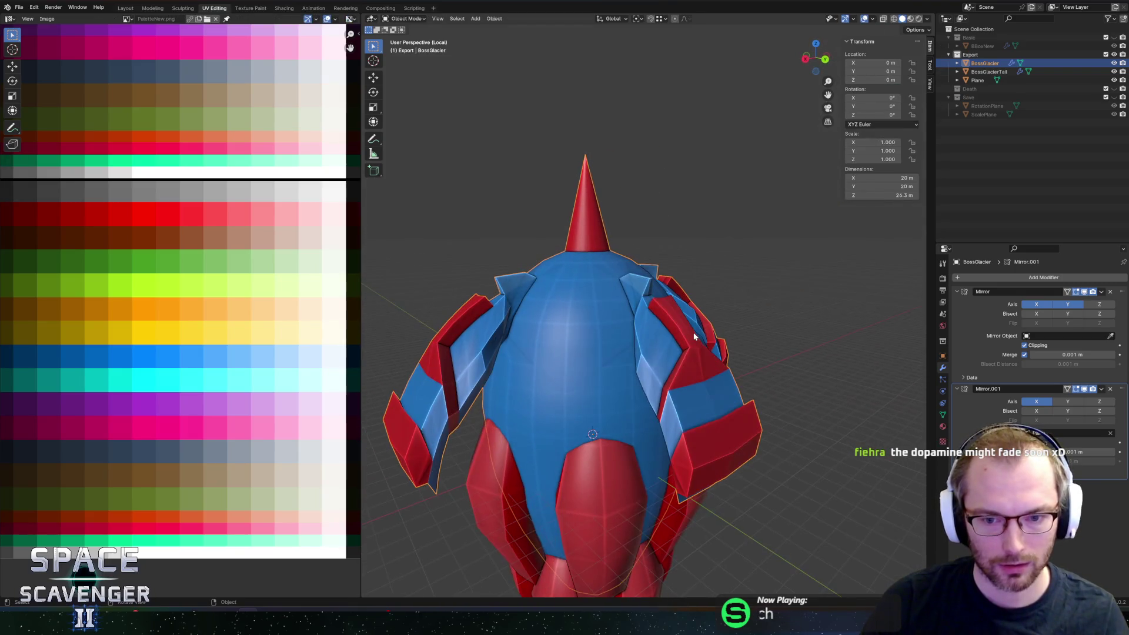
# Step: Re-export the ship as BossGlacier.fbx into the Enemies folder
pyautogui.press('Tab')
pyautogui.hotkey('ctrl', 'o')
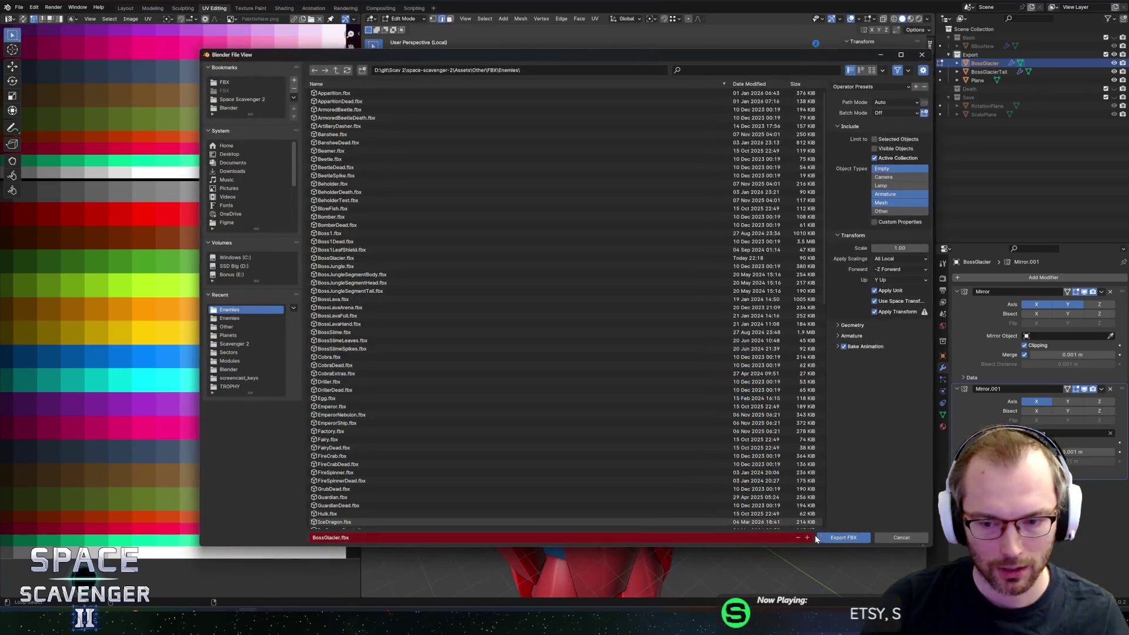
pyautogui.press('Escape')
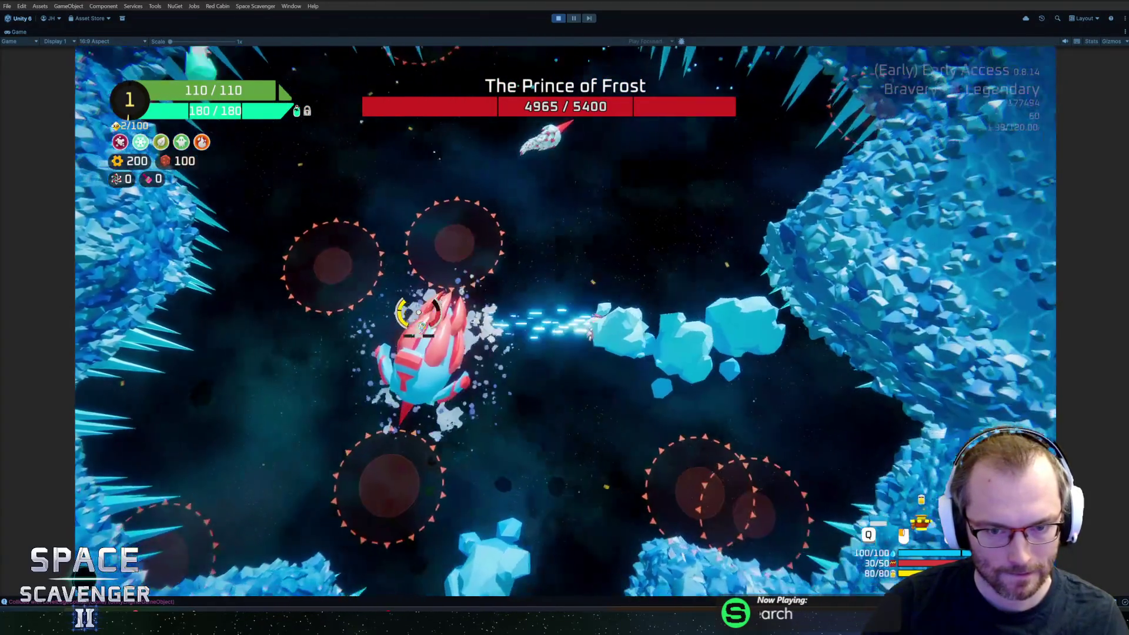
# Step: Freeze the playtest with 'debug timeScale 0', compare against Blender, and return to Unity
pyautogui.press('`')
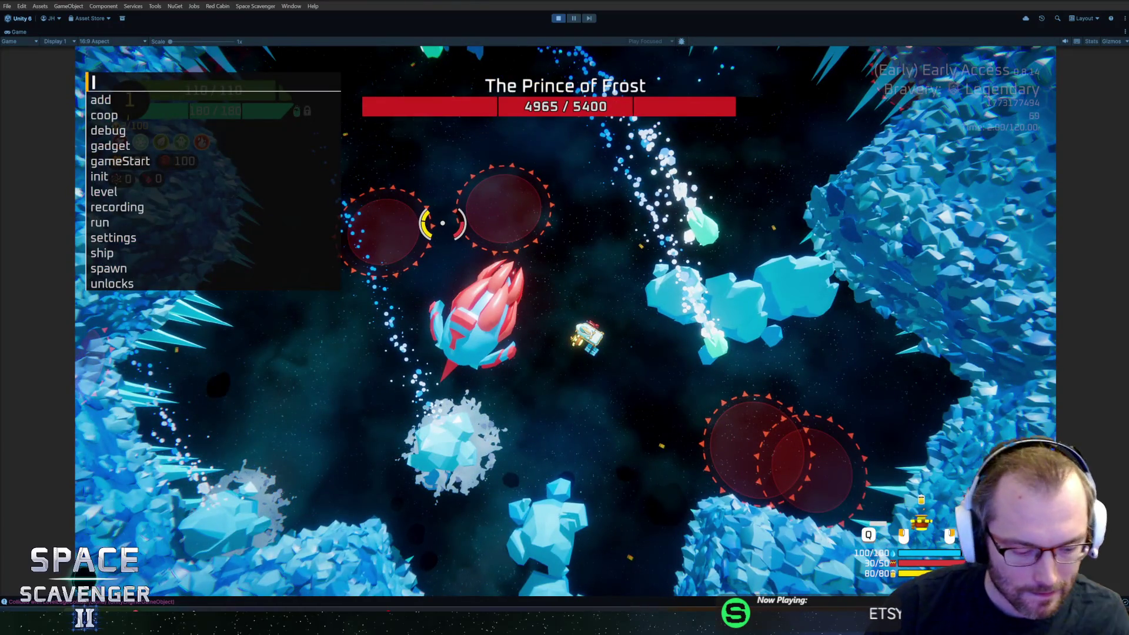
pyautogui.write('debug timeScale ')
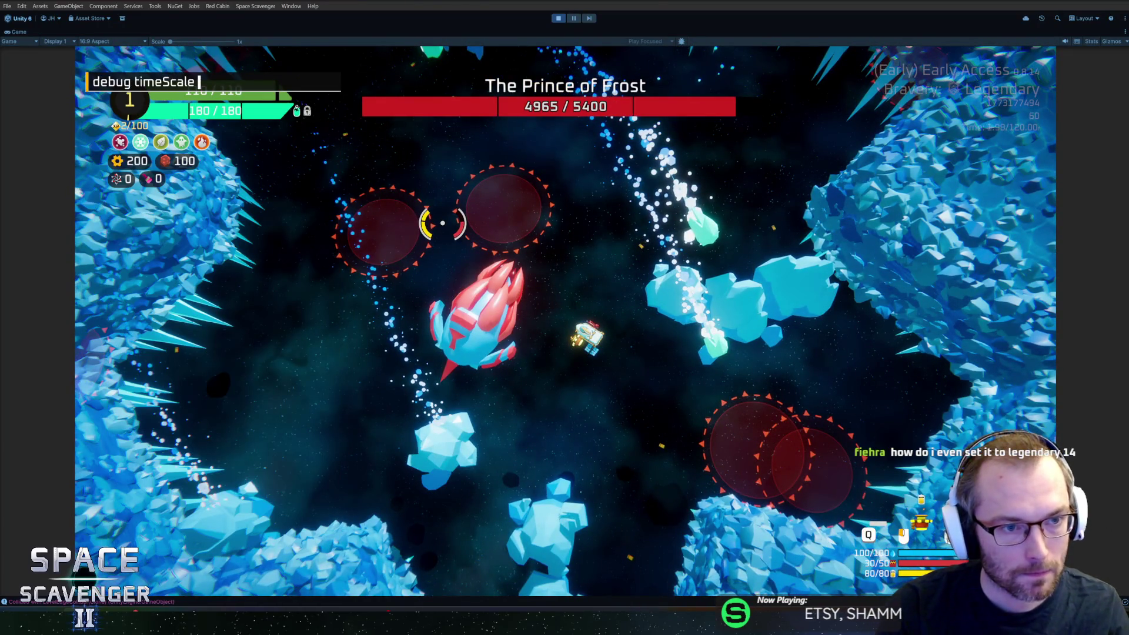
pyautogui.write('0')
pyautogui.press('Return')
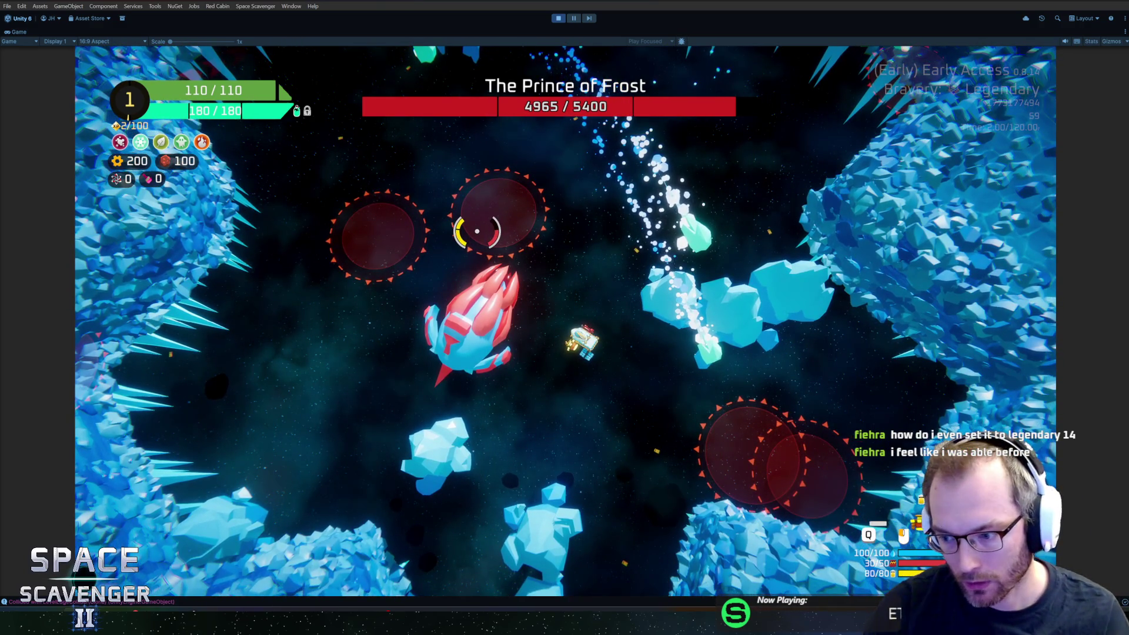
pyautogui.hotkey('alt', 'Tab')
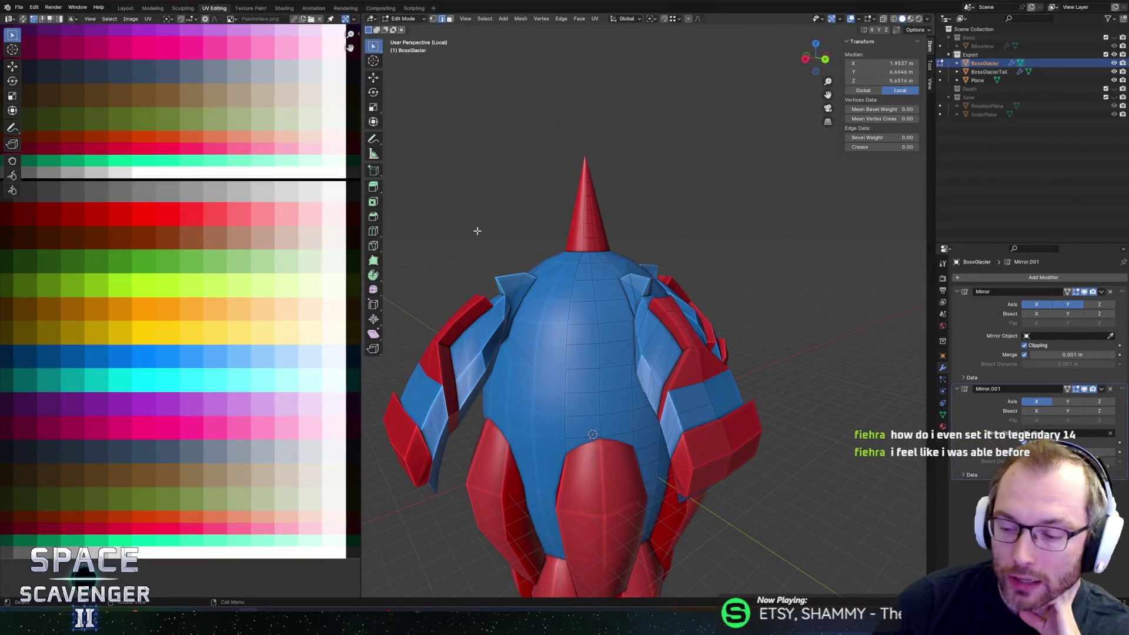
pyautogui.hotkey('alt', 'Tab')
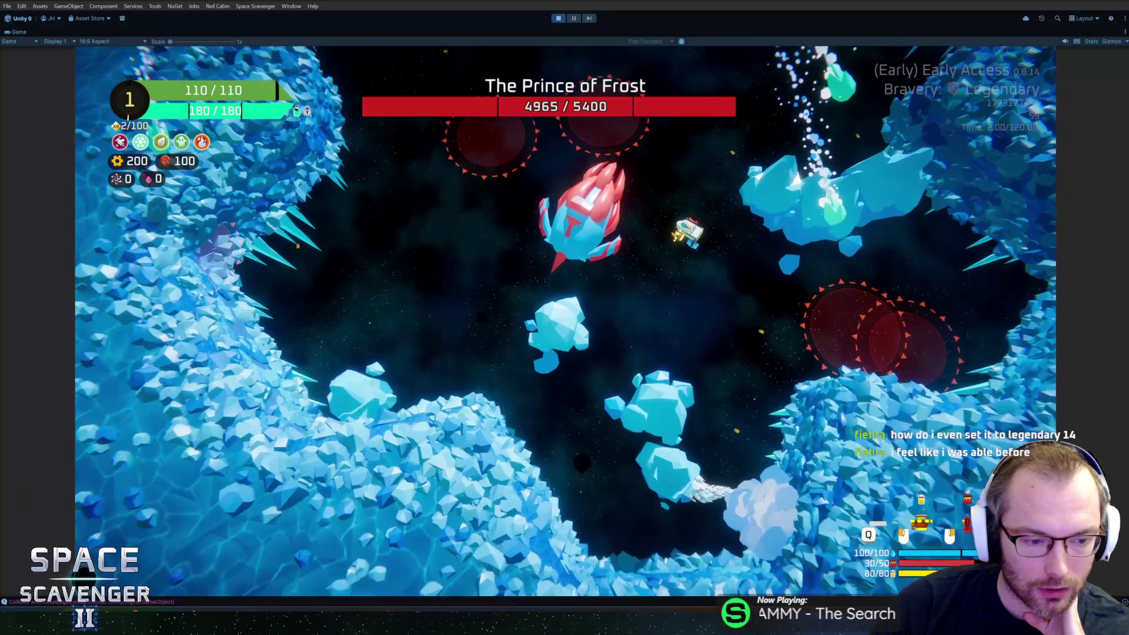
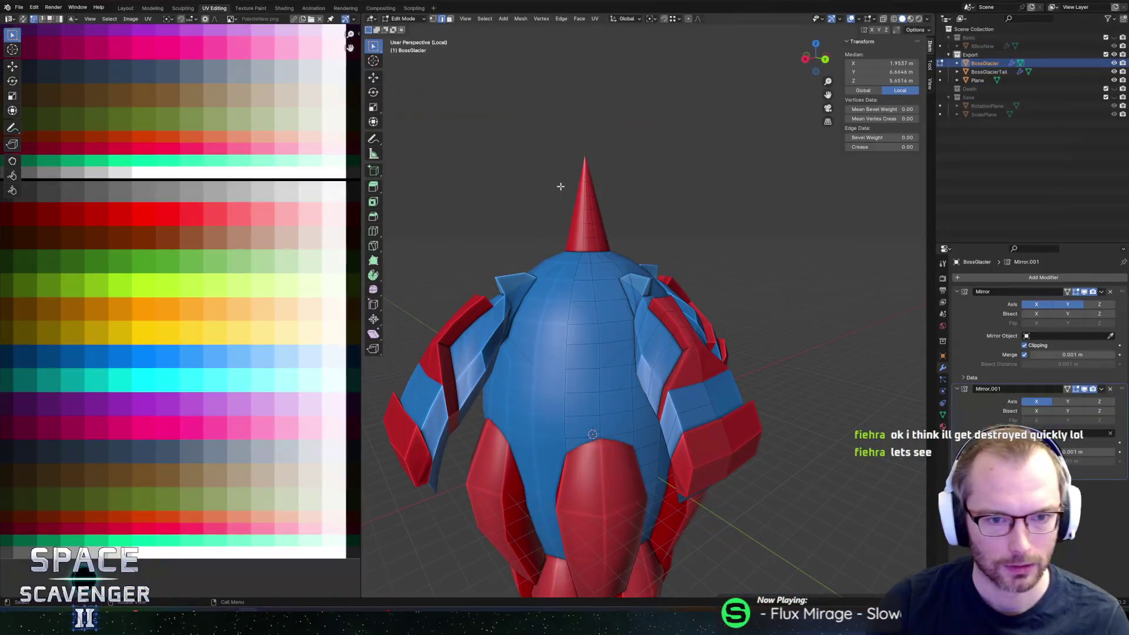
pyautogui.scroll(-2, 560, 186)
# Step: Scale the side wing geometry wider along X, then again with proportional falloff
pyautogui.moveTo(561, 186)
pyautogui.mouseDown(button='middle')
pyautogui.moveTo(763, 325)
pyautogui.moveTo(779, 305)
pyautogui.moveTo(659, 434)
pyautogui.mouseUp(button='middle')
pyautogui.scroll(3, 763, 324)
pyautogui.scroll(1, 763, 325)
pyautogui.scroll(-2, 683, 423)
pyautogui.moveTo(732, 320)
pyautogui.mouseDown(button='middle')
pyautogui.moveTo(735, 298)
pyautogui.moveTo(688, 312)
pyautogui.moveTo(738, 318)
pyautogui.mouseUp(button='middle')
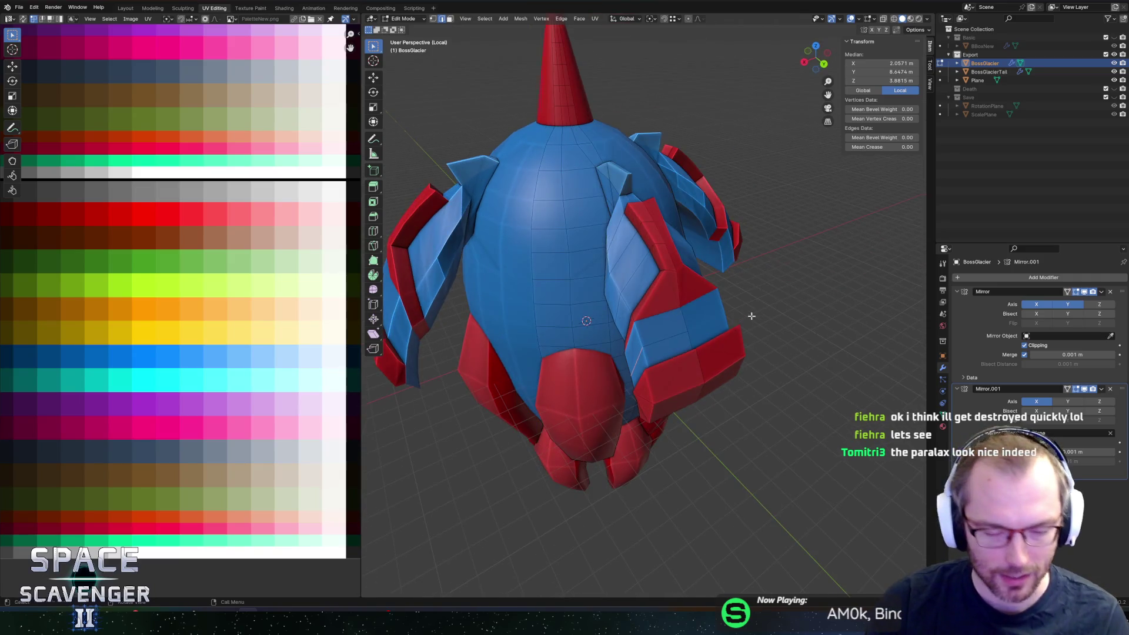
pyautogui.press('s')
pyautogui.press('x')
pyautogui.click(780, 317)
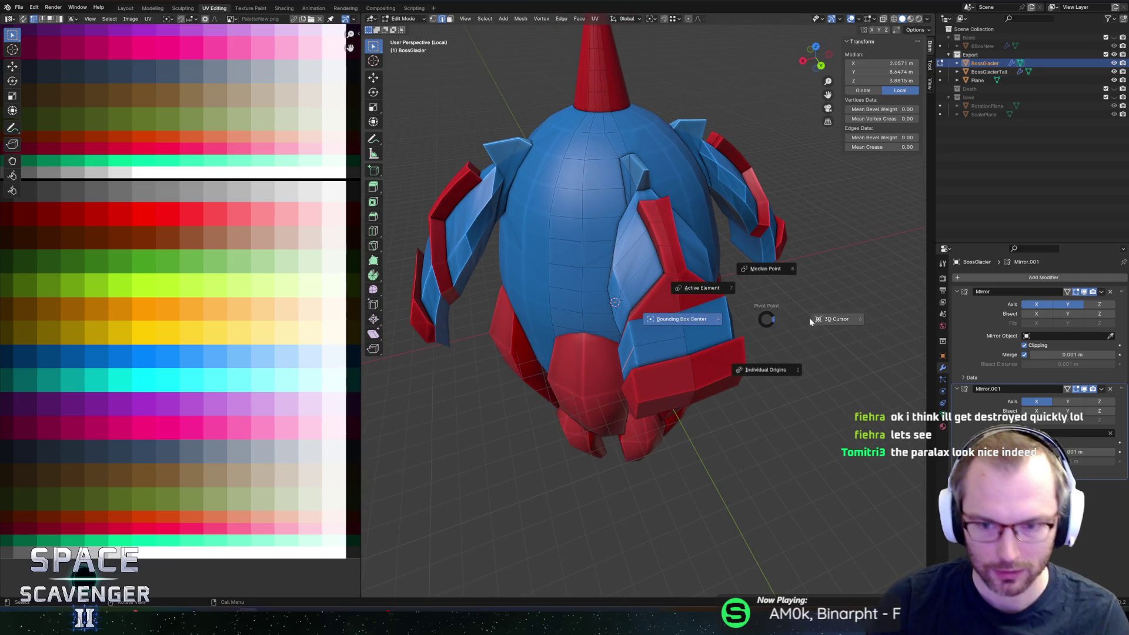
pyautogui.press('s')
pyautogui.press('Escape')
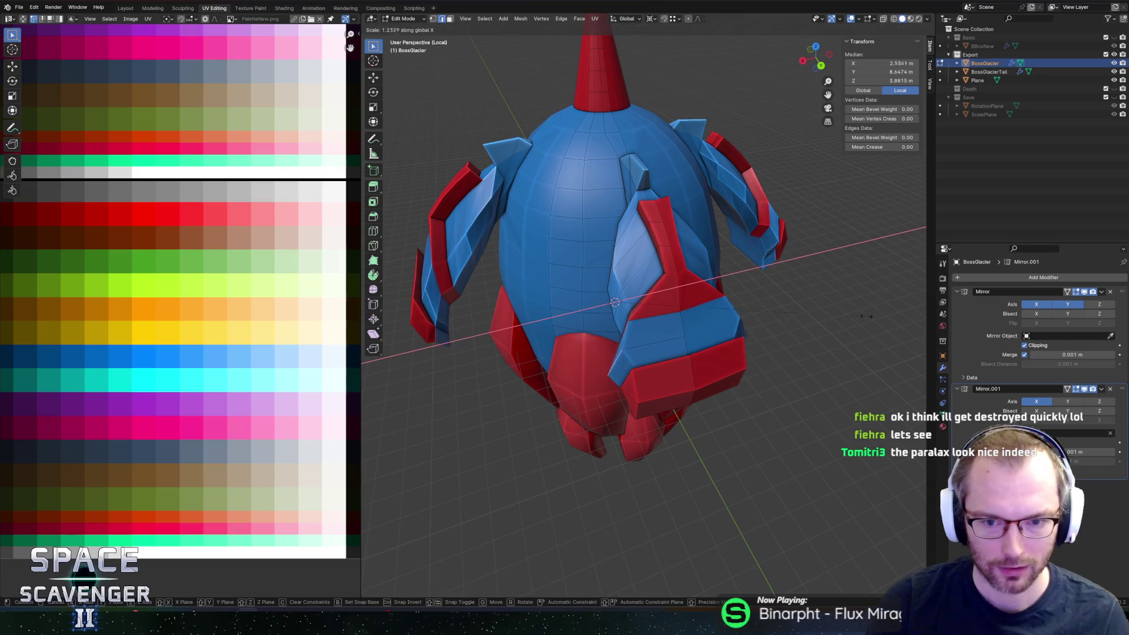
pyautogui.press('s')
pyautogui.press('x')
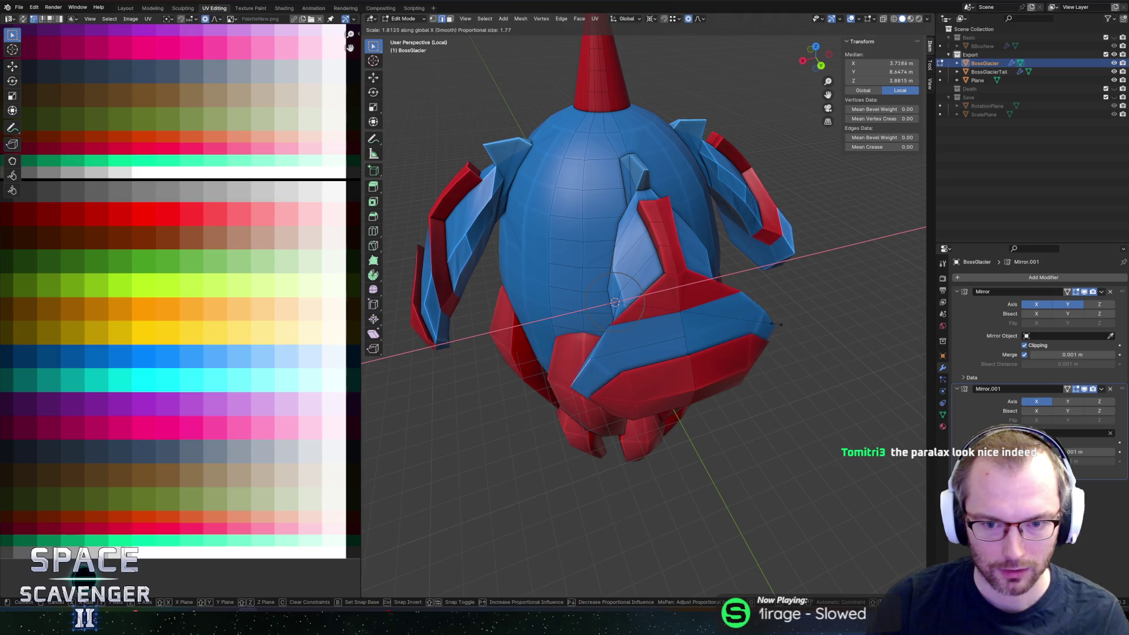
pyautogui.click(733, 331)
# Step: Inspect the widened fins from close, rear and side views and deselect all geometry
pyautogui.moveTo(732, 331)
pyautogui.mouseDown(button='middle')
pyautogui.moveTo(747, 328)
pyautogui.moveTo(679, 407)
pyautogui.mouseUp(button='middle')
pyautogui.scroll(3, 746, 327)
pyautogui.scroll(3, 743, 325)
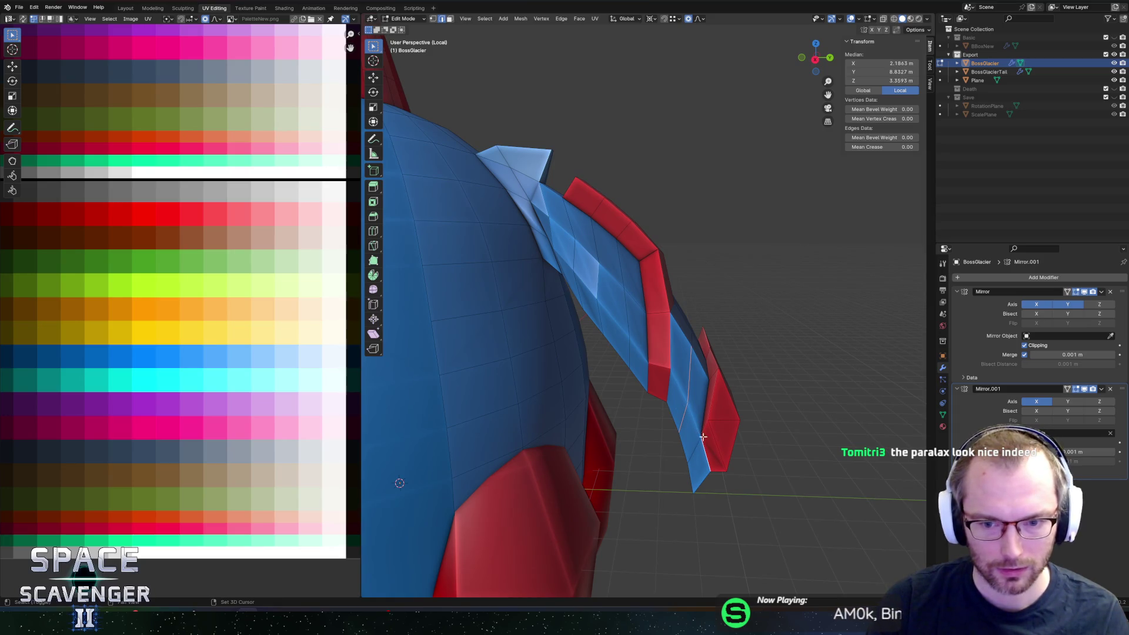
pyautogui.scroll(-3, 682, 386)
pyautogui.moveTo(696, 354)
pyautogui.mouseDown(button='middle')
pyautogui.moveTo(682, 385)
pyautogui.moveTo(672, 280)
pyautogui.mouseUp(button='middle')
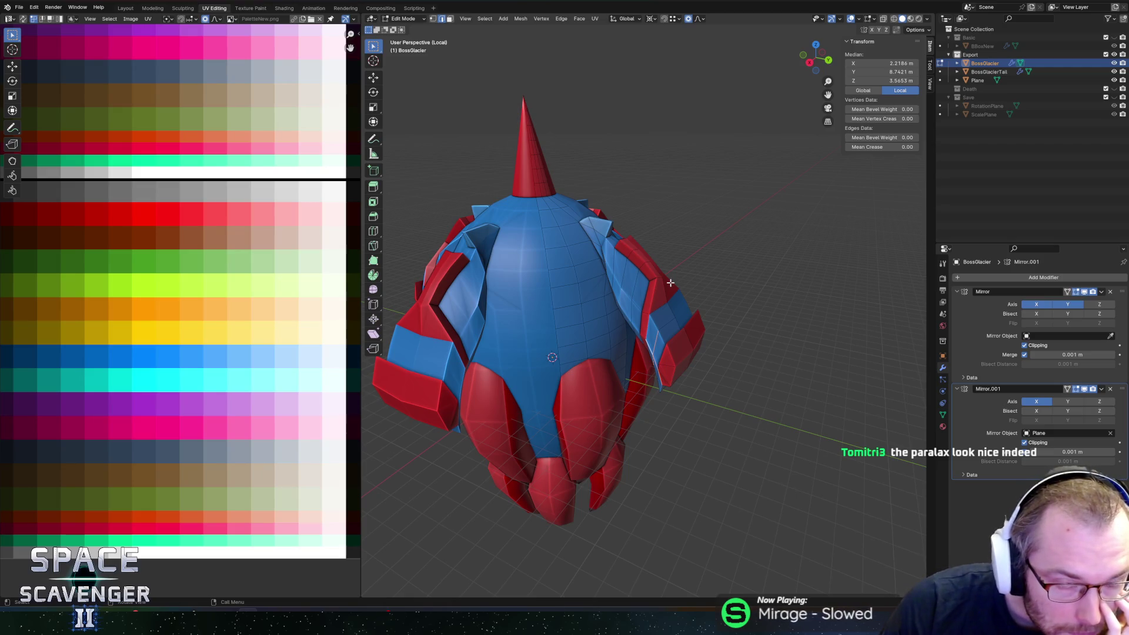
pyautogui.moveTo(668, 283); pyautogui.dragTo(719, 245, button='middle')
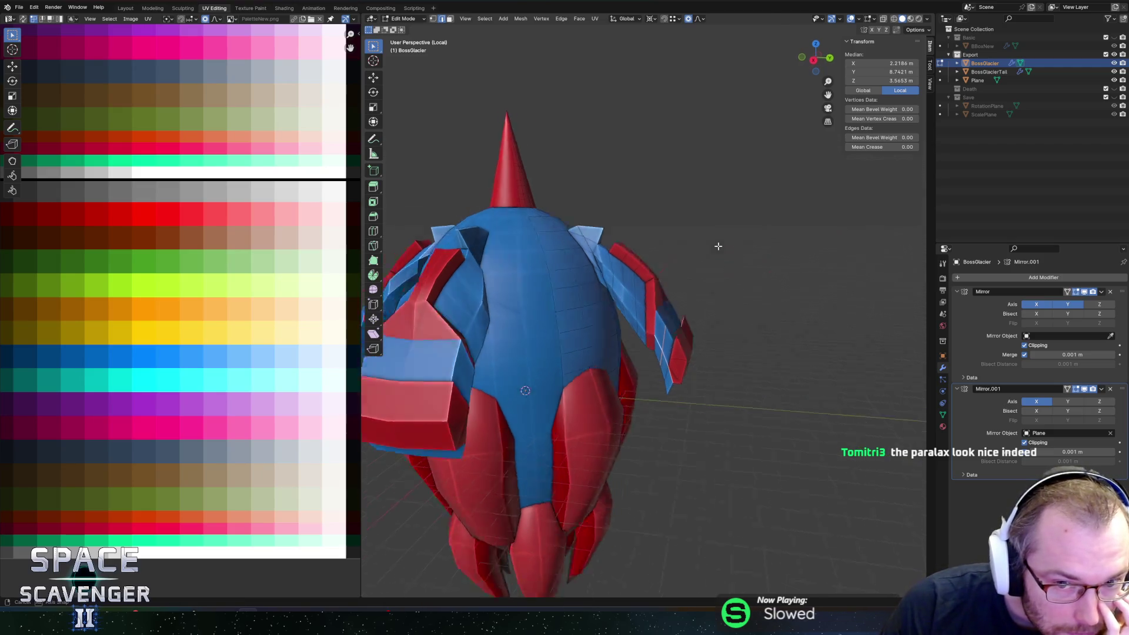
pyautogui.scroll(3, 596, 254)
pyautogui.hotkey('alt', 'a')
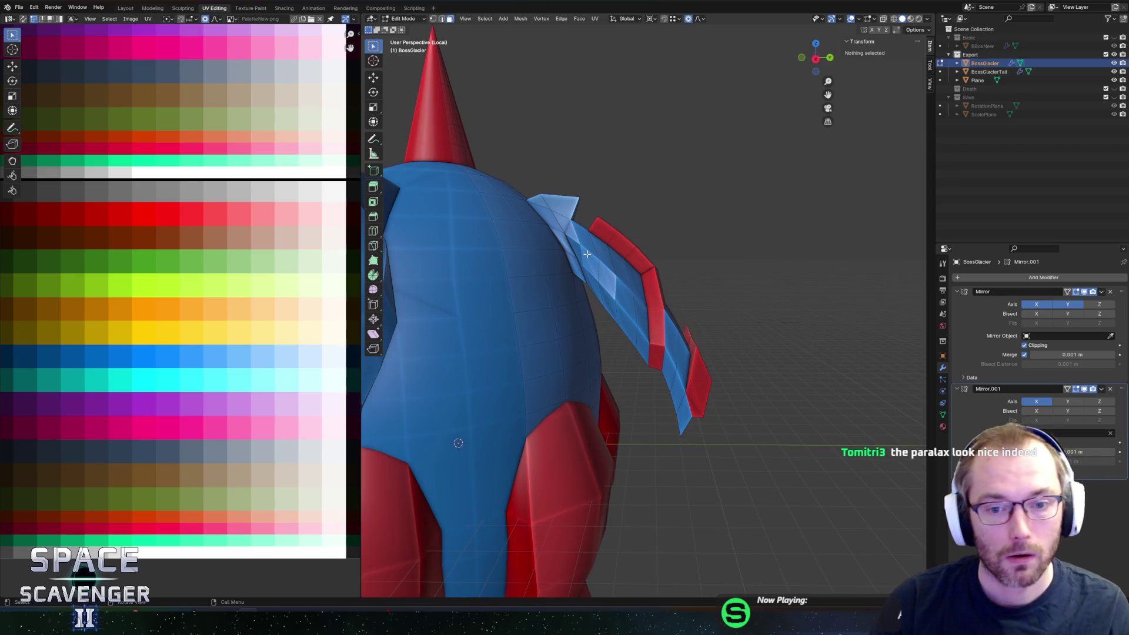
# Step: Select the whole red-and-blue side wing strip, including its lower faces, and delete those faces
pyautogui.click(588, 258)
pyautogui.keyDown('shift'); pyautogui.click(612, 277); pyautogui.keyUp('shift')
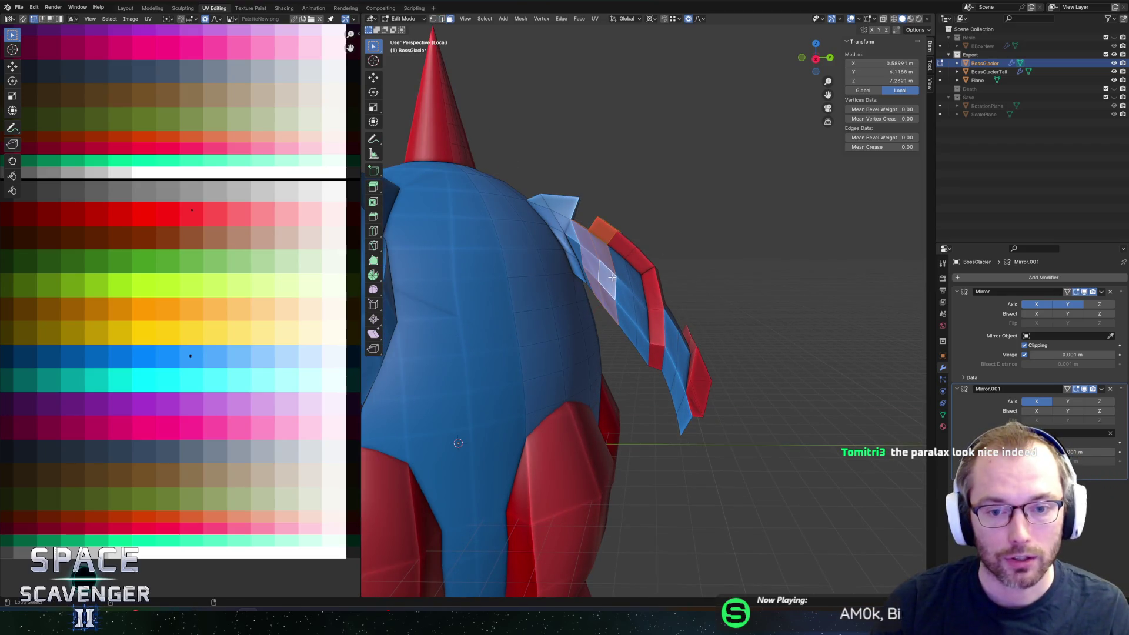
pyautogui.press('l')
pyautogui.hotkey('alt', 'z')
pyautogui.press('c')
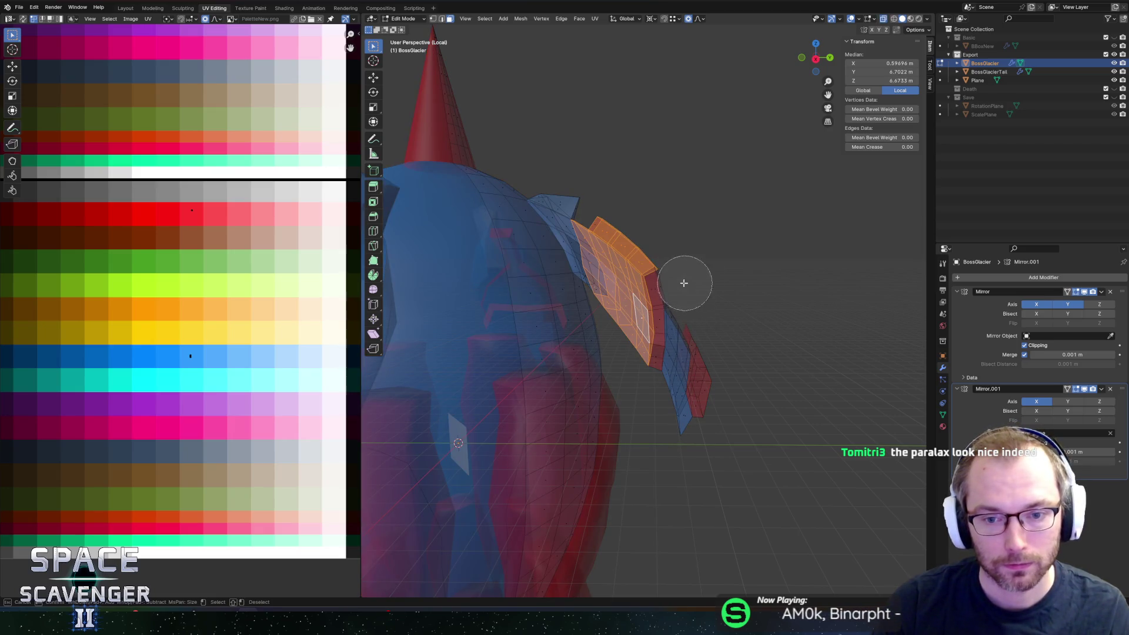
pyautogui.moveTo(672, 253); pyautogui.dragTo(688, 304)
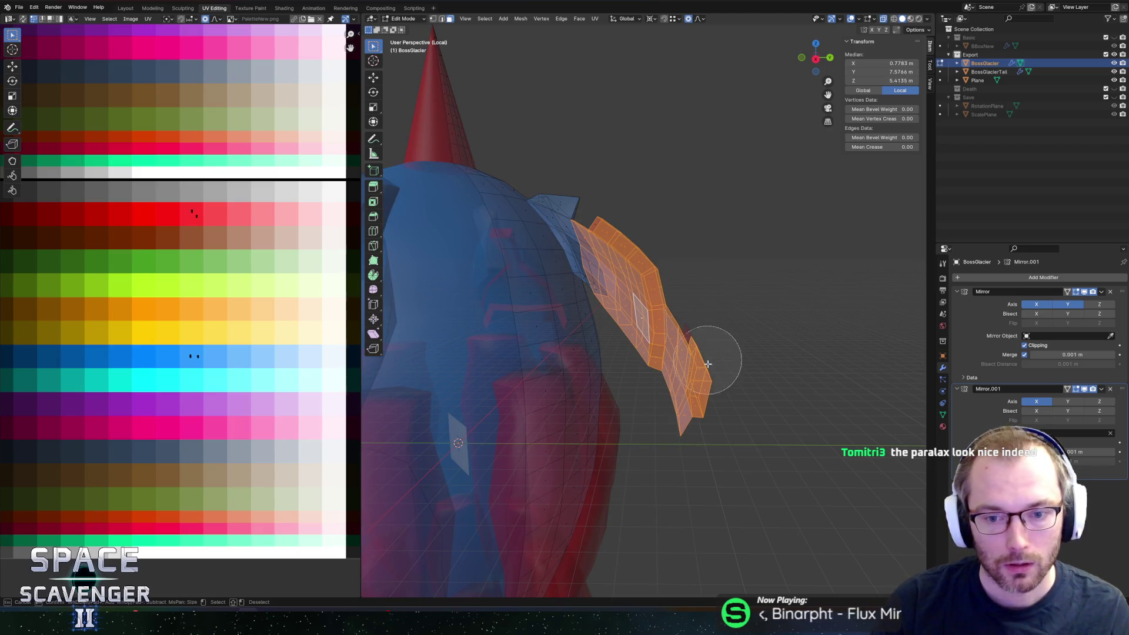
pyautogui.rightClick(688, 305)
pyautogui.moveTo(663, 255)
pyautogui.mouseDown(button='middle')
pyautogui.moveTo(693, 202)
pyautogui.moveTo(603, 302)
pyautogui.moveTo(671, 210)
pyautogui.moveTo(615, 295)
pyautogui.moveTo(620, 260)
pyautogui.mouseUp(button='middle')
pyautogui.hotkey('alt', 'z')
pyautogui.press('x')
pyautogui.click(593, 308)
pyautogui.hotkey('alt', 'a')
pyautogui.scroll(4, 615, 294)
# Step: Select the small blue fin's faces, then its individual vertices
pyautogui.click(572, 288)
pyautogui.keyDown('alt'); pyautogui.click(613, 263); pyautogui.keyUp('alt')
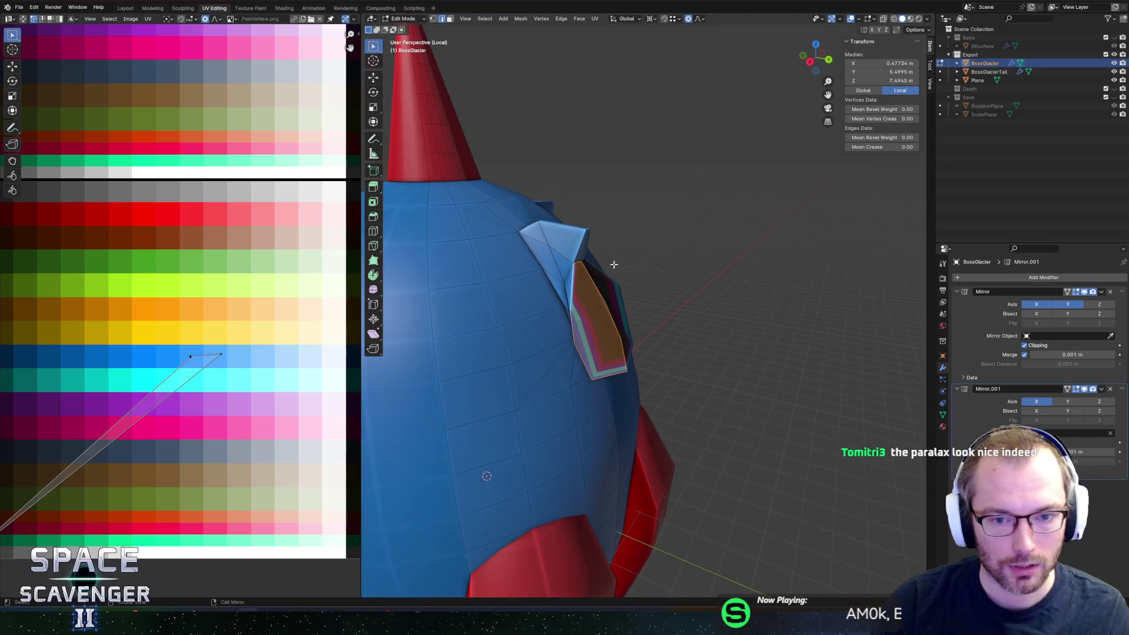
pyautogui.click(599, 301)
pyautogui.moveTo(599, 300); pyautogui.dragTo(589, 318, button='middle')
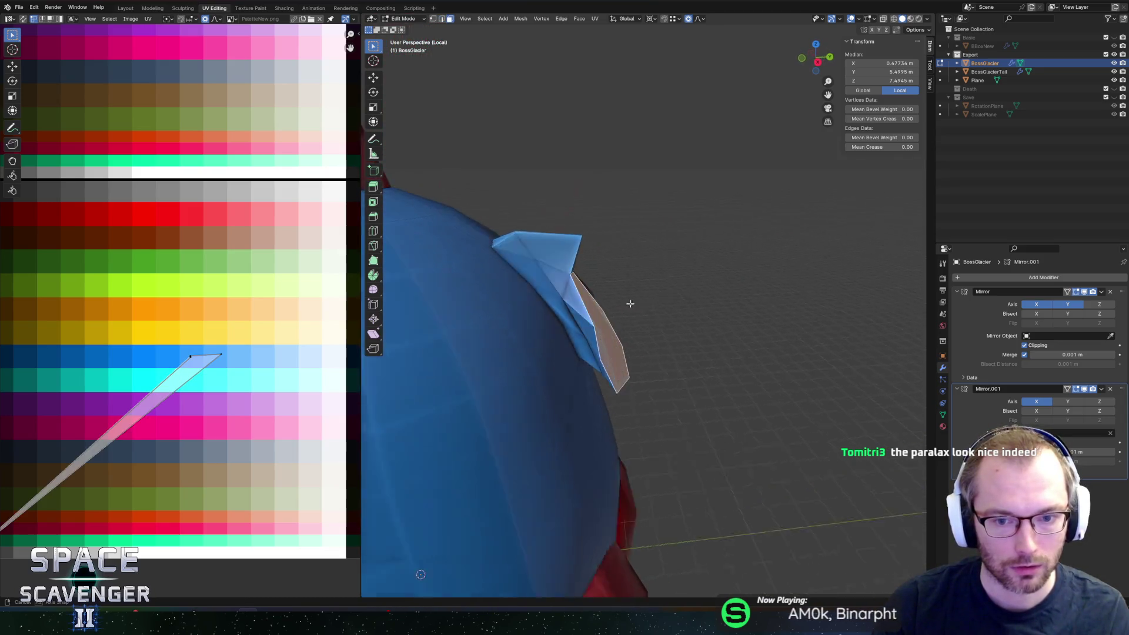
pyautogui.press('1')
pyautogui.click(606, 308)
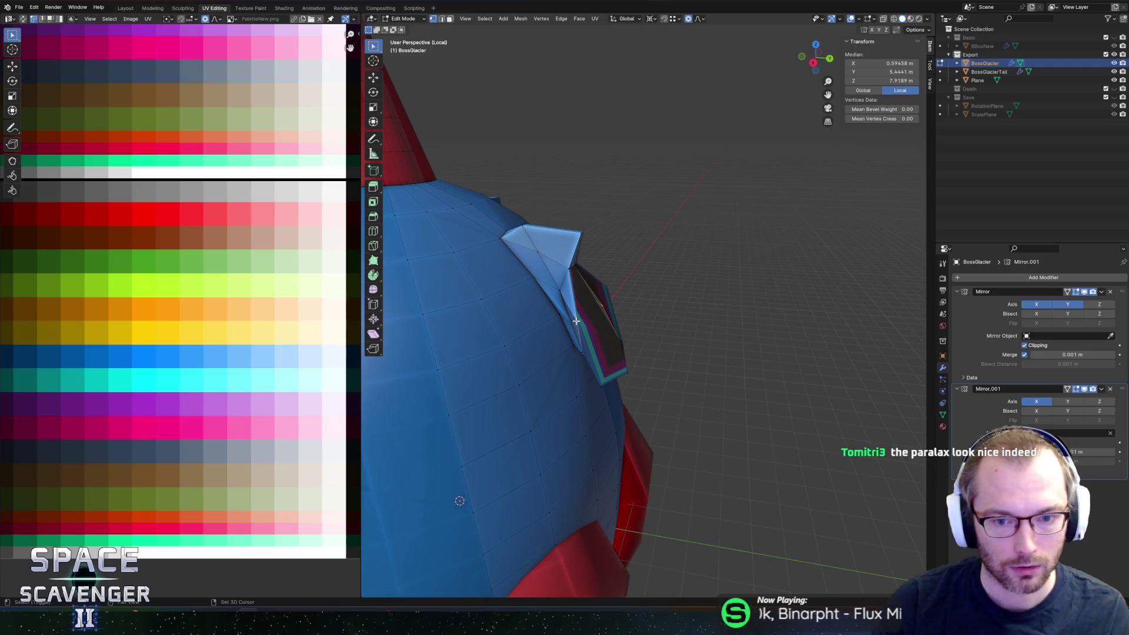
pyautogui.click(590, 320)
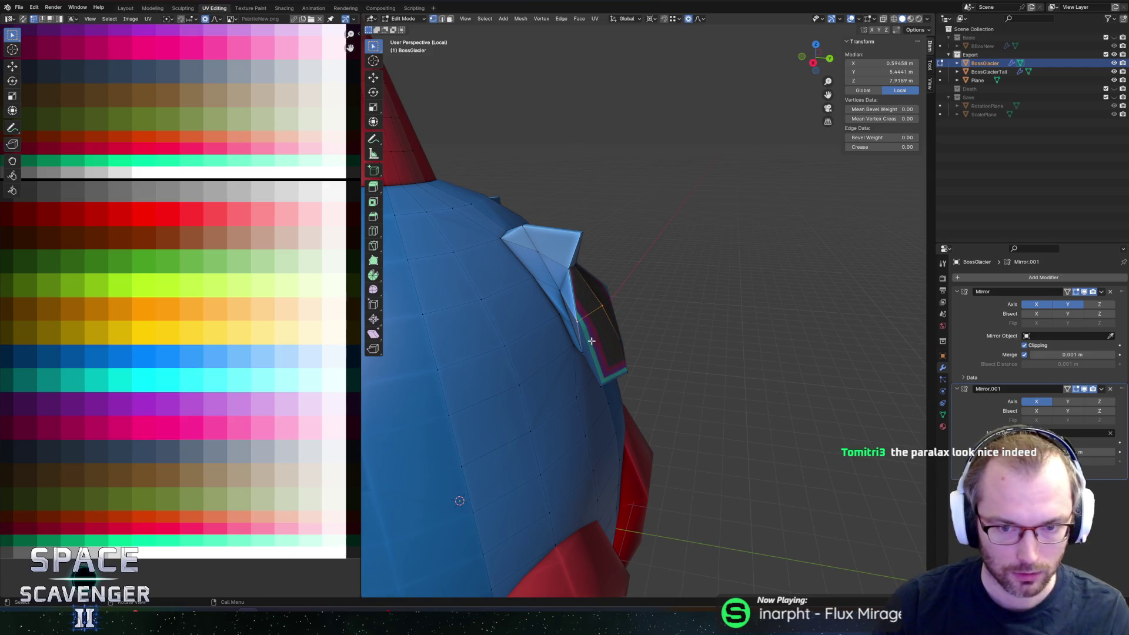
pyautogui.keyDown('shift'); pyautogui.click(625, 334); pyautogui.keyUp('shift')
pyautogui.keyDown('shift'); pyautogui.click(574, 268); pyautogui.keyUp('shift')
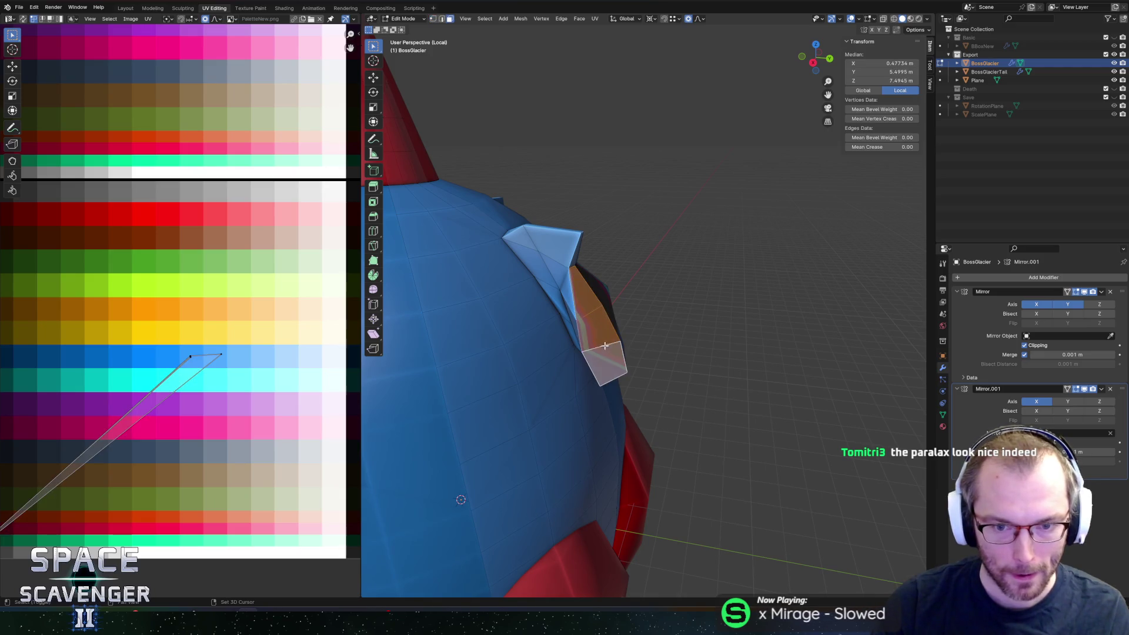
pyautogui.moveTo(573, 269); pyautogui.dragTo(583, 293, button='middle')
# Step: Move the fin's UV point beside the others on the colour palette with falloff turned off
pyautogui.keyDown('shift'); pyautogui.click(580, 327); pyautogui.keyUp('shift')
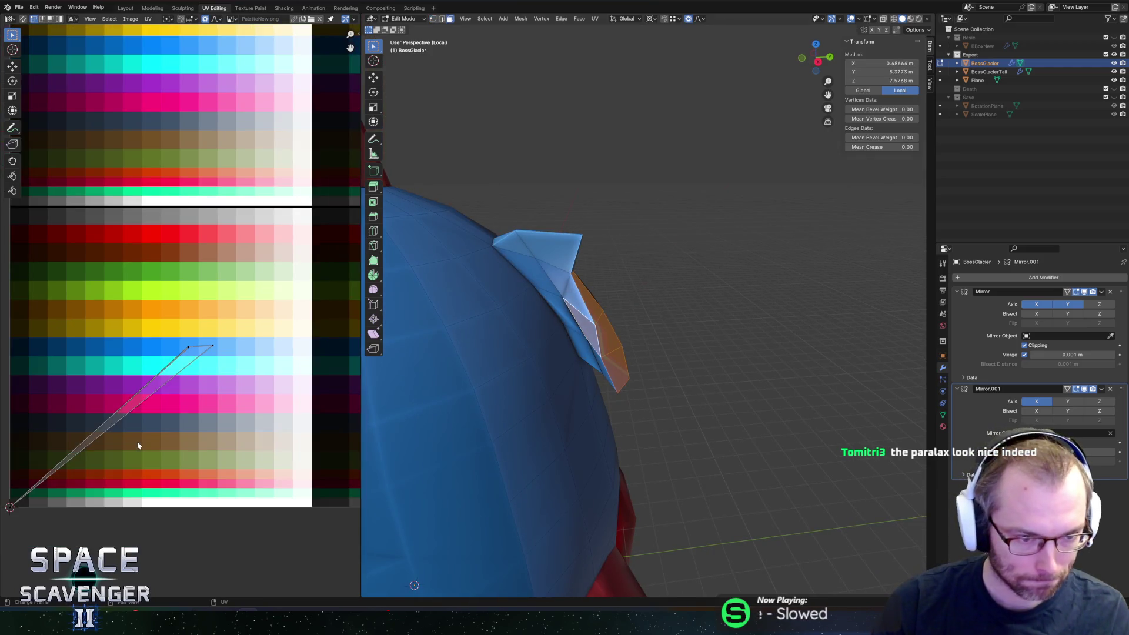
pyautogui.scroll(-2, 136, 441)
pyautogui.press('g')
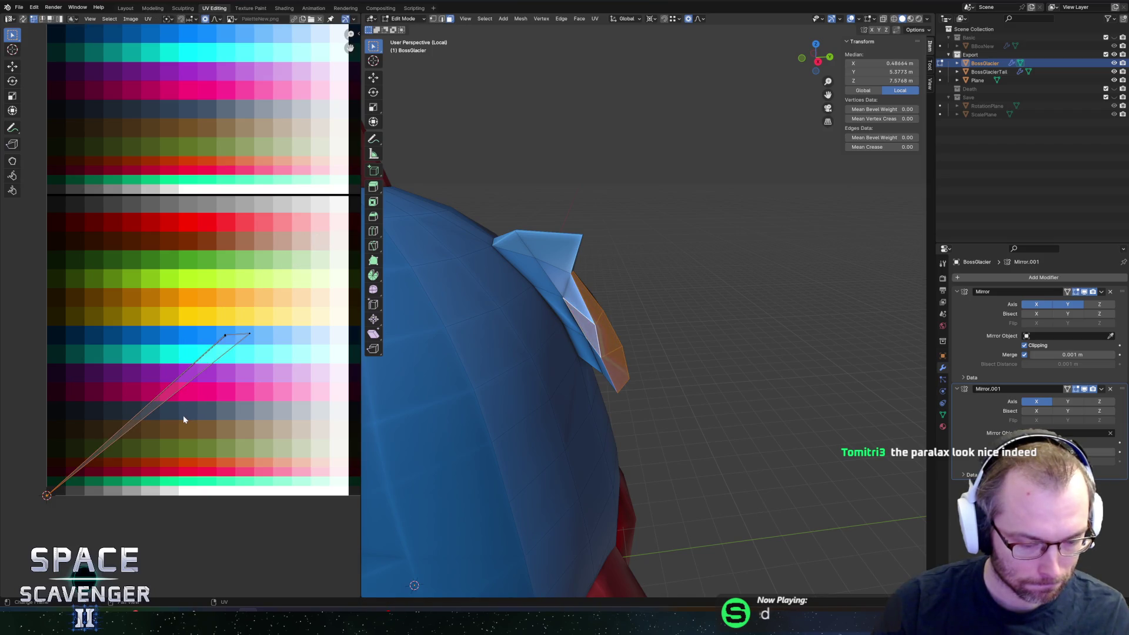
pyautogui.press('o')
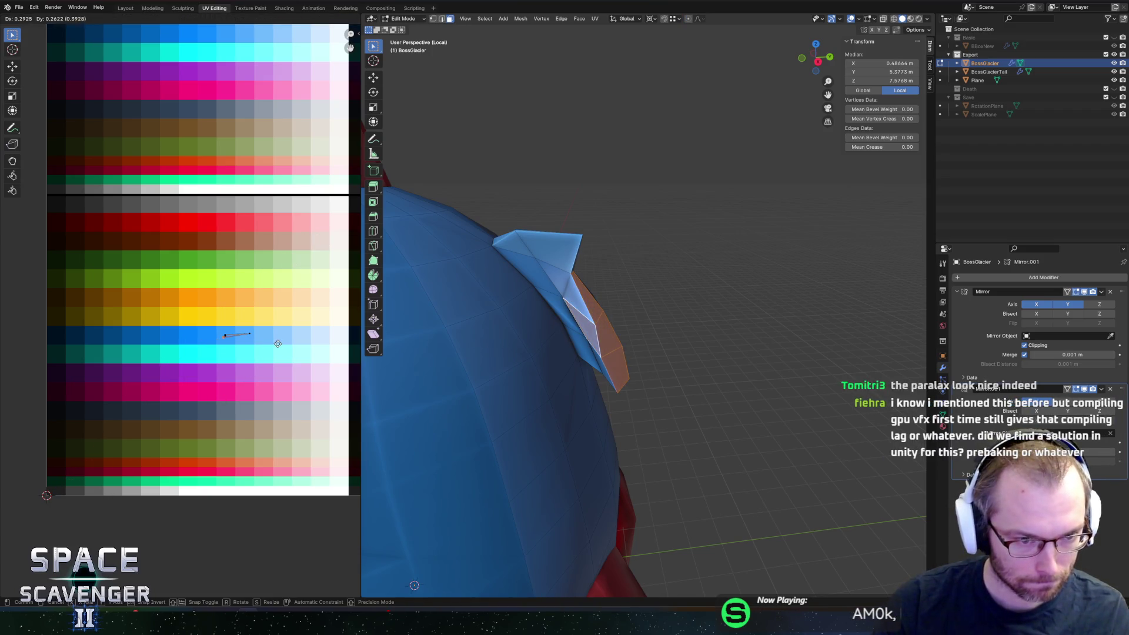
pyautogui.click(280, 346)
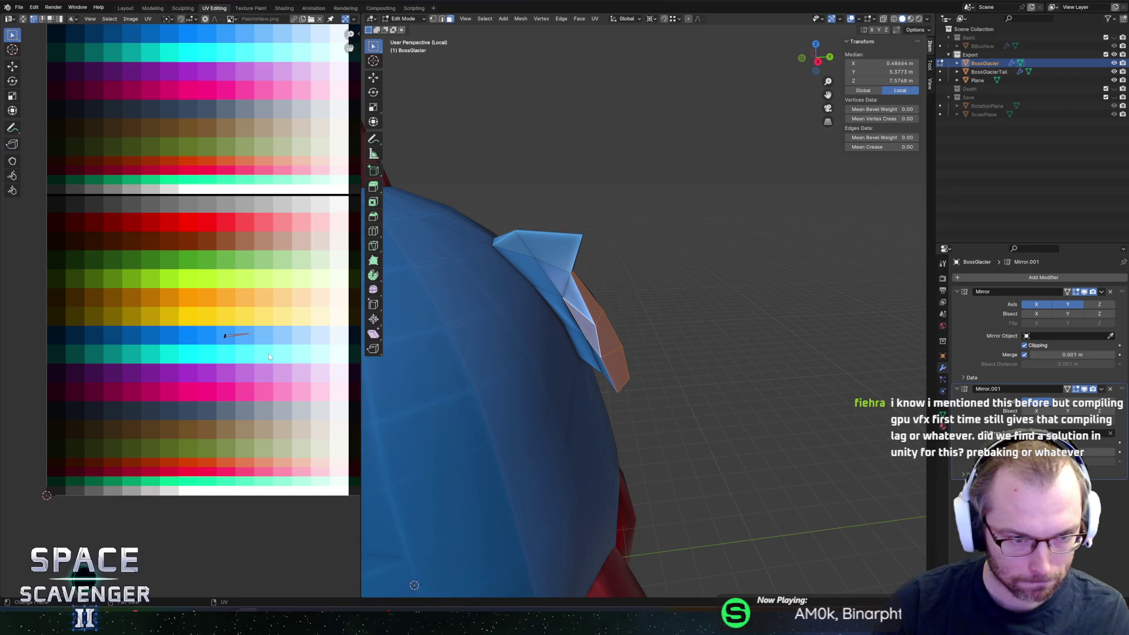
pyautogui.press('g')
pyautogui.click(250, 354)
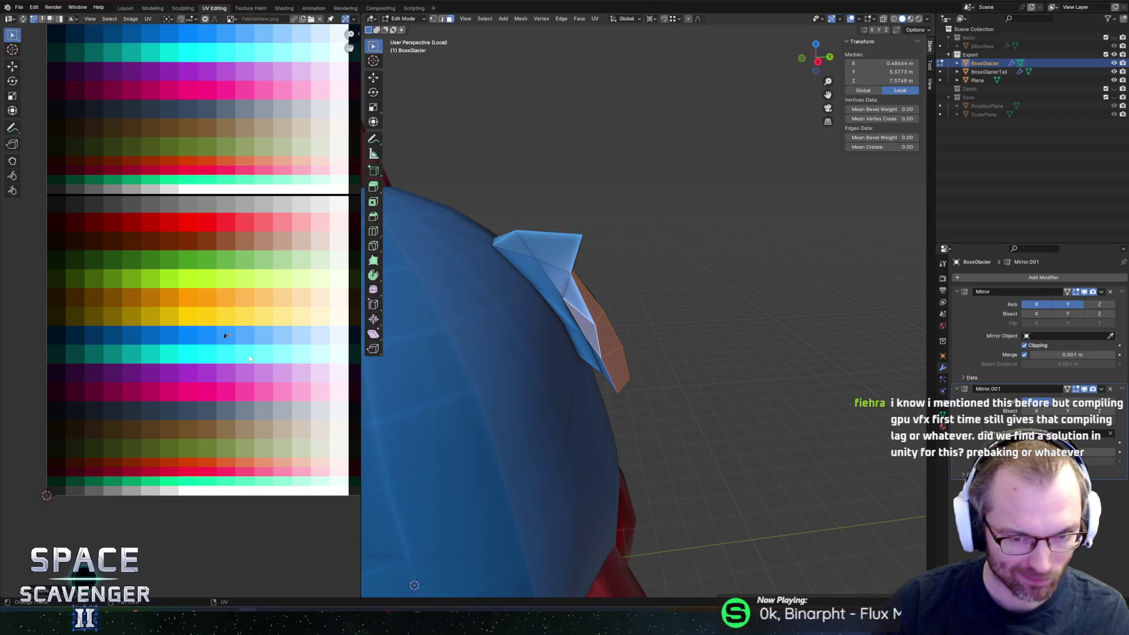
# Step: Check the fin in Object Mode, return to Edit Mode and select the fin face to build from
pyautogui.press('Tab')
pyautogui.moveTo(638, 345)
pyautogui.mouseDown(button='middle')
pyautogui.moveTo(668, 324)
pyautogui.moveTo(635, 329)
pyautogui.mouseUp(button='middle')
pyautogui.press('Tab')
pyautogui.scroll(-4, 634, 329)
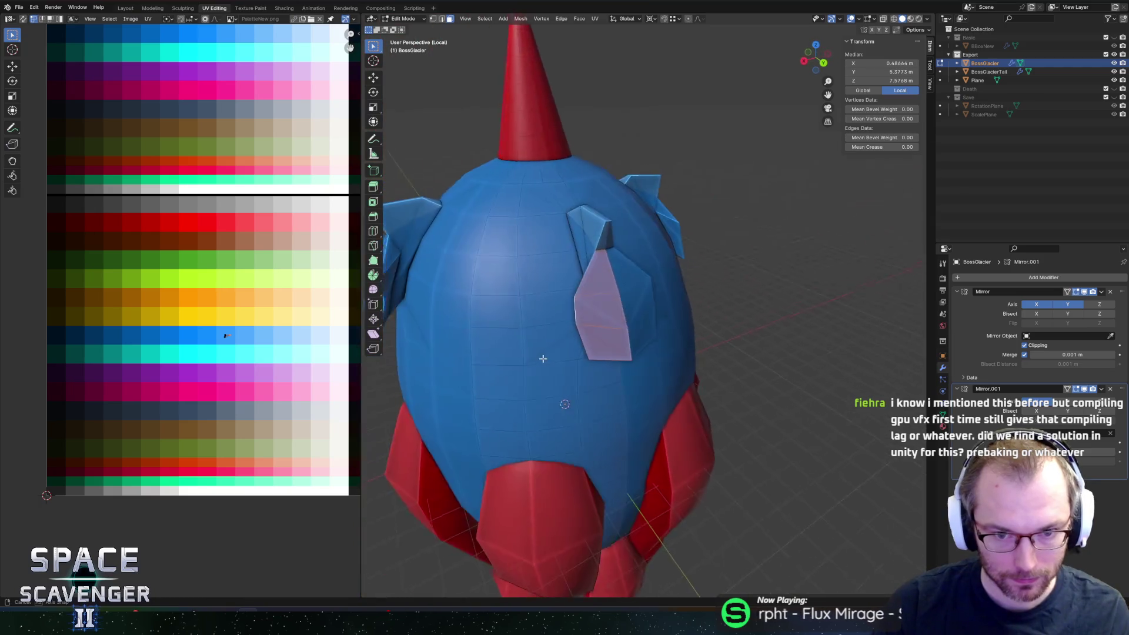
pyautogui.scroll(4, 595, 327)
pyautogui.keyDown('ctrl'); pyautogui.click(613, 365); pyautogui.keyUp('ctrl')
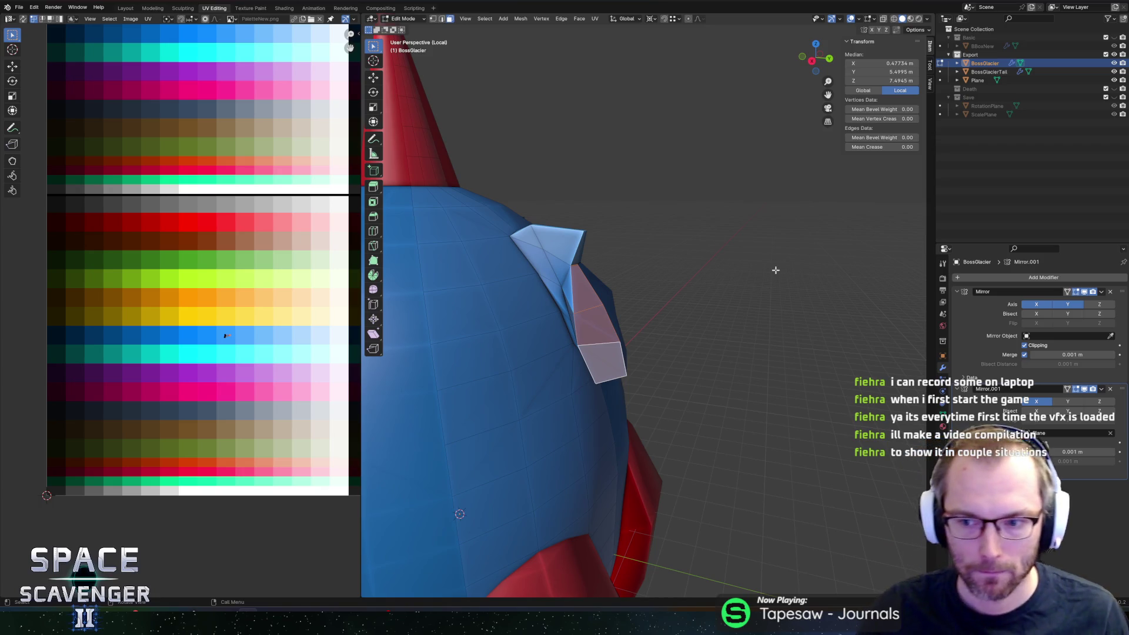
# Step: Extrude the fin face outward constrained to global Y
pyautogui.moveTo(712, 303); pyautogui.dragTo(684, 314, button='middle')
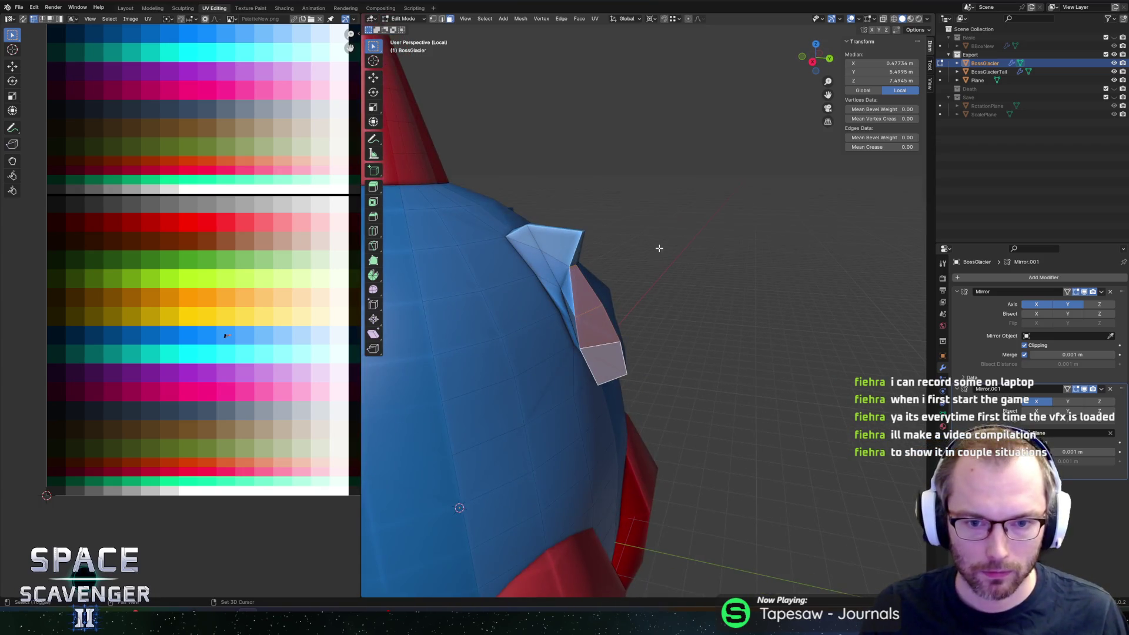
pyautogui.moveTo(659, 249); pyautogui.dragTo(695, 242, button='middle')
pyautogui.press('g')
pyautogui.press('x')
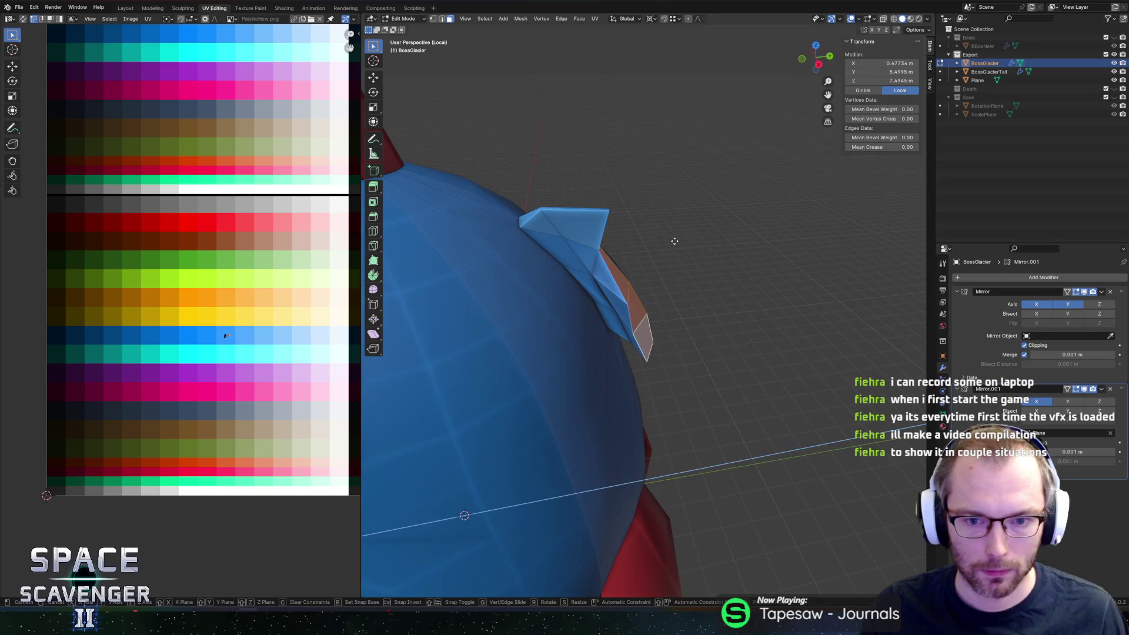
pyautogui.press('e')
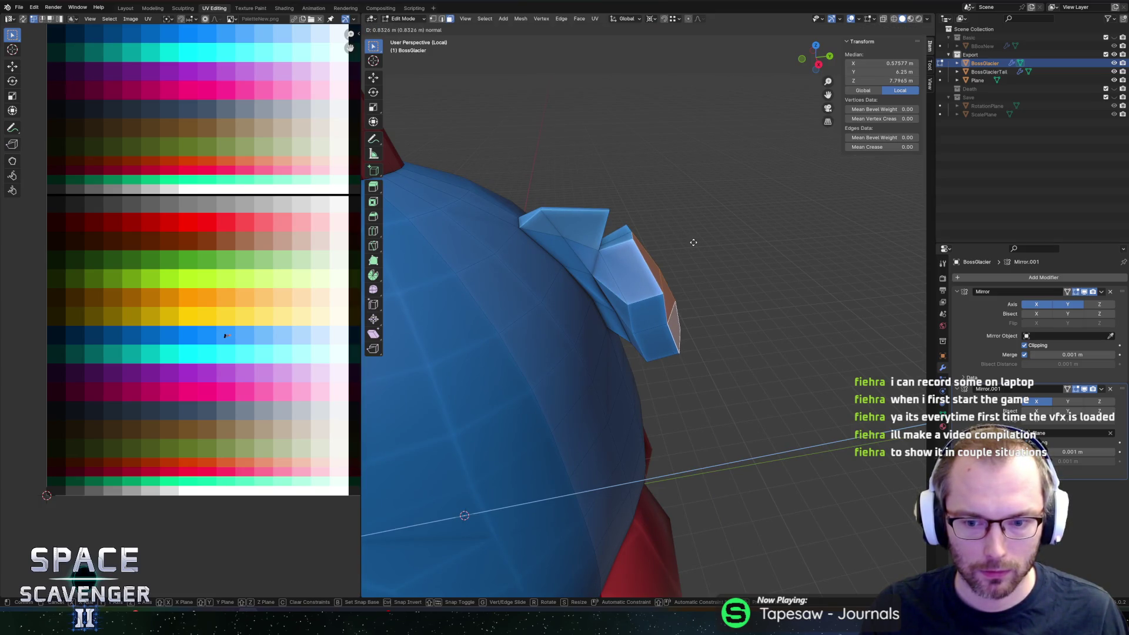
pyautogui.press('y')
pyautogui.click(702, 246)
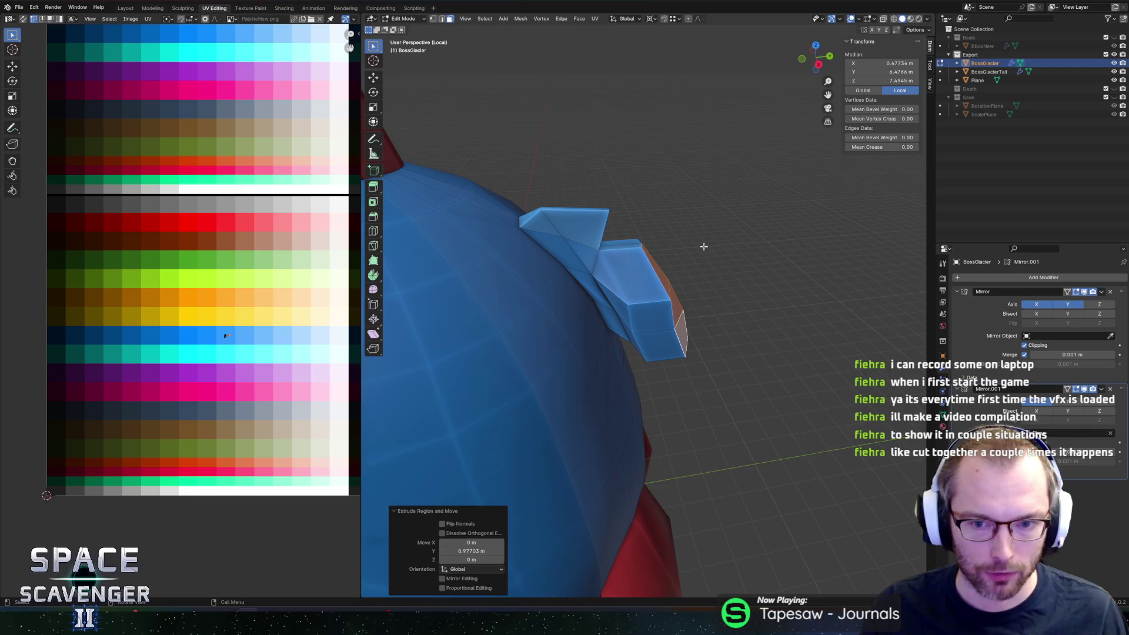
pyautogui.moveTo(703, 247); pyautogui.dragTo(628, 255, button='middle')
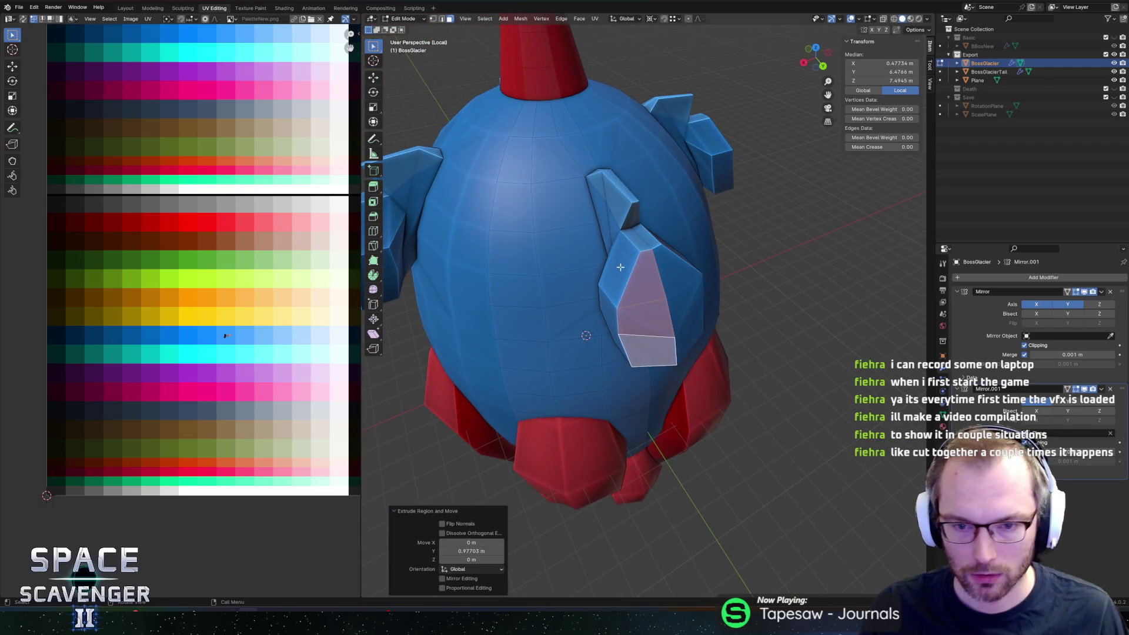
pyautogui.hotkey('ctrl', 'r')
pyautogui.press('Escape')
# Step: Slide the selected fin edges along the surface to a new position
pyautogui.keyDown('ctrl'); pyautogui.click(649, 292); pyautogui.keyUp('ctrl')
pyautogui.moveTo(648, 291)
pyautogui.mouseDown(button='middle')
pyautogui.moveTo(666, 284)
pyautogui.moveTo(628, 273)
pyautogui.mouseUp(button='middle')
pyautogui.press('g')
pyautogui.press('g')
pyautogui.click(664, 286)
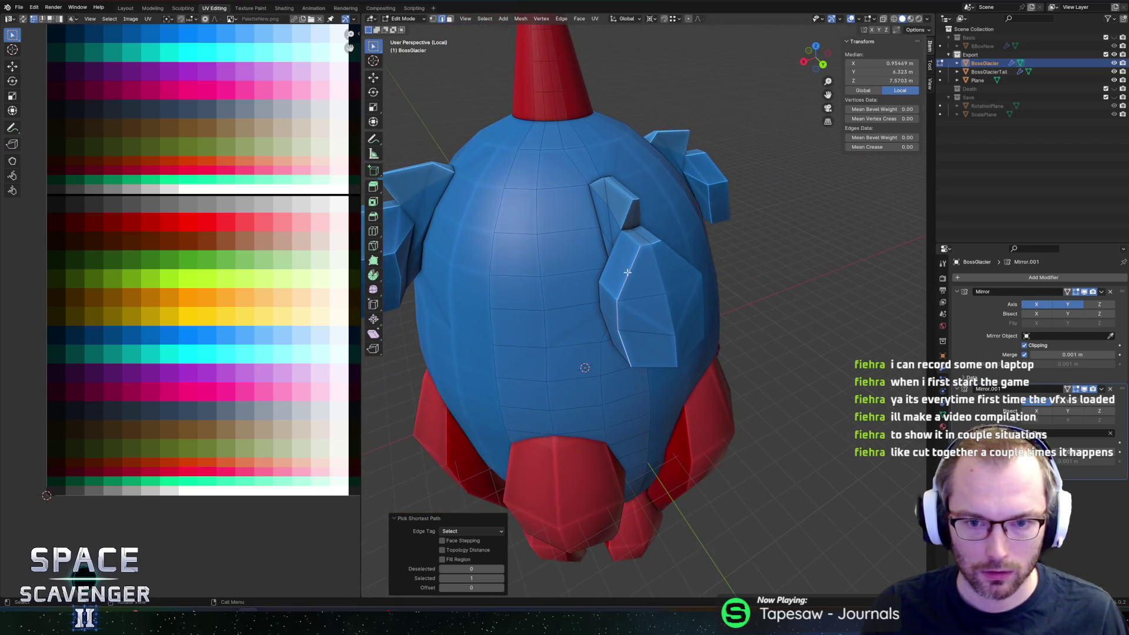
pyautogui.press('g')
pyautogui.press('g')
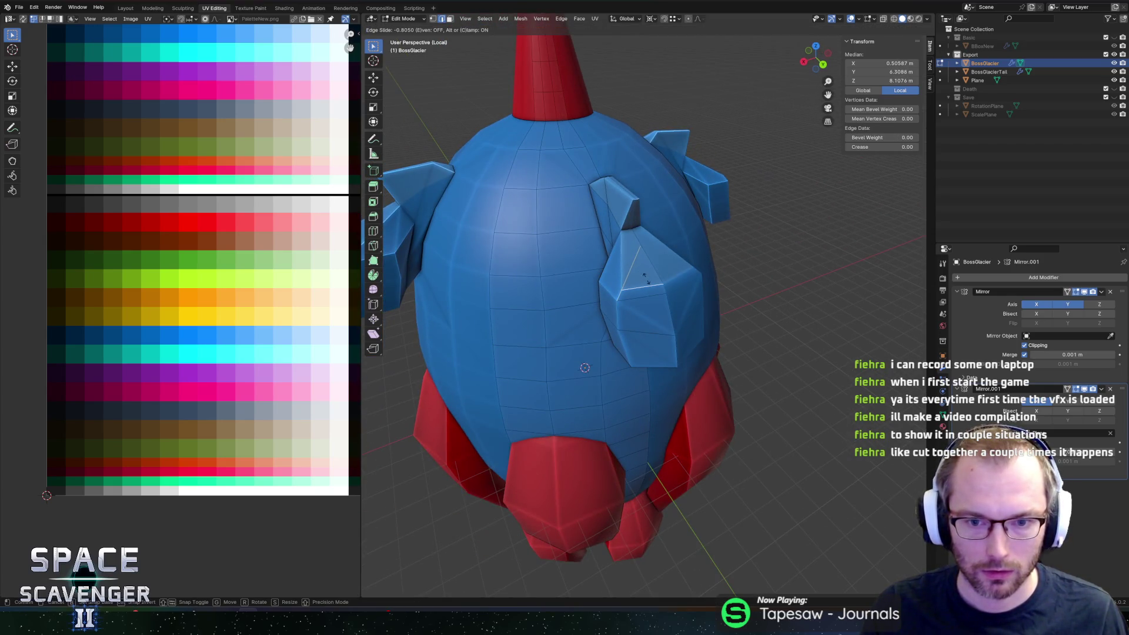
pyautogui.click(644, 277)
# Step: Raise the fin's end face along Z in two moves
pyautogui.moveTo(645, 278); pyautogui.dragTo(682, 295, button='middle')
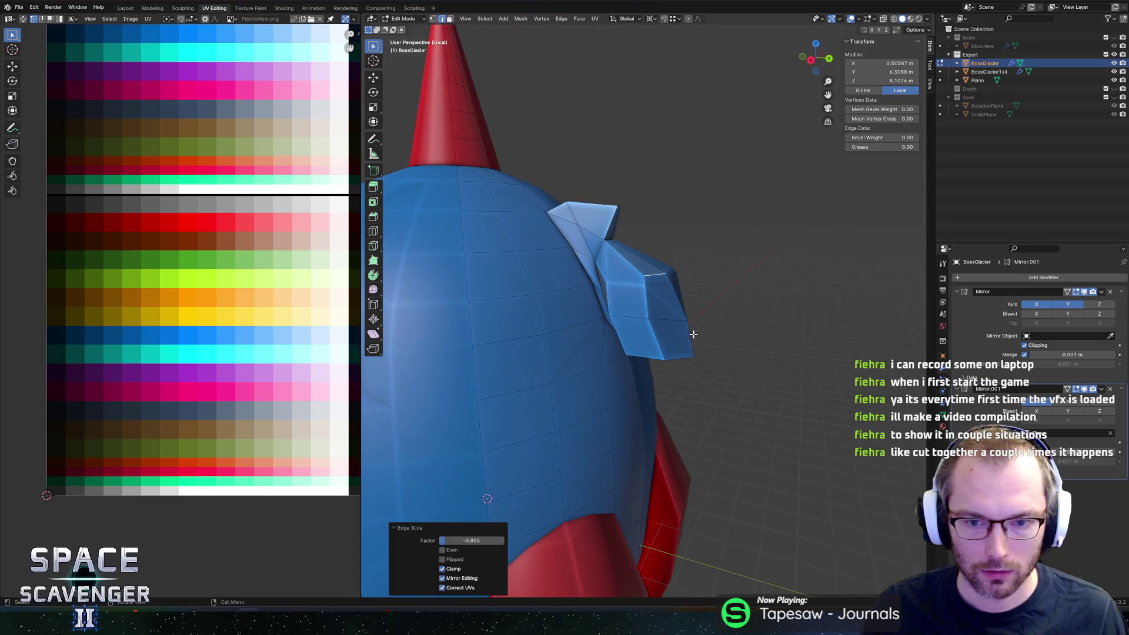
pyautogui.click(675, 343)
pyautogui.moveTo(675, 343); pyautogui.dragTo(727, 300, button='middle')
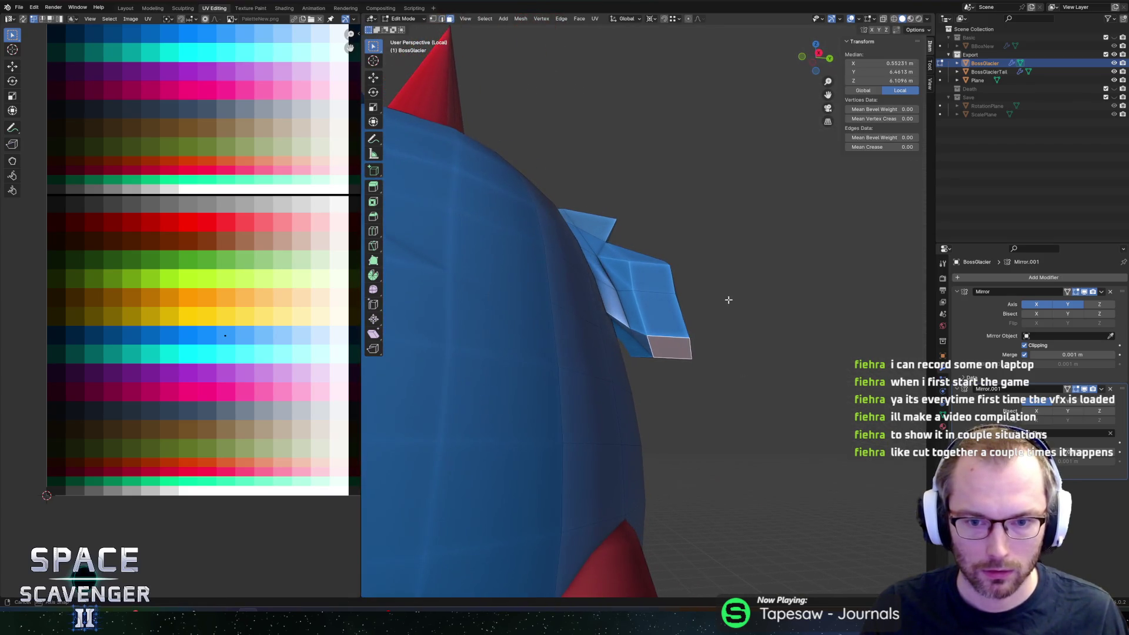
pyautogui.press('g')
pyautogui.press('z')
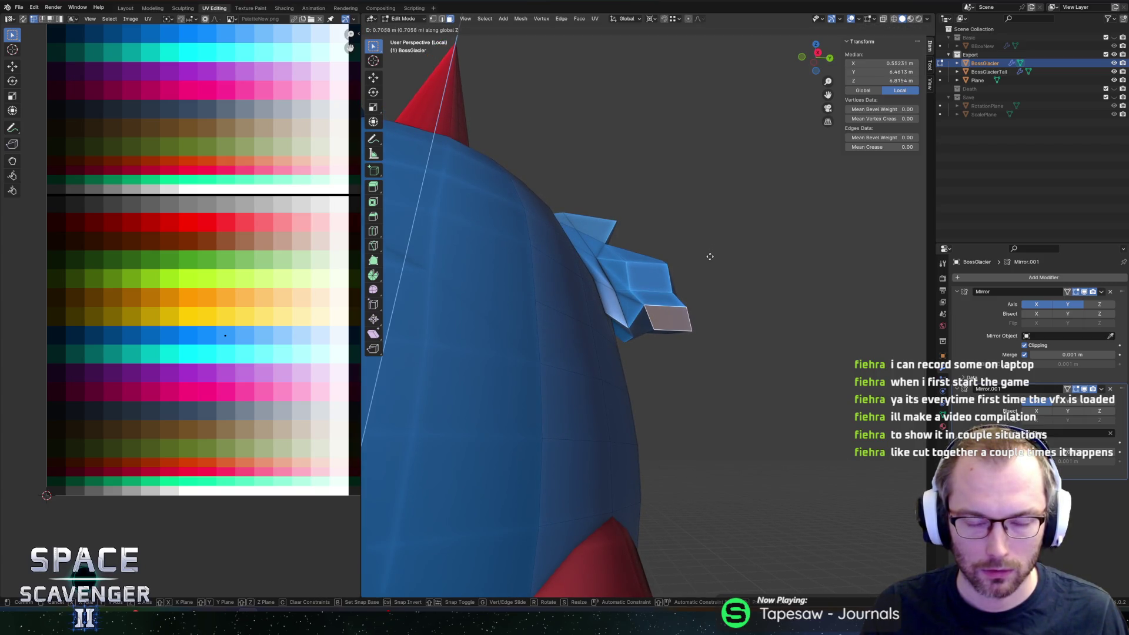
pyautogui.click(643, 329)
pyautogui.press('g')
pyautogui.press('z')
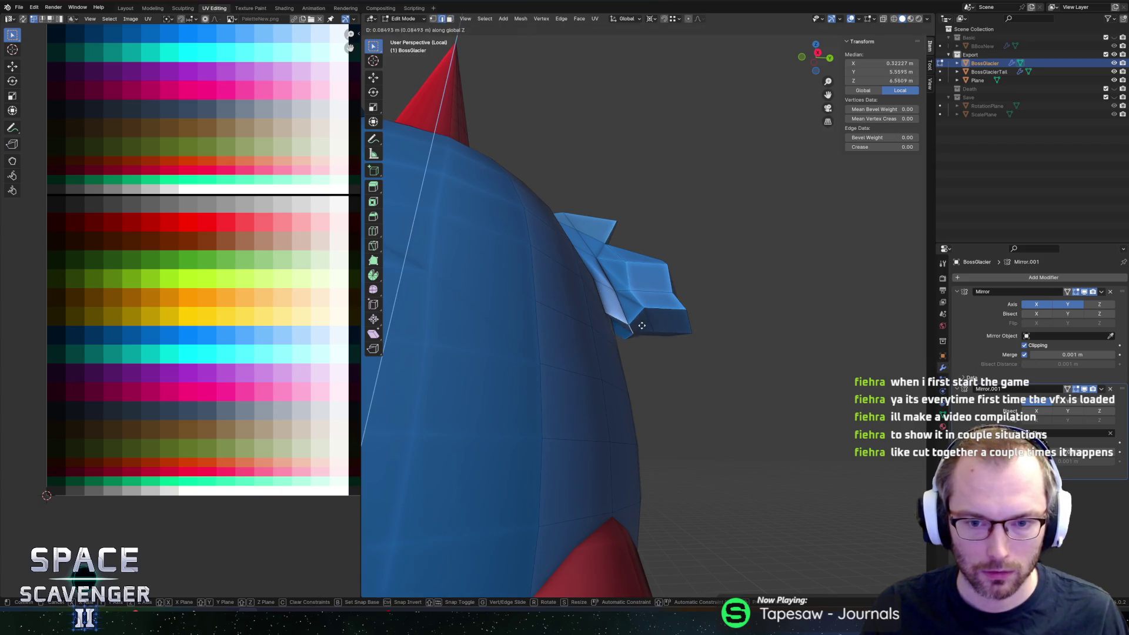
pyautogui.click(647, 318)
# Step: Add an edge loop across the fin and slide a tip vertex along its edge
pyautogui.moveTo(646, 317)
pyautogui.mouseDown(button='middle')
pyautogui.moveTo(640, 305)
pyautogui.moveTo(669, 285)
pyautogui.mouseUp(button='middle')
pyautogui.hotkey('ctrl', 'r')
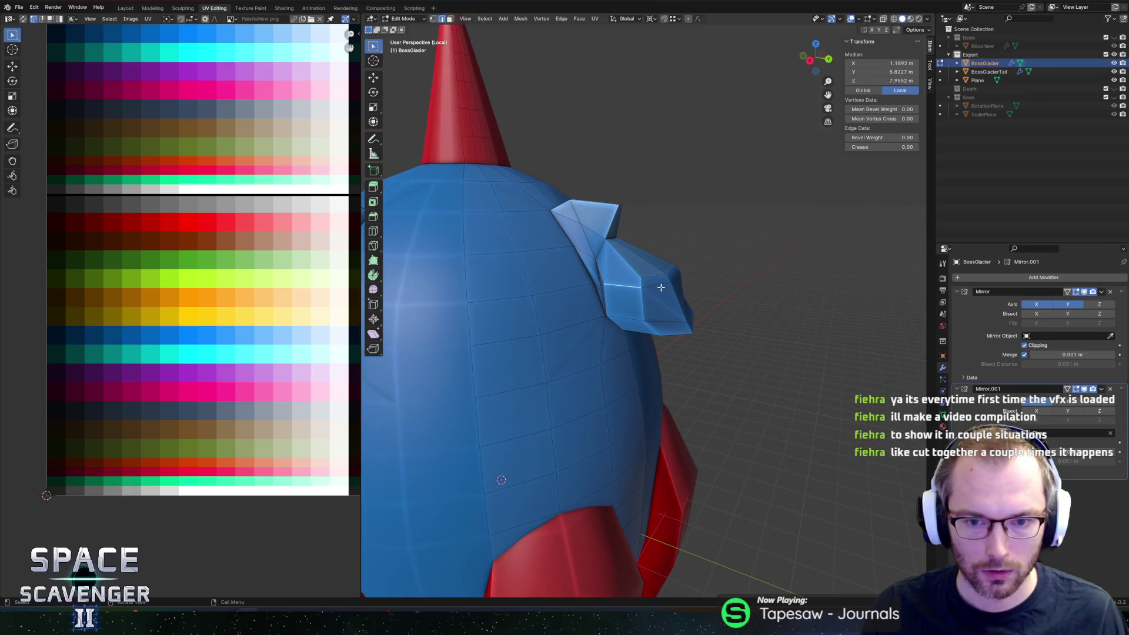
pyautogui.click(661, 287)
pyautogui.click(663, 299)
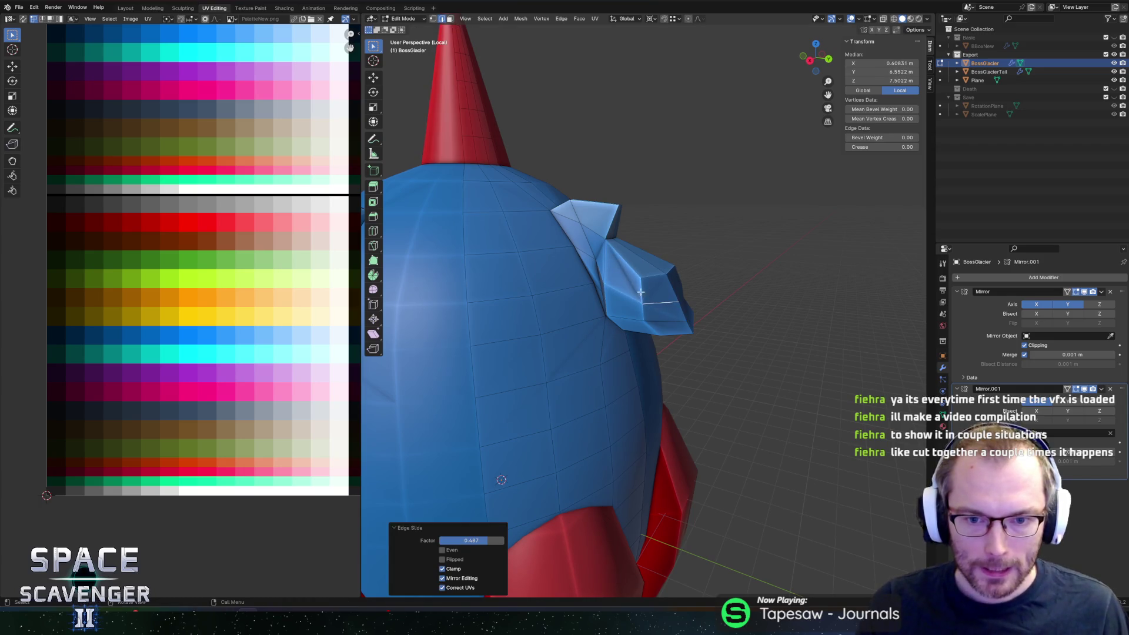
pyautogui.press('1')
pyautogui.click(607, 291)
pyautogui.press('g')
pyautogui.press('g')
pyautogui.click(608, 294)
# Step: Move a fin vertex along the Y axis
pyautogui.moveTo(608, 294)
pyautogui.mouseDown(button='middle')
pyautogui.moveTo(653, 300)
pyautogui.moveTo(701, 328)
pyautogui.mouseUp(button='middle')
pyautogui.click(698, 328)
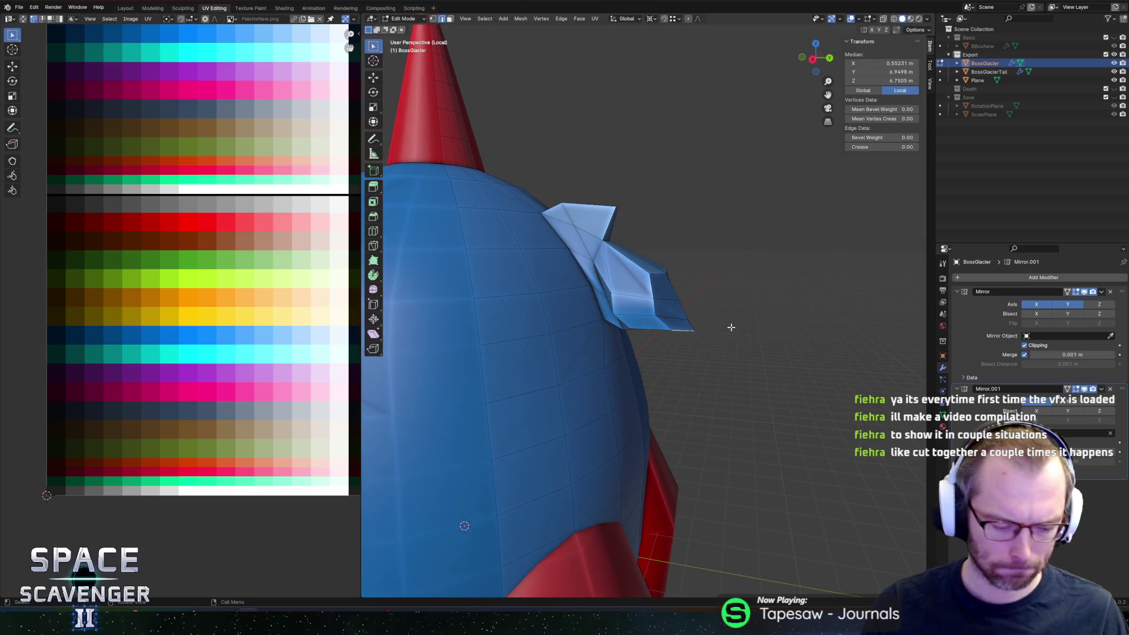
pyautogui.press('g')
pyautogui.press('y')
pyautogui.click(718, 327)
# Step: Extrude the fin's front face into a forward tip along Y and begin scaling it on Z
pyautogui.click(667, 304)
pyautogui.moveTo(674, 323); pyautogui.dragTo(650, 339, button='middle')
pyautogui.press('g')
pyautogui.press('z')
pyautogui.press('z')
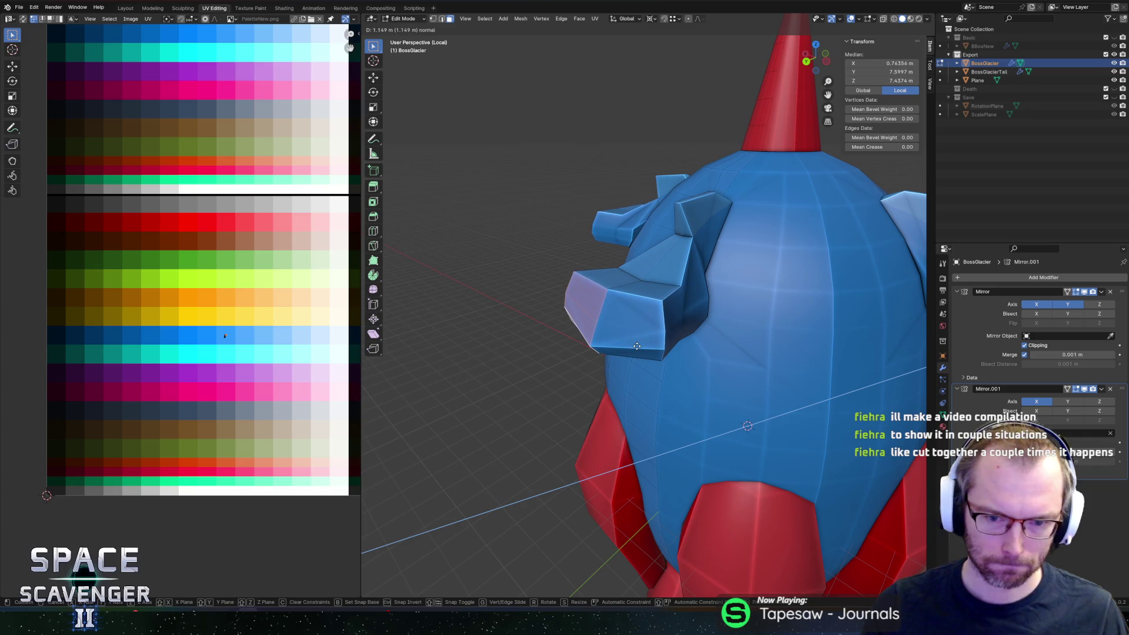
pyautogui.press('y')
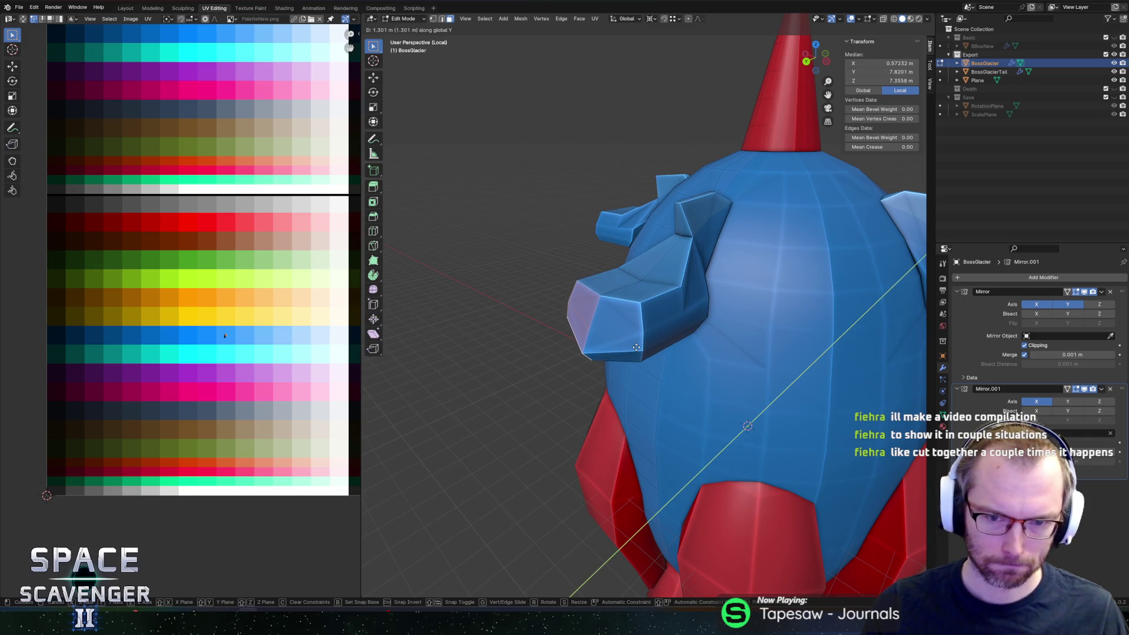
pyautogui.click(637, 346)
pyautogui.moveTo(636, 347); pyautogui.dragTo(741, 330, button='middle')
pyautogui.press('s')
pyautogui.press('z')
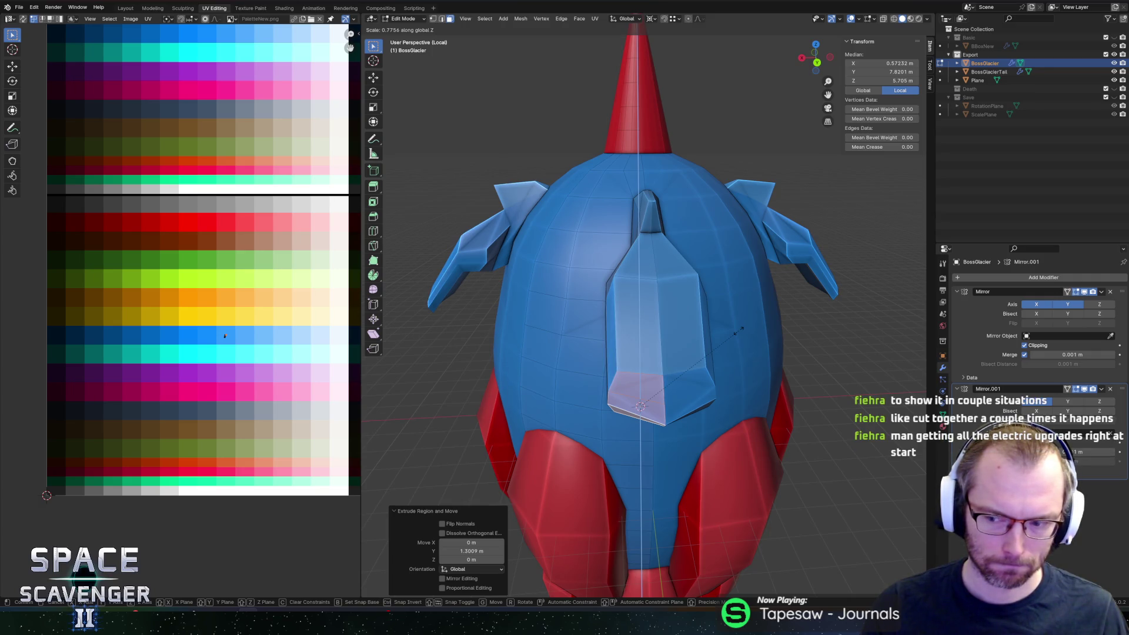
# Step: Flatten the tip on Z and add a centred edge loop across it
pyautogui.click(741, 329)
pyautogui.moveTo(736, 323)
pyautogui.mouseDown(button='middle')
pyautogui.moveTo(780, 314)
pyautogui.moveTo(756, 318)
pyautogui.moveTo(768, 334)
pyautogui.moveTo(745, 326)
pyautogui.mouseUp(button='middle')
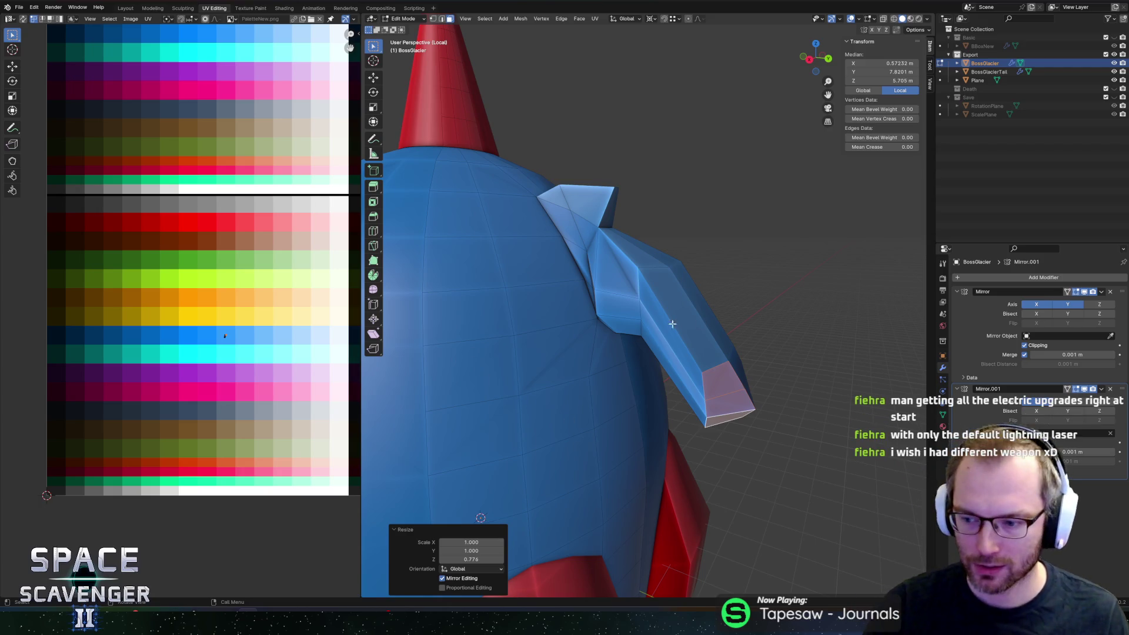
pyautogui.moveTo(673, 324)
pyautogui.mouseDown(button='middle')
pyautogui.moveTo(768, 391)
pyautogui.moveTo(708, 353)
pyautogui.moveTo(671, 348)
pyautogui.moveTo(687, 359)
pyautogui.moveTo(745, 325)
pyautogui.mouseUp(button='middle')
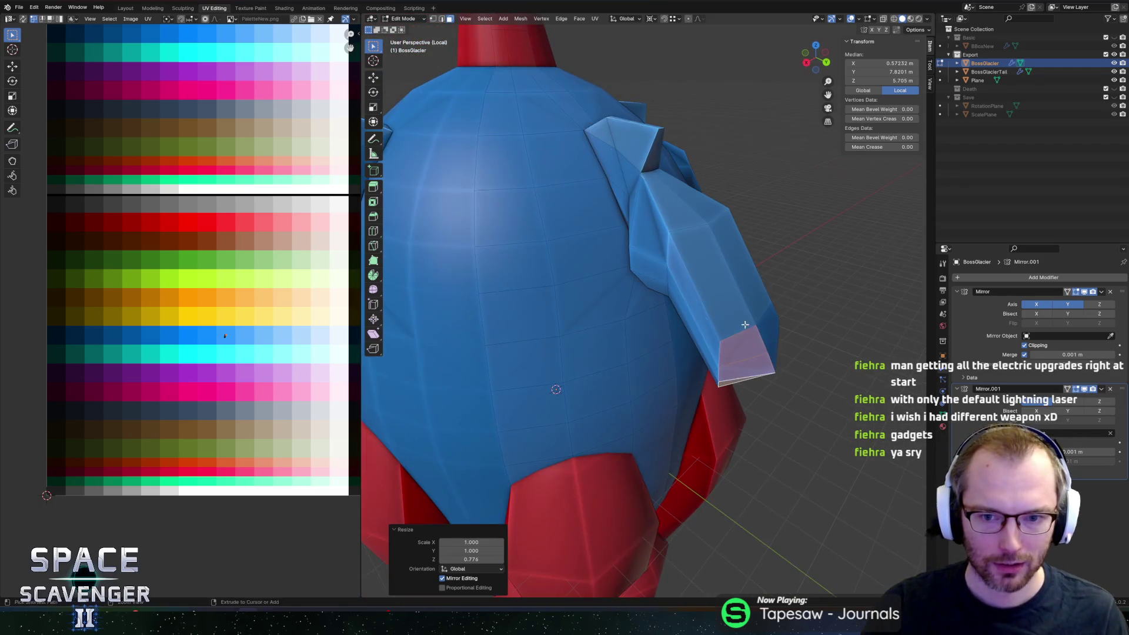
pyautogui.hotkey('ctrl', 'r')
pyautogui.click(714, 310)
pyautogui.rightClick(713, 310)
pyautogui.moveTo(712, 309)
pyautogui.mouseDown(button='middle')
pyautogui.moveTo(725, 330)
pyautogui.moveTo(685, 343)
pyautogui.mouseUp(button='middle')
# Step: Widen the fin by moving an edge along X with proportional falloff
pyautogui.click(710, 312)
pyautogui.keyDown('ctrl'); pyautogui.click(720, 329); pyautogui.keyUp('ctrl')
pyautogui.press('g')
pyautogui.press('x')
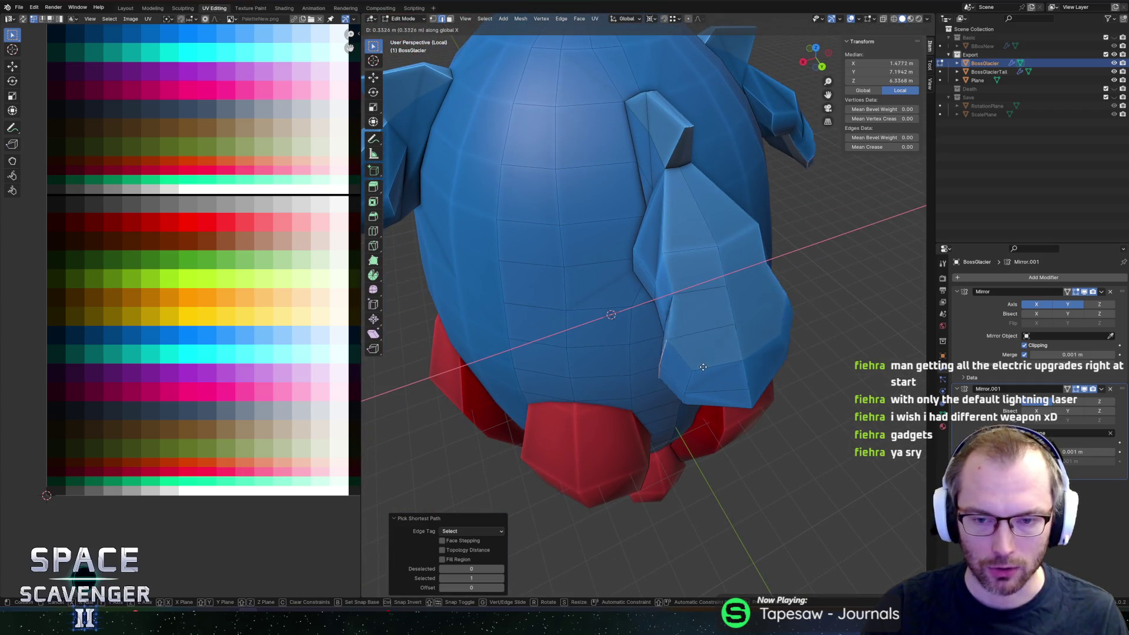
pyautogui.press('Escape')
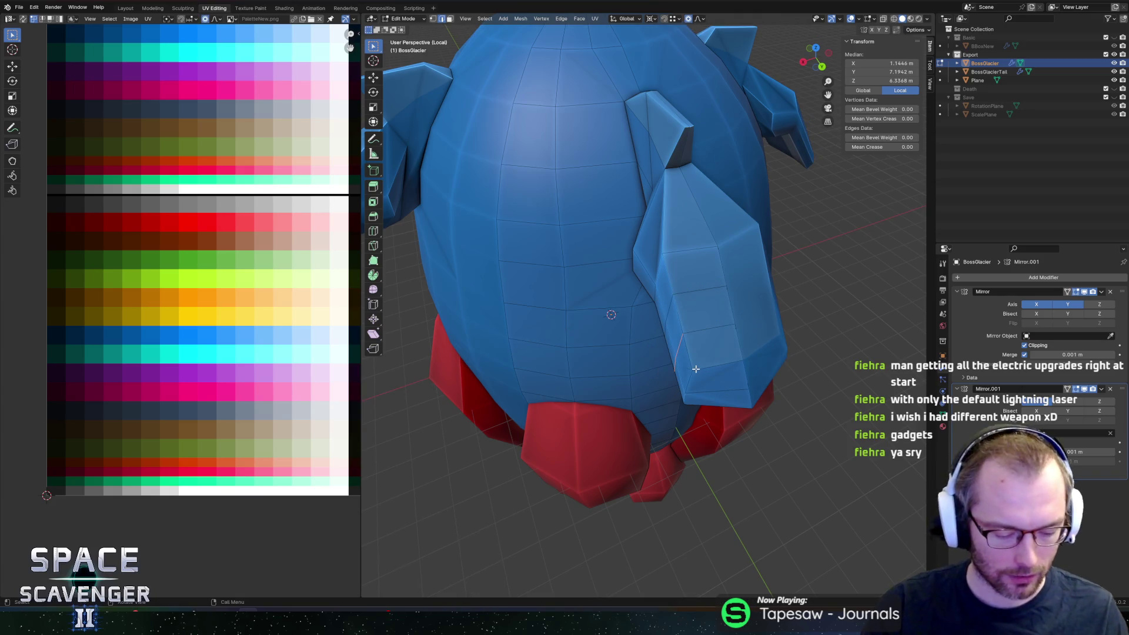
pyautogui.press('g')
pyautogui.press('x')
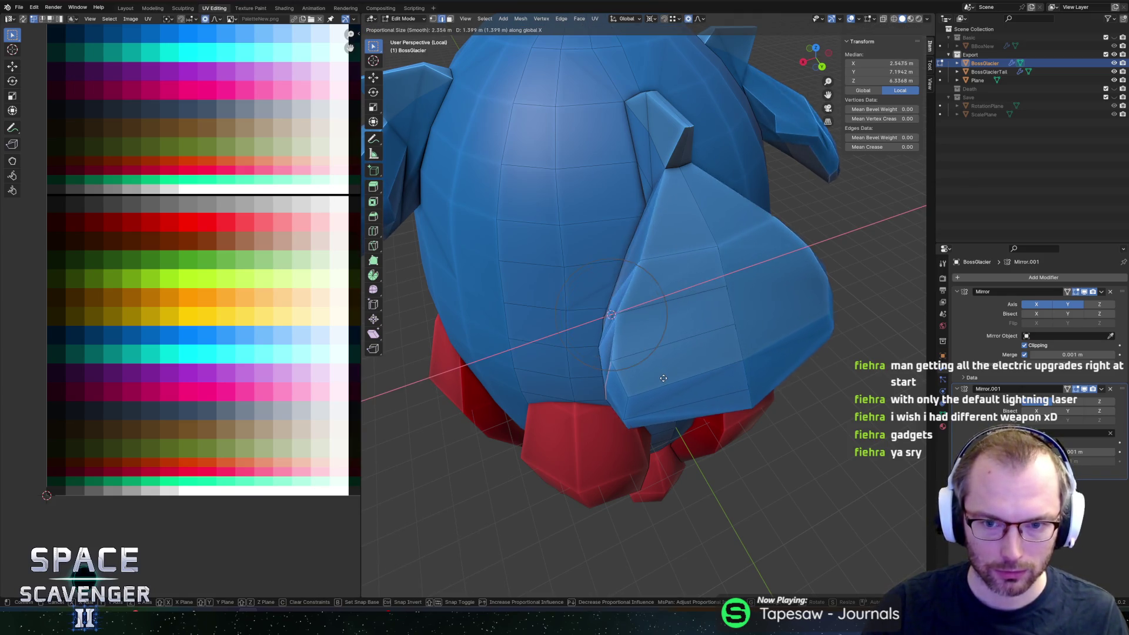
pyautogui.click(662, 378)
pyautogui.moveTo(663, 378)
pyautogui.mouseDown(button='middle')
pyautogui.moveTo(744, 299)
pyautogui.moveTo(670, 283)
pyautogui.moveTo(690, 239)
pyautogui.moveTo(706, 247)
pyautogui.moveTo(725, 329)
pyautogui.moveTo(662, 362)
pyautogui.moveTo(670, 335)
pyautogui.moveTo(657, 353)
pyautogui.moveTo(633, 323)
pyautogui.moveTo(515, 327)
pyautogui.mouseUp(button='middle')
pyautogui.scroll(3, 745, 300)
pyautogui.scroll(2, 691, 238)
# Step: Slide further fin edges and select the fin's lower face
pyautogui.click(706, 247)
pyautogui.press('g')
pyautogui.press('g')
pyautogui.click(655, 360)
pyautogui.keyDown('shift'); pyautogui.click(672, 335); pyautogui.keyUp('shift')
pyautogui.keyDown('ctrl'); pyautogui.click(657, 352); pyautogui.keyUp('ctrl')
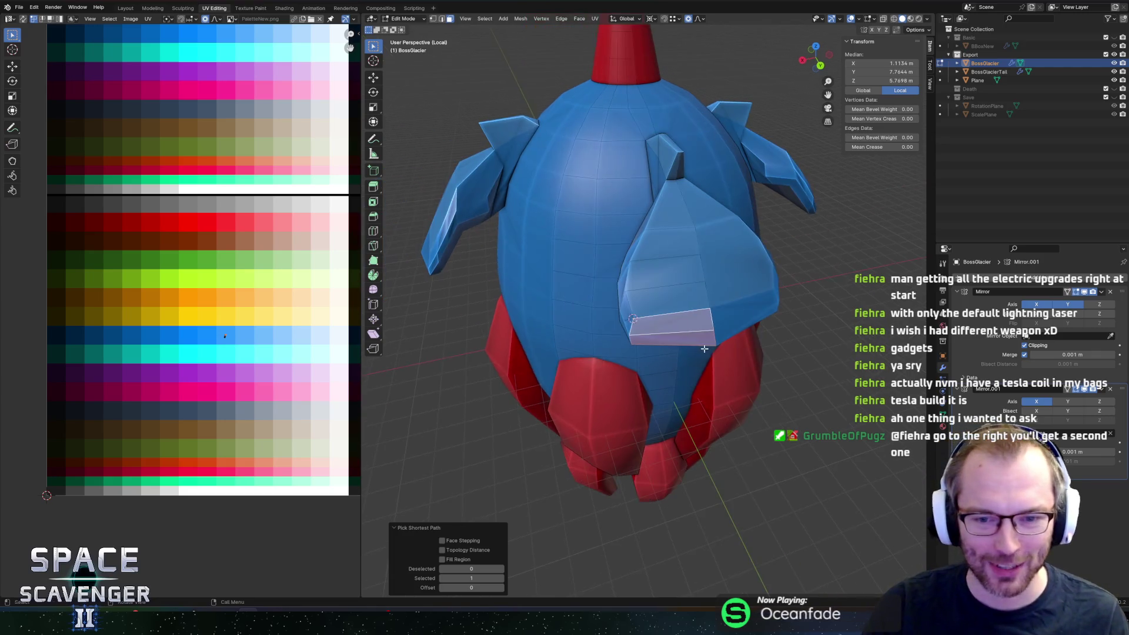
# Step: Extrude the lower face straight down along Z into an arm
pyautogui.moveTo(762, 382); pyautogui.dragTo(773, 334, button='middle')
pyautogui.scroll(3, 774, 334)
pyautogui.press('e')
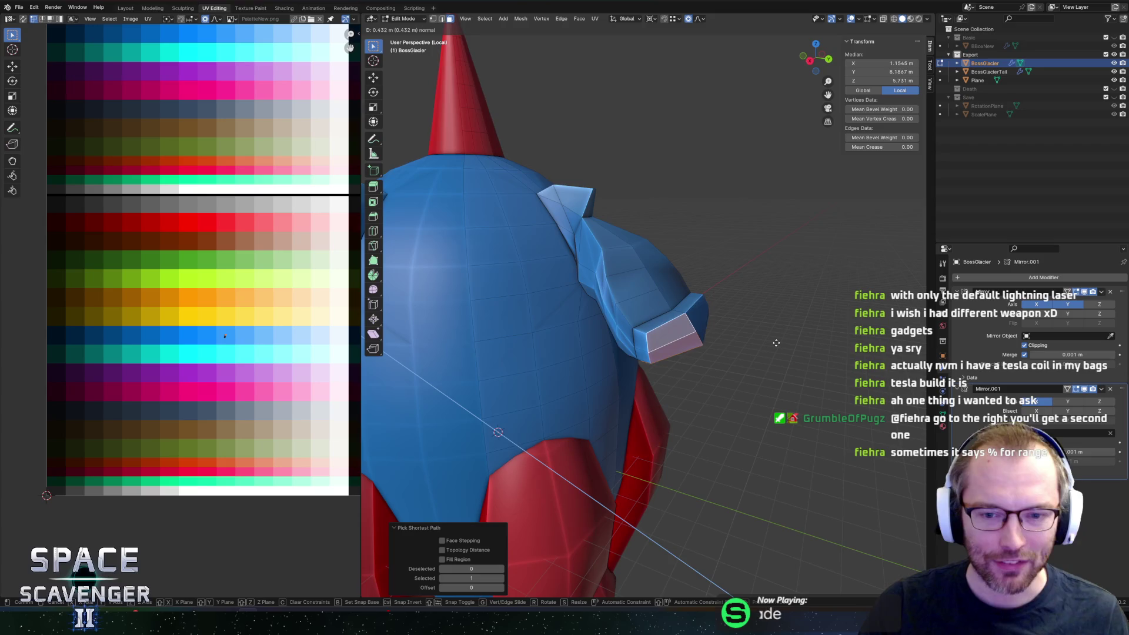
pyautogui.press('z')
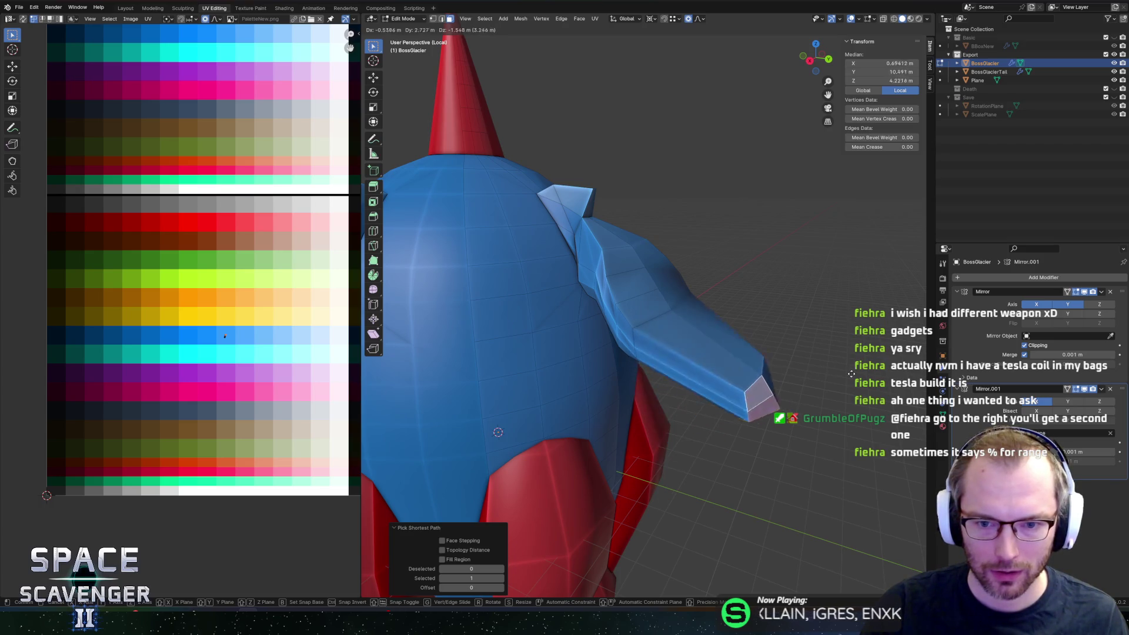
pyautogui.press('z')
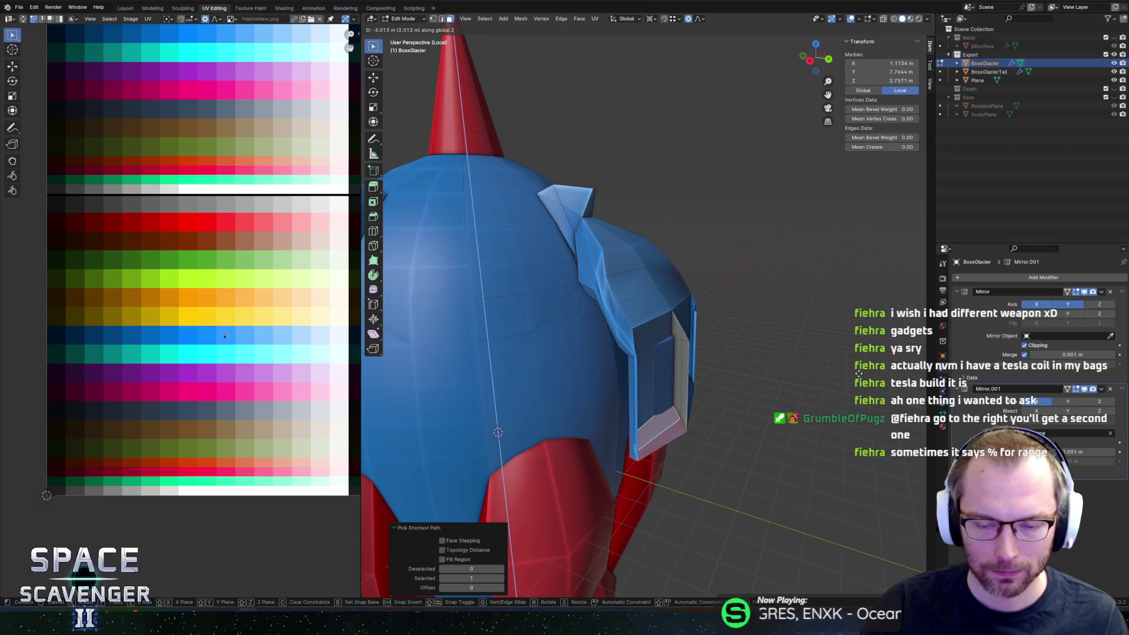
pyautogui.click(856, 359)
# Step: Shift the arm along Y with falloff, set the pivot and rotate it around X to angle it downward
pyautogui.moveTo(759, 333); pyautogui.dragTo(776, 329, button='middle')
pyautogui.press('g')
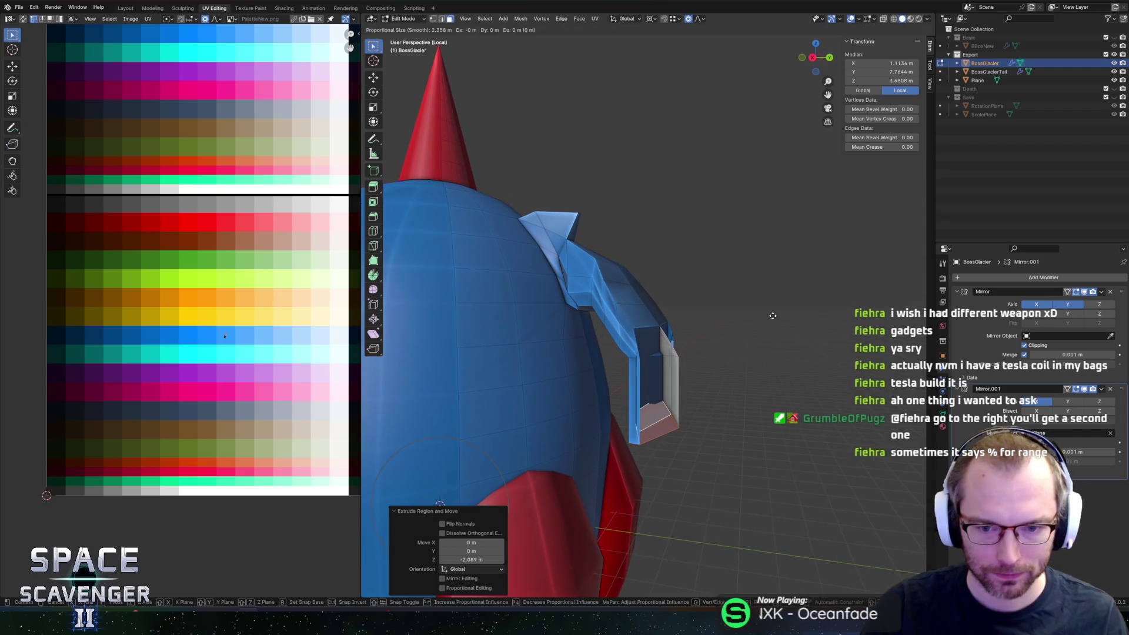
pyautogui.press('y')
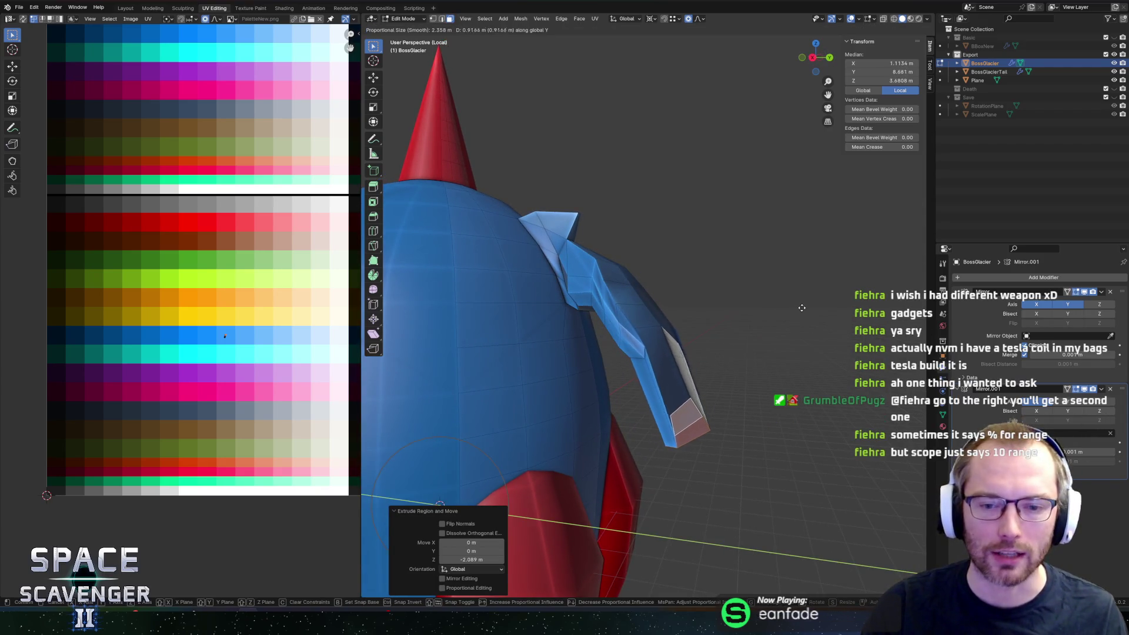
pyautogui.click(810, 308)
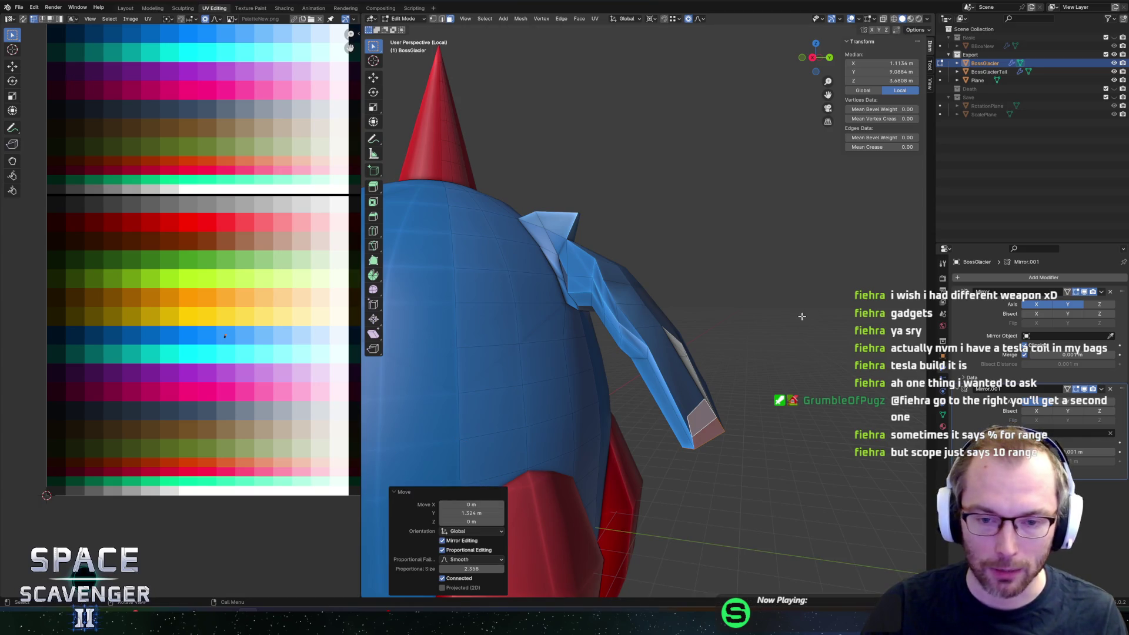
pyautogui.press('g')
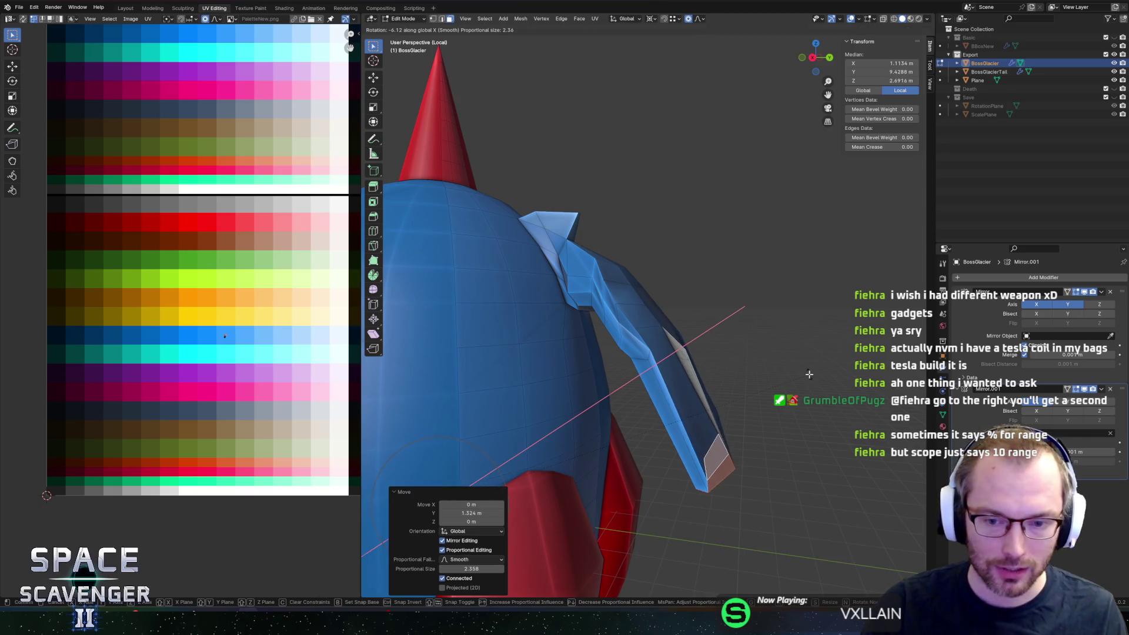
pyautogui.press('Escape')
pyautogui.press('.')
pyautogui.click(749, 370)
pyautogui.press('r')
pyautogui.press('x')
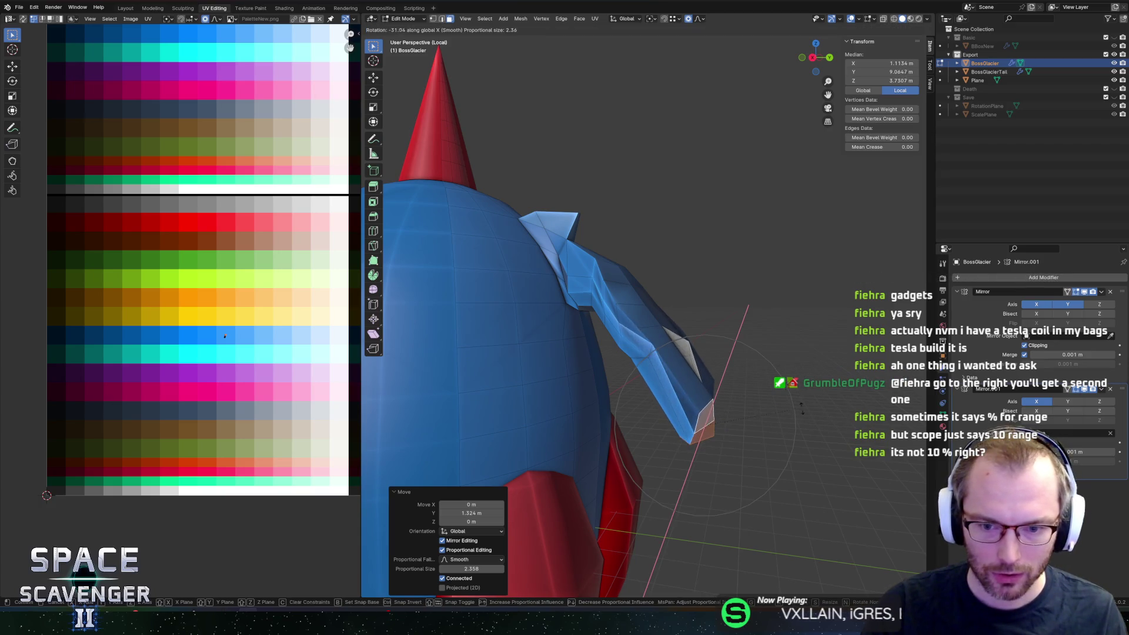
pyautogui.click(799, 426)
# Step: In see-through view, brush-select faces on the back of the hull and adjust the selection
pyautogui.moveTo(799, 426)
pyautogui.mouseDown(button='middle')
pyautogui.moveTo(682, 315)
pyautogui.moveTo(592, 316)
pyautogui.moveTo(631, 320)
pyautogui.moveTo(614, 332)
pyautogui.mouseUp(button='middle')
pyautogui.hotkey('alt', 'z')
pyautogui.hotkey('alt', 'z')
pyautogui.press('c')
pyautogui.moveTo(600, 428)
pyautogui.mouseDown()
pyautogui.moveTo(568, 442)
pyautogui.moveTo(661, 323)
pyautogui.moveTo(698, 253)
pyautogui.moveTo(708, 295)
pyautogui.mouseUp()
pyautogui.press('Escape')
pyautogui.moveTo(707, 295)
pyautogui.mouseDown(button='middle')
pyautogui.moveTo(723, 315)
pyautogui.moveTo(681, 359)
pyautogui.moveTo(742, 339)
pyautogui.moveTo(597, 368)
pyautogui.moveTo(675, 368)
pyautogui.moveTo(623, 430)
pyautogui.moveTo(657, 430)
pyautogui.moveTo(610, 420)
pyautogui.moveTo(604, 405)
pyautogui.moveTo(618, 401)
pyautogui.mouseUp(button='middle')
pyautogui.click(672, 442)
pyautogui.keyDown('shift'); pyautogui.click(643, 421); pyautogui.keyUp('shift')
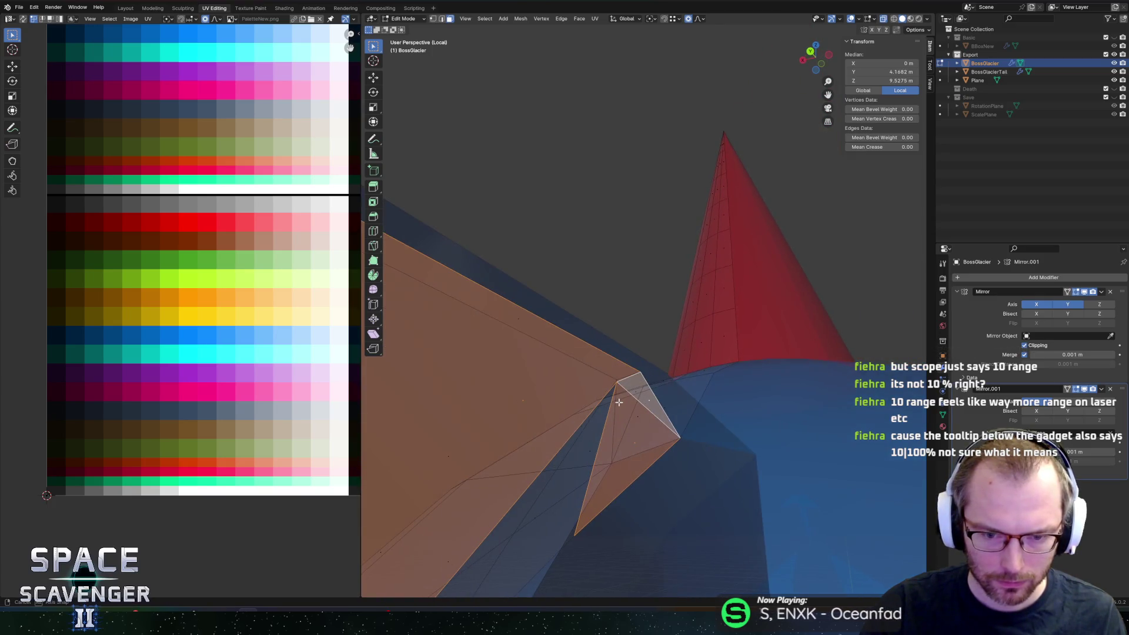
# Step: Delete the selected faces from the ship mesh
pyautogui.moveTo(532, 519)
pyautogui.mouseDown(button='middle')
pyautogui.moveTo(665, 449)
pyautogui.moveTo(651, 436)
pyautogui.moveTo(710, 332)
pyautogui.moveTo(708, 370)
pyautogui.moveTo(704, 360)
pyautogui.mouseUp(button='middle')
pyautogui.press('x')
pyautogui.click(665, 445)
# Step: Select the connected piece and a face strip, then show the whole ship see-through in X-ray
pyautogui.hotkey('alt', 'z')
pyautogui.hotkey('alt', 'z')
pyautogui.press('l')
pyautogui.scroll(3, 704, 361)
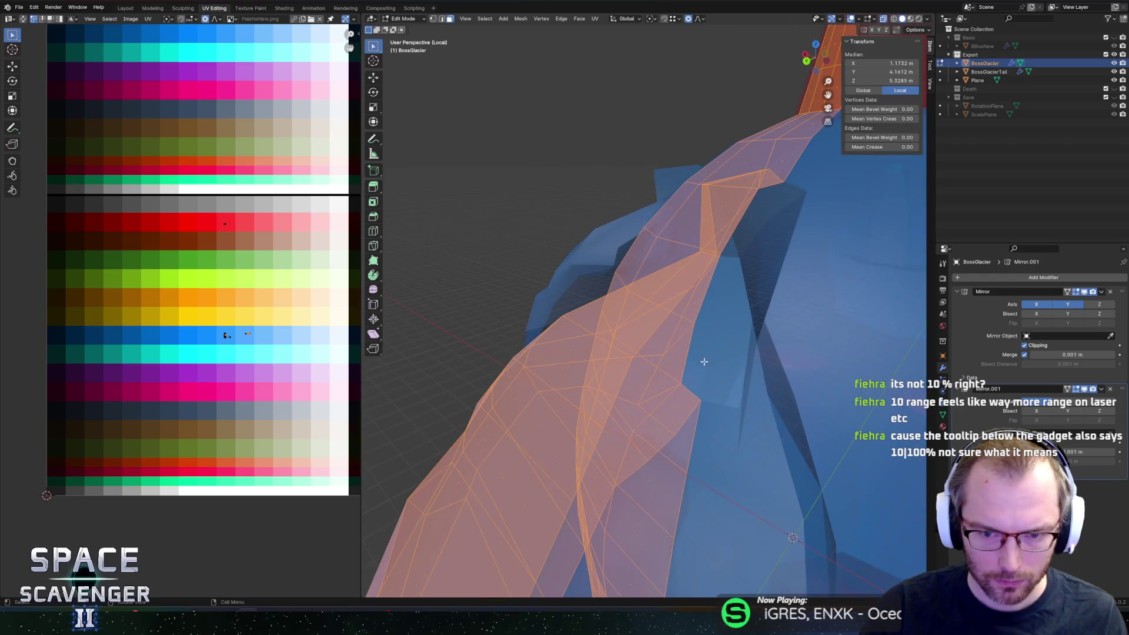
pyautogui.scroll(2, 704, 361)
pyautogui.scroll(2, 705, 358)
pyautogui.scroll(2, 708, 356)
pyautogui.scroll(2, 710, 351)
pyautogui.moveTo(710, 350)
pyautogui.mouseDown(button='middle')
pyautogui.moveTo(703, 309)
pyautogui.moveTo(799, 336)
pyautogui.mouseUp(button='middle')
pyautogui.click(741, 314)
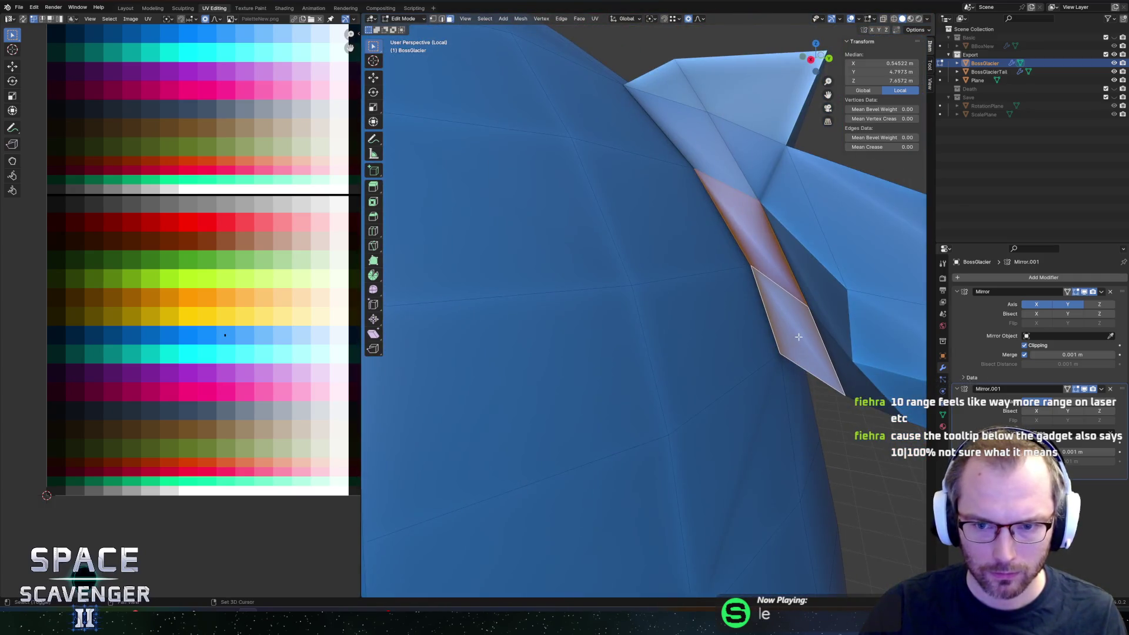
pyautogui.scroll(-3, 768, 354)
pyautogui.scroll(-3, 739, 368)
pyautogui.hotkey('alt', 'z')
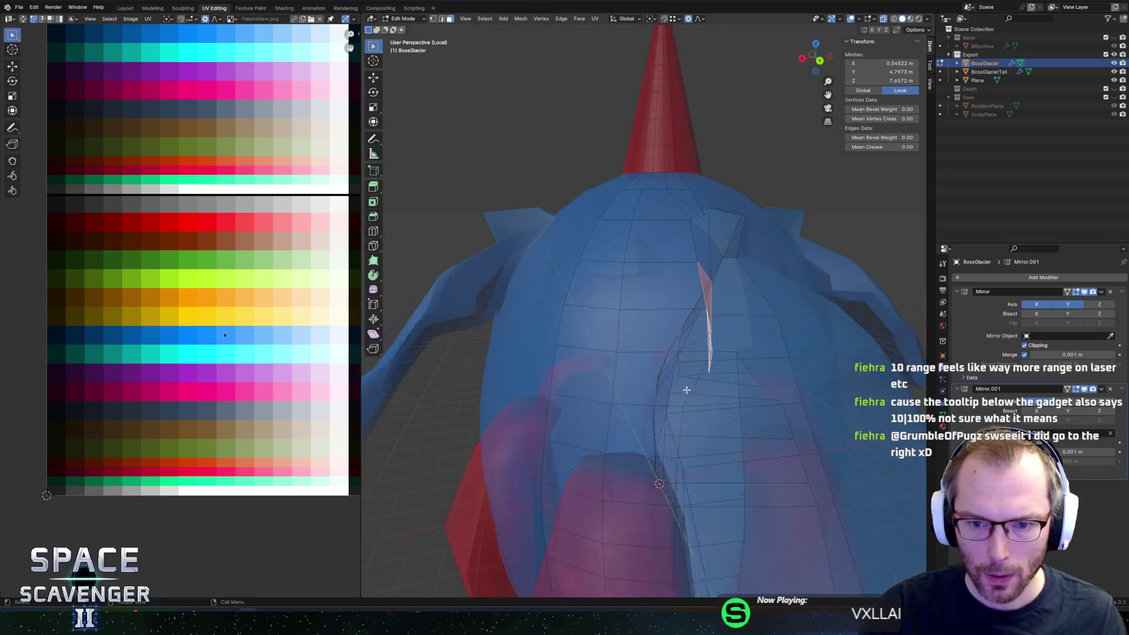
pyautogui.scroll(-3, 686, 389)
pyautogui.moveTo(686, 390); pyautogui.dragTo(592, 297, button='middle')
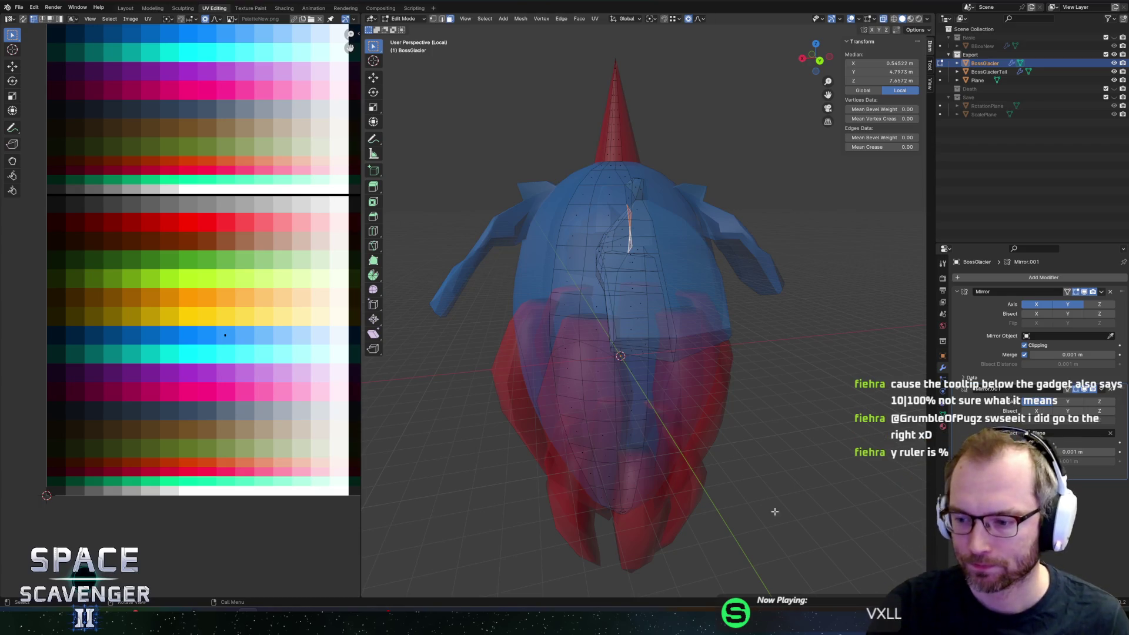
pyautogui.moveTo(755, 531)
pyautogui.mouseDown(button='middle')
pyautogui.moveTo(784, 377)
pyautogui.moveTo(764, 332)
pyautogui.moveTo(676, 324)
pyautogui.mouseUp(button='middle')
# Step: Turn X-ray off so the mesh renders solid and select an edge on the shoulder piece
pyautogui.hotkey('alt', 'z')
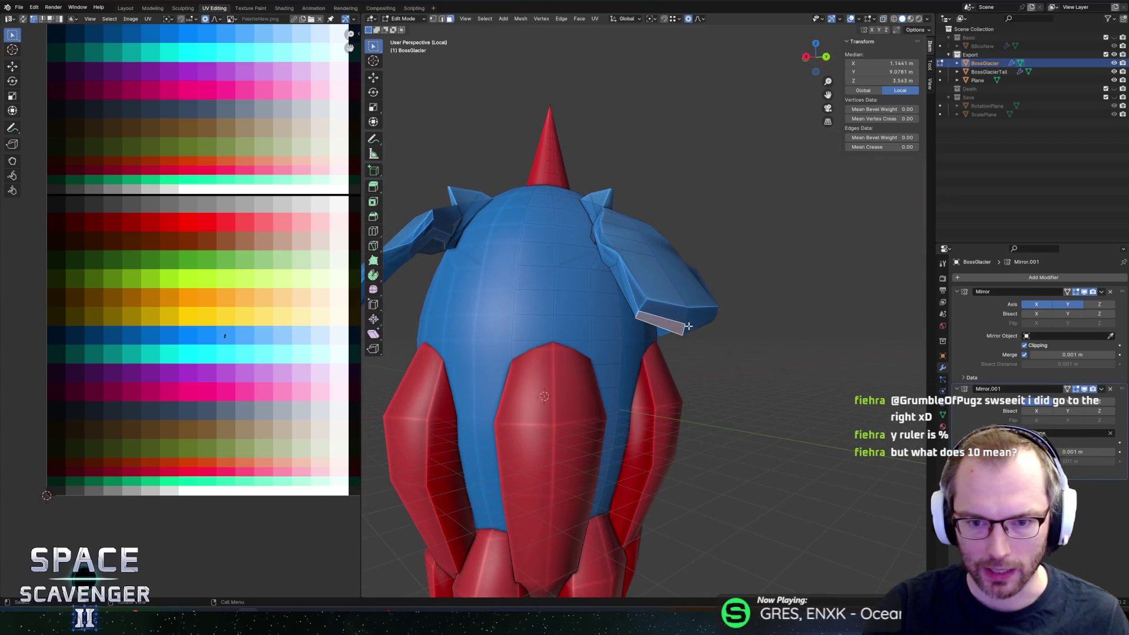
pyautogui.scroll(2, 755, 343)
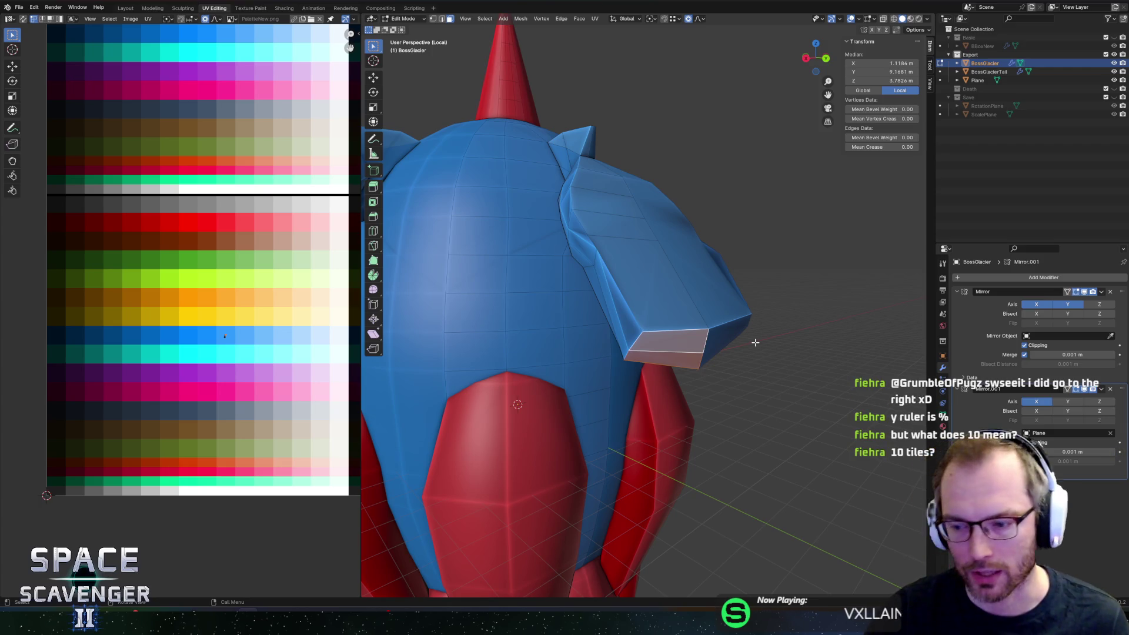
pyautogui.moveTo(690, 293); pyautogui.dragTo(708, 299, button='middle')
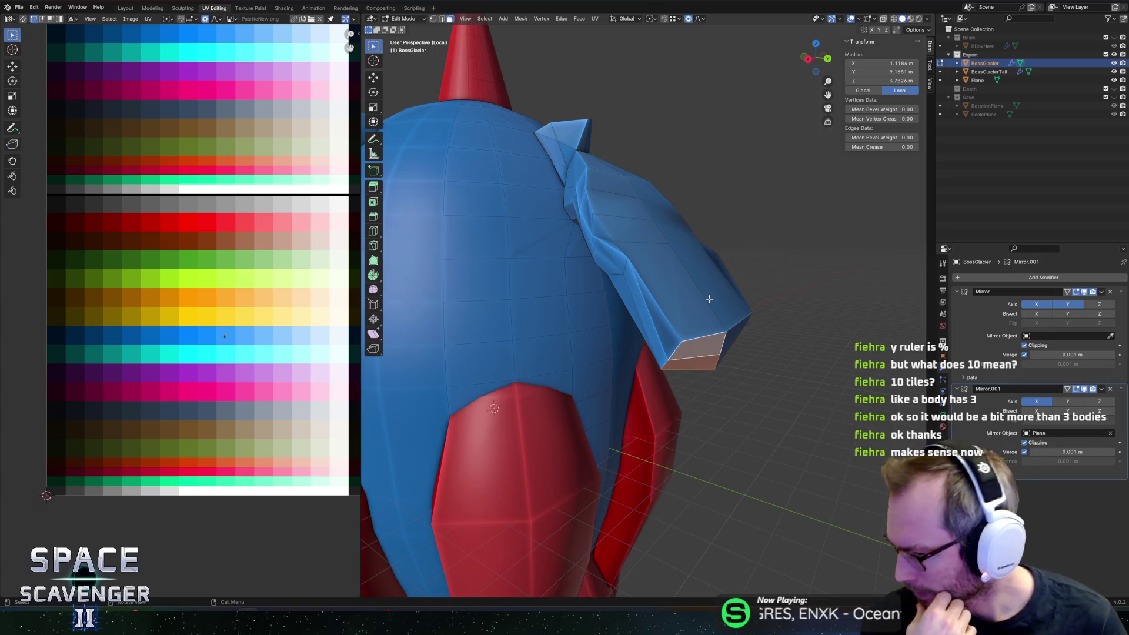
pyautogui.scroll(-5, 844, 262)
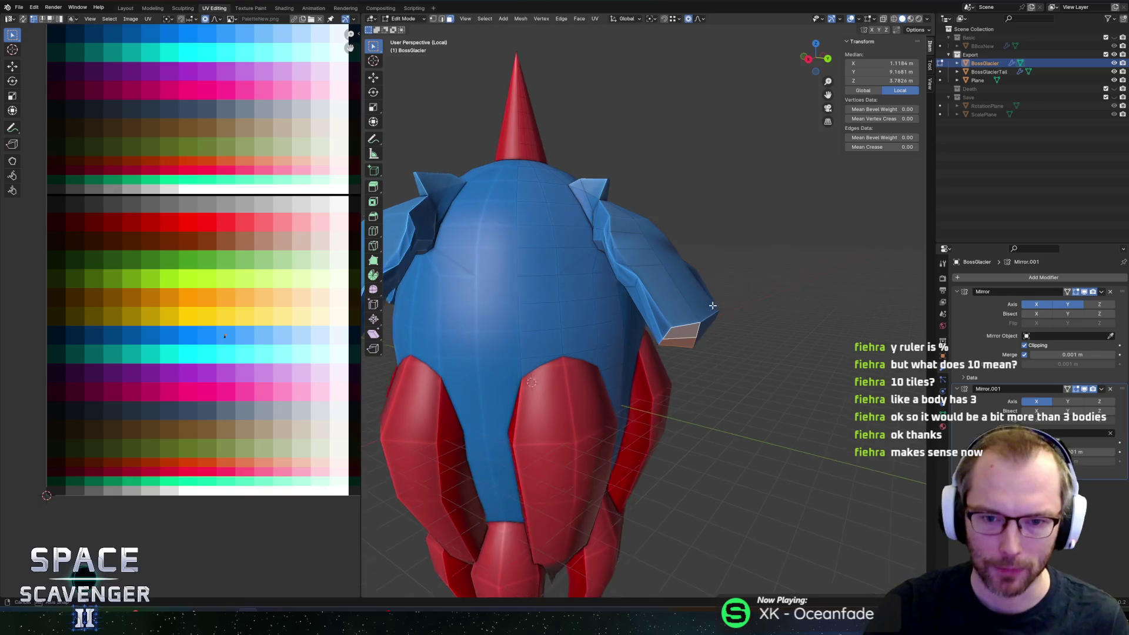
pyautogui.scroll(5, 701, 327)
pyautogui.moveTo(700, 327)
pyautogui.mouseDown(button='middle')
pyautogui.moveTo(688, 272)
pyautogui.moveTo(610, 287)
pyautogui.moveTo(653, 304)
pyautogui.moveTo(647, 342)
pyautogui.moveTo(670, 302)
pyautogui.mouseUp(button='middle')
pyautogui.click(687, 272)
# Step: Push the shoulder geometry outward along X with falloff, then raise and slide a wing vertex
pyautogui.press('g')
pyautogui.press('x')
pyautogui.click(623, 333)
pyautogui.click(640, 335)
pyautogui.press('g')
pyautogui.press('z')
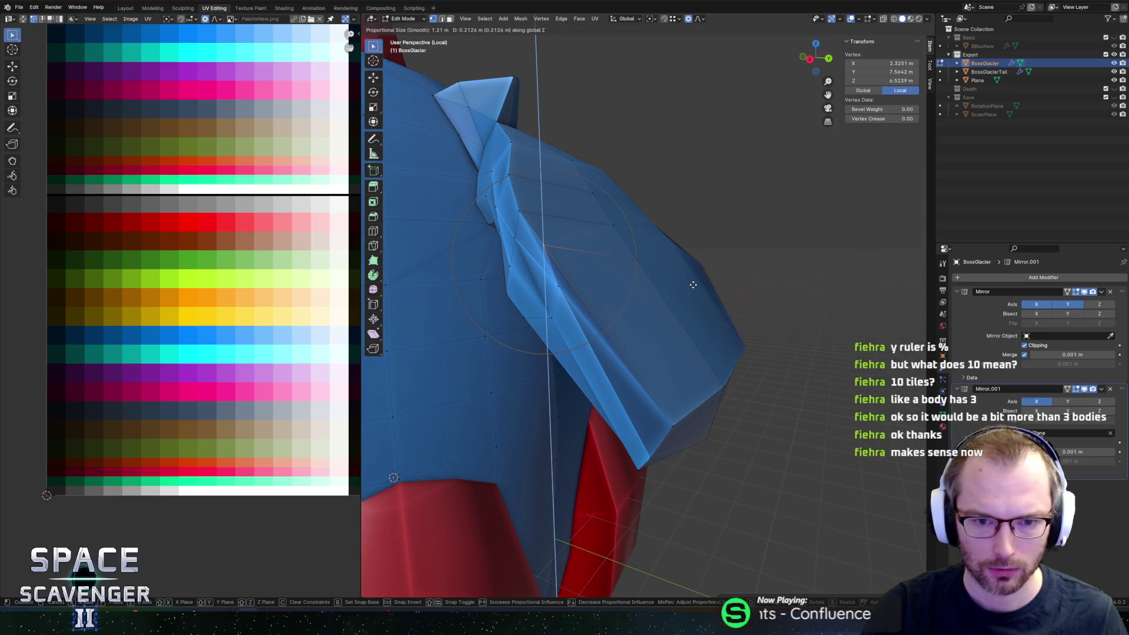
pyautogui.click(695, 283)
pyautogui.press('g')
pyautogui.press('g')
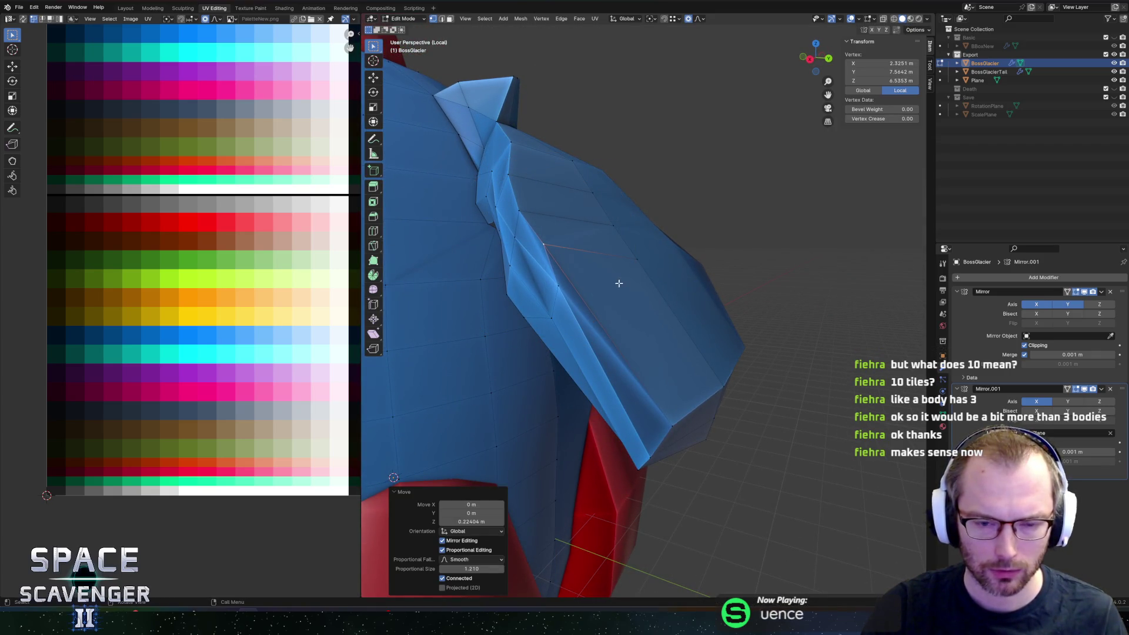
pyautogui.click(660, 288)
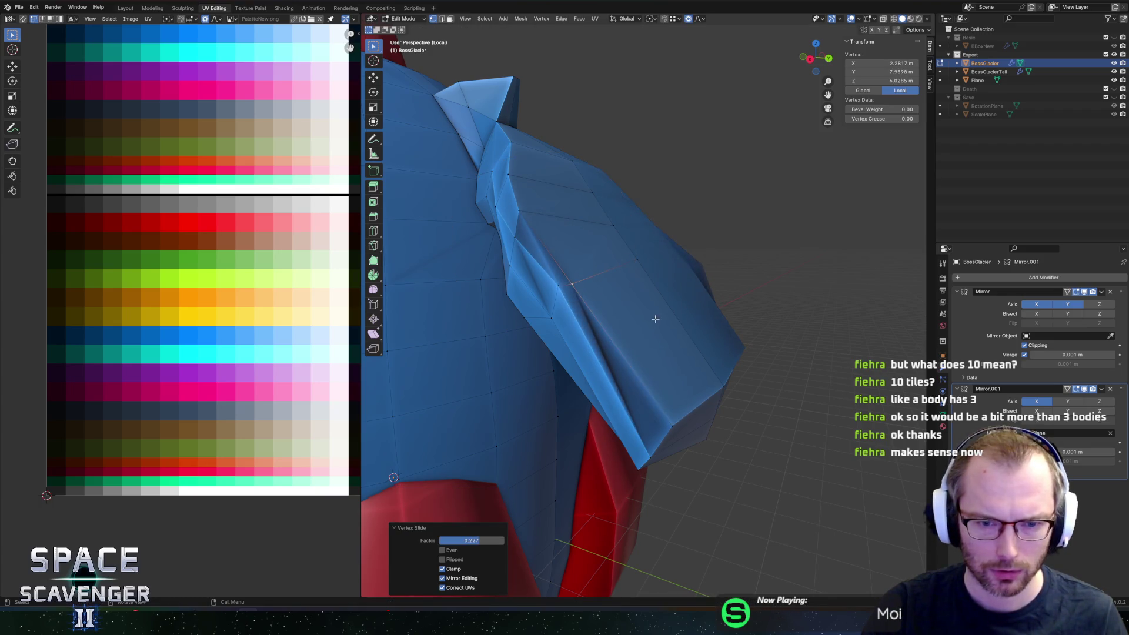
# Step: Slide a wing edge and an individual vertex along the wing surface
pyautogui.moveTo(680, 288); pyautogui.dragTo(694, 285, button='middle')
pyautogui.click(599, 282)
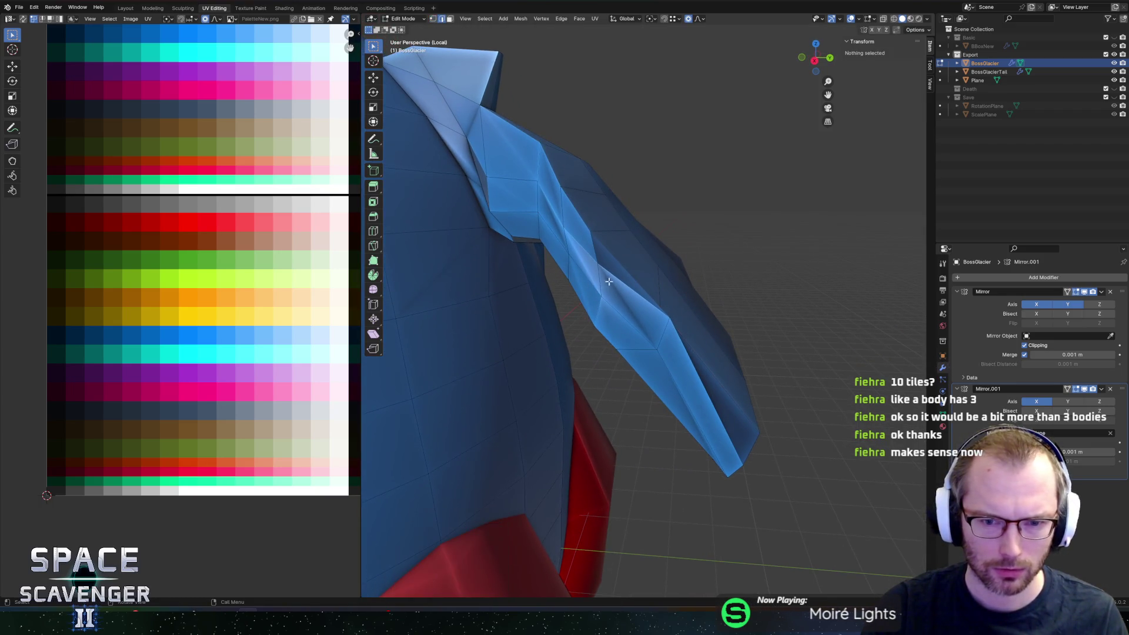
pyautogui.press('g')
pyautogui.press('g')
pyautogui.click(589, 271)
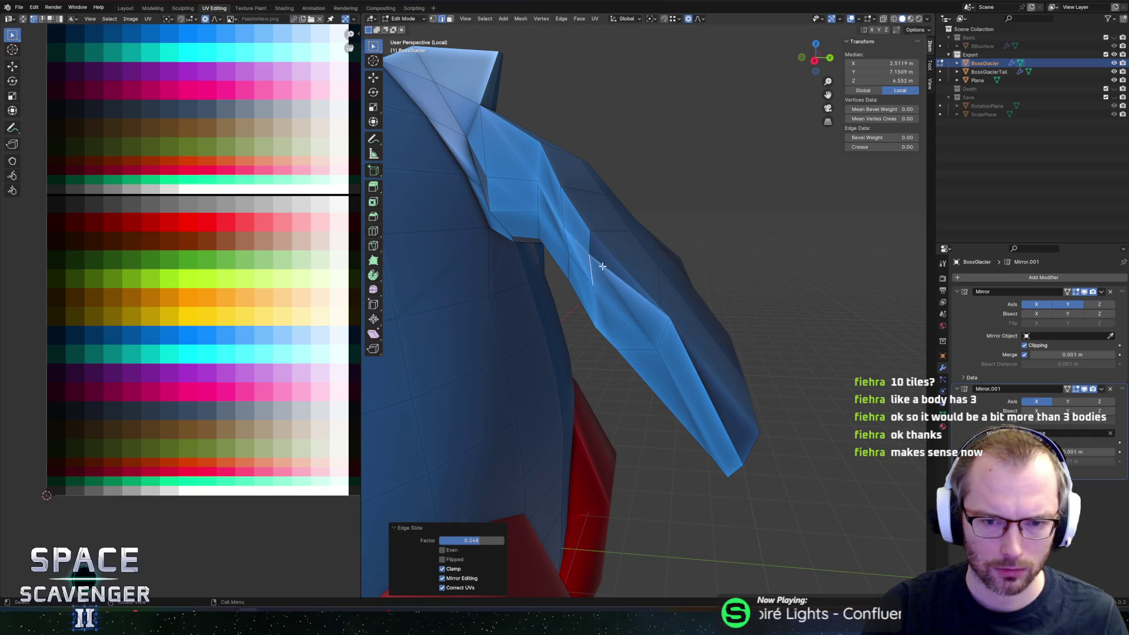
pyautogui.press('1')
pyautogui.click(591, 259)
pyautogui.press('g')
pyautogui.press('g')
pyautogui.click(594, 260)
# Step: Slide further wing vertices from behind and move the selection vertically with falloff
pyautogui.moveTo(595, 261)
pyautogui.mouseDown(button='middle')
pyautogui.moveTo(585, 310)
pyautogui.moveTo(654, 345)
pyautogui.moveTo(696, 334)
pyautogui.mouseUp(button='middle')
pyautogui.press('g')
pyautogui.press('g')
pyautogui.click(629, 327)
pyautogui.press('g')
pyautogui.click(668, 335)
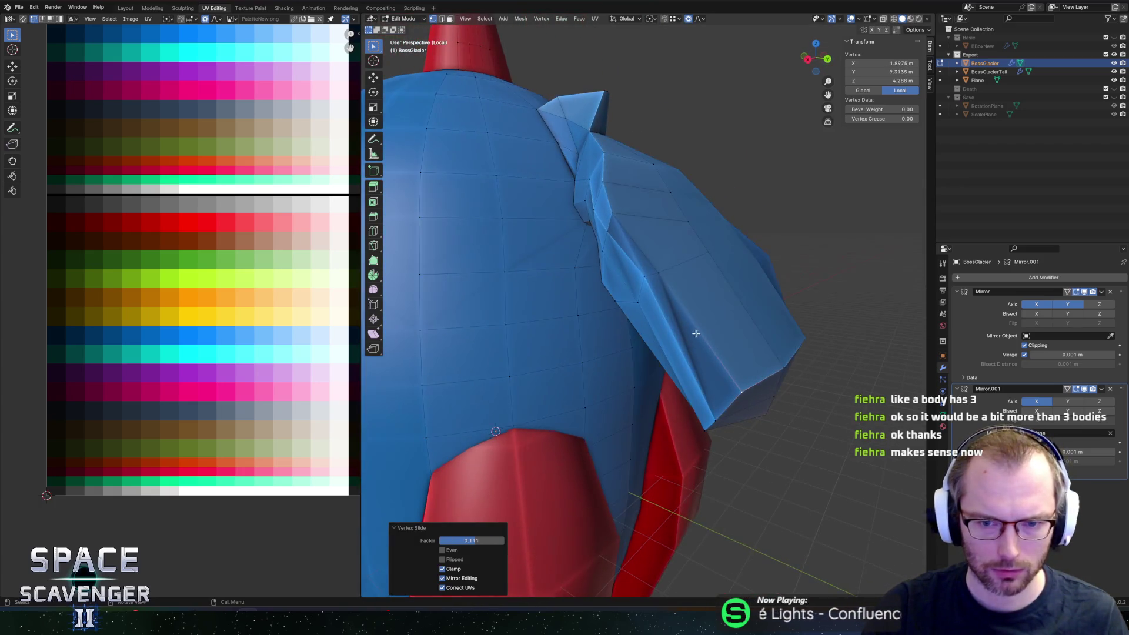
pyautogui.moveTo(666, 273); pyautogui.dragTo(706, 265, button='middle')
pyautogui.press('g')
pyautogui.press('z')
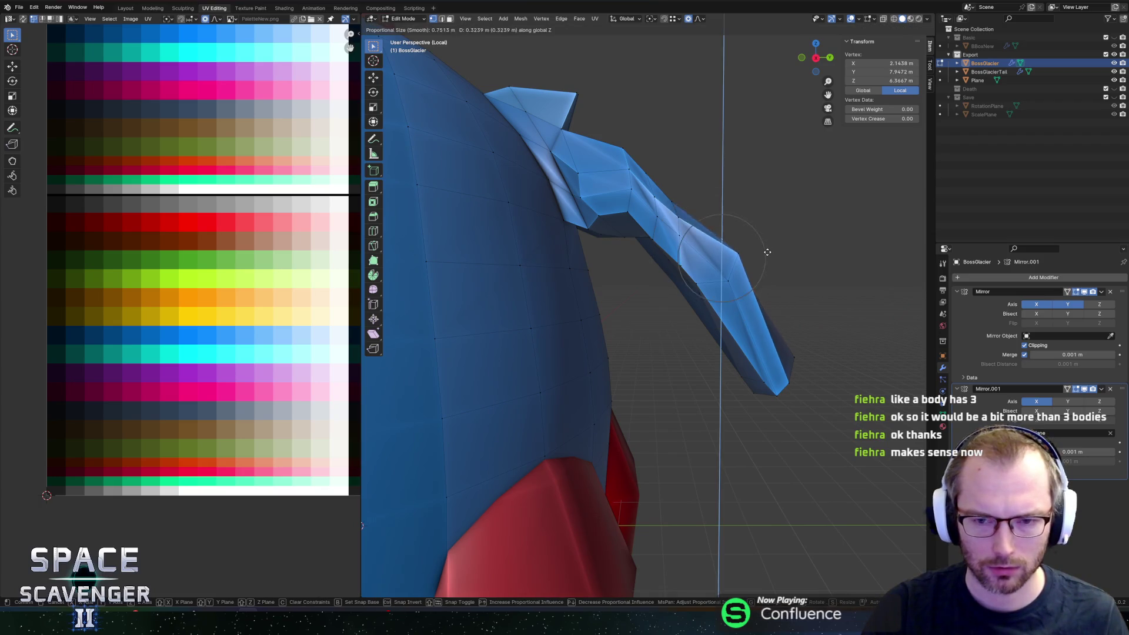
pyautogui.click(767, 255)
# Step: Lower the wing vertices with constrained moves so the wing curves downward
pyautogui.moveTo(745, 337); pyautogui.dragTo(680, 374, button='middle')
pyautogui.press('g')
pyautogui.press('z')
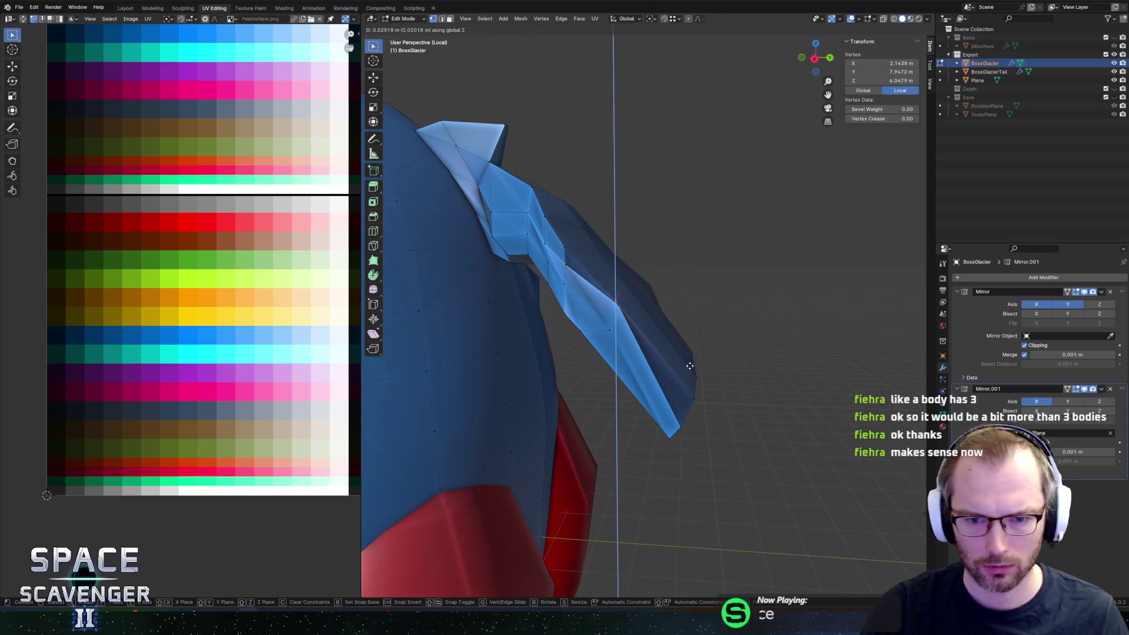
pyautogui.click(697, 351)
pyautogui.press('g')
pyautogui.press('y')
pyautogui.press('z')
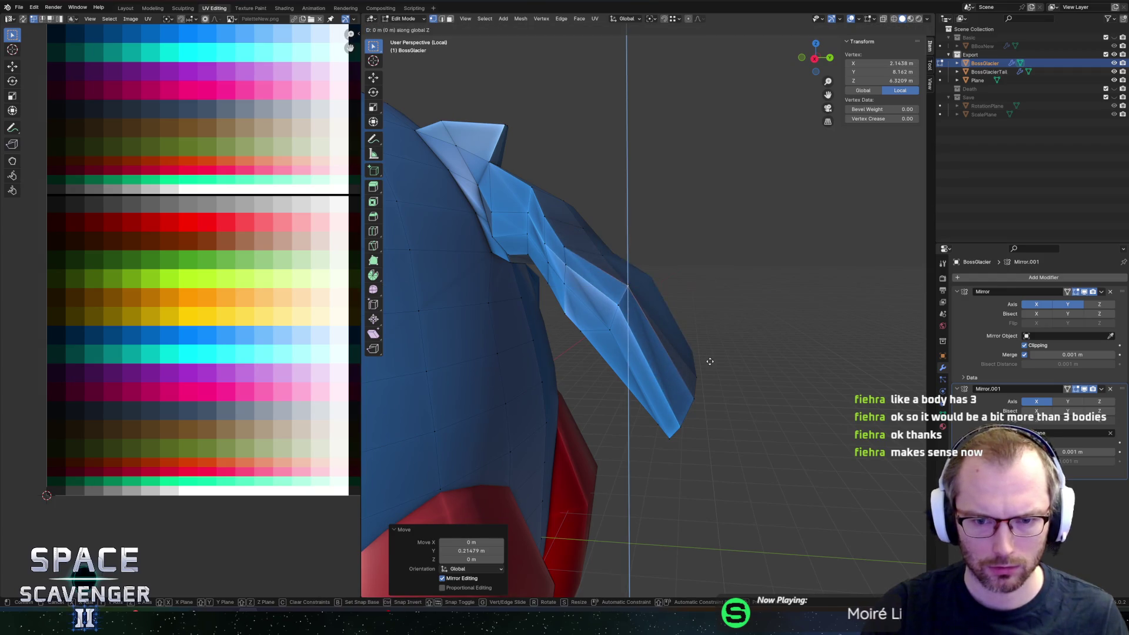
pyautogui.click(721, 321)
pyautogui.moveTo(720, 322); pyautogui.dragTo(645, 319, button='middle')
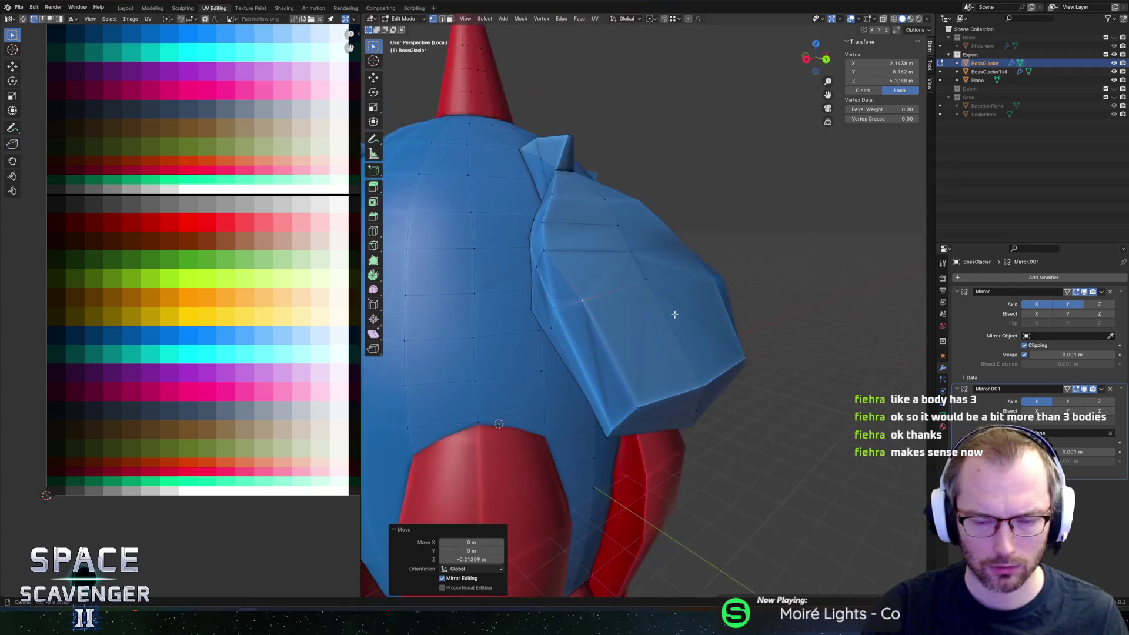
# Step: Select the wing faces including the narrow side face and smooth their vertices
pyautogui.press('3')
pyautogui.click(601, 287)
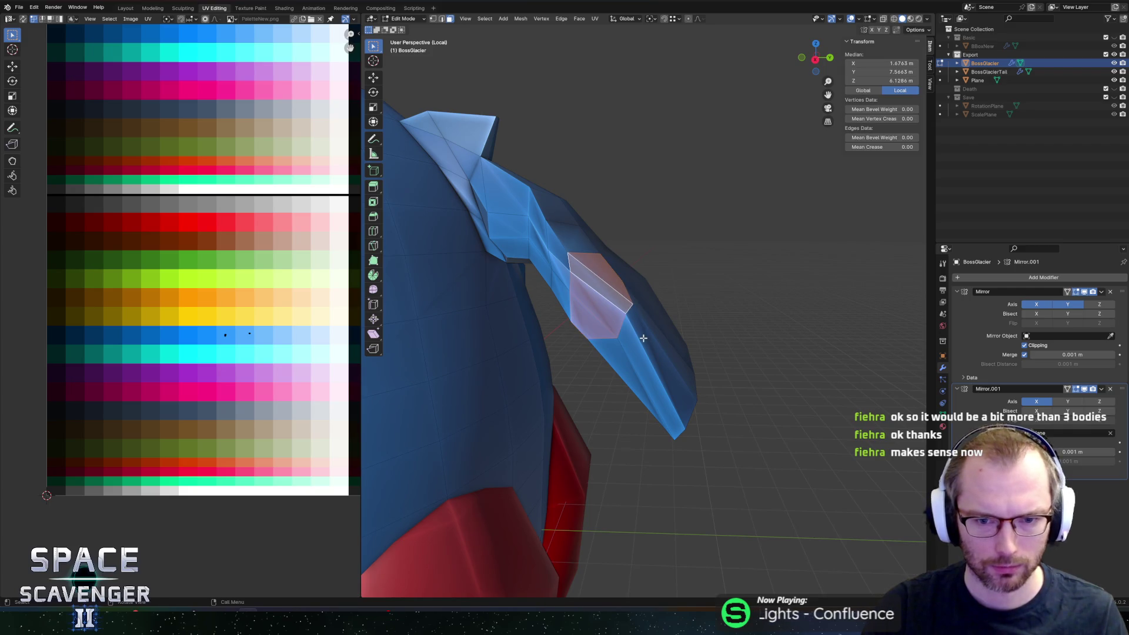
pyautogui.keyDown('shift'); pyautogui.click(635, 333); pyautogui.keyUp('shift')
pyautogui.moveTo(636, 332)
pyautogui.mouseDown(button='middle')
pyautogui.moveTo(648, 341)
pyautogui.moveTo(636, 400)
pyautogui.moveTo(747, 322)
pyautogui.moveTo(343, 302)
pyautogui.mouseUp(button='middle')
pyautogui.keyDown('shift'); pyautogui.click(681, 322); pyautogui.keyUp('shift')
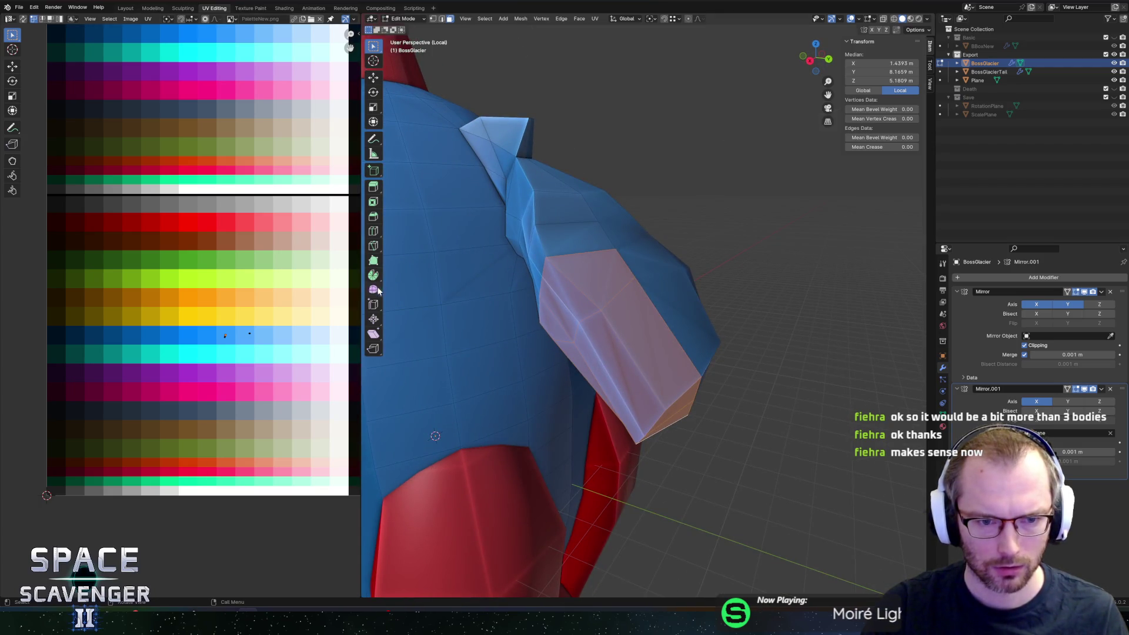
pyautogui.click(373, 289)
pyautogui.moveTo(564, 318); pyautogui.dragTo(650, 341, button='middle')
pyautogui.moveTo(653, 372); pyautogui.dragTo(650, 373)
pyautogui.moveTo(650, 373)
pyautogui.mouseDown(button='middle')
pyautogui.moveTo(570, 327)
pyautogui.moveTo(739, 314)
pyautogui.moveTo(694, 283)
pyautogui.moveTo(662, 315)
pyautogui.moveTo(701, 317)
pyautogui.moveTo(764, 383)
pyautogui.moveTo(611, 292)
pyautogui.mouseUp(button='middle')
pyautogui.press('Tab')
pyautogui.press('Tab')
pyautogui.scroll(-3, 663, 315)
pyautogui.scroll(3, 611, 292)
# Step: Check the wing in Object Mode, select the face strip down the wing with its bottom face, and leave editing
pyautogui.click(555, 277)
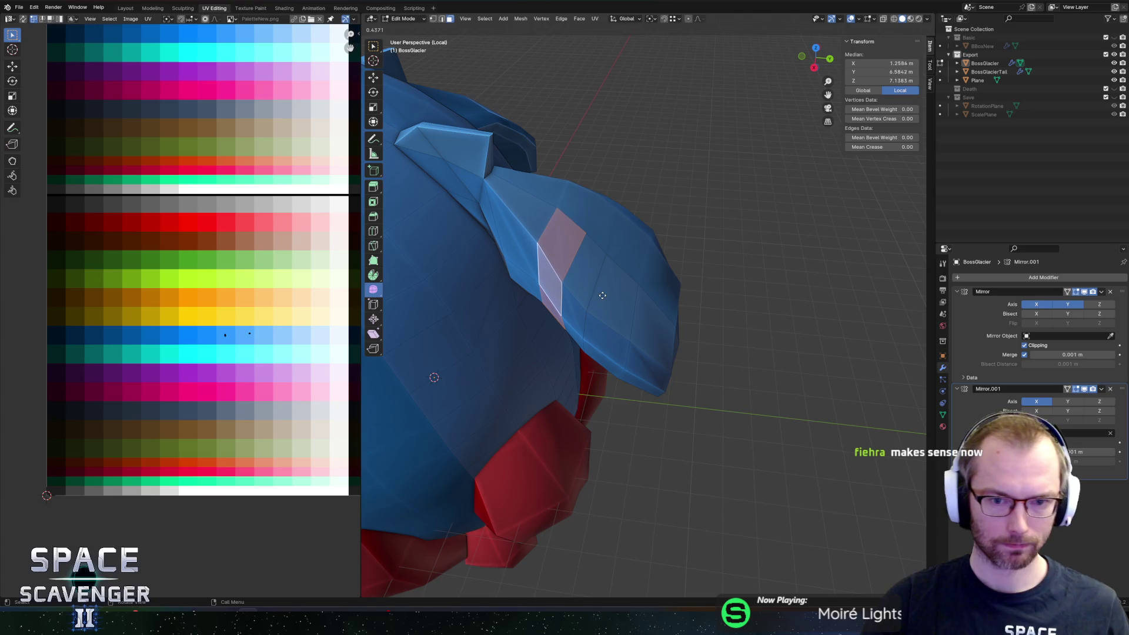
pyautogui.press('Tab')
pyautogui.moveTo(534, 297)
pyautogui.mouseDown(button='middle')
pyautogui.moveTo(517, 233)
pyautogui.moveTo(593, 181)
pyautogui.mouseUp(button='middle')
pyautogui.scroll(-3, 517, 234)
pyautogui.scroll(3, 586, 209)
pyautogui.press('Tab')
pyautogui.scroll(-3, 507, 209)
pyautogui.keyDown('ctrl'); pyautogui.click(656, 347); pyautogui.keyUp('ctrl')
pyautogui.moveTo(656, 347)
pyautogui.mouseDown(button='middle')
pyautogui.moveTo(667, 380)
pyautogui.moveTo(635, 278)
pyautogui.moveTo(638, 298)
pyautogui.moveTo(725, 254)
pyautogui.moveTo(619, 277)
pyautogui.mouseUp(button='middle')
pyautogui.keyDown('shift'); pyautogui.click(667, 380); pyautogui.keyUp('shift')
pyautogui.scroll(-3, 638, 298)
pyautogui.press('Tab')
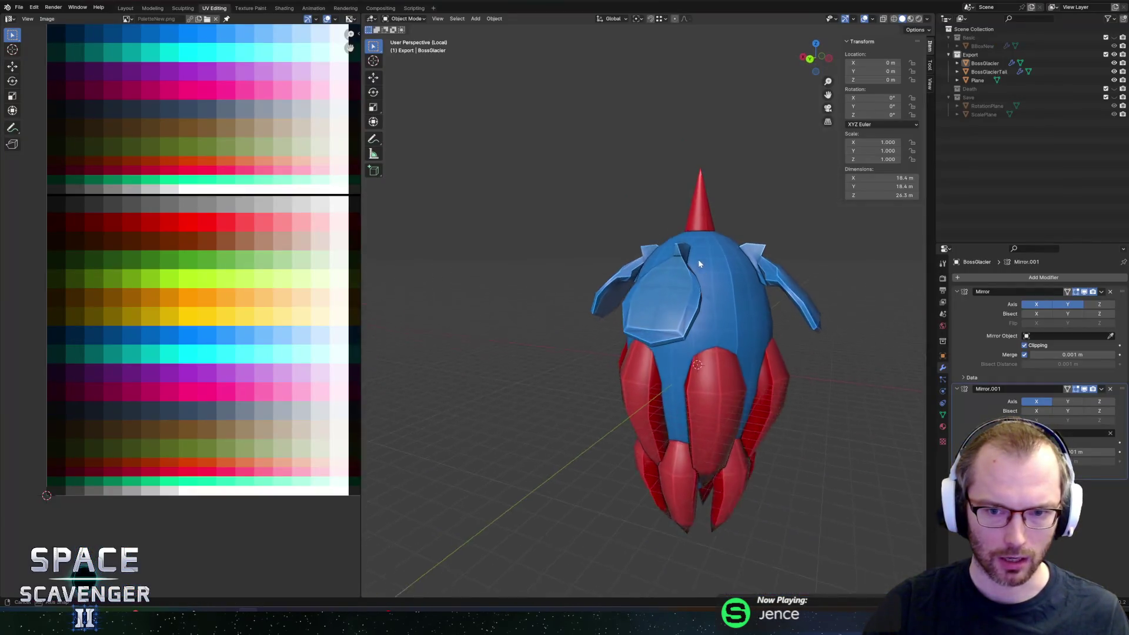
# Step: Circle-select the underside faces of the shoulder fin in Edit Mode
pyautogui.press('Tab')
pyautogui.moveTo(697, 259); pyautogui.dragTo(721, 151, button='middle')
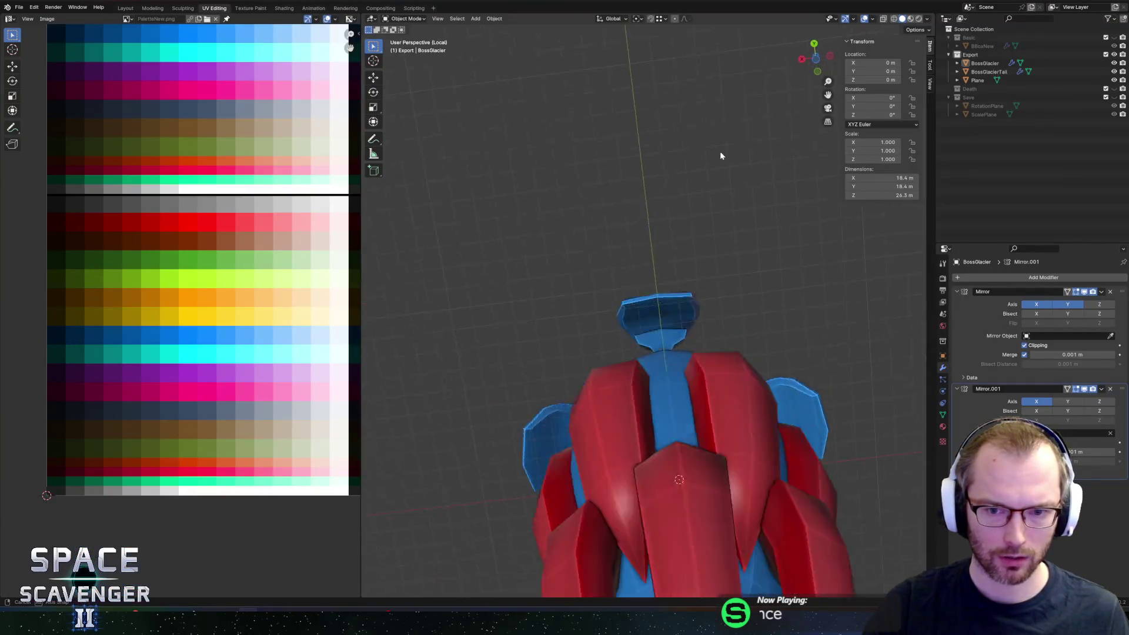
pyautogui.scroll(3, 720, 151)
pyautogui.click(653, 291)
pyautogui.moveTo(654, 291); pyautogui.dragTo(643, 319, button='middle')
pyautogui.press('c')
pyautogui.moveTo(629, 313); pyautogui.dragTo(651, 351)
pyautogui.rightClick(652, 351)
pyautogui.moveTo(652, 352)
pyautogui.mouseDown(button='middle')
pyautogui.moveTo(727, 267)
pyautogui.moveTo(615, 182)
pyautogui.moveTo(482, 126)
pyautogui.moveTo(428, 46)
pyautogui.moveTo(618, 229)
pyautogui.mouseUp(button='middle')
pyautogui.moveTo(497, 344)
pyautogui.mouseDown(button='middle')
pyautogui.moveTo(644, 343)
pyautogui.moveTo(609, 364)
pyautogui.moveTo(645, 327)
pyautogui.moveTo(679, 328)
pyautogui.moveTo(591, 344)
pyautogui.mouseUp(button='middle')
# Step: Move the fin faces' UVs onto the red palette row and check the result from the rear
pyautogui.press('g')
pyautogui.click(252, 261)
pyautogui.press('Tab')
pyautogui.moveTo(529, 284)
pyautogui.mouseDown(button='middle')
pyautogui.moveTo(736, 253)
pyautogui.moveTo(770, 313)
pyautogui.moveTo(697, 291)
pyautogui.mouseUp(button='middle')
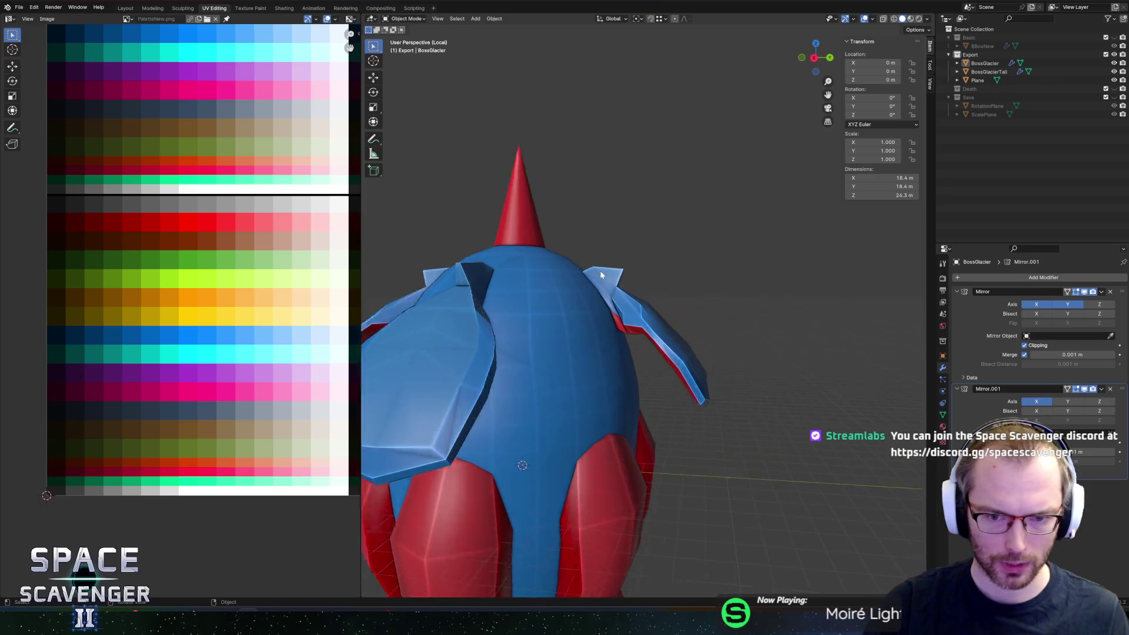
pyautogui.scroll(3, 626, 277)
pyautogui.scroll(2, 602, 295)
pyautogui.press('Tab')
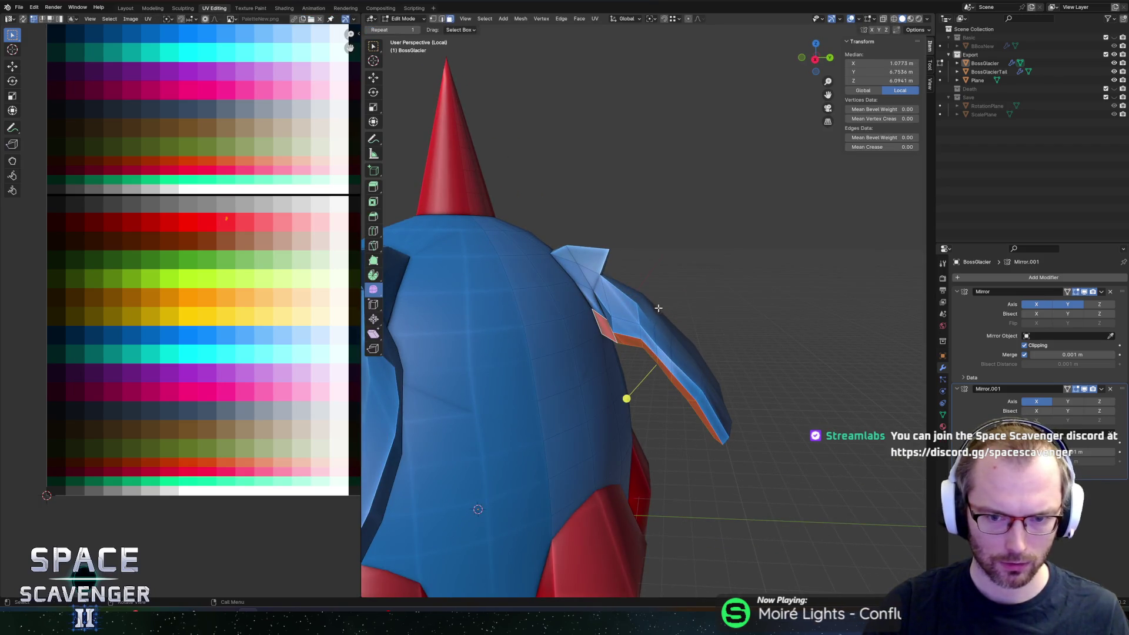
# Step: Move the fin's top face strip onto the red palette row
pyautogui.moveTo(654, 311)
pyautogui.mouseDown(button='middle')
pyautogui.moveTo(636, 323)
pyautogui.moveTo(574, 300)
pyautogui.moveTo(670, 291)
pyautogui.moveTo(742, 264)
pyautogui.moveTo(662, 343)
pyautogui.moveTo(685, 321)
pyautogui.mouseUp(button='middle')
pyautogui.click(634, 323)
pyautogui.scroll(-4, 574, 300)
pyautogui.press('g')
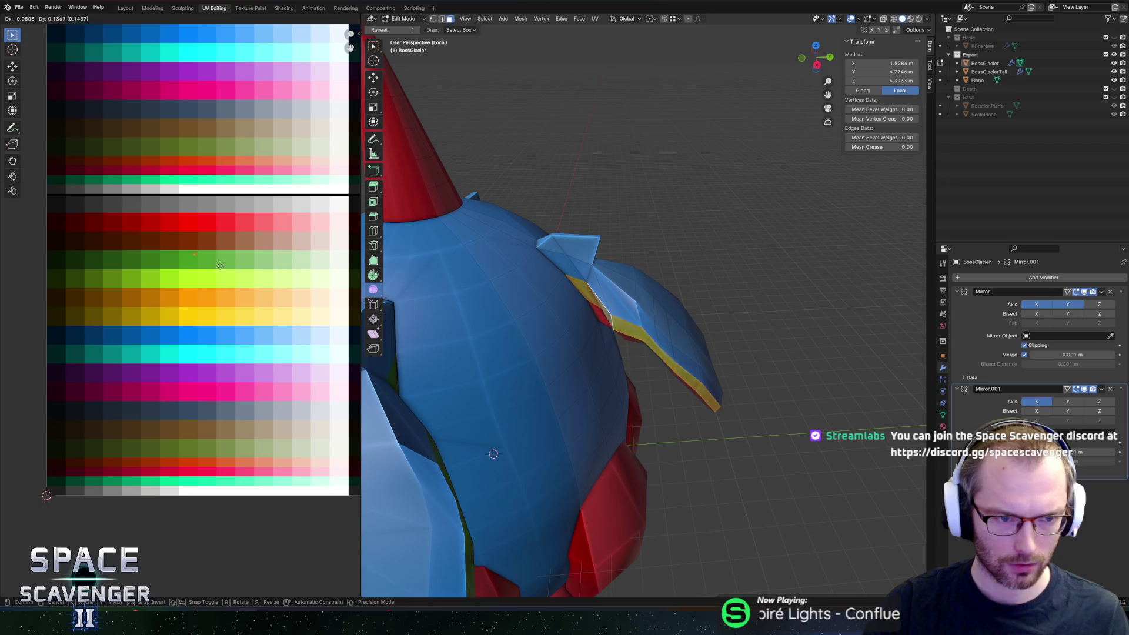
pyautogui.click(178, 241)
# Step: Slide the fin underside vertices and view the whole ship in Object Mode
pyautogui.moveTo(618, 336)
pyautogui.mouseDown(button='middle')
pyautogui.moveTo(572, 293)
pyautogui.moveTo(576, 365)
pyautogui.moveTo(615, 441)
pyautogui.mouseUp(button='middle')
pyautogui.keyDown('shift'); pyautogui.click(576, 364); pyautogui.keyUp('shift')
pyautogui.press('g')
pyautogui.press('g')
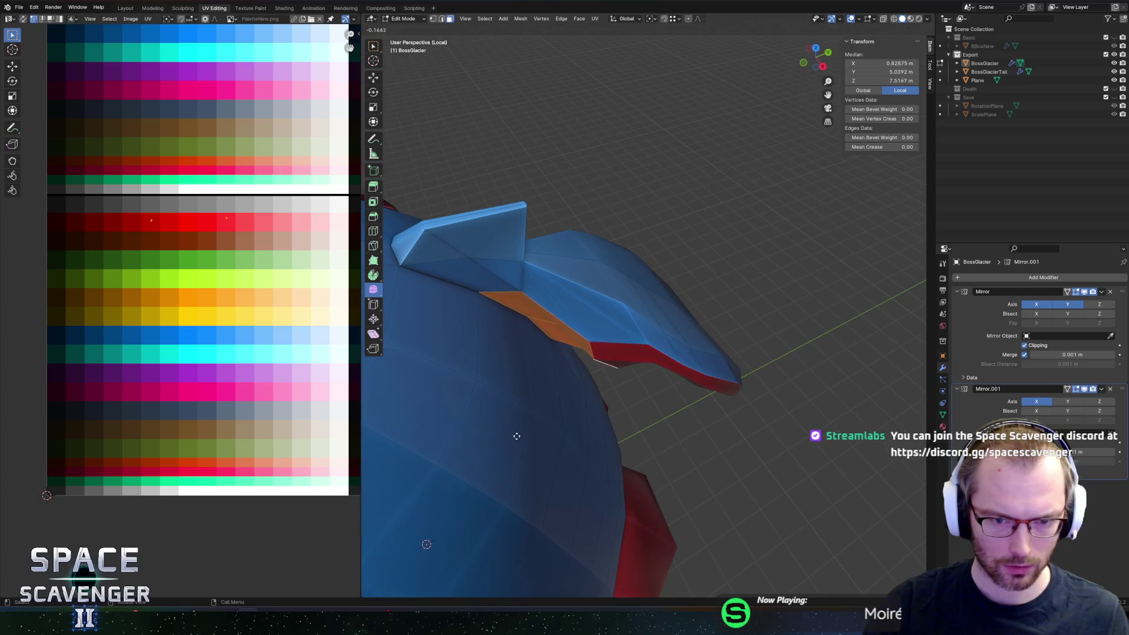
pyautogui.click(549, 380)
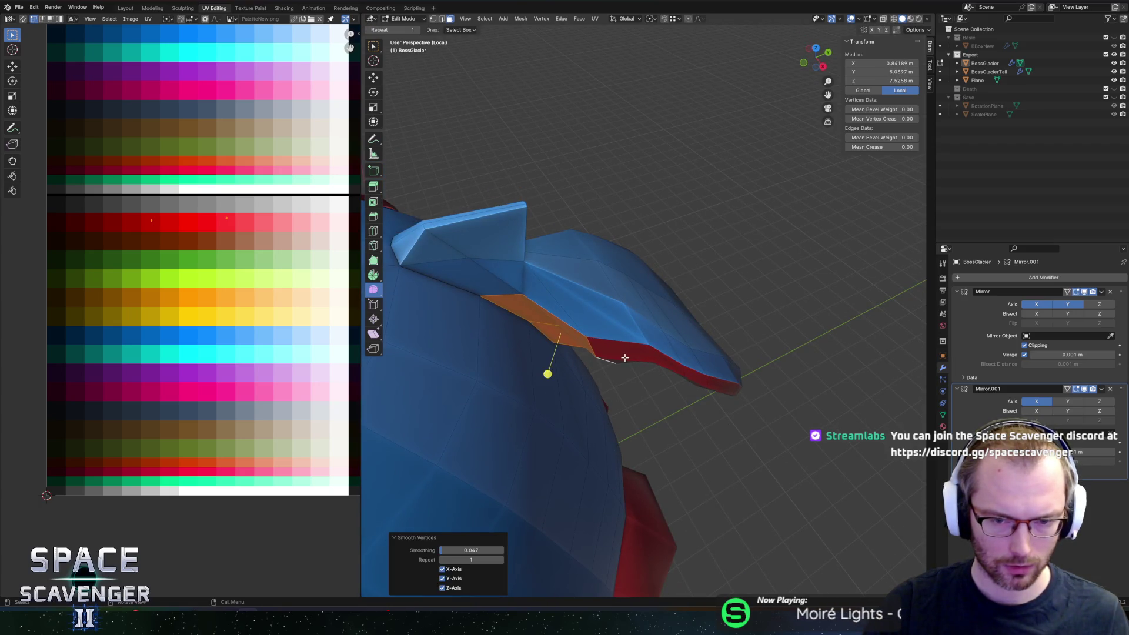
pyautogui.press('Tab')
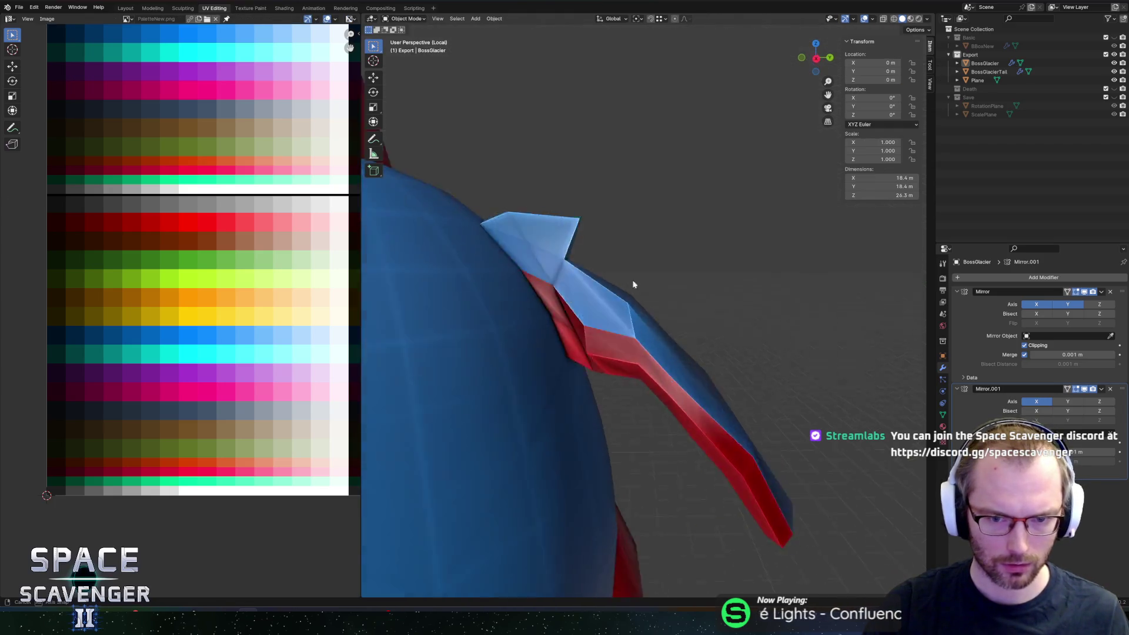
pyautogui.moveTo(671, 340); pyautogui.dragTo(673, 377, button='middle')
# Step: Export the ship as FBX and check it in the running Unity game before returning to Blender
pyautogui.hotkey('ctrl', 'shift', 'e')
pyautogui.click(834, 529)
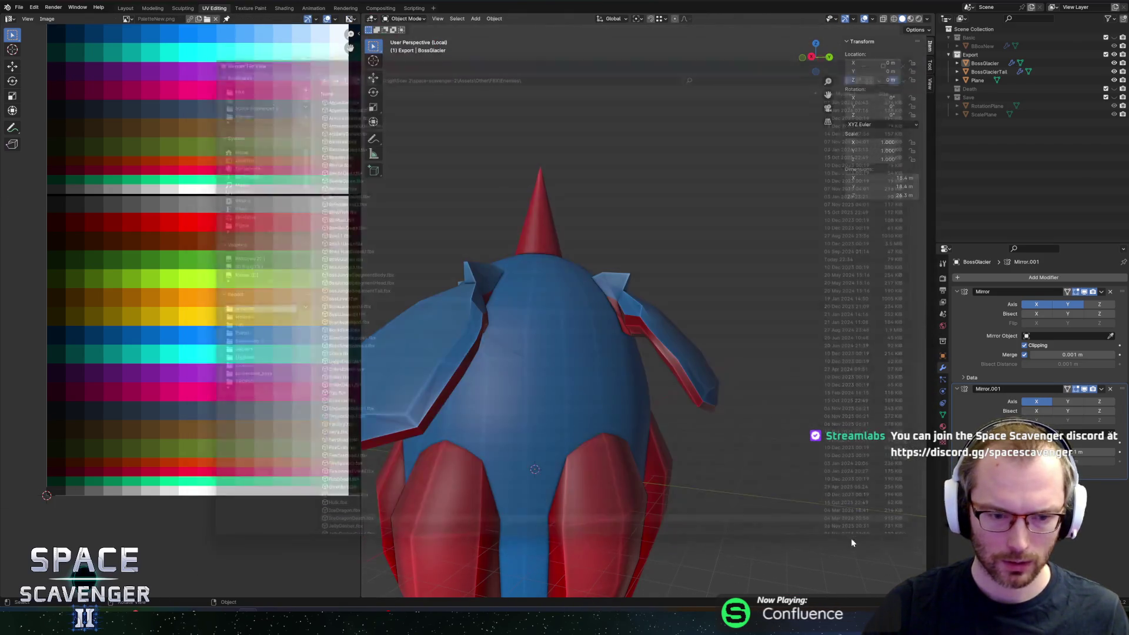
pyautogui.hotkey('alt', 'Tab')
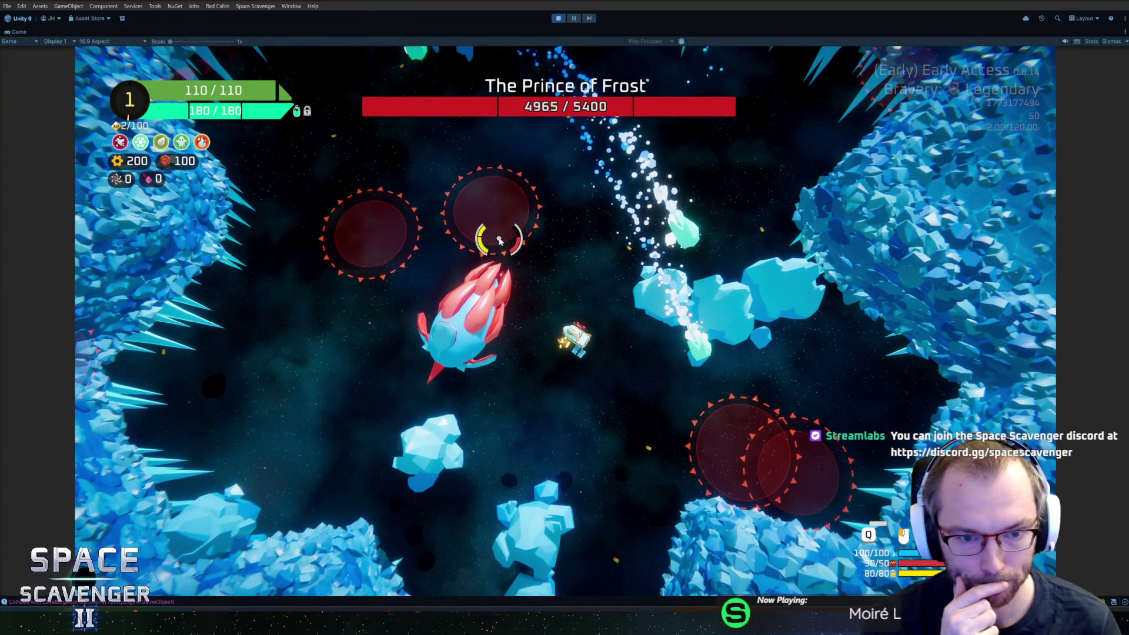
pyautogui.hotkey('alt', 'Tab')
pyautogui.moveTo(777, 254); pyautogui.dragTo(686, 341, button='middle')
pyautogui.press('Tab')
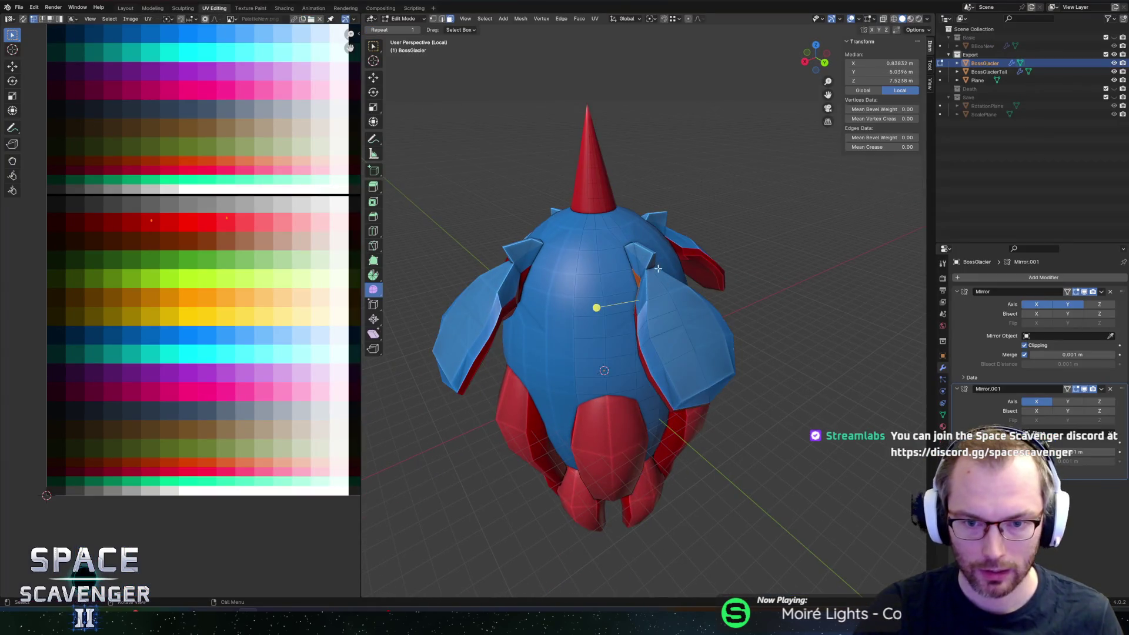
# Step: Loop cut across the shoulder plate to divide it into panel faces
pyautogui.moveTo(605, 265); pyautogui.dragTo(634, 271, button='middle')
pyautogui.scroll(2, 618, 291)
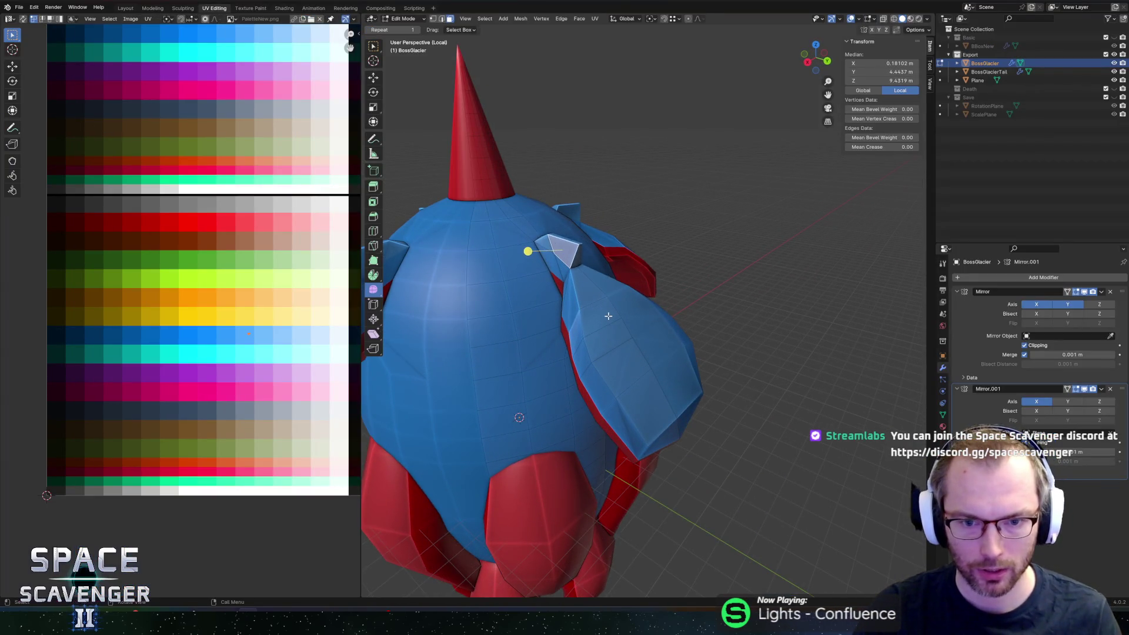
pyautogui.click(608, 315)
pyautogui.moveTo(608, 315); pyautogui.dragTo(583, 317, button='middle')
pyautogui.keyDown('shift'); pyautogui.click(650, 402); pyautogui.keyUp('shift')
pyautogui.moveTo(650, 402)
pyautogui.mouseDown(button='middle')
pyautogui.moveTo(631, 306)
pyautogui.moveTo(622, 338)
pyautogui.mouseUp(button='middle')
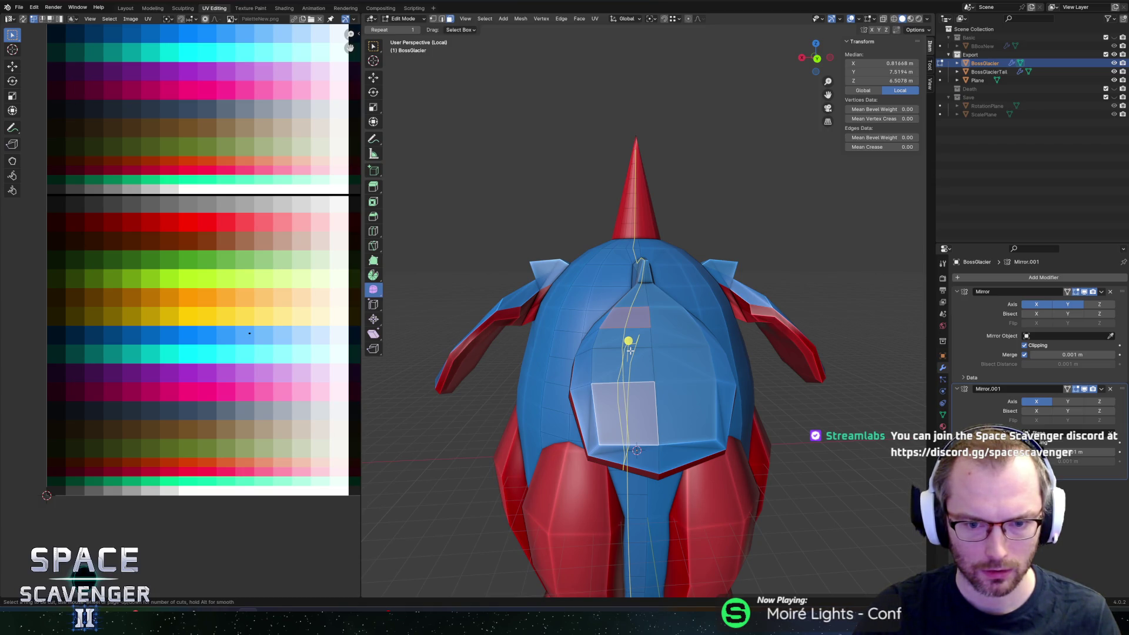
pyautogui.click(629, 349)
pyautogui.moveTo(629, 349)
pyautogui.mouseDown(button='middle')
pyautogui.moveTo(618, 319)
pyautogui.moveTo(636, 366)
pyautogui.moveTo(697, 356)
pyautogui.moveTo(648, 359)
pyautogui.mouseUp(button='middle')
pyautogui.hotkey('alt', 'a')
# Step: Extrude three selected plate faces along their normals into raised blocks
pyautogui.click(619, 319)
pyautogui.keyDown('shift'); pyautogui.click(636, 366); pyautogui.keyUp('shift')
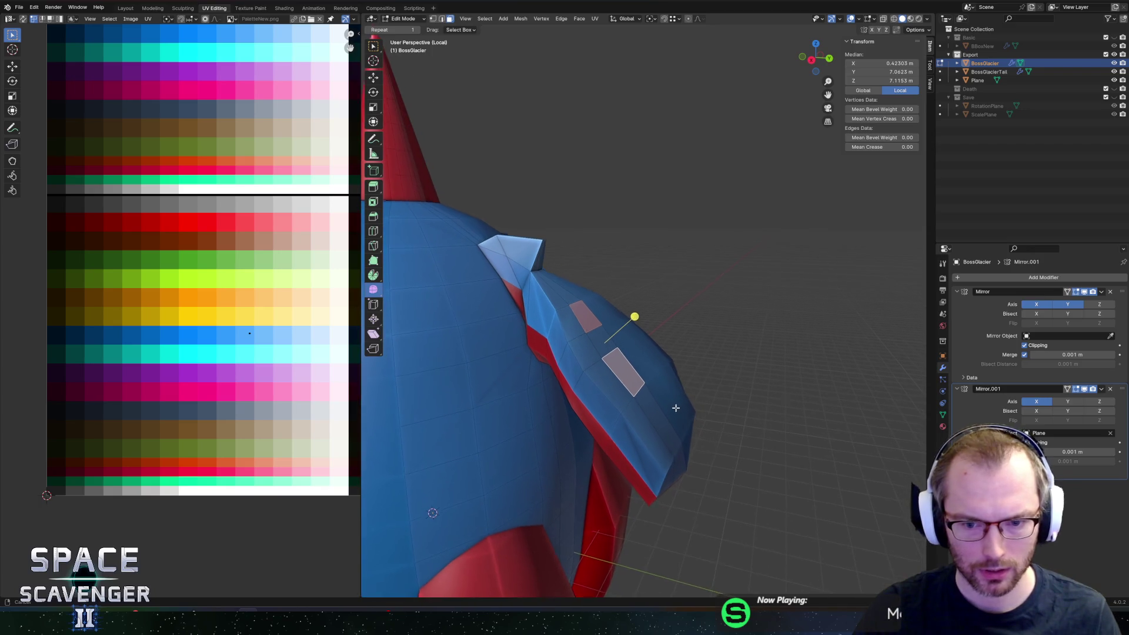
pyautogui.keyDown('shift'); pyautogui.click(655, 474); pyautogui.keyUp('shift')
pyautogui.moveTo(655, 473); pyautogui.dragTo(690, 384, button='middle')
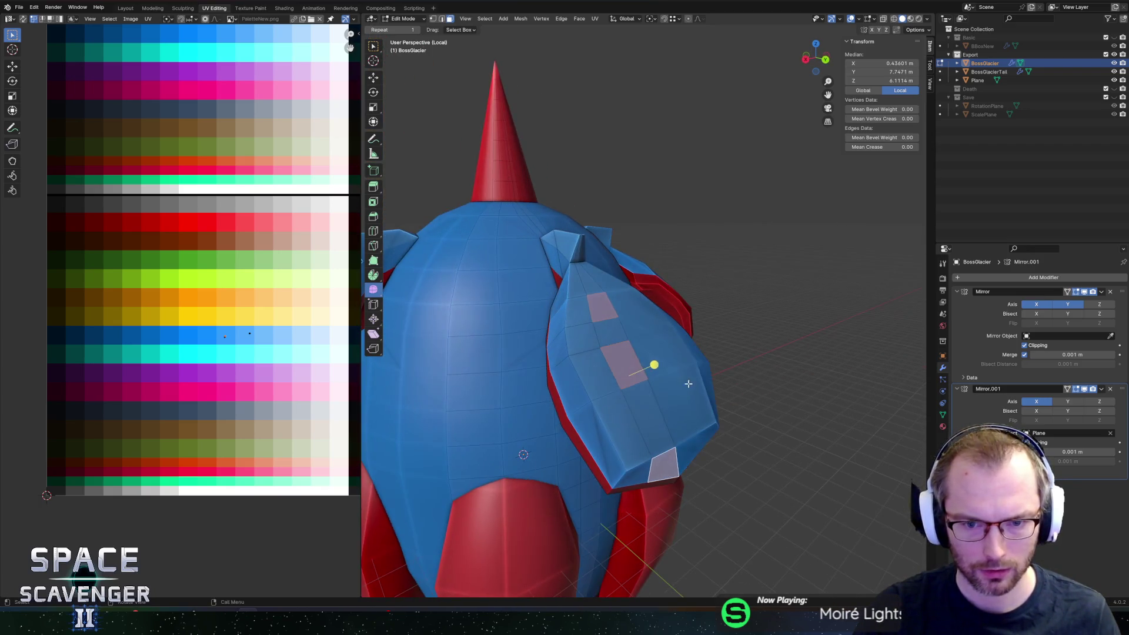
pyautogui.hotkey('alt', 's')
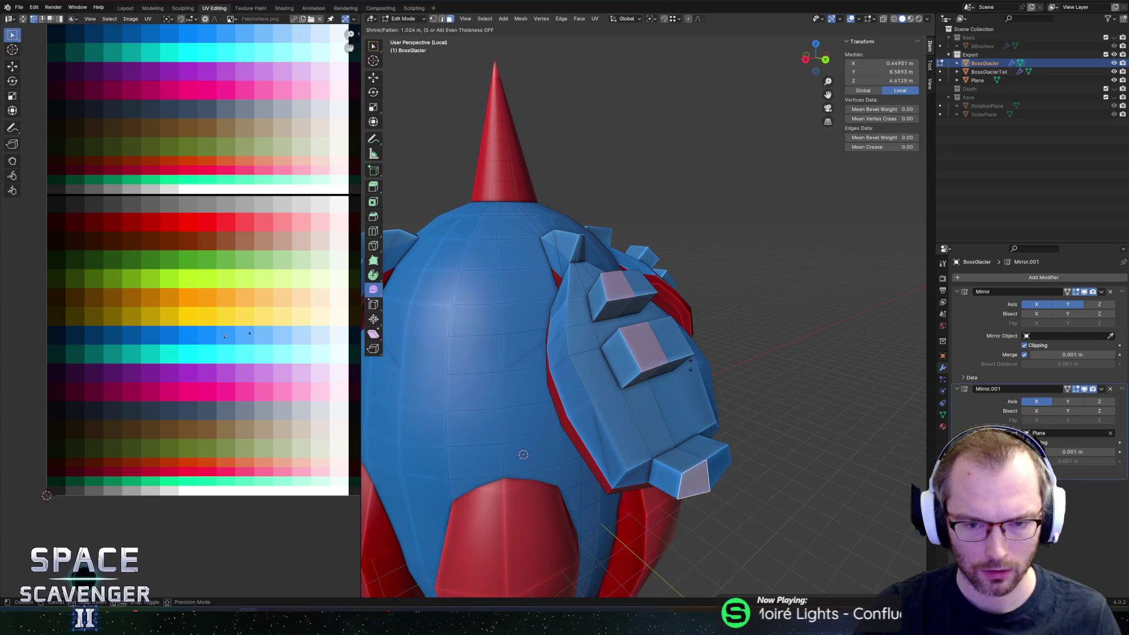
pyautogui.click(691, 367)
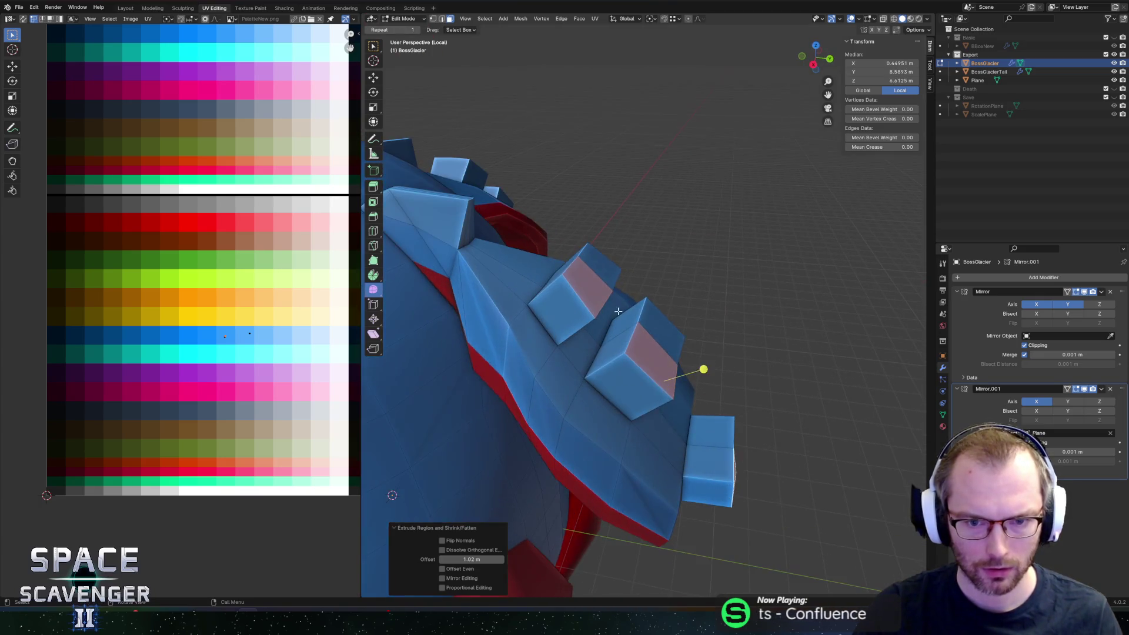
# Step: Edge-slide vertices and edges on the new blocks to give them slanted ends
pyautogui.moveTo(684, 358); pyautogui.dragTo(580, 267, button='middle')
pyautogui.press('g')
pyautogui.click(622, 291)
pyautogui.click(628, 340)
pyautogui.press('g')
pyautogui.click(595, 325)
pyautogui.click(736, 459)
pyautogui.press('g')
pyautogui.press('g')
pyautogui.press('Escape')
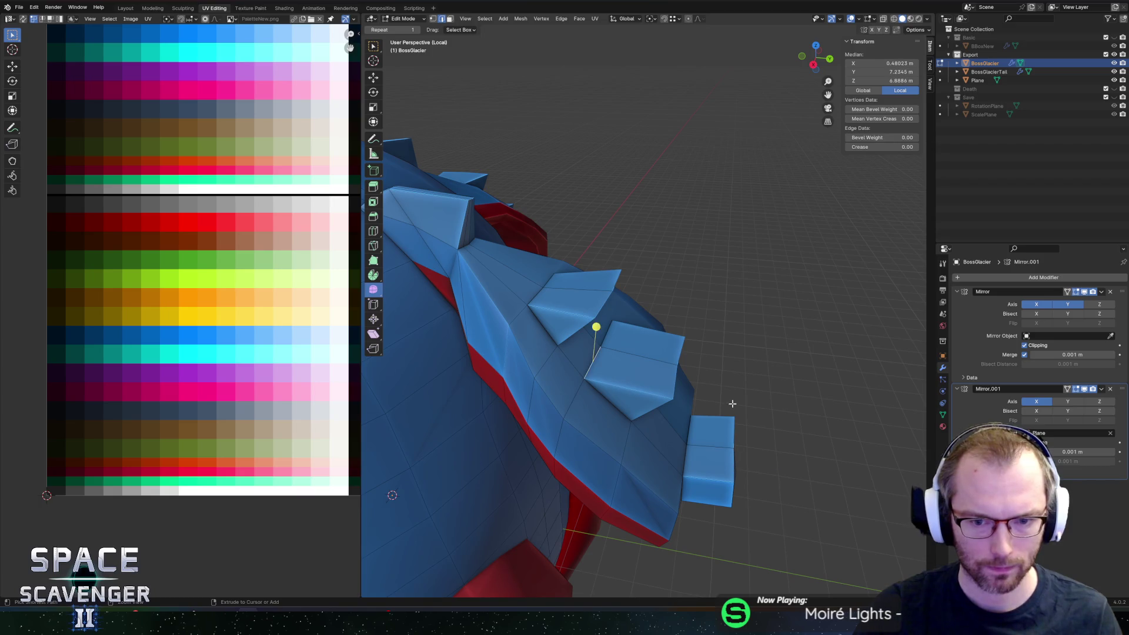
# Step: Delete the three unwanted raised blocks and clear the selection
pyautogui.click(648, 353)
pyautogui.keyDown('shift'); pyautogui.click(586, 282); pyautogui.keyUp('shift')
pyautogui.press('x')
pyautogui.click(612, 327)
pyautogui.keyDown('shift'); pyautogui.click(606, 371); pyautogui.keyUp('shift')
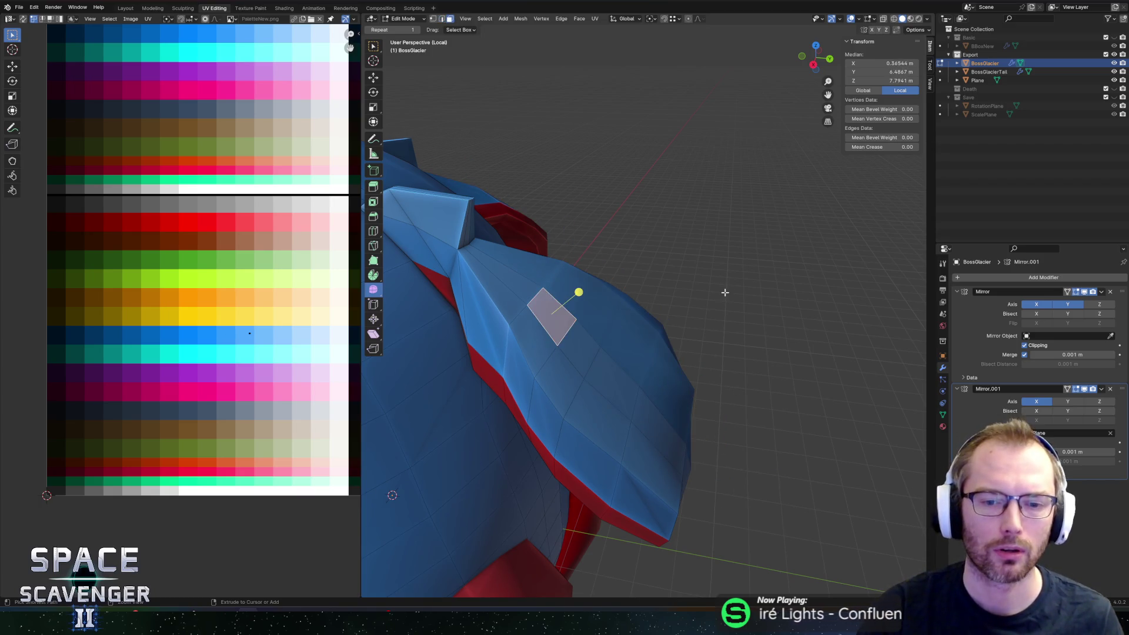
pyautogui.keyDown('shift'); pyautogui.click(550, 315); pyautogui.keyUp('shift')
# Step: Extrude a strip of plate faces along the hull outward into a thickened ridge
pyautogui.click(542, 308)
pyautogui.moveTo(550, 315); pyautogui.dragTo(617, 363, button='middle')
pyautogui.keyDown('alt'); pyautogui.keyDown('shift'); pyautogui.click(653, 375); pyautogui.keyUp('shift'); pyautogui.keyUp('alt')
pyautogui.scroll(-5, 671, 381)
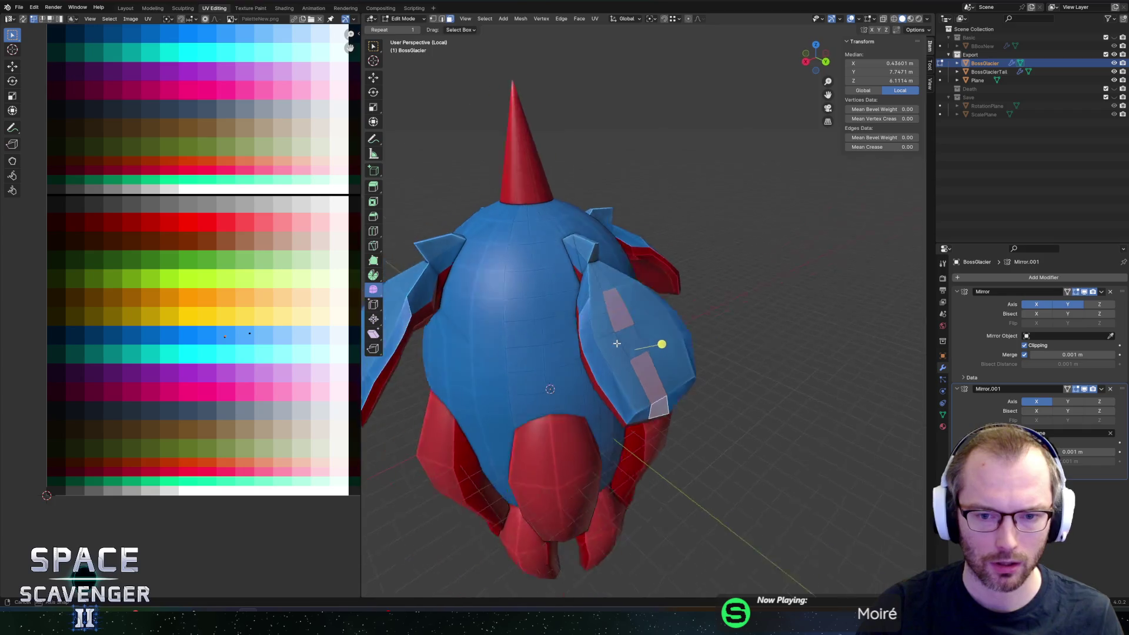
pyautogui.scroll(5, 673, 336)
pyautogui.hotkey('alt', 's')
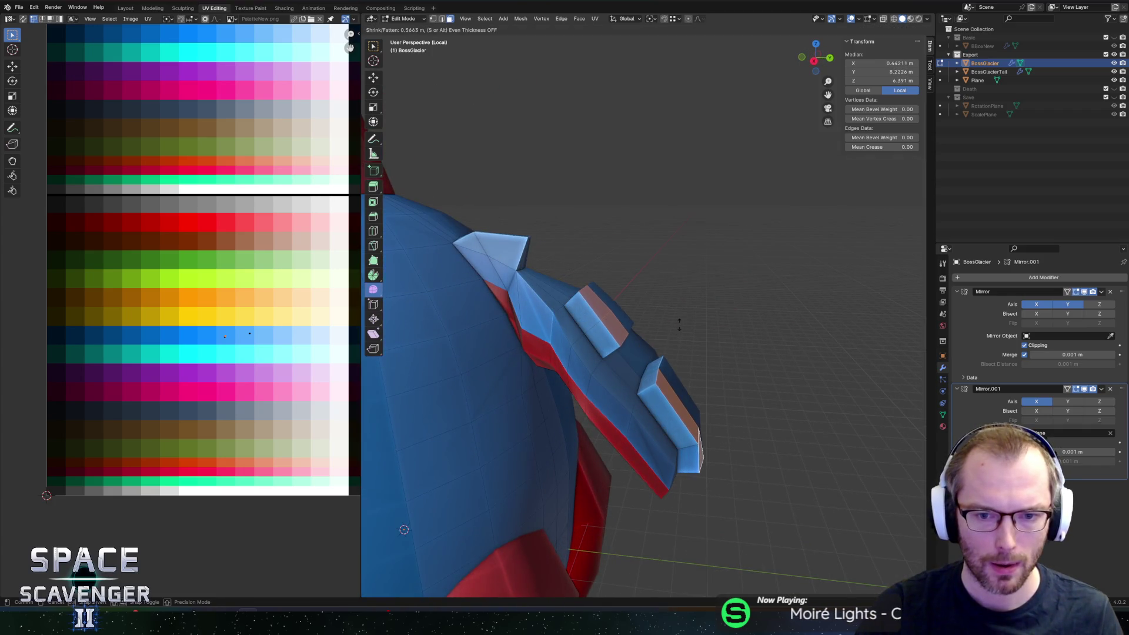
pyautogui.click(693, 348)
# Step: Edge-slide the ridge and fin vertices to reshape the plate's tip with slanted ends
pyautogui.click(591, 286)
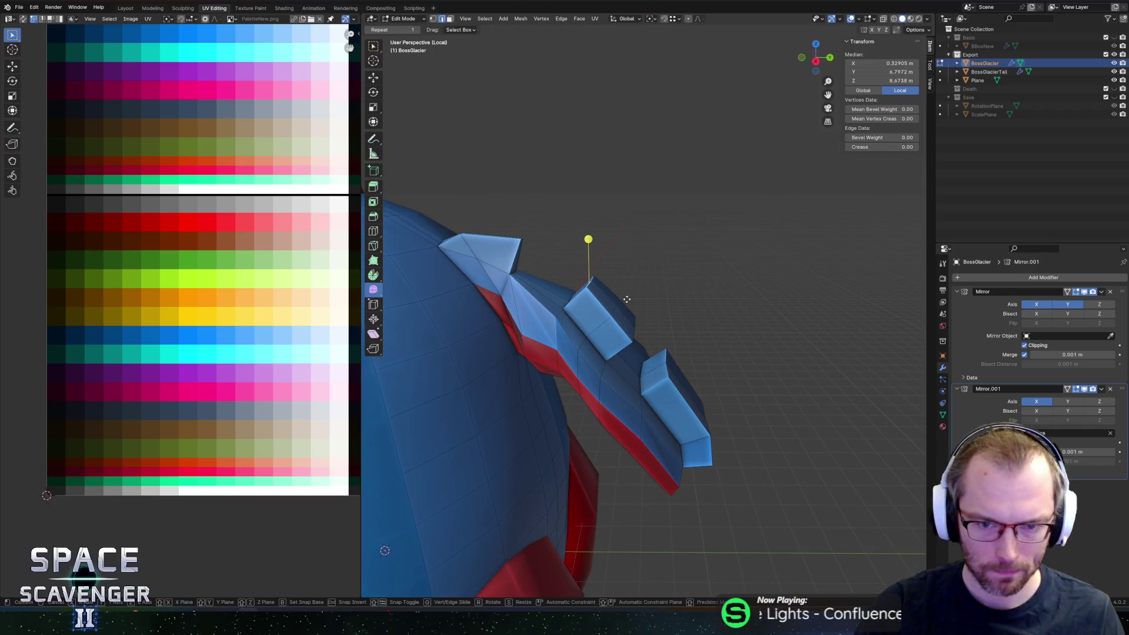
pyautogui.press('g')
pyautogui.press('g')
pyautogui.click(733, 323)
pyautogui.moveTo(733, 323)
pyautogui.mouseDown(button='middle')
pyautogui.moveTo(642, 330)
pyautogui.moveTo(641, 304)
pyautogui.moveTo(613, 265)
pyautogui.mouseUp(button='middle')
pyautogui.press('g')
pyautogui.press('g')
pyautogui.click(641, 304)
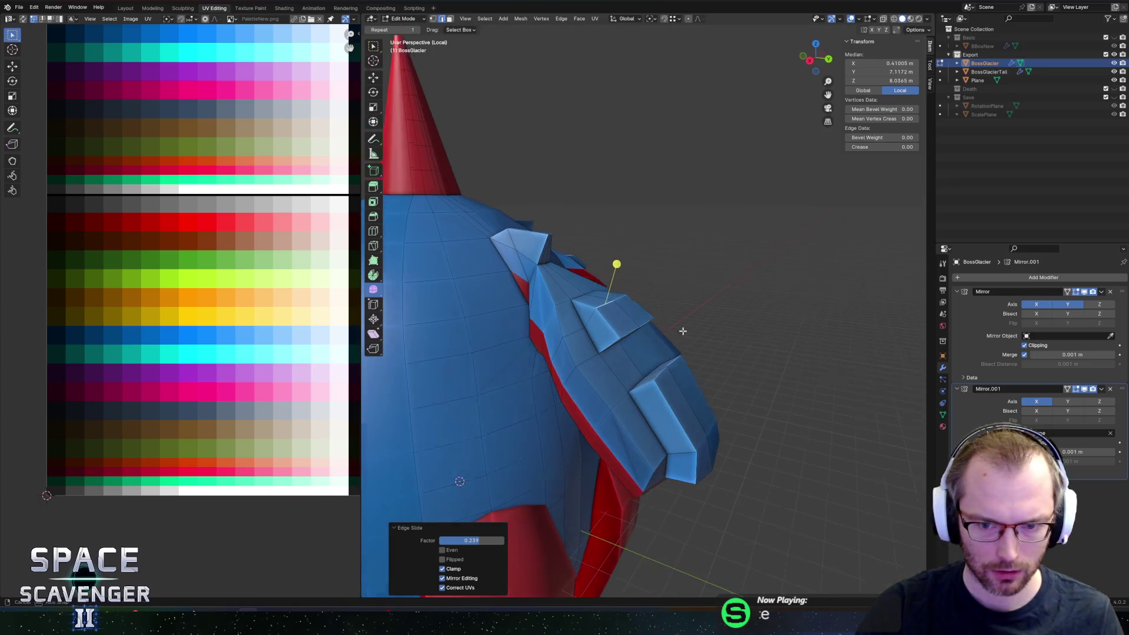
pyautogui.press('g')
pyautogui.press('g')
pyautogui.click(570, 380)
pyautogui.press('g')
pyautogui.press('g')
pyautogui.click(685, 432)
pyautogui.moveTo(684, 432); pyautogui.dragTo(697, 459, button='middle')
pyautogui.click(687, 464)
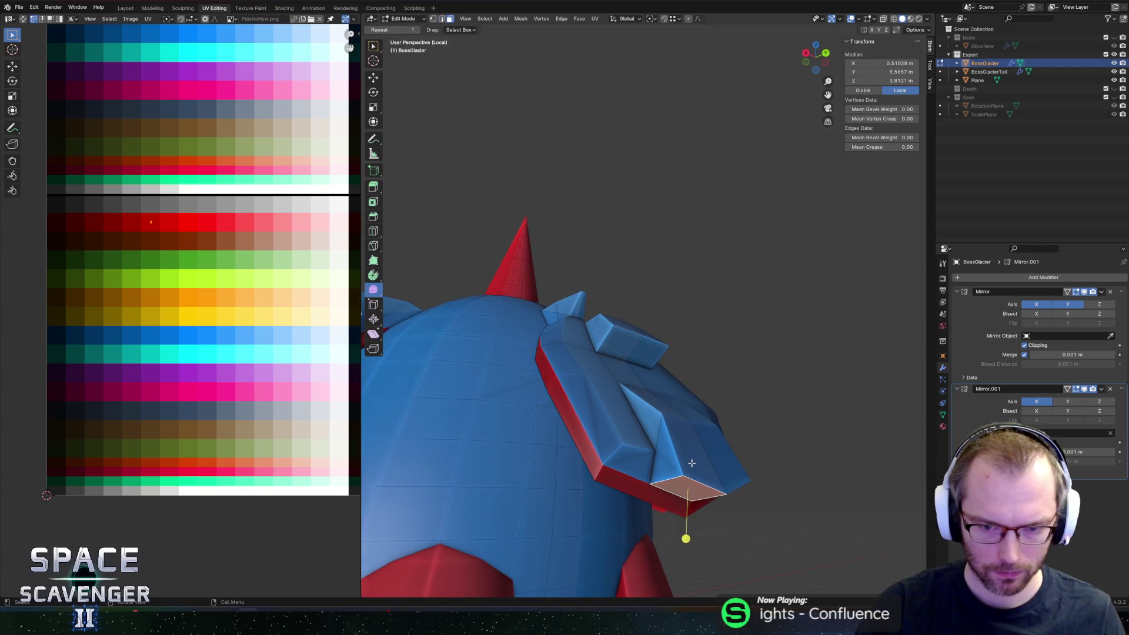
# Step: Extrude the fin's bottom face downward and scale the extension narrower along X
pyautogui.press('e')
pyautogui.click(755, 496)
pyautogui.moveTo(754, 497); pyautogui.dragTo(602, 474, button='middle')
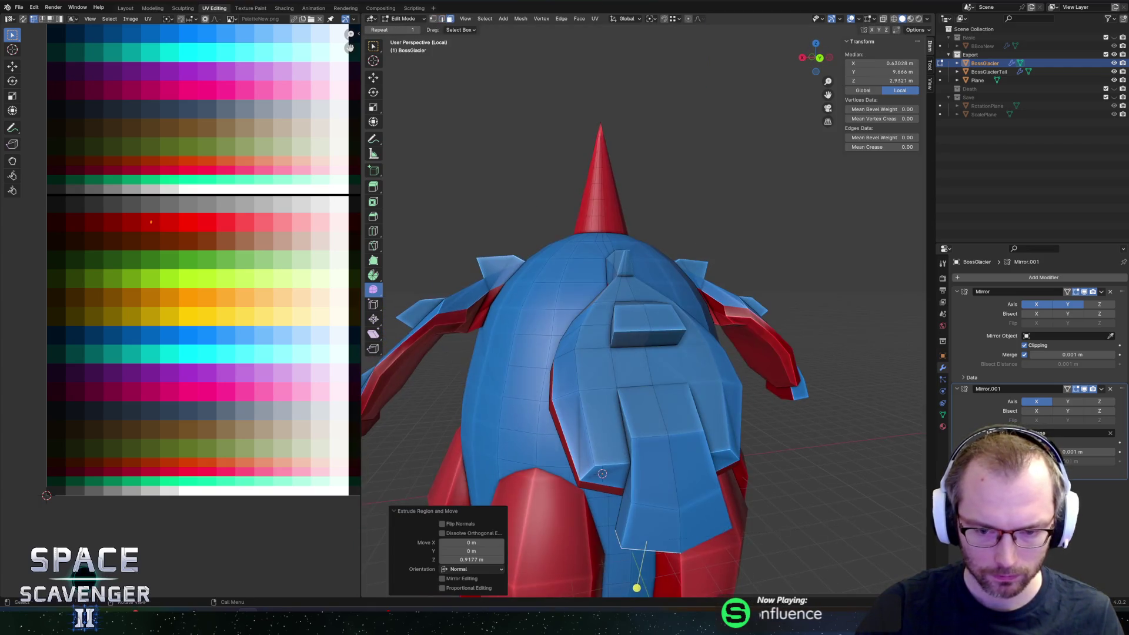
pyautogui.press('s')
pyautogui.press('x')
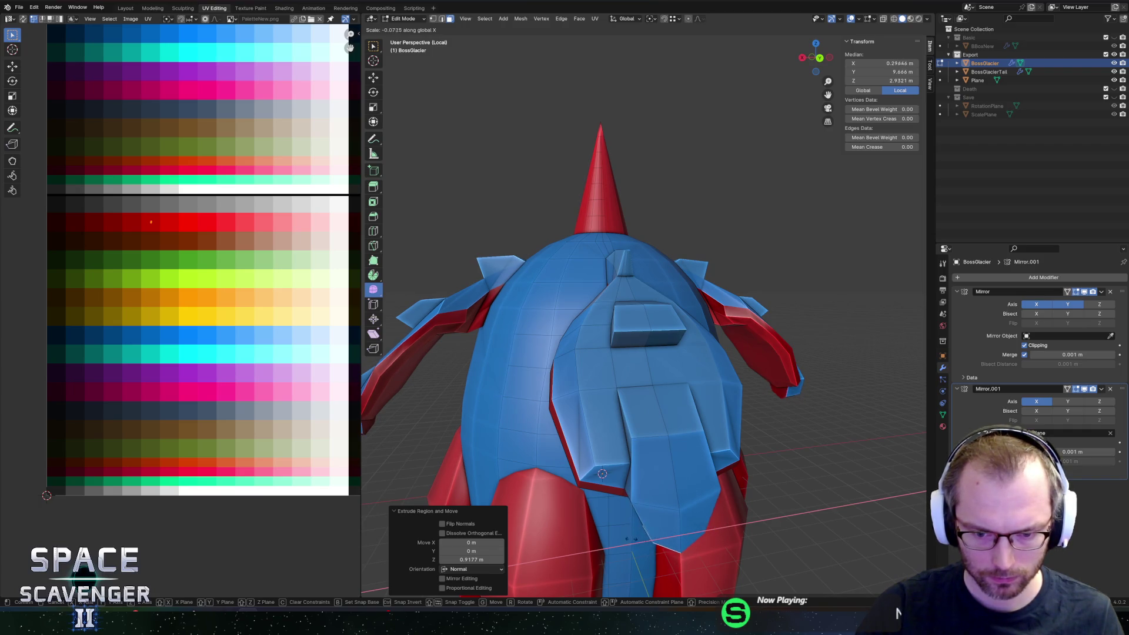
pyautogui.click(650, 526)
# Step: Scale the extension's end further along X to taper it to a pointed tip
pyautogui.moveTo(675, 489); pyautogui.dragTo(683, 436, button='middle')
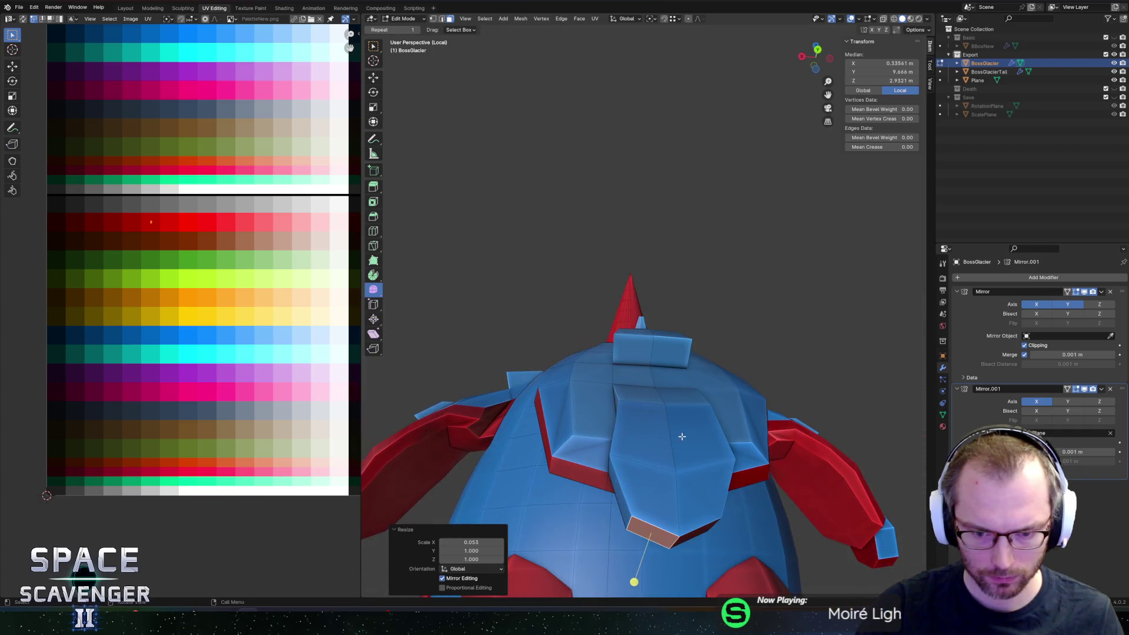
pyautogui.press('.')
pyautogui.press('s')
pyautogui.press('x')
pyautogui.click(710, 494)
pyautogui.click(649, 525)
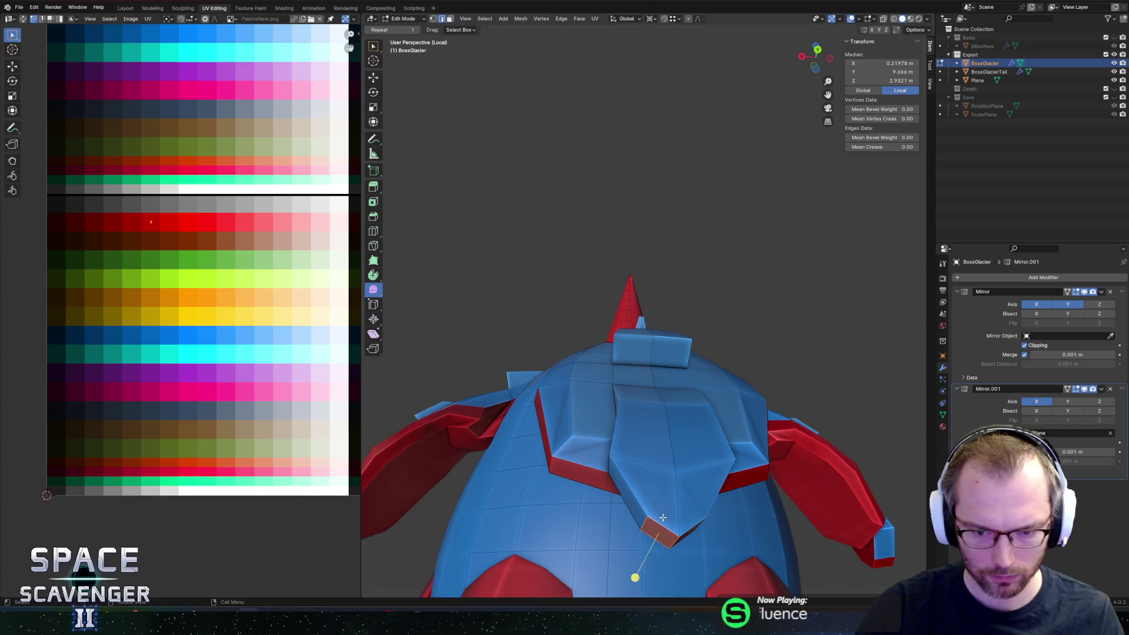
pyautogui.moveTo(692, 470)
pyautogui.mouseDown(button='middle')
pyautogui.moveTo(669, 506)
pyautogui.moveTo(668, 423)
pyautogui.mouseUp(button='middle')
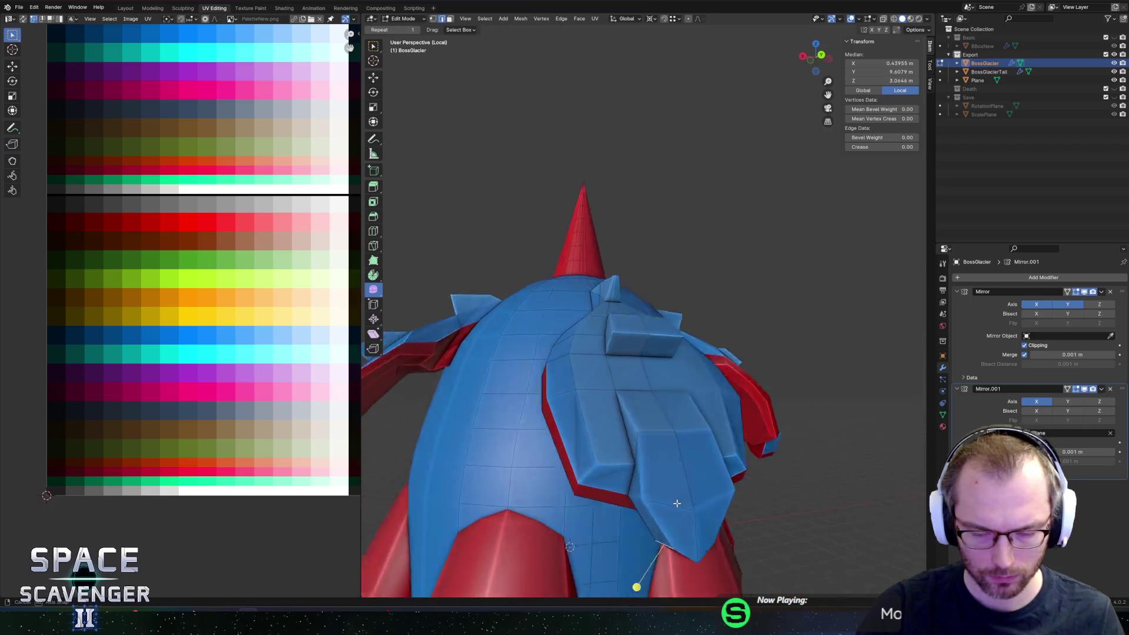
# Step: Extrude the raised block's face along its normal to make it taller
pyautogui.click(627, 333)
pyautogui.moveTo(627, 333); pyautogui.dragTo(696, 345, button='middle')
pyautogui.press('e')
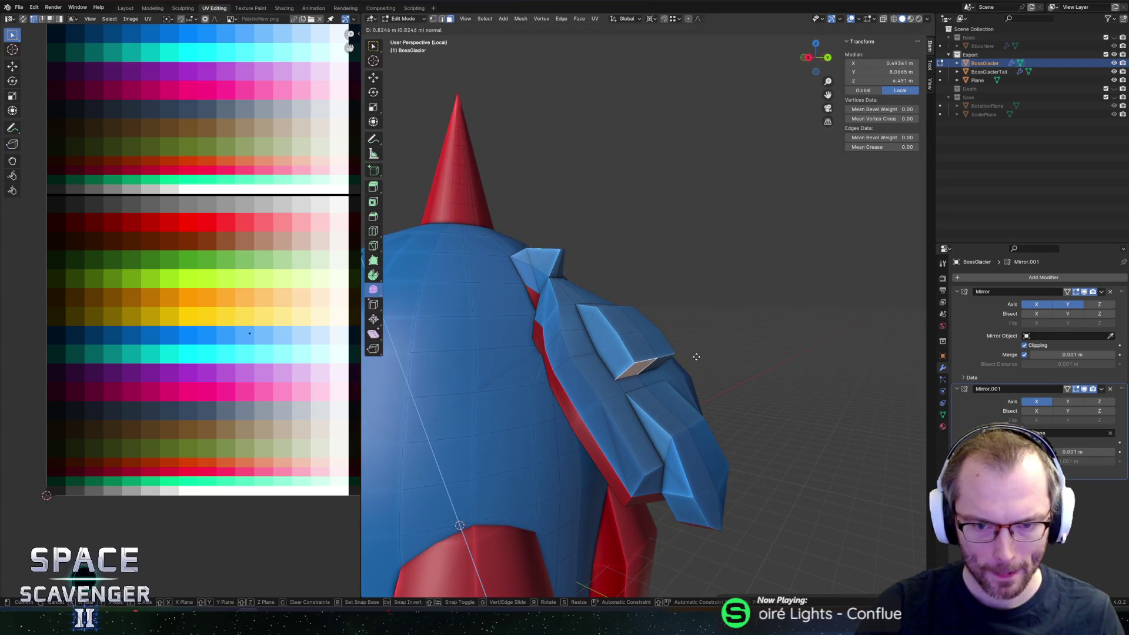
pyautogui.click(694, 355)
pyautogui.hotkey('alt', 'z')
pyautogui.click(628, 379)
# Step: Edge-slide the block's edge in X-ray view to give it a sloped wedge face
pyautogui.press('g')
pyautogui.press('g')
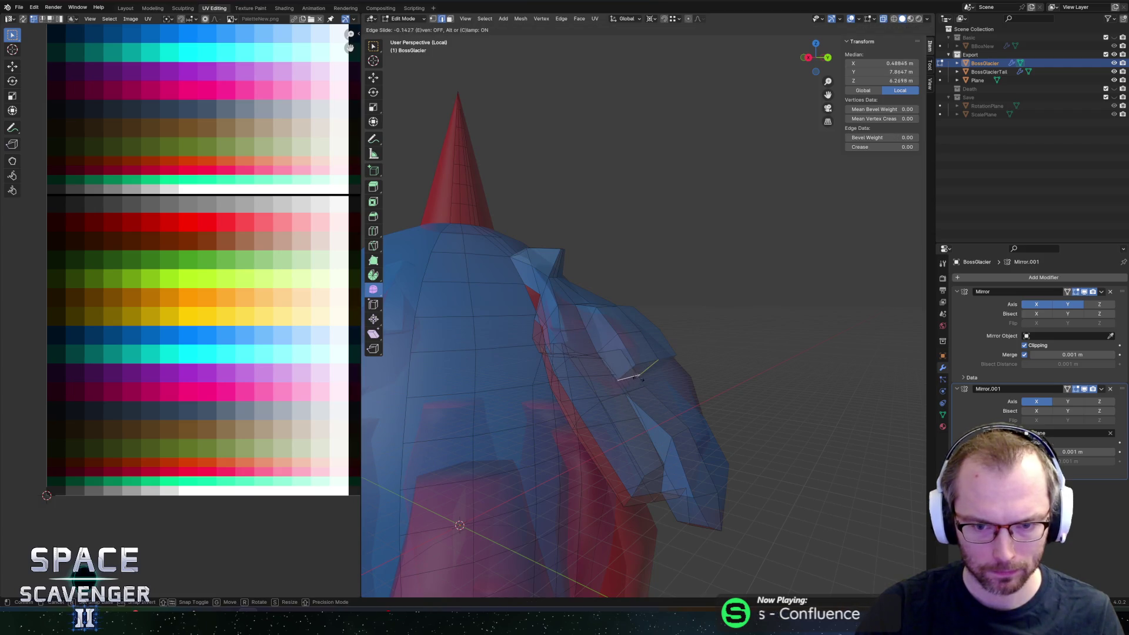
pyautogui.click(634, 380)
pyautogui.hotkey('alt', 'z')
pyautogui.moveTo(633, 380); pyautogui.dragTo(613, 368, button='middle')
pyautogui.press('g')
pyautogui.press('g')
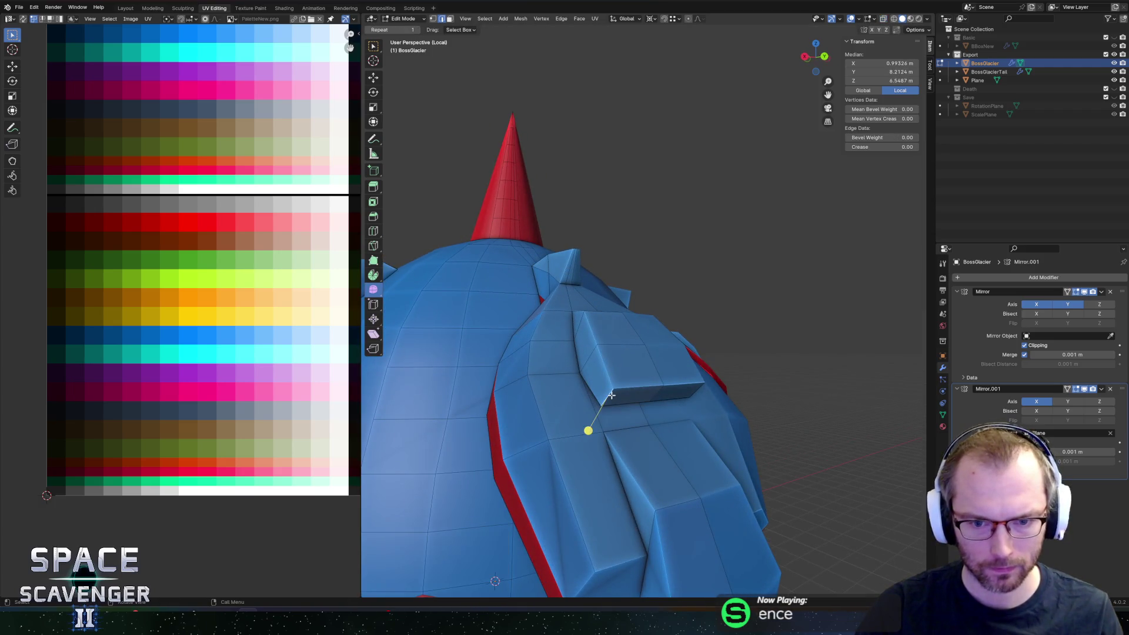
pyautogui.click(618, 379)
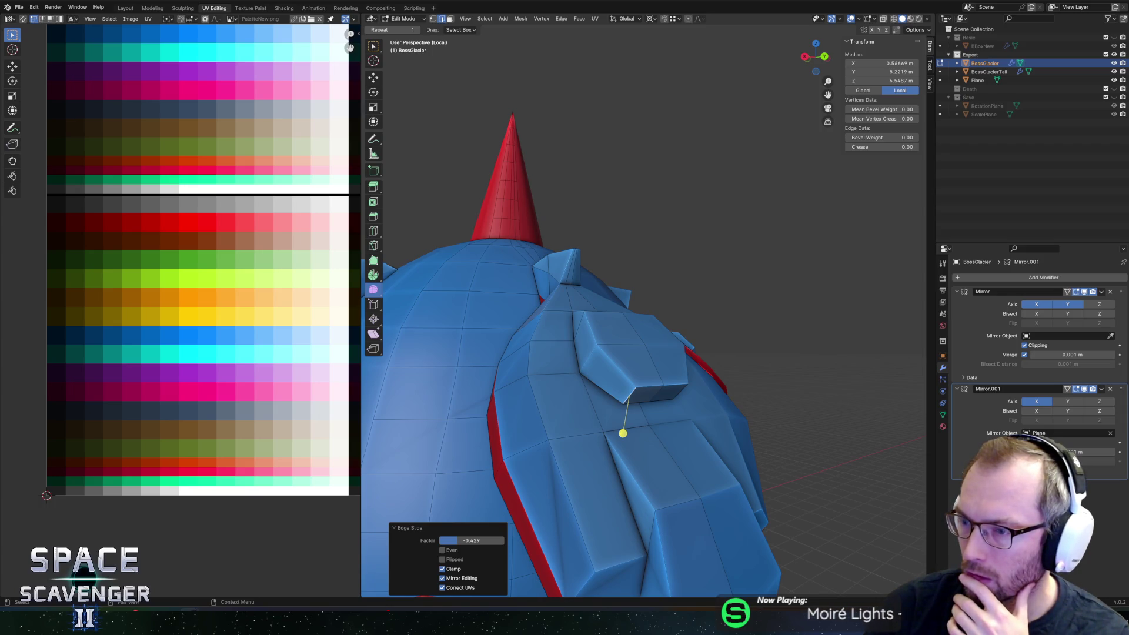
pyautogui.moveTo(631, 389)
pyautogui.mouseDown(button='middle')
pyautogui.moveTo(638, 377)
pyautogui.moveTo(617, 363)
pyautogui.mouseUp(button='middle')
# Step: Move the block's face and adjacent geometry along X so the block tapers to a point
pyautogui.click(624, 359)
pyautogui.press('g')
pyautogui.press('x')
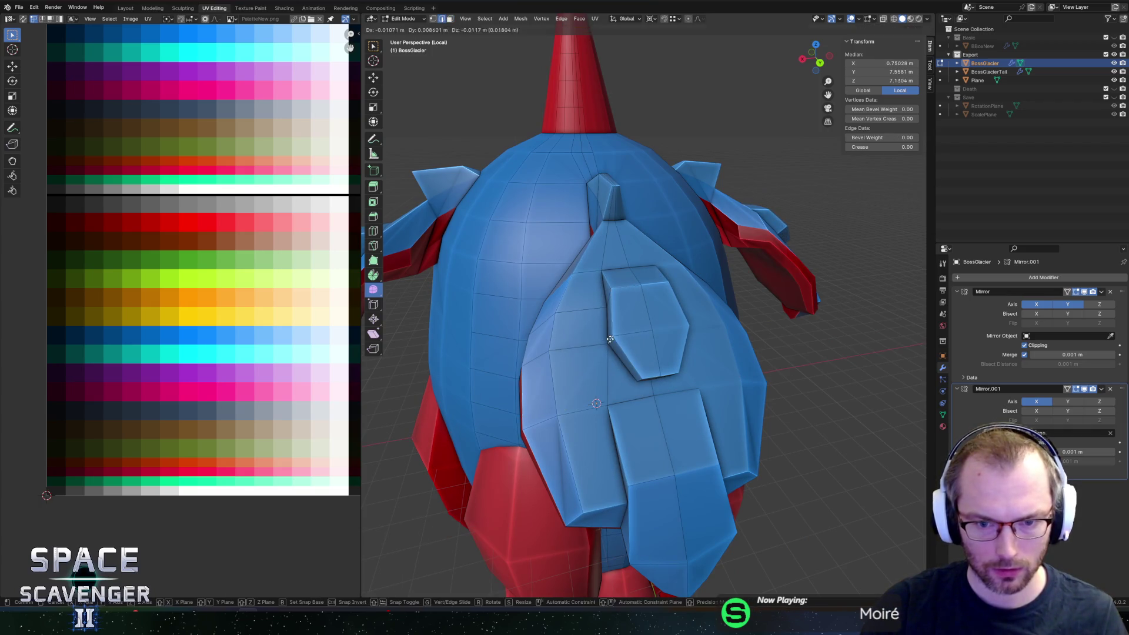
pyautogui.click(619, 338)
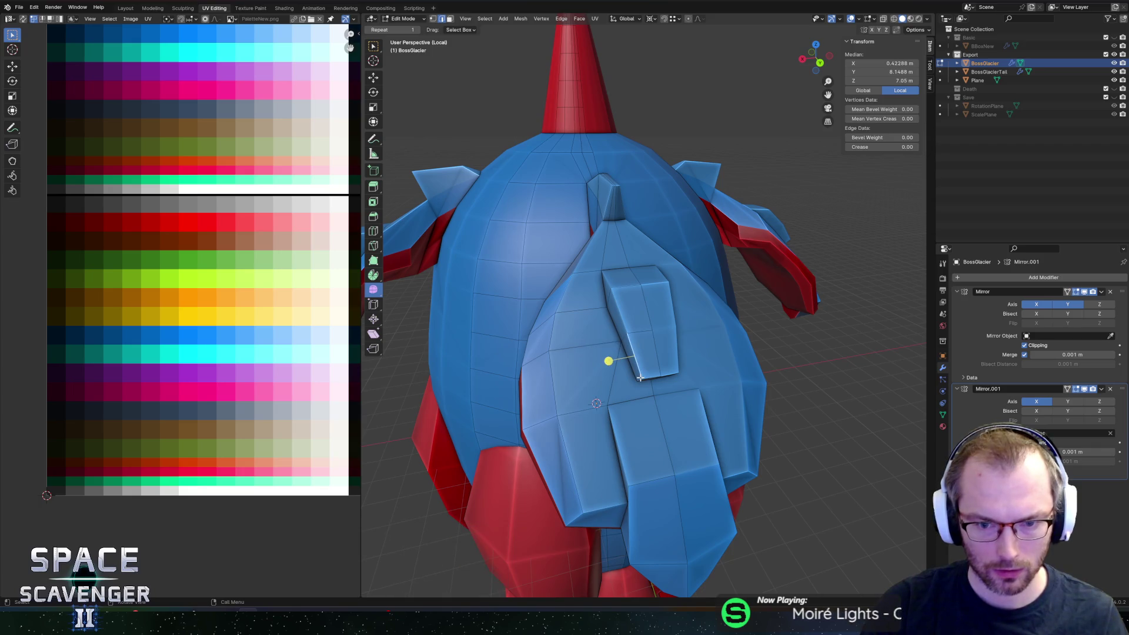
pyautogui.press('g')
pyautogui.press('x')
pyautogui.click(647, 378)
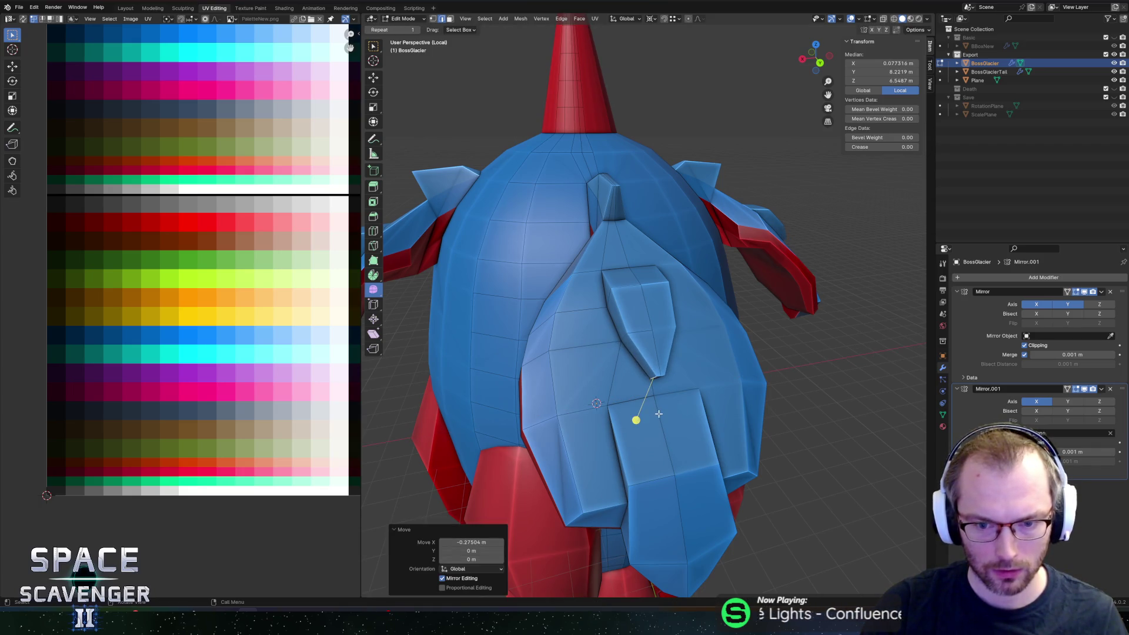
# Step: Move the tail vertex along X and edge-slide it to sharpen the plate's lower tip
pyautogui.moveTo(649, 380)
pyautogui.mouseDown(button='middle')
pyautogui.moveTo(620, 486)
pyautogui.moveTo(635, 490)
pyautogui.moveTo(560, 499)
pyautogui.moveTo(616, 522)
pyautogui.moveTo(665, 460)
pyautogui.mouseUp(button='middle')
pyautogui.click(614, 479)
pyautogui.press('g')
pyautogui.press('x')
pyautogui.click(619, 495)
pyautogui.press('g')
pyautogui.press('g')
pyautogui.click(629, 538)
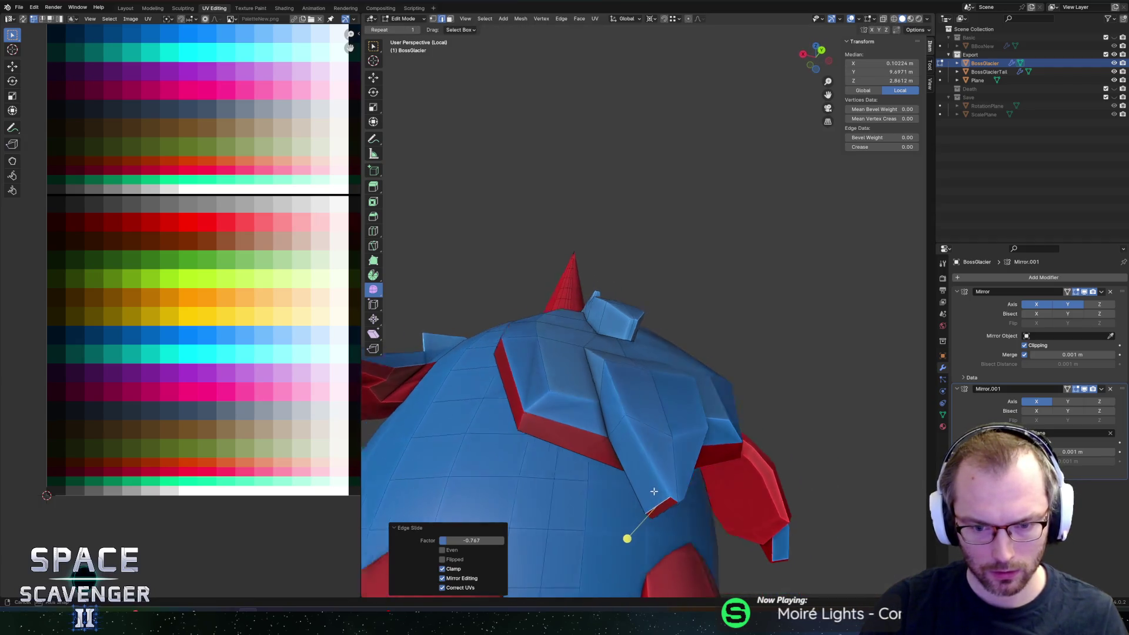
# Step: Select the raised plate faces across the tip and upper hull
pyautogui.click(657, 454)
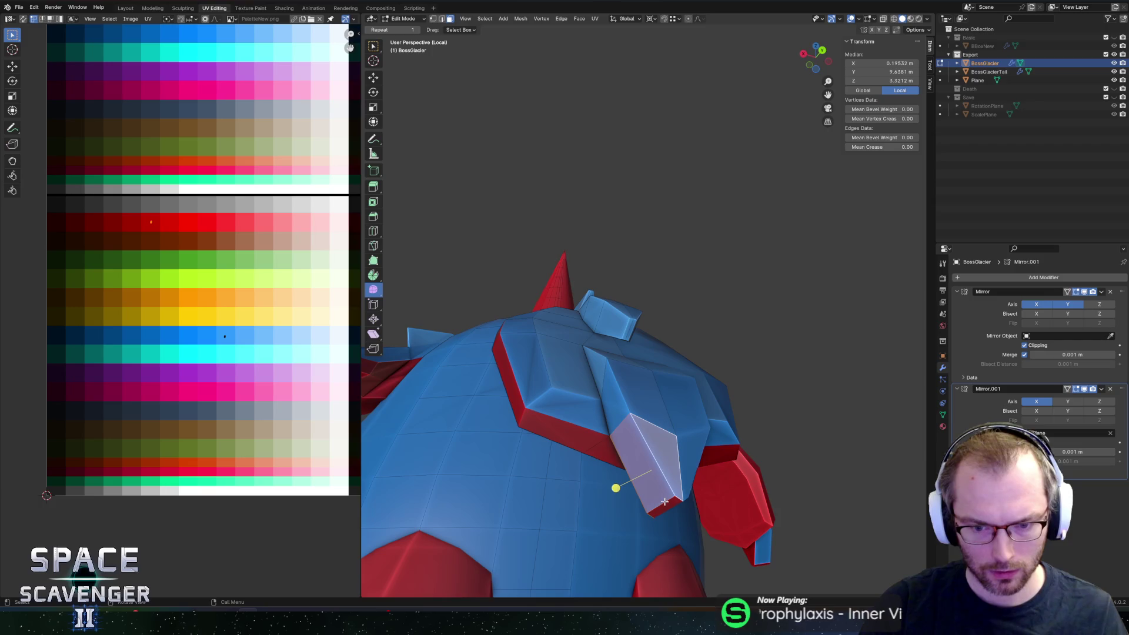
pyautogui.moveTo(665, 501); pyautogui.dragTo(658, 444, button='middle')
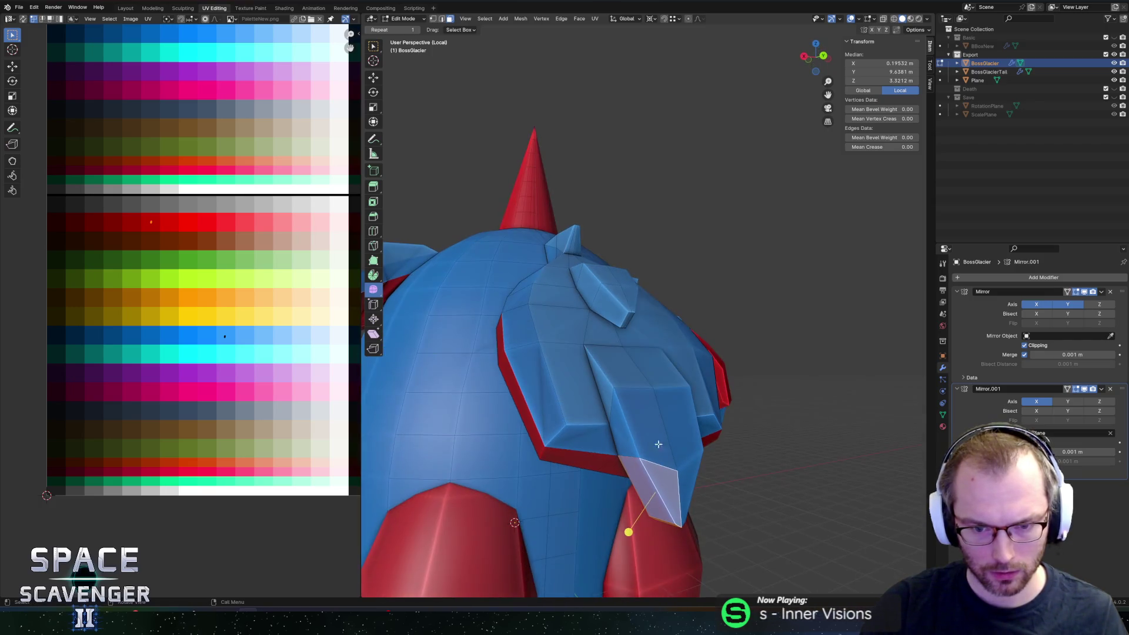
pyautogui.keyDown('shift'); pyautogui.click(629, 435); pyautogui.keyUp('shift')
pyautogui.moveTo(607, 386); pyautogui.dragTo(604, 280, button='middle')
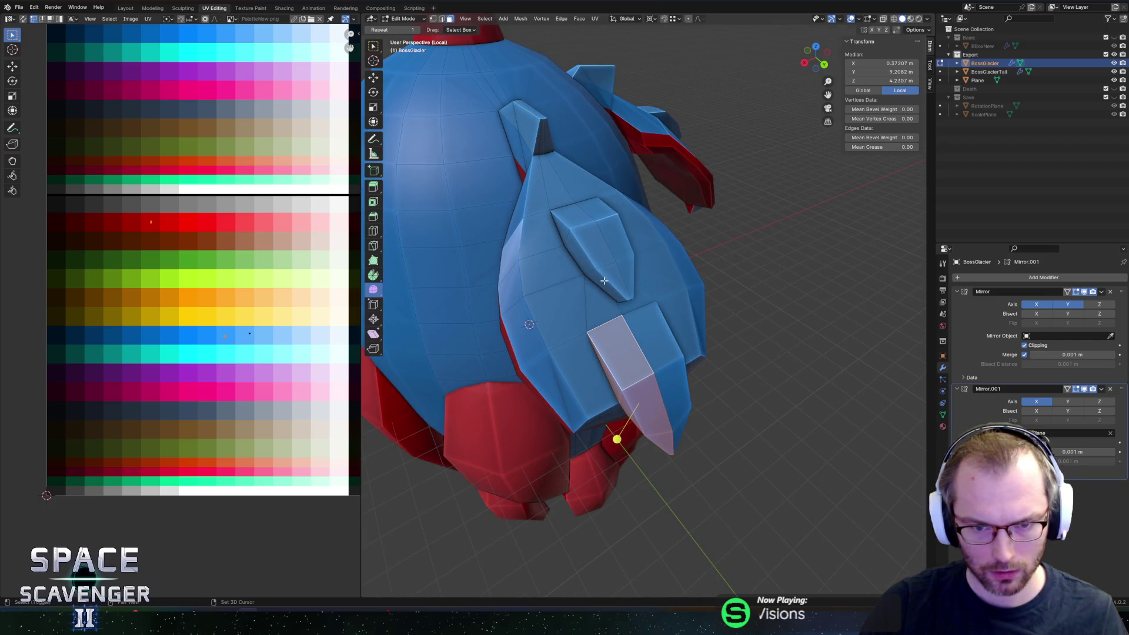
pyautogui.keyDown('shift'); pyautogui.click(593, 238); pyautogui.keyUp('shift')
pyautogui.keyDown('shift'); pyautogui.click(589, 256); pyautogui.keyUp('shift')
pyautogui.keyDown('shift'); pyautogui.click(600, 281); pyautogui.keyUp('shift')
pyautogui.moveTo(596, 281); pyautogui.dragTo(595, 268, button='middle')
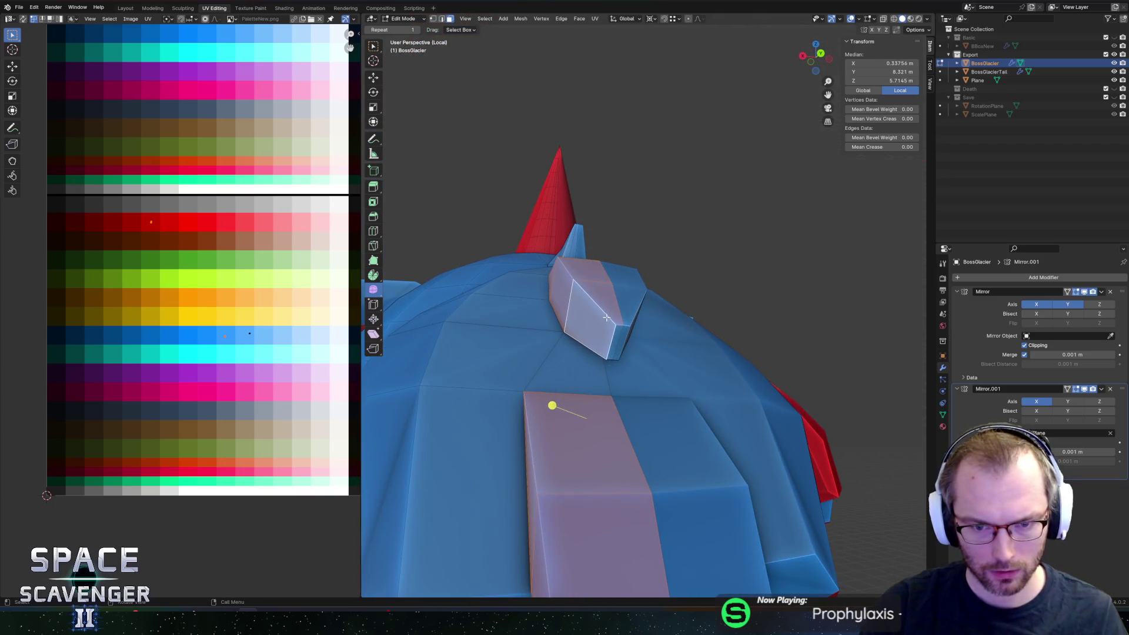
pyautogui.keyDown('shift'); pyautogui.click(618, 330); pyautogui.keyUp('shift')
pyautogui.moveTo(619, 330); pyautogui.dragTo(660, 326, button='middle')
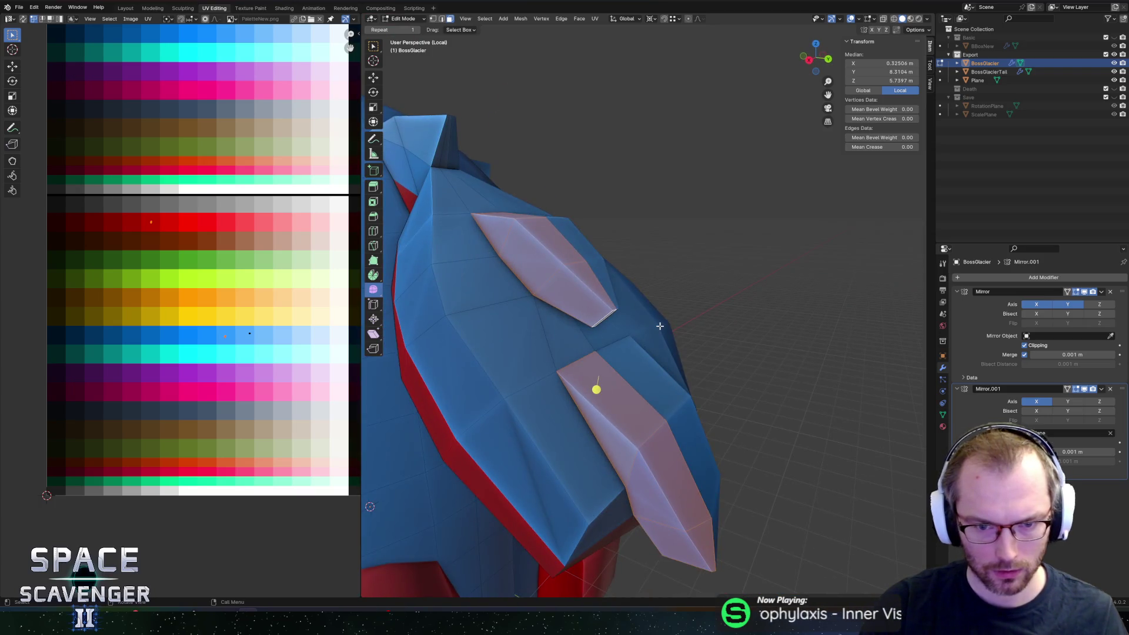
pyautogui.moveTo(608, 301); pyautogui.dragTo(530, 318, button='middle')
# Step: Shift the selected faces' UVs along X on the palette to a new colour
pyautogui.press('g')
pyautogui.press('x')
pyautogui.press('x')
pyautogui.click(289, 374)
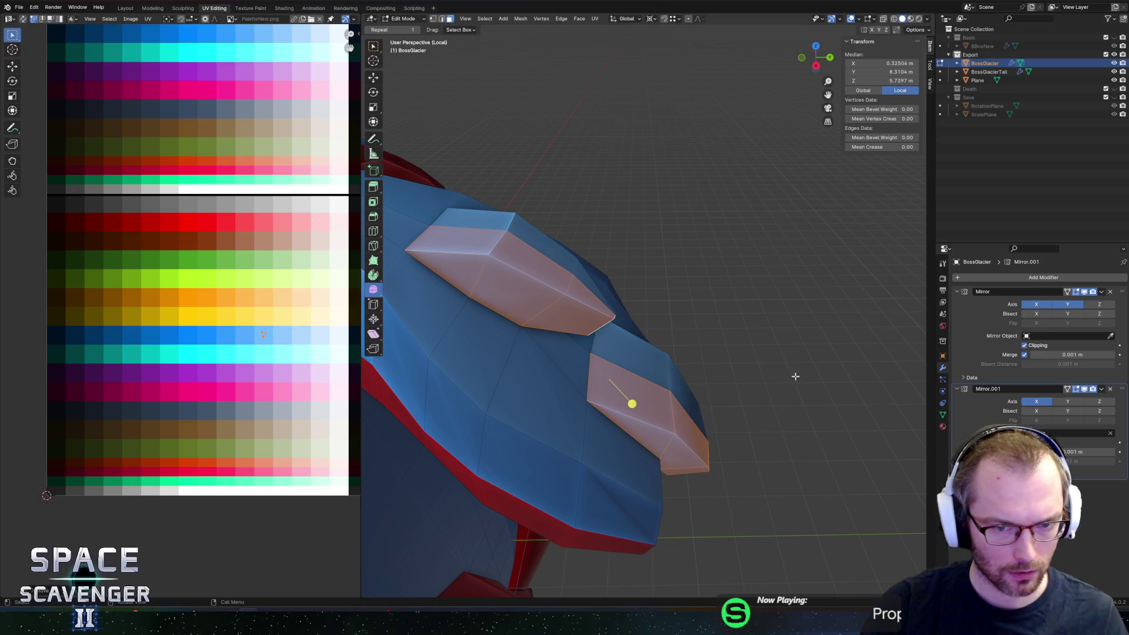
pyautogui.hotkey('alt', 'a')
# Step: Select the whole mesh and merge overlapping vertices by distance
pyautogui.keyDown('alt'); pyautogui.click(587, 298); pyautogui.keyUp('alt')
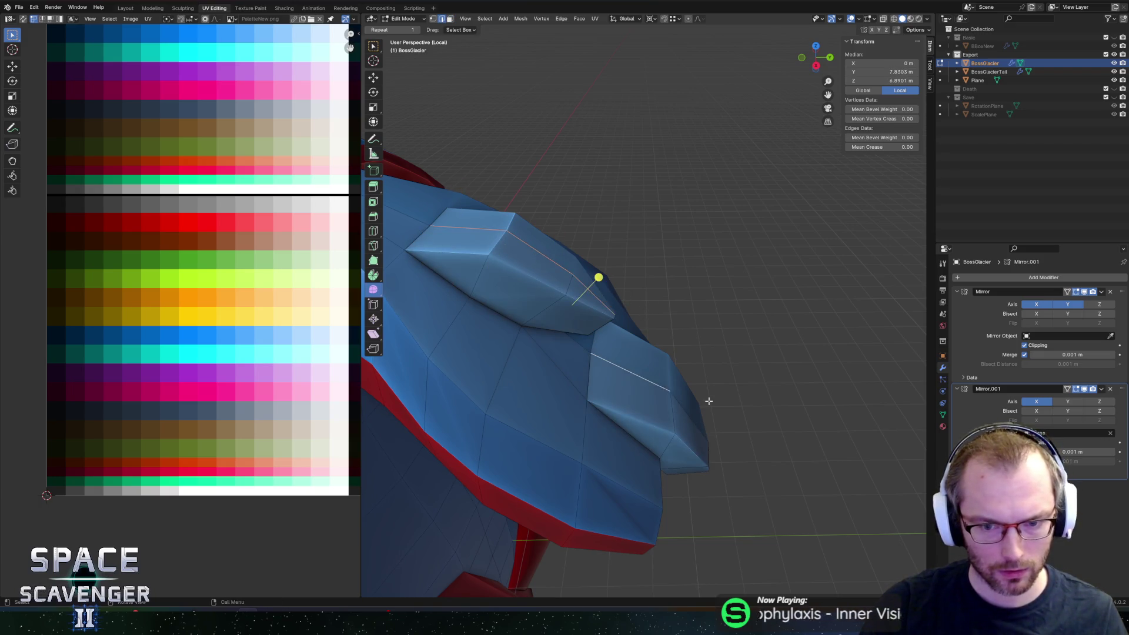
pyautogui.moveTo(708, 401); pyautogui.dragTo(668, 458, button='middle')
pyautogui.press('a')
pyautogui.press('m')
pyautogui.click(667, 458)
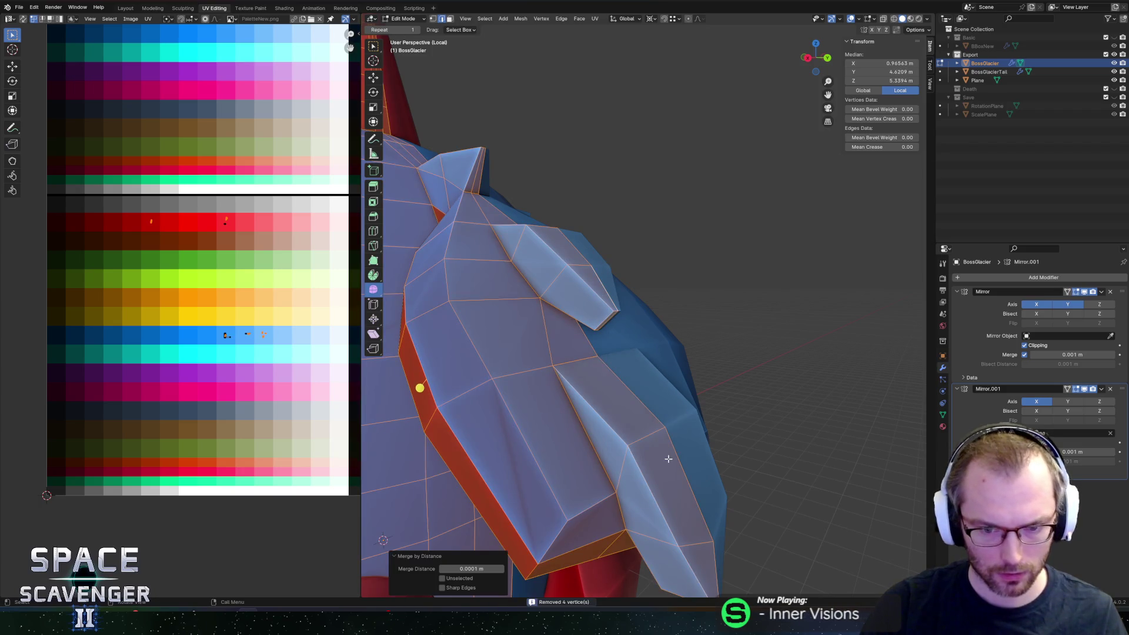
# Step: Raise the selected plate ridge edge path along its normal Z using Normal orientation
pyautogui.moveTo(591, 328)
pyautogui.mouseDown(button='middle')
pyautogui.moveTo(671, 353)
pyautogui.moveTo(623, 388)
pyautogui.moveTo(695, 429)
pyautogui.mouseUp(button='middle')
pyautogui.click(488, 156)
pyautogui.keyDown('ctrl'); pyautogui.click(615, 305); pyautogui.keyUp('ctrl')
pyautogui.keyDown('shift'); pyautogui.click(623, 389); pyautogui.keyUp('shift')
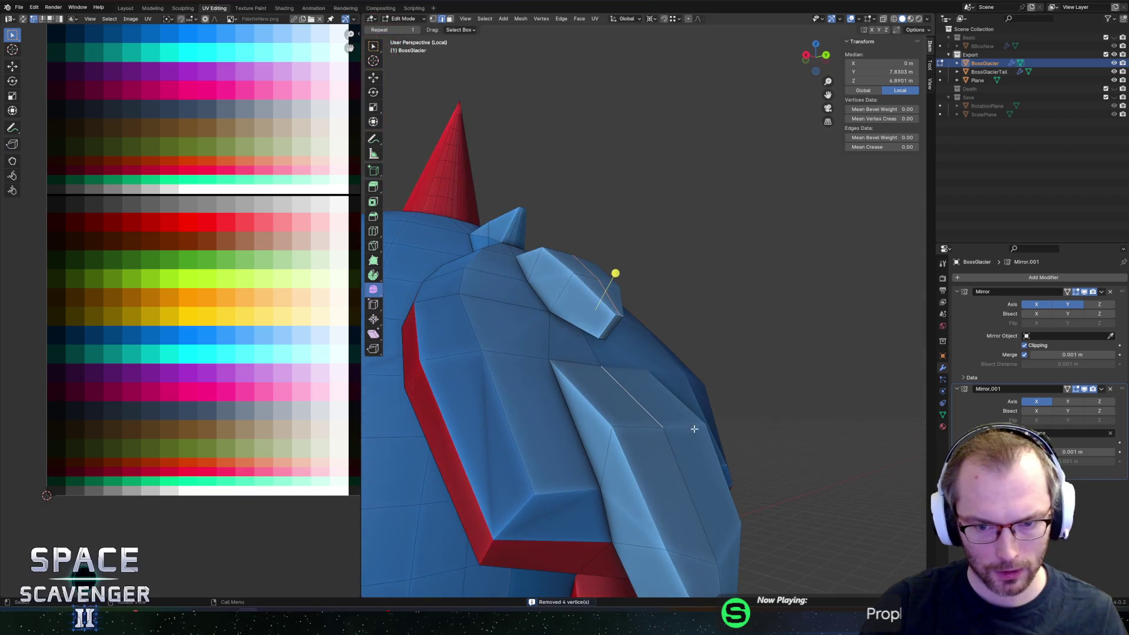
pyautogui.keyDown('ctrl'); pyautogui.click(716, 572); pyautogui.keyUp('ctrl')
pyautogui.moveTo(716, 571); pyautogui.dragTo(722, 511, button='middle')
pyautogui.press(',')
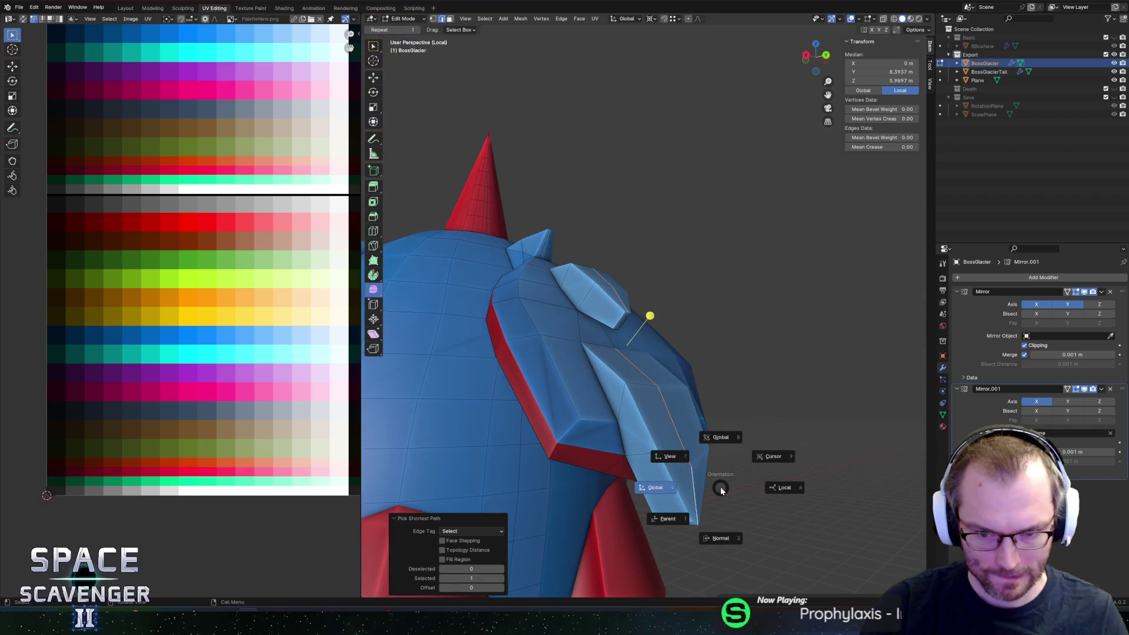
pyautogui.click(721, 538)
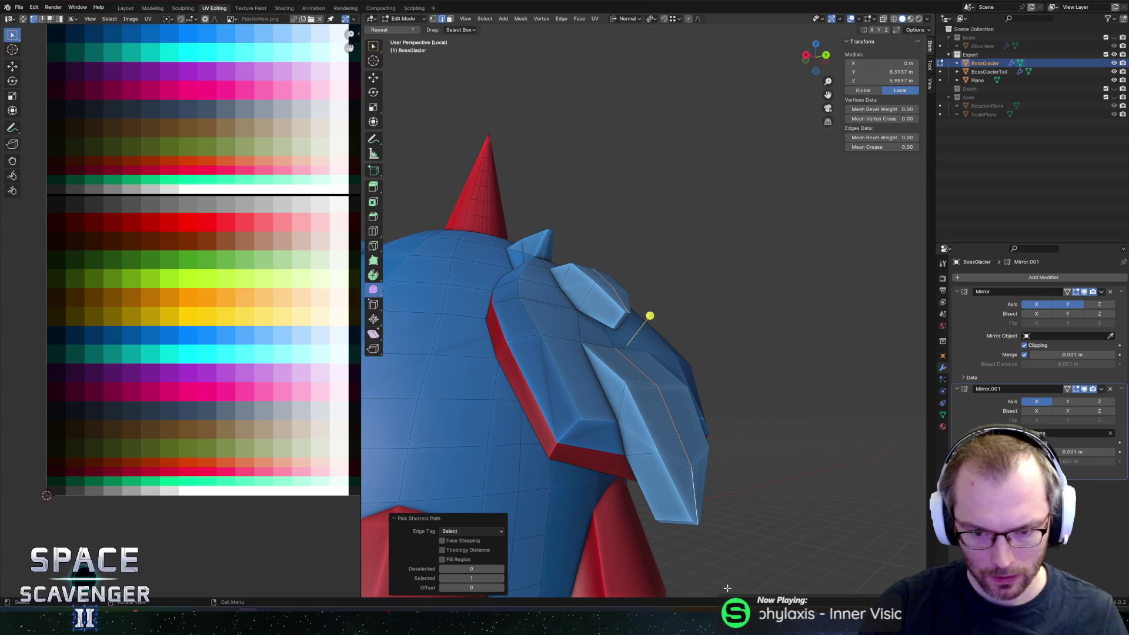
pyautogui.press('g')
pyautogui.press('z')
pyautogui.click(636, 303)
# Step: Lift the plate's tip vertex along the normal Z
pyautogui.moveTo(636, 303)
pyautogui.mouseDown(button='middle')
pyautogui.moveTo(646, 349)
pyautogui.moveTo(662, 327)
pyautogui.moveTo(675, 379)
pyautogui.mouseUp(button='middle')
pyautogui.scroll(3, 646, 348)
pyautogui.hotkey('alt', 'a')
pyautogui.click(665, 326)
pyautogui.press('g')
pyautogui.press('z')
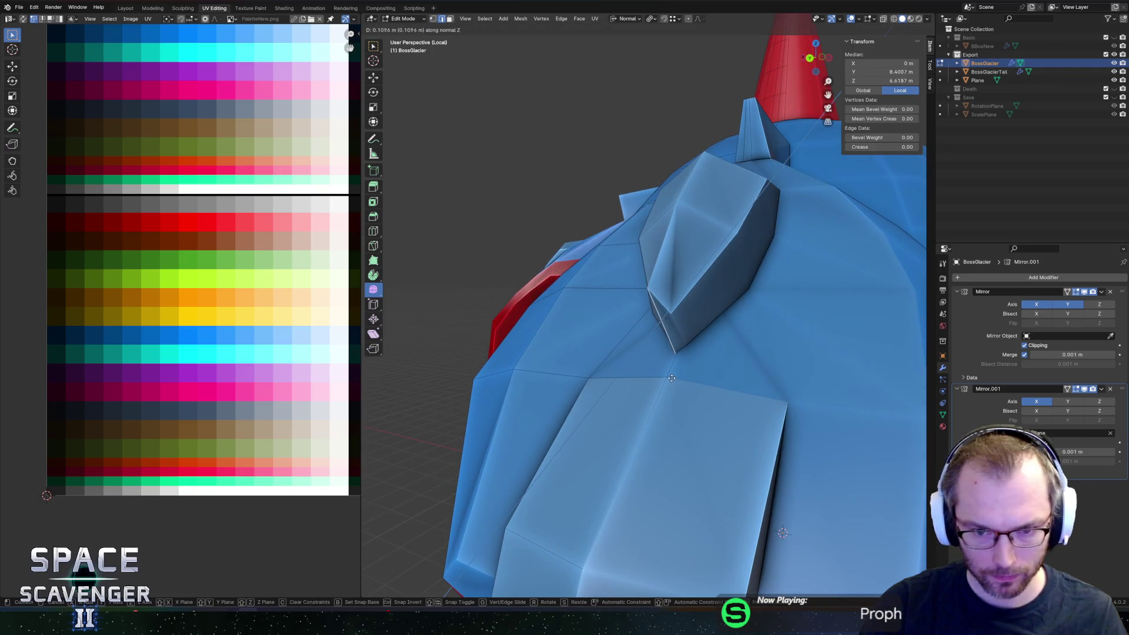
pyautogui.click(674, 382)
pyautogui.moveTo(670, 334); pyautogui.dragTo(674, 326, button='middle')
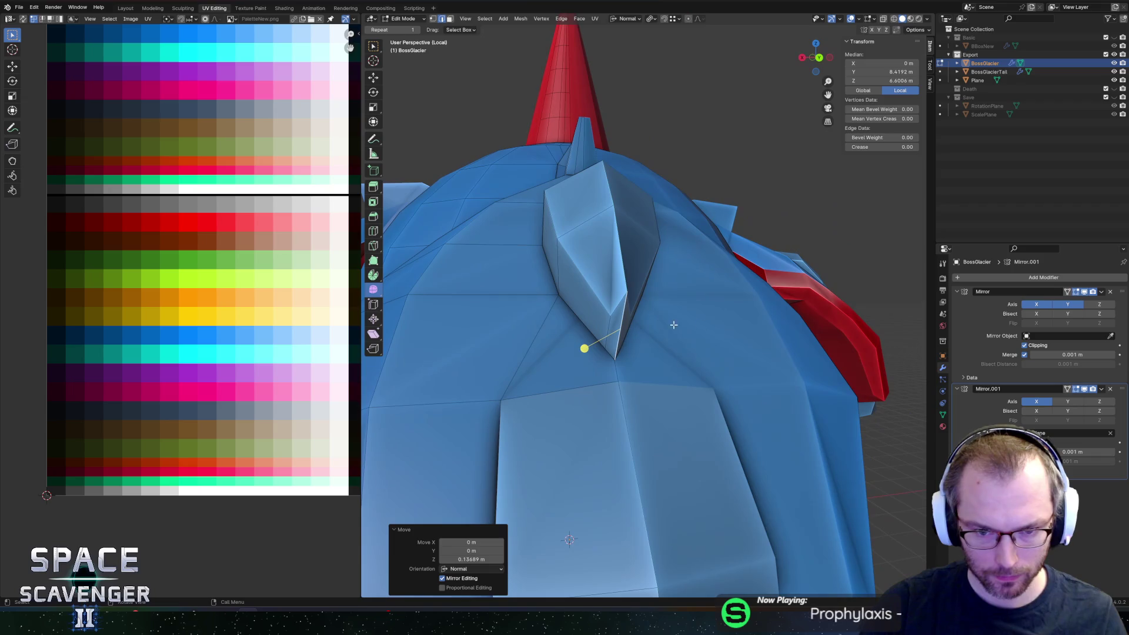
# Step: Shift the other tip vertex along Y then X to pull the tip outward toward the hull
pyautogui.click(623, 327)
pyautogui.press('g')
pyautogui.press('y')
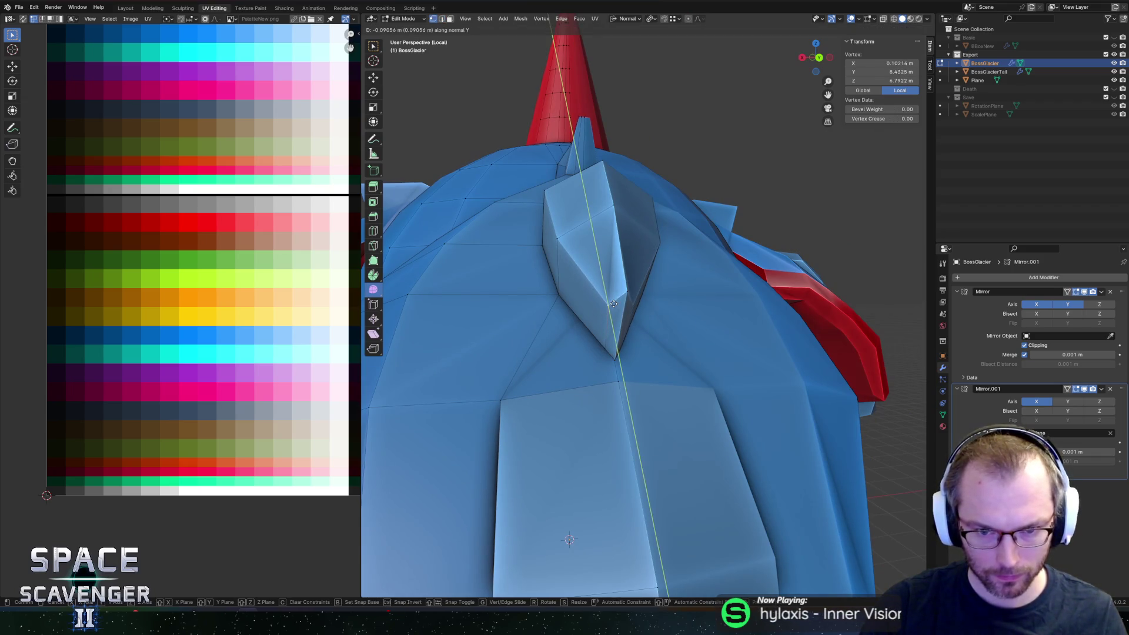
pyautogui.click(615, 301)
pyautogui.moveTo(614, 301); pyautogui.dragTo(680, 347, button='middle')
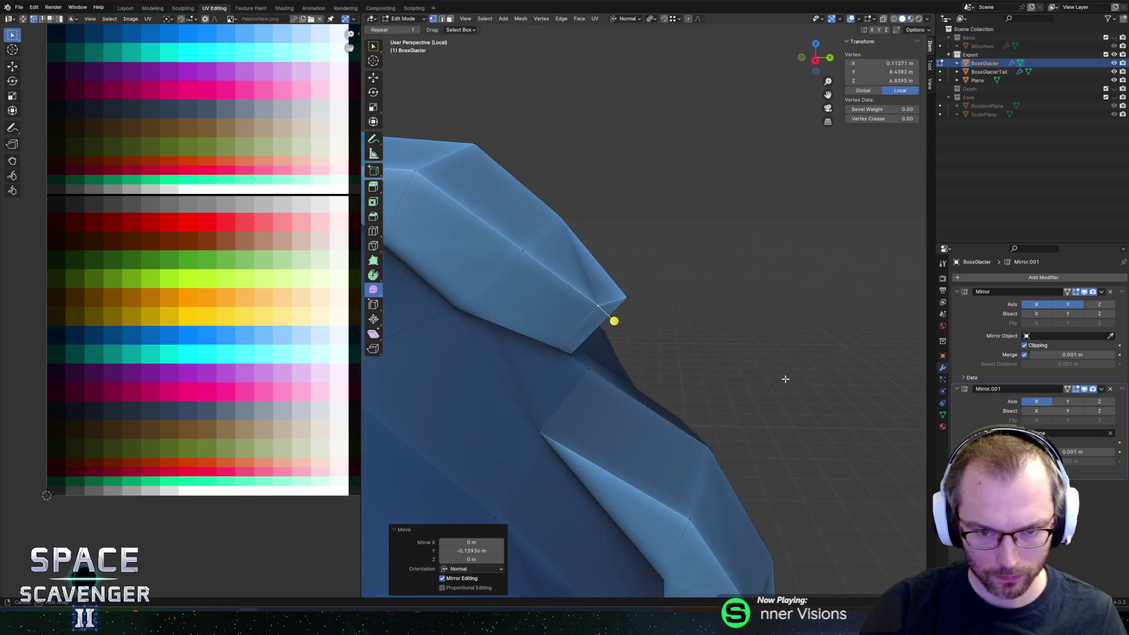
pyautogui.press('g')
pyautogui.press('x')
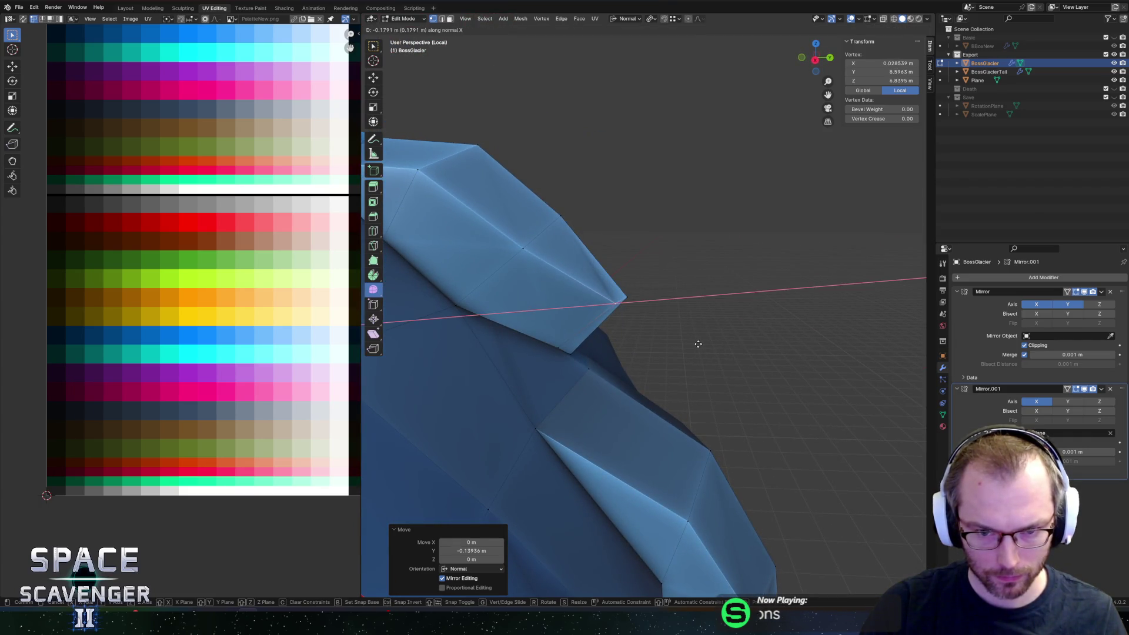
pyautogui.click(737, 359)
# Step: Return to Object Mode and start the FBX export of BossGlacier
pyautogui.press('Tab')
pyautogui.moveTo(737, 358)
pyautogui.mouseDown(button='middle')
pyautogui.moveTo(749, 407)
pyautogui.moveTo(650, 411)
pyautogui.mouseUp(button='middle')
pyautogui.hotkey('ctrl', 'e')
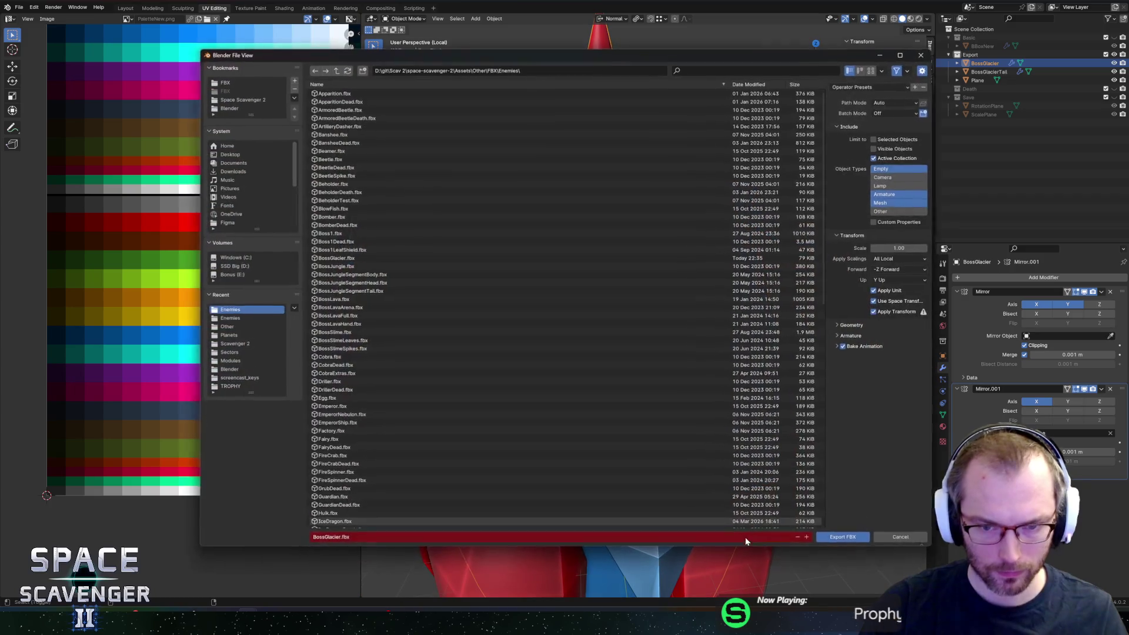
# Step: Export BossGlacier.fbx and check the updated boss in the running game
pyautogui.click(846, 542)
pyautogui.hotkey('alt', 'Tab')
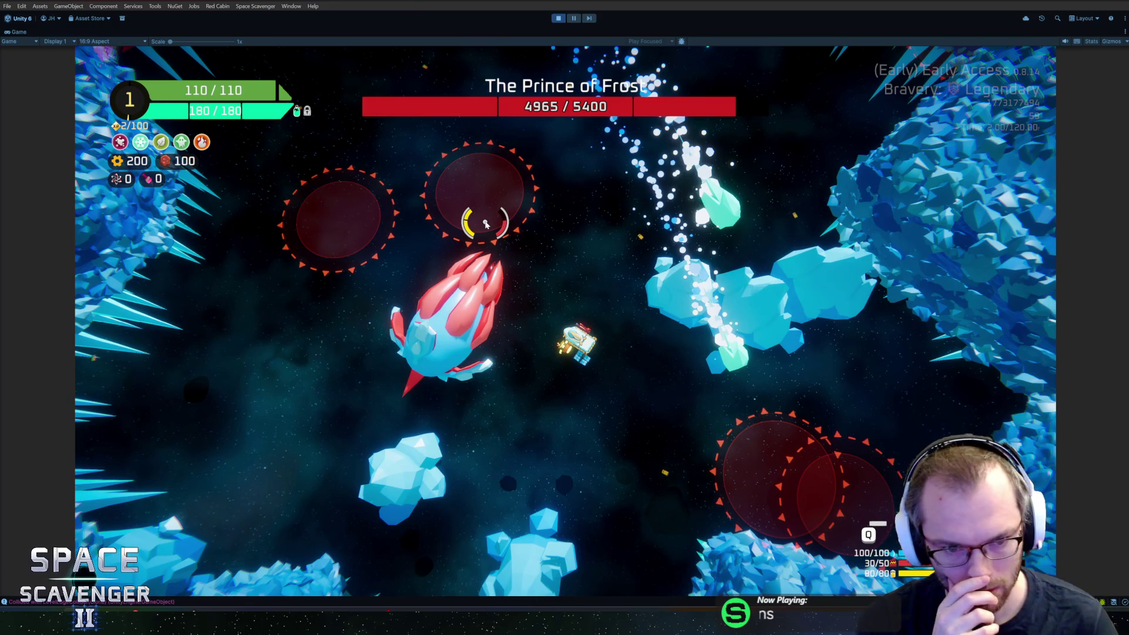
pyautogui.hotkey('alt', 'Tab')
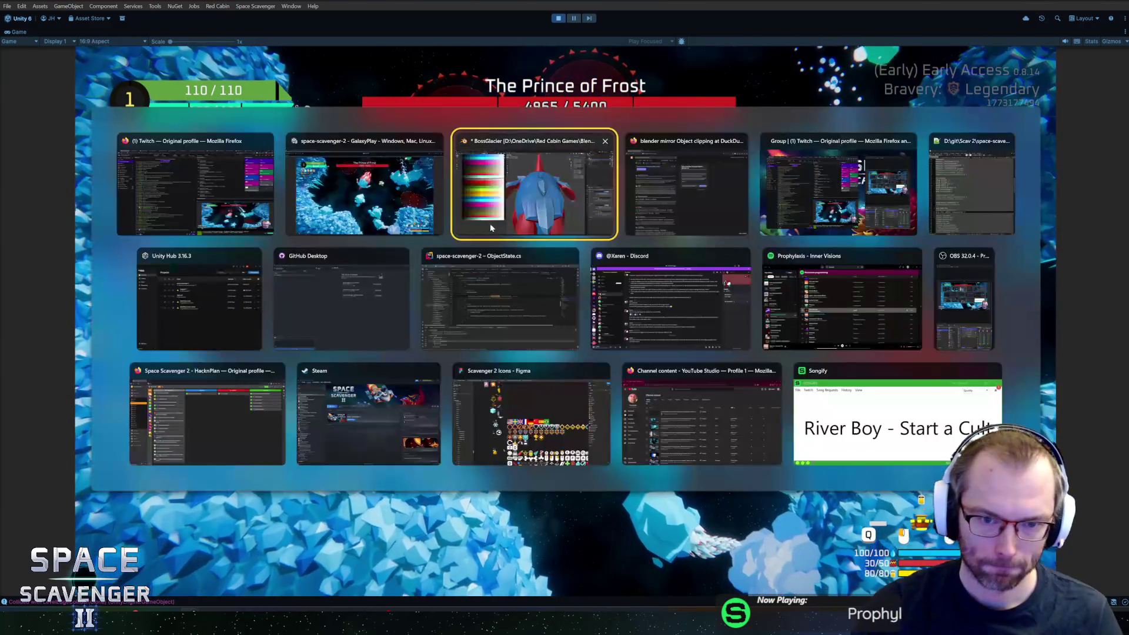
# Step: Back in Edit Mode, select a hull-fin face and begin extruding it outward
pyautogui.moveTo(684, 349)
pyautogui.mouseDown(button='middle')
pyautogui.moveTo(541, 353)
pyautogui.moveTo(512, 336)
pyautogui.mouseUp(button='middle')
pyautogui.press('Tab')
pyautogui.click(540, 372)
pyautogui.moveTo(542, 371)
pyautogui.mouseDown(button='middle')
pyautogui.moveTo(585, 315)
pyautogui.moveTo(617, 348)
pyautogui.moveTo(547, 353)
pyautogui.mouseUp(button='middle')
pyautogui.hotkey('alt', 'e')
# Step: Extrude two faces along their normals to form a raised strip on the back plate
pyautogui.click(542, 348)
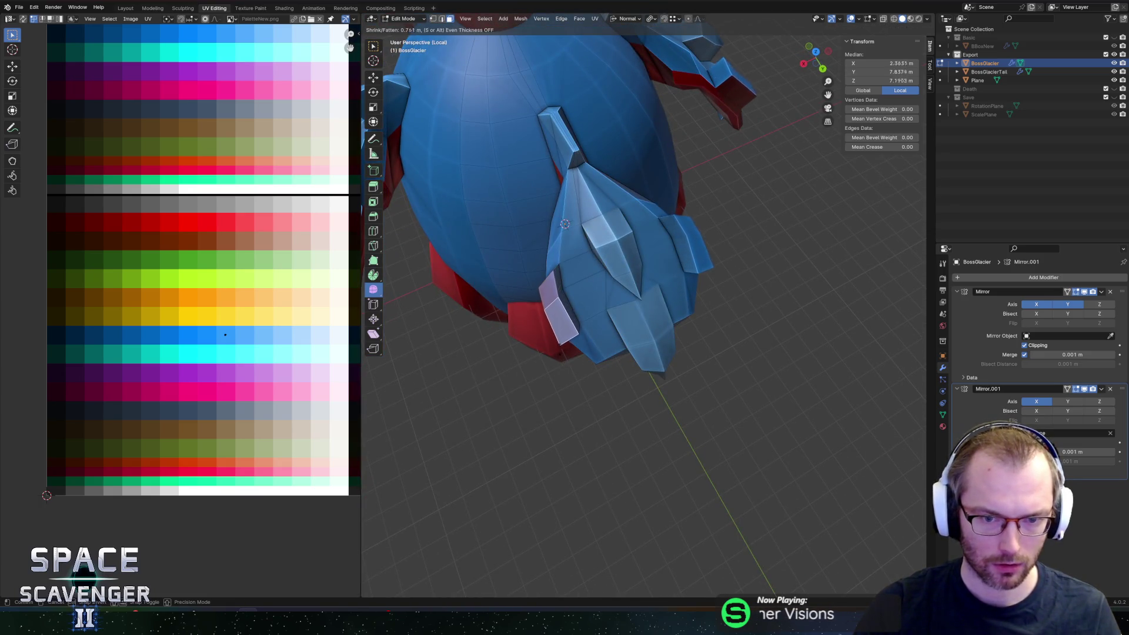
pyautogui.click(706, 243)
pyautogui.moveTo(706, 244)
pyautogui.mouseDown(button='middle')
pyautogui.moveTo(662, 342)
pyautogui.moveTo(746, 339)
pyautogui.mouseUp(button='middle')
pyautogui.click(662, 343)
pyautogui.hotkey('alt', 'e')
pyautogui.click(746, 339)
pyautogui.click(633, 347)
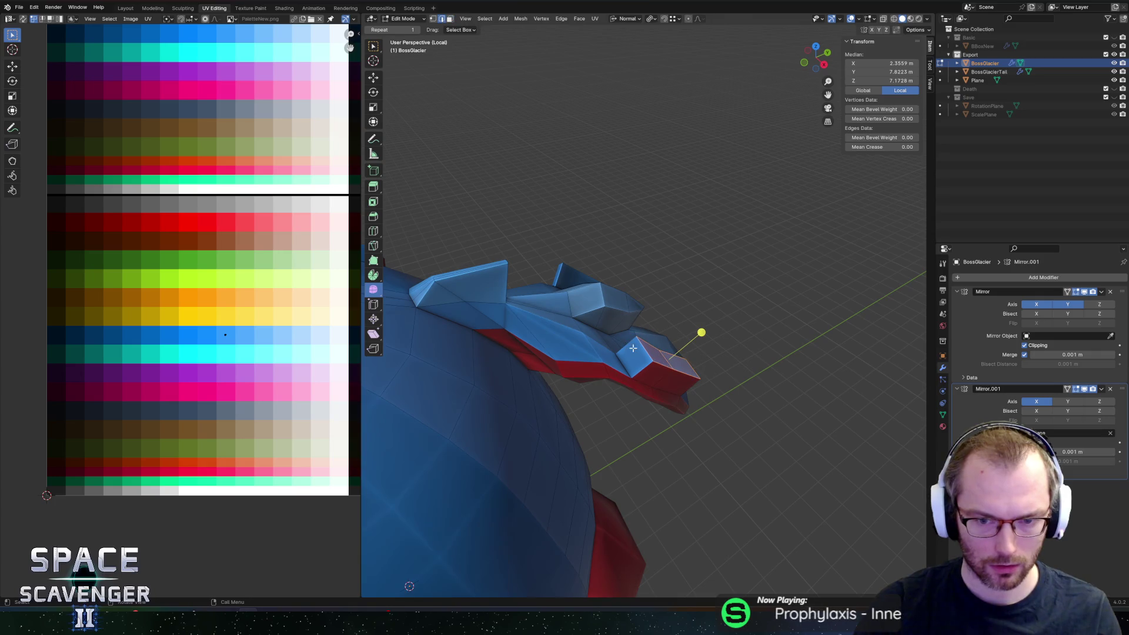
pyautogui.click(501, 405)
# Step: Shift the side-panel edge and extruded region outward along global X
pyautogui.moveTo(501, 405)
pyautogui.mouseDown(button='middle')
pyautogui.moveTo(668, 252)
pyautogui.moveTo(632, 281)
pyautogui.moveTo(629, 300)
pyautogui.mouseUp(button='middle')
pyautogui.click(628, 282)
pyautogui.press('g')
pyautogui.press('z')
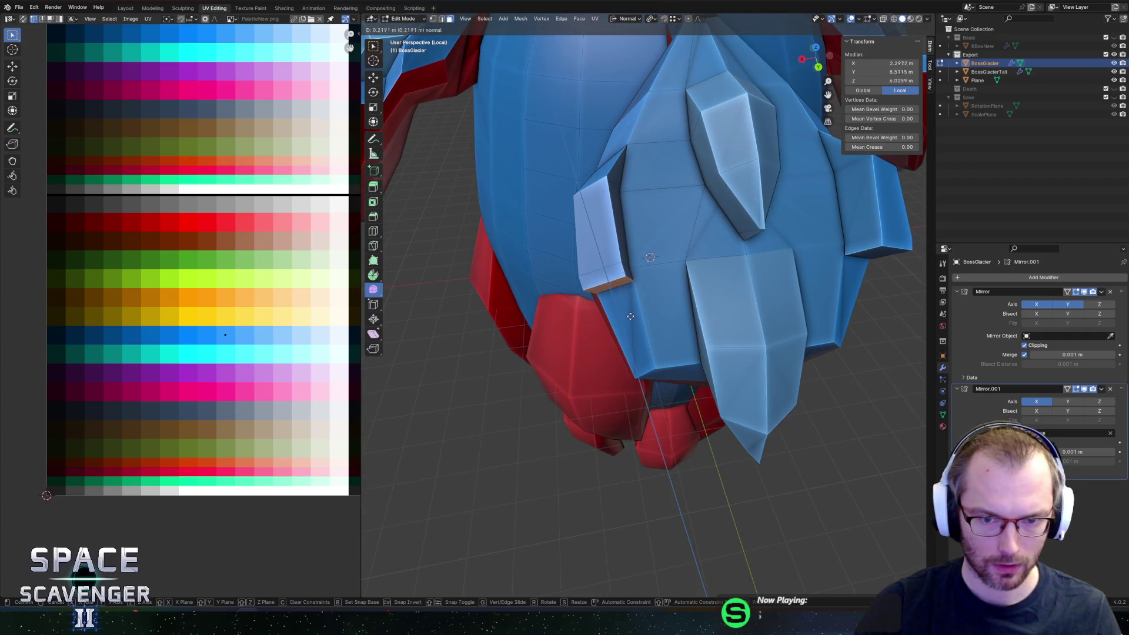
pyautogui.click(638, 353)
pyautogui.press('g')
pyautogui.press('x')
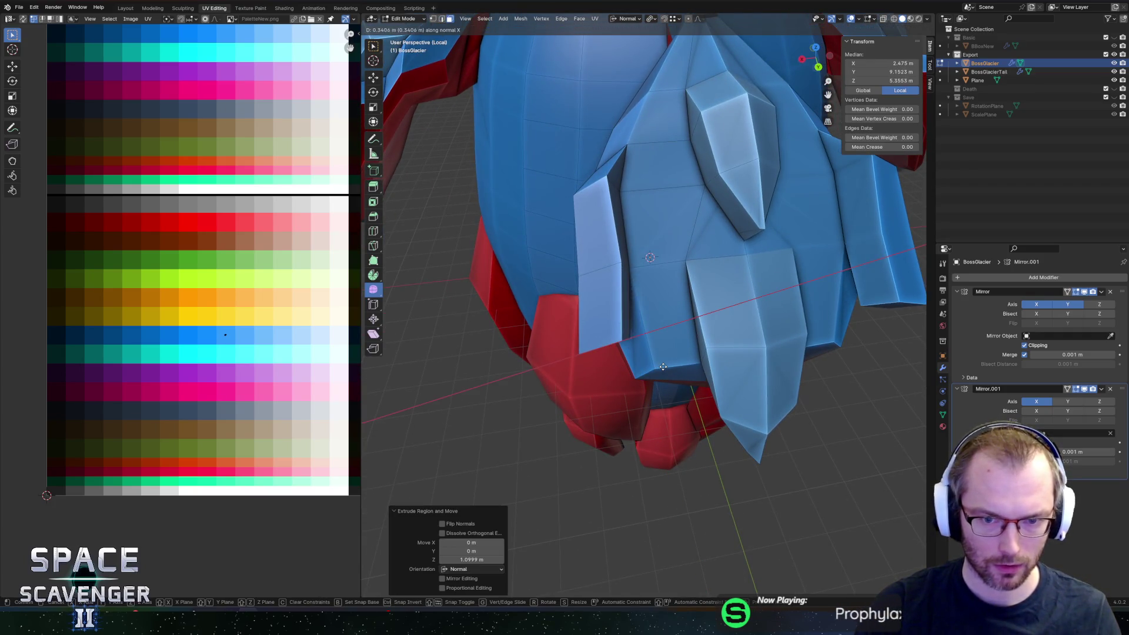
pyautogui.press('Escape')
pyautogui.press('.')
pyautogui.click(590, 367)
pyautogui.press(',')
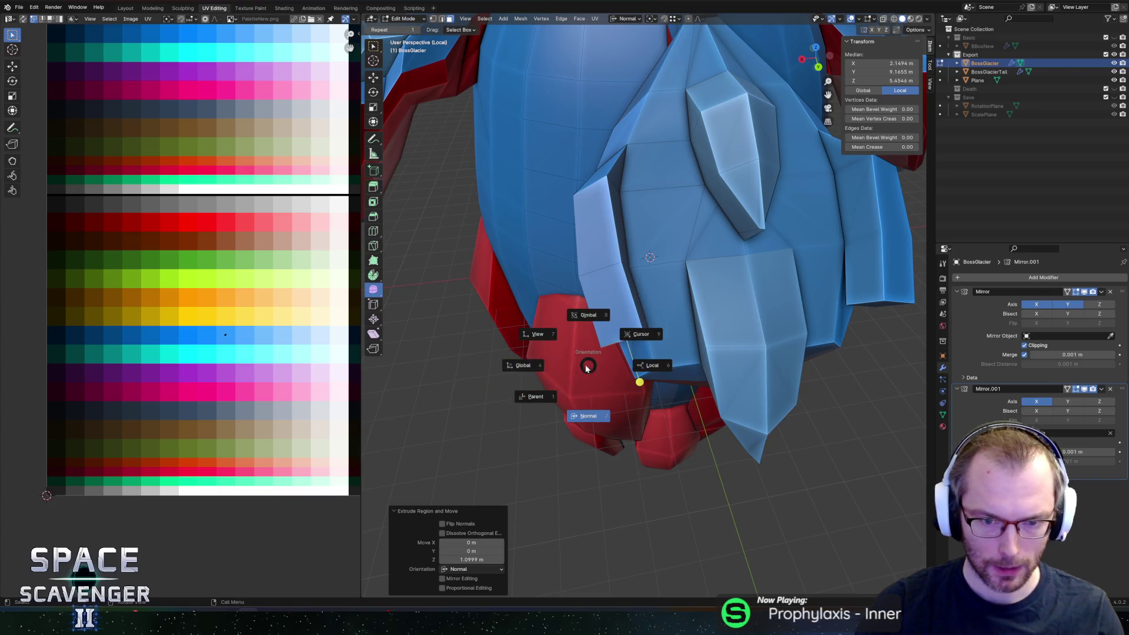
pyautogui.press('g')
pyautogui.press('x')
pyautogui.click(621, 366)
pyautogui.press('s')
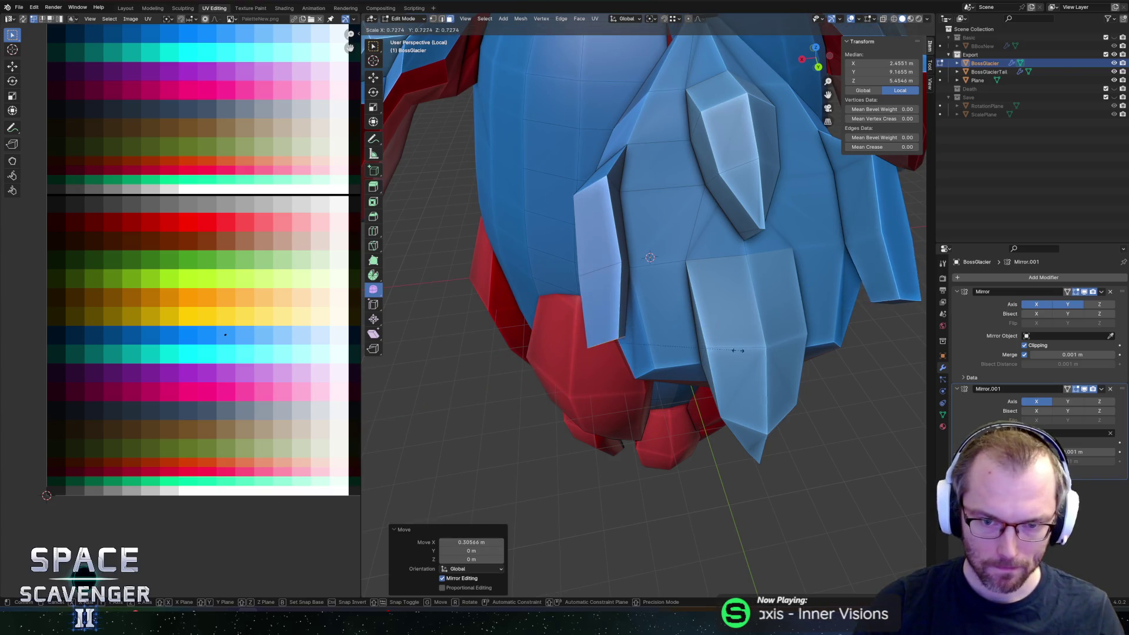
pyautogui.rightClick(650, 256)
# Step: Slide two fin edges into place and select the narrow side-plate faces
pyautogui.moveTo(650, 257)
pyautogui.mouseDown(button='middle')
pyautogui.moveTo(562, 275)
pyautogui.moveTo(593, 249)
pyautogui.mouseUp(button='middle')
pyautogui.scroll(2, 592, 250)
pyautogui.click(579, 258)
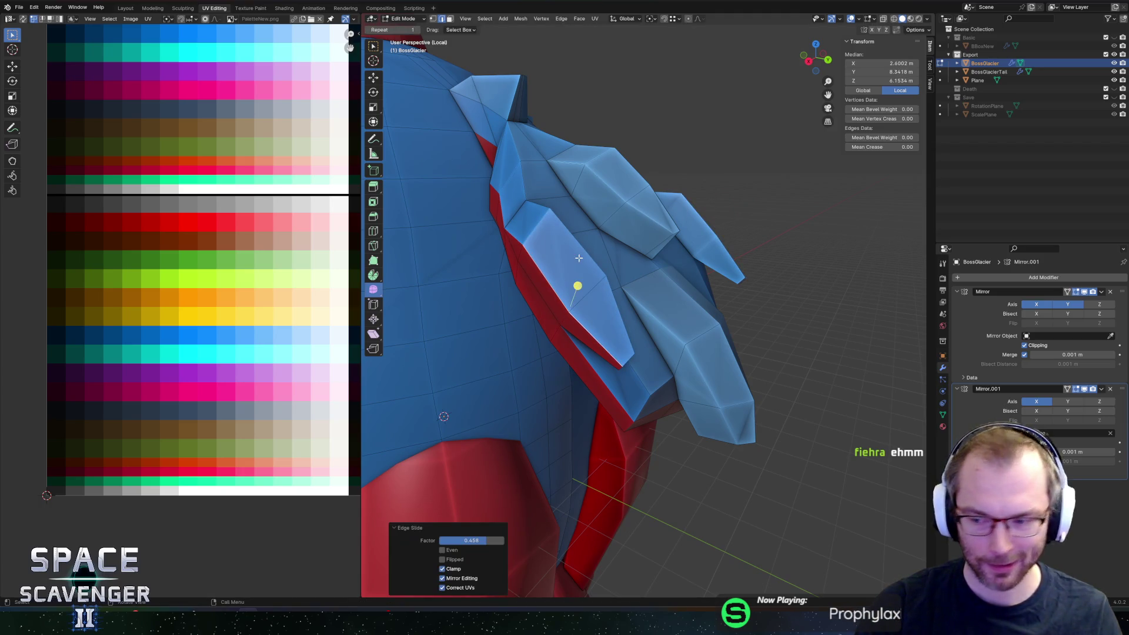
pyautogui.moveTo(567, 234); pyautogui.dragTo(587, 261, button='middle')
pyautogui.click(590, 267)
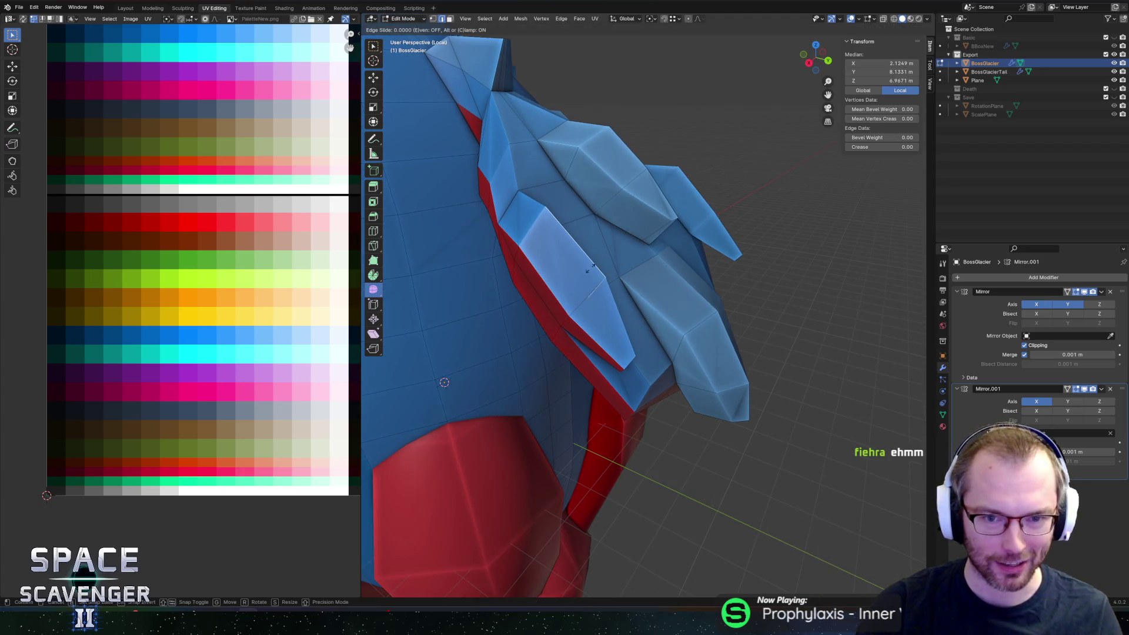
pyautogui.click(591, 277)
pyautogui.moveTo(592, 278)
pyautogui.mouseDown(button='middle')
pyautogui.moveTo(605, 214)
pyautogui.moveTo(508, 220)
pyautogui.mouseUp(button='middle')
pyautogui.click(624, 212)
pyautogui.click(623, 212)
pyautogui.click(542, 286)
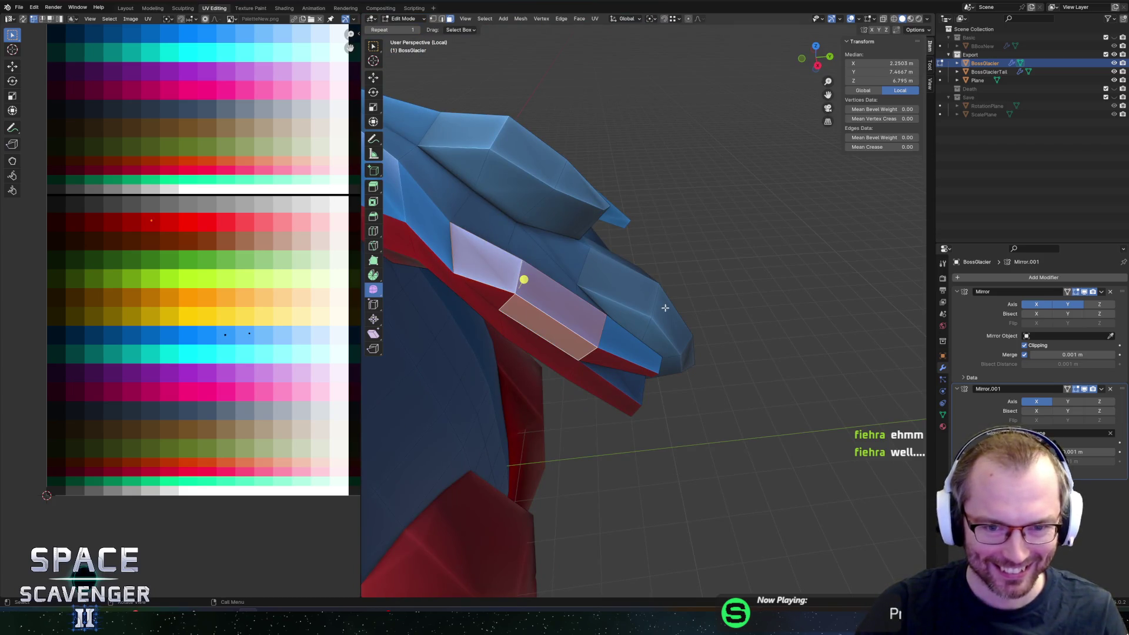
# Step: Move the side face's UV from the orange swatch to a pale palette shade
pyautogui.moveTo(615, 342); pyautogui.dragTo(688, 231, button='middle')
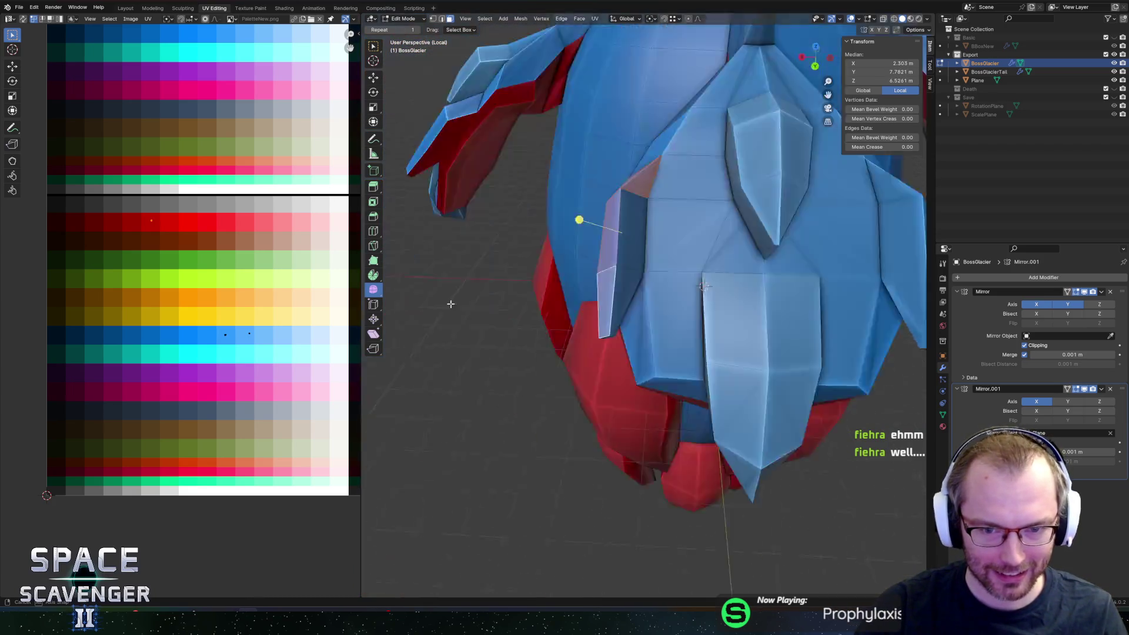
pyautogui.moveTo(653, 283)
pyautogui.mouseDown(button='middle')
pyautogui.moveTo(613, 362)
pyautogui.moveTo(751, 300)
pyautogui.moveTo(671, 308)
pyautogui.moveTo(660, 322)
pyautogui.mouseUp(button='middle')
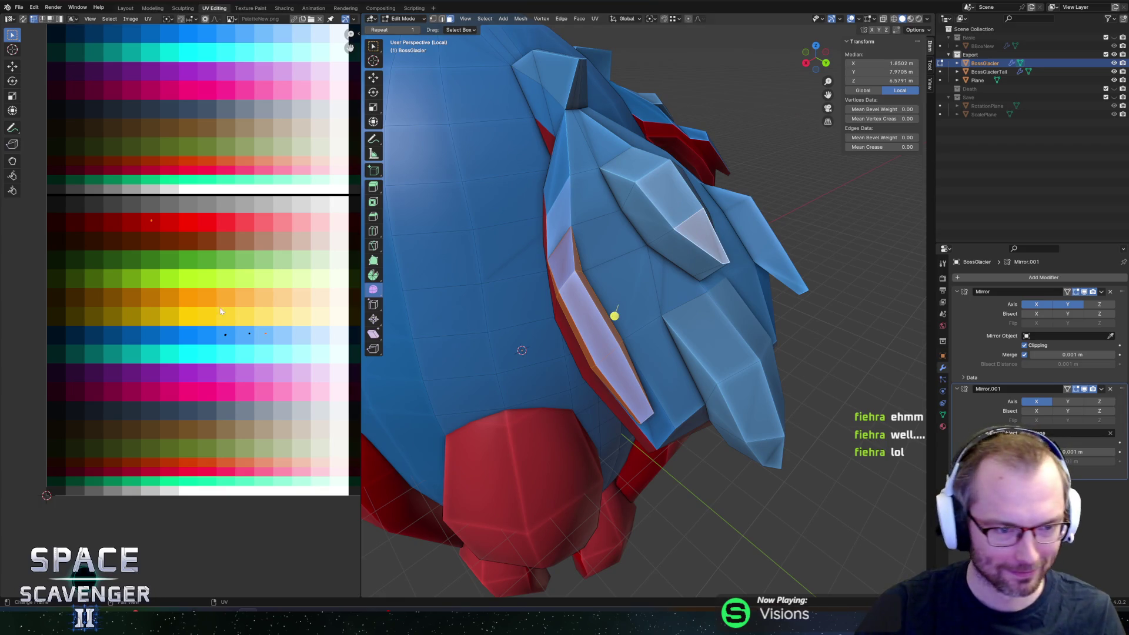
pyautogui.scroll(1, 221, 313)
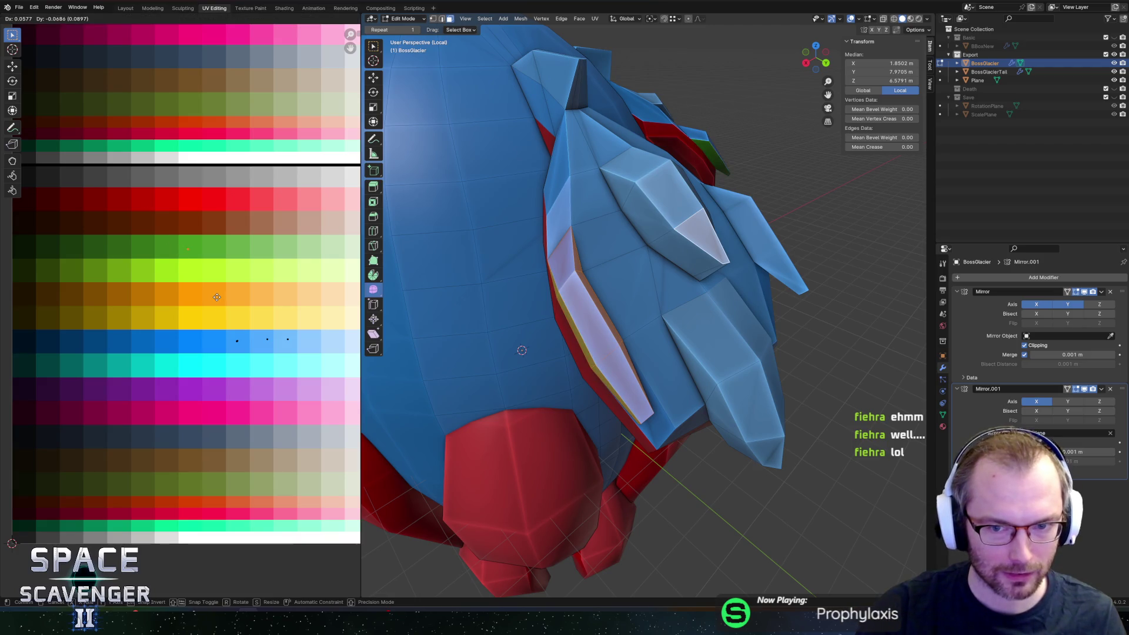
pyautogui.moveTo(521, 292); pyautogui.dragTo(544, 255, button='middle')
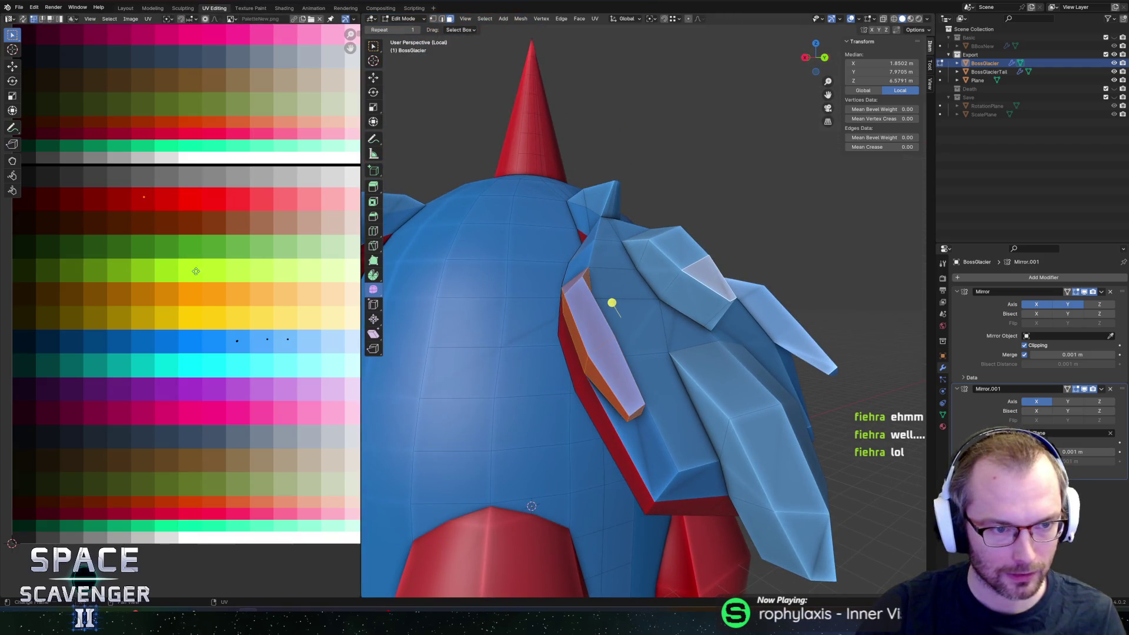
pyautogui.press('g')
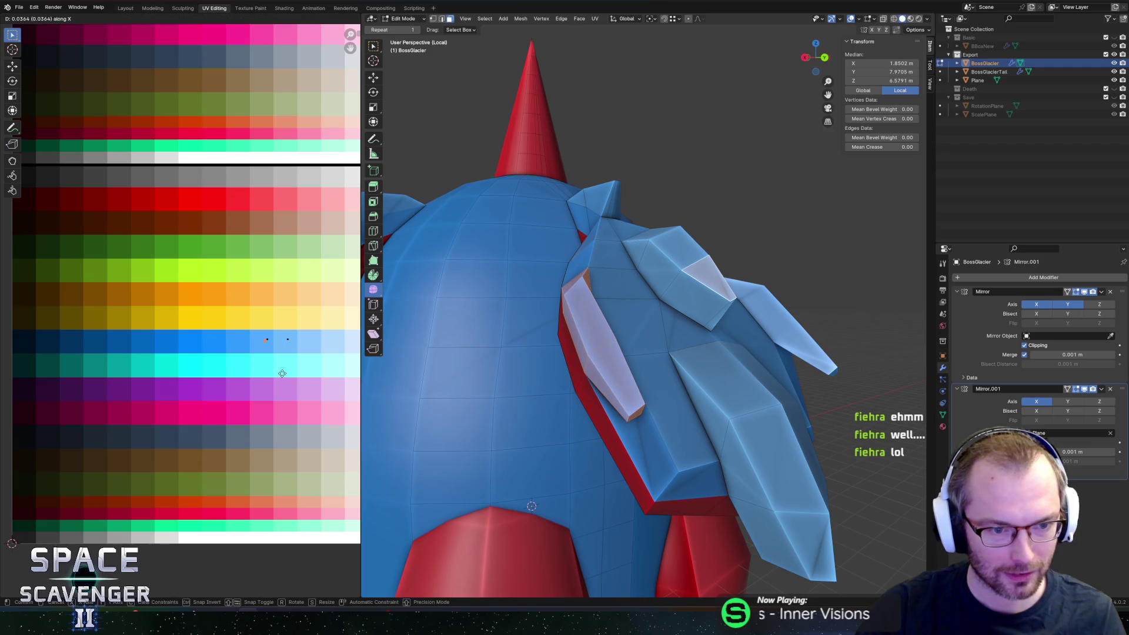
pyautogui.click(296, 368)
pyautogui.press('Tab')
# Step: Nudge a back-plate face sideways on X and lower it half a metre on Z
pyautogui.moveTo(683, 298); pyautogui.dragTo(545, 349, button='middle')
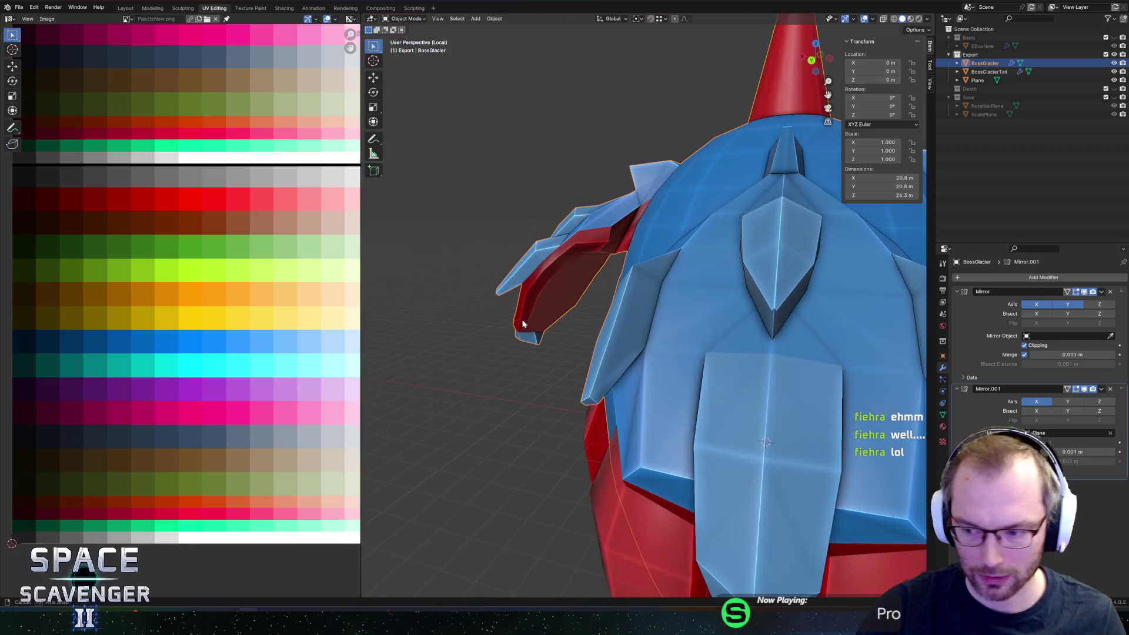
pyautogui.press('Tab')
pyautogui.click(603, 373)
pyautogui.moveTo(603, 373)
pyautogui.mouseDown(button='middle')
pyautogui.moveTo(618, 398)
pyautogui.moveTo(645, 405)
pyautogui.mouseUp(button='middle')
pyautogui.press('g')
pyautogui.press('x')
pyautogui.rightClick(615, 407)
pyautogui.click(643, 410)
pyautogui.press('g')
pyautogui.press('z')
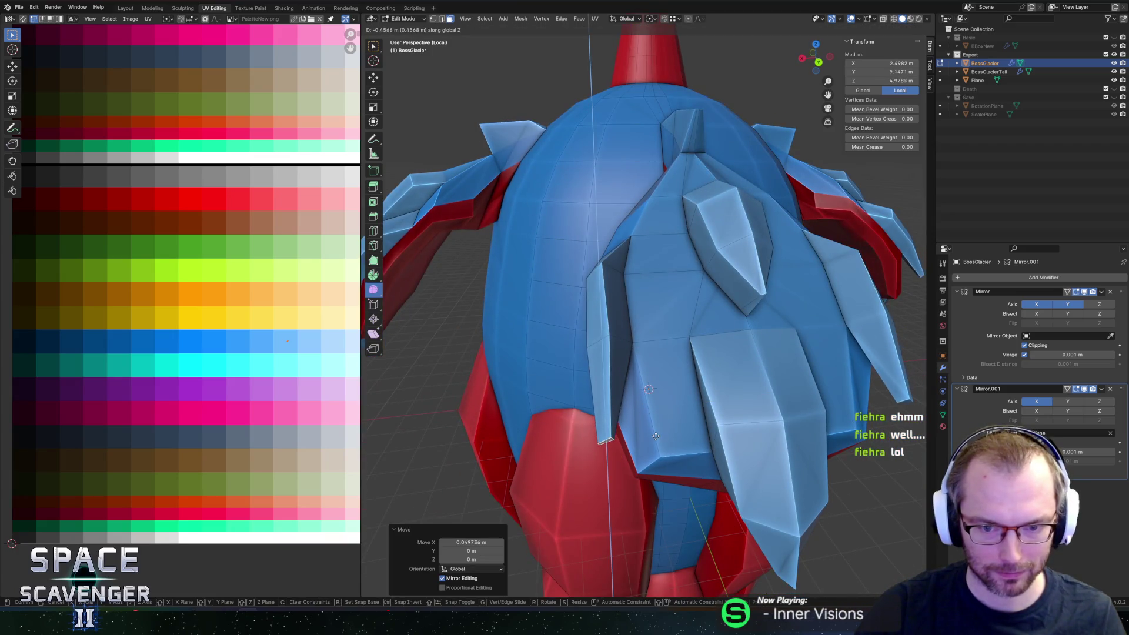
pyautogui.click(618, 487)
# Step: Scale a wing edge in edge-select mode to taper the plate
pyautogui.moveTo(617, 486)
pyautogui.mouseDown(button='middle')
pyautogui.moveTo(693, 482)
pyautogui.moveTo(718, 454)
pyautogui.mouseUp(button='middle')
pyautogui.press('s')
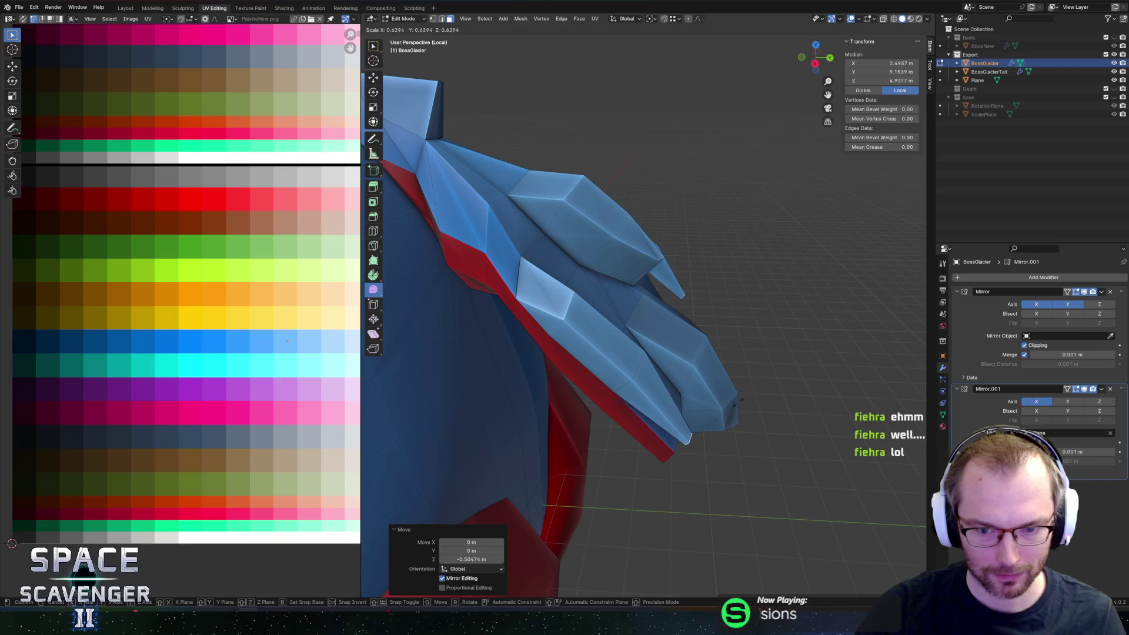
pyautogui.press('2')
pyautogui.click(656, 365)
pyautogui.moveTo(655, 366); pyautogui.dragTo(580, 327, button='middle')
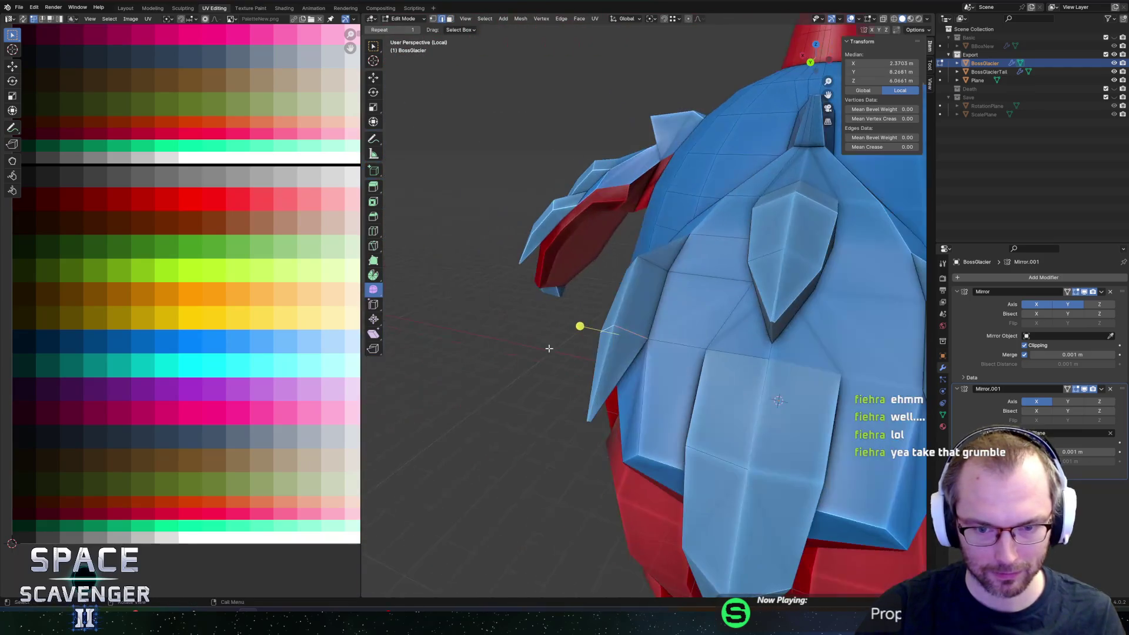
pyautogui.press('s')
pyautogui.click(689, 338)
pyautogui.click(630, 274)
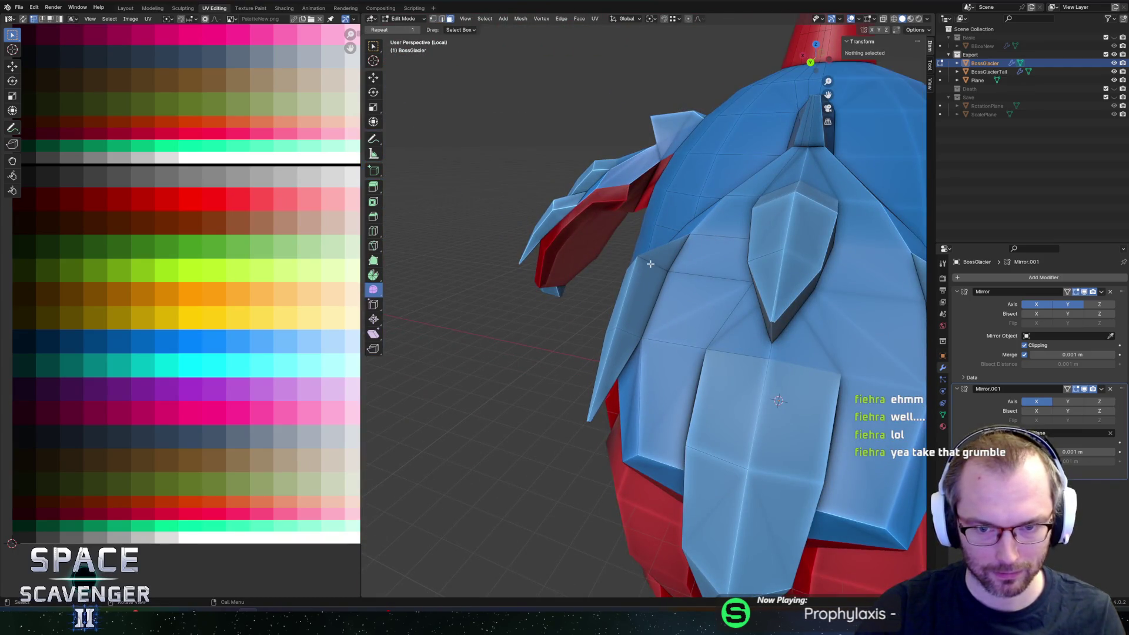
# Step: Select the rear plate faces and move their UVs onto the pink swatch
pyautogui.moveTo(631, 273); pyautogui.dragTo(657, 299, button='middle')
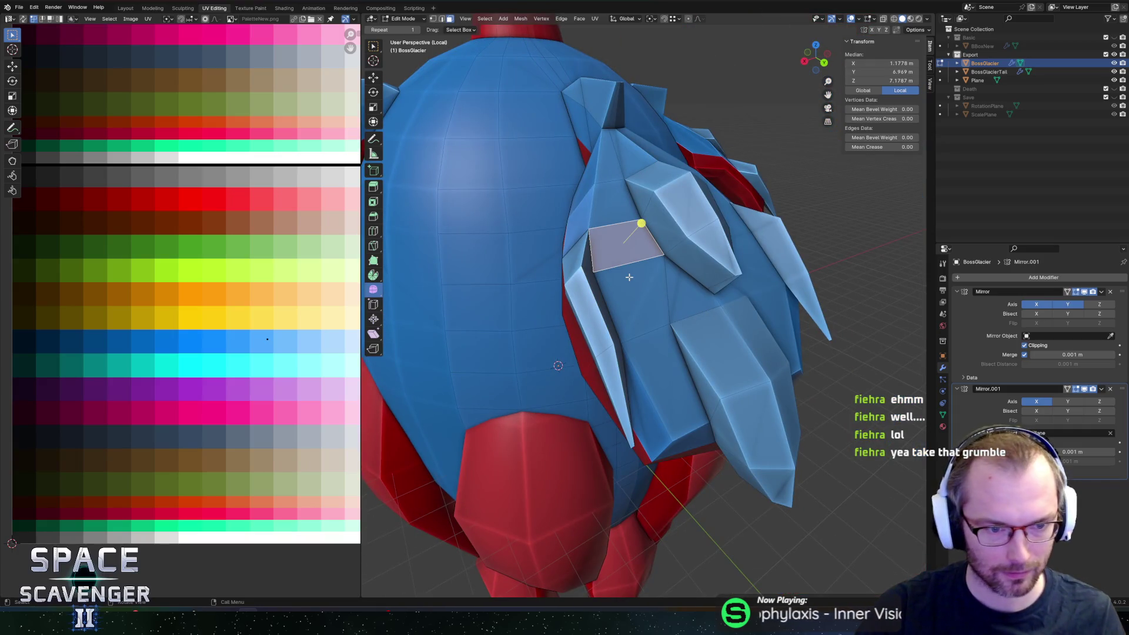
pyautogui.keyDown('shift'); pyautogui.click(645, 410); pyautogui.keyUp('shift')
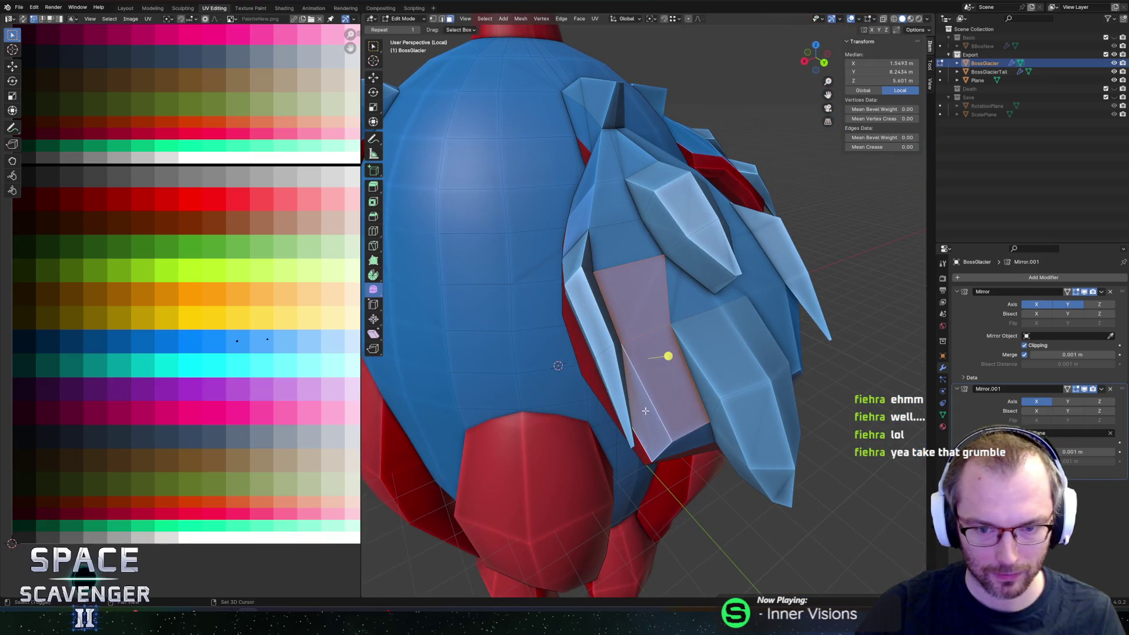
pyautogui.moveTo(689, 441); pyautogui.dragTo(692, 319, button='middle')
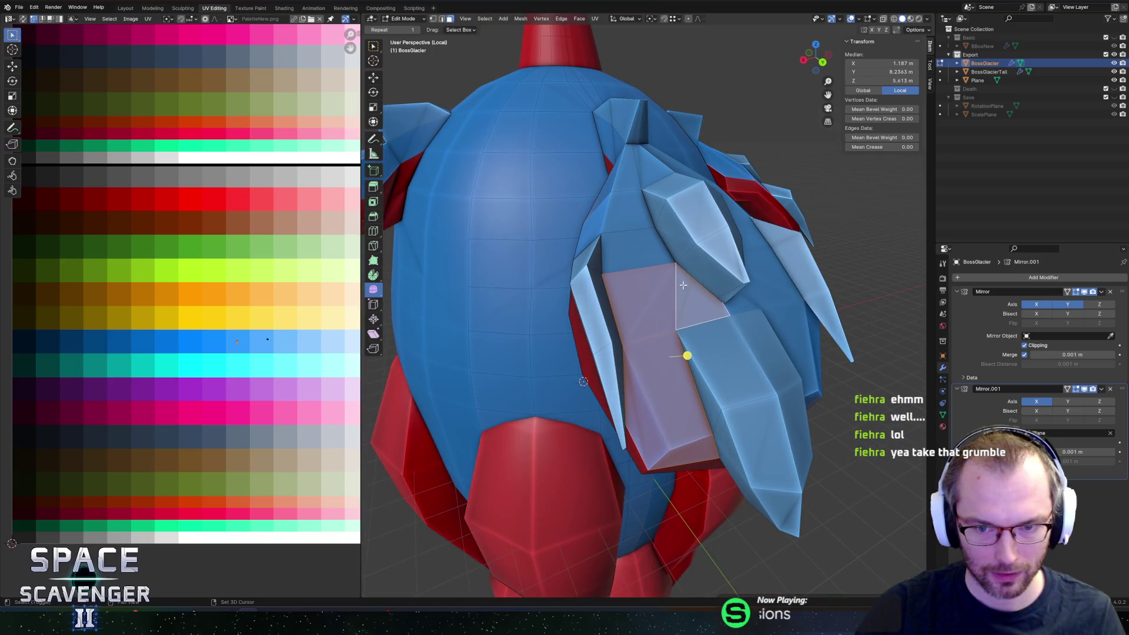
pyautogui.moveTo(641, 249)
pyautogui.mouseDown(button='middle')
pyautogui.moveTo(653, 228)
pyautogui.moveTo(764, 256)
pyautogui.moveTo(650, 309)
pyautogui.moveTo(507, 262)
pyautogui.moveTo(639, 283)
pyautogui.moveTo(603, 308)
pyautogui.moveTo(599, 330)
pyautogui.moveTo(573, 334)
pyautogui.mouseUp(button='middle')
pyautogui.keyDown('shift'); pyautogui.click(651, 339); pyautogui.keyUp('shift')
pyautogui.keyDown('shift'); pyautogui.click(584, 312); pyautogui.keyUp('shift')
pyautogui.keyDown('shift'); pyautogui.click(661, 274); pyautogui.keyUp('shift')
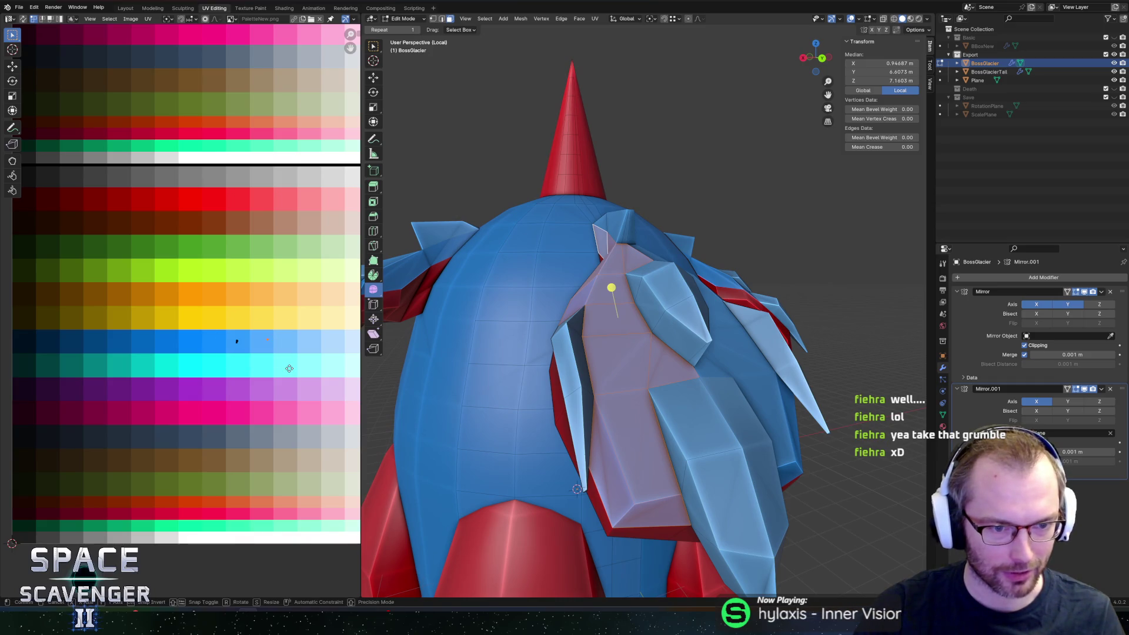
pyautogui.click(249, 369)
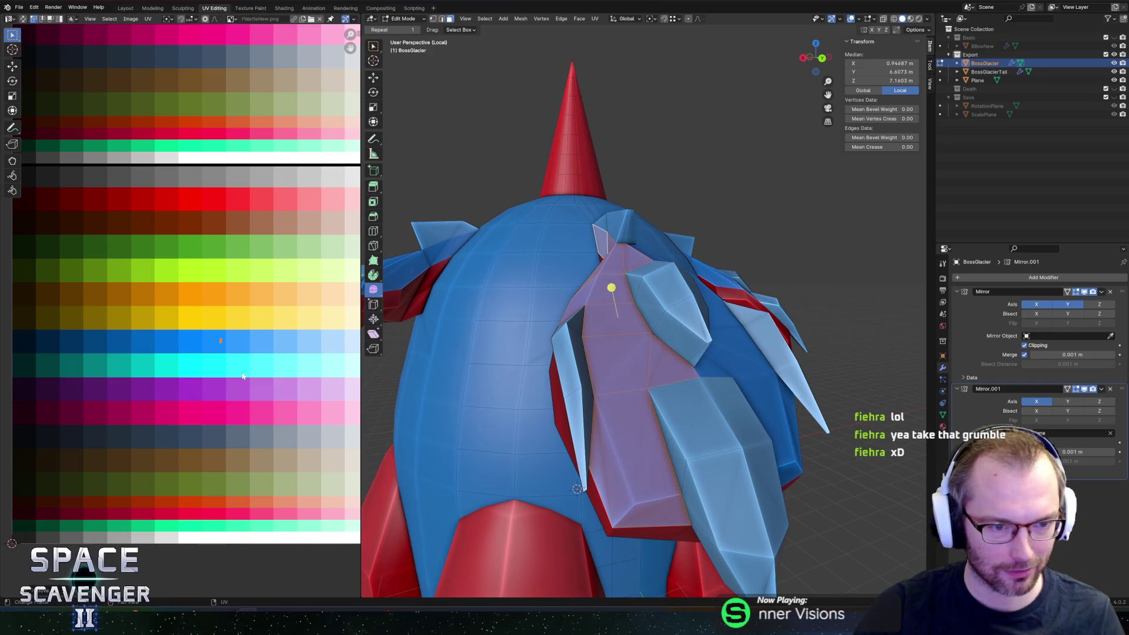
# Step: Leave Edit Mode, inspect the recoloured ship and open the FBX export dialog
pyautogui.press('Tab')
pyautogui.moveTo(661, 315)
pyautogui.mouseDown(button='middle')
pyautogui.moveTo(691, 325)
pyautogui.moveTo(603, 285)
pyautogui.mouseUp(button='middle')
pyautogui.hotkey('ctrl', 'shift', 'e')
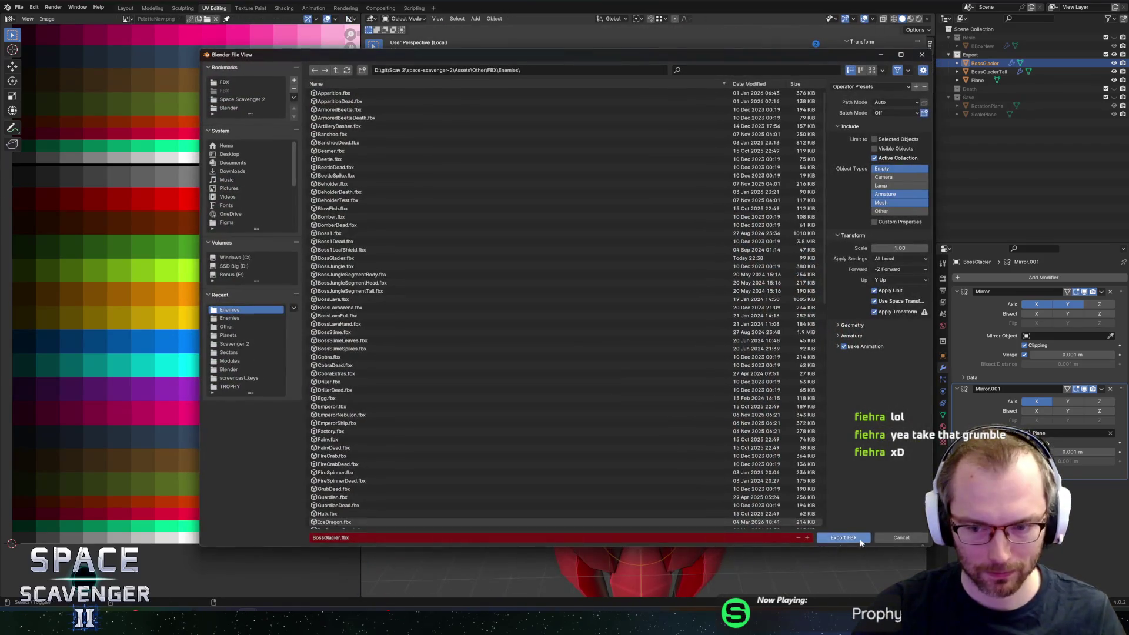
# Step: Export BossGlacier.fbx, check it in-game, shift face UVs on X and re-export
pyautogui.click(843, 538)
pyautogui.hotkey('alt', 'Tab')
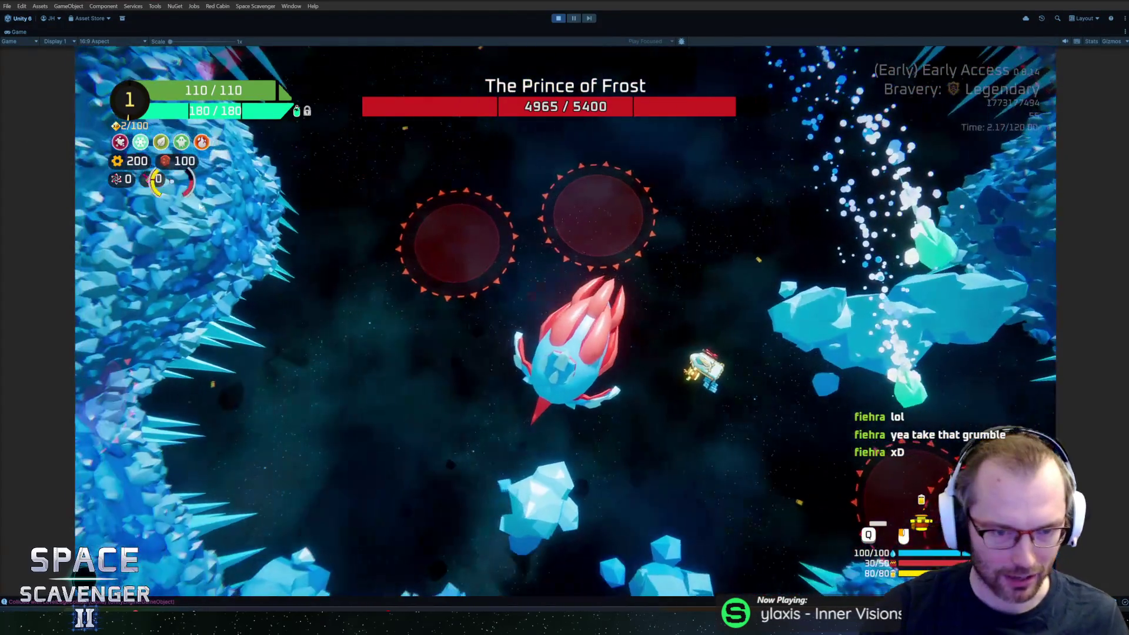
pyautogui.hotkey('alt', 'Tab')
pyautogui.press('Tab')
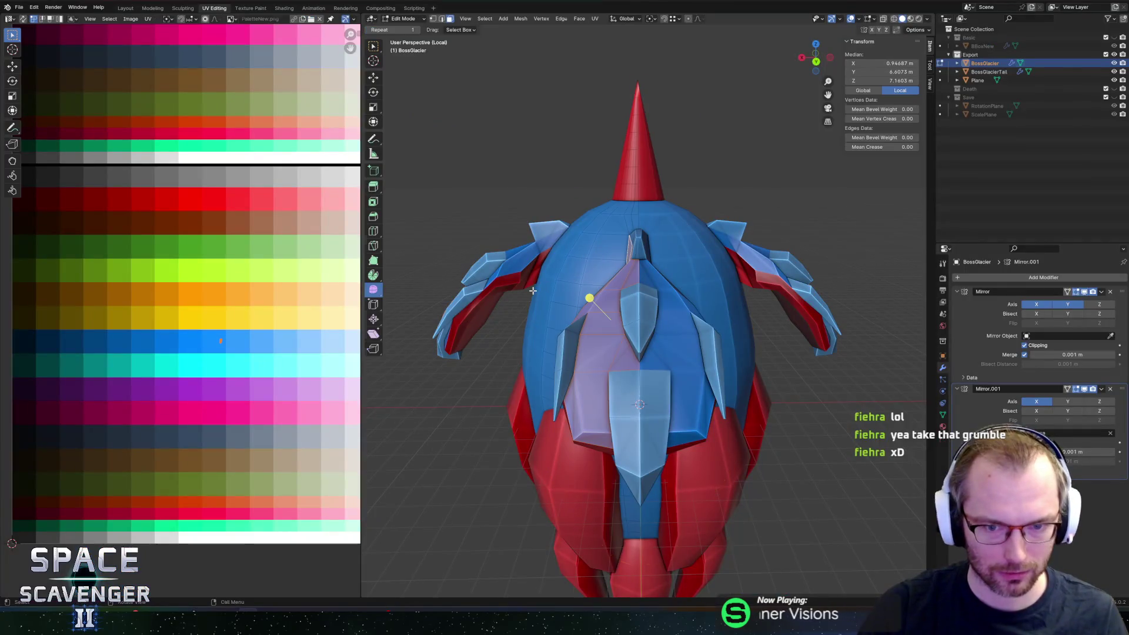
pyautogui.press('g')
pyautogui.press('x')
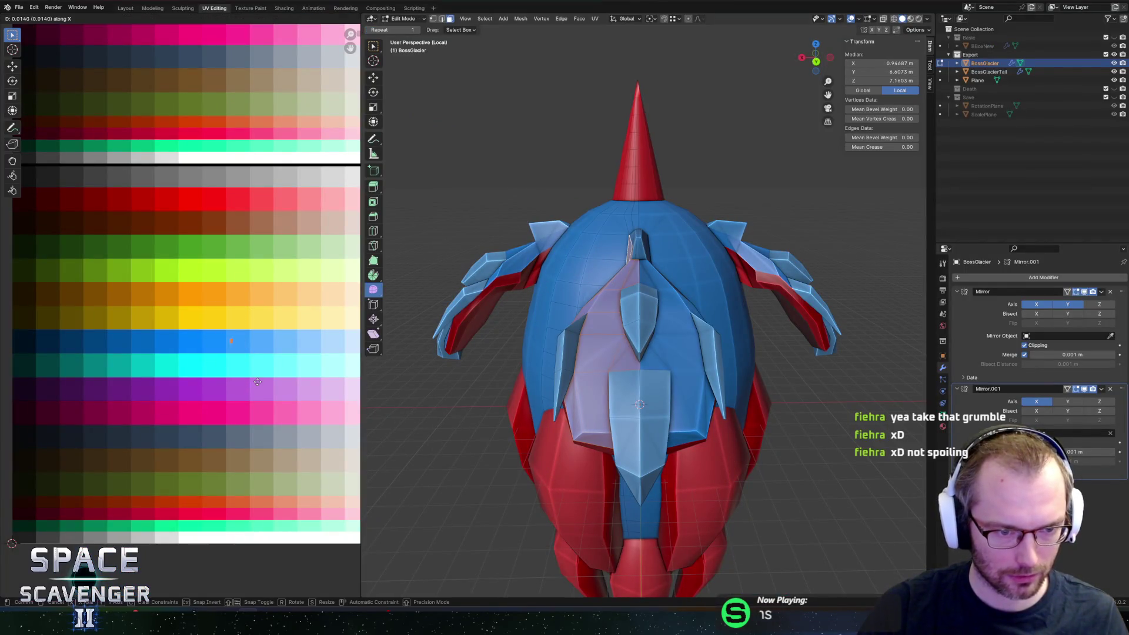
pyautogui.hotkey('shift', 'alt', 's')
pyautogui.click(835, 536)
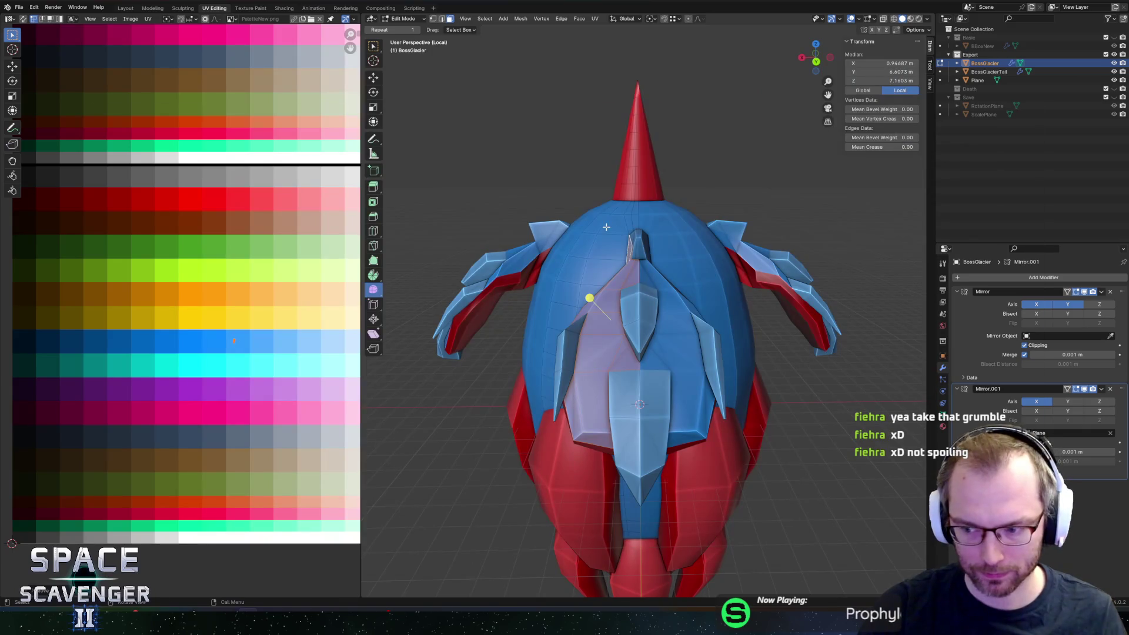
pyautogui.hotkey('alt', 'Tab')
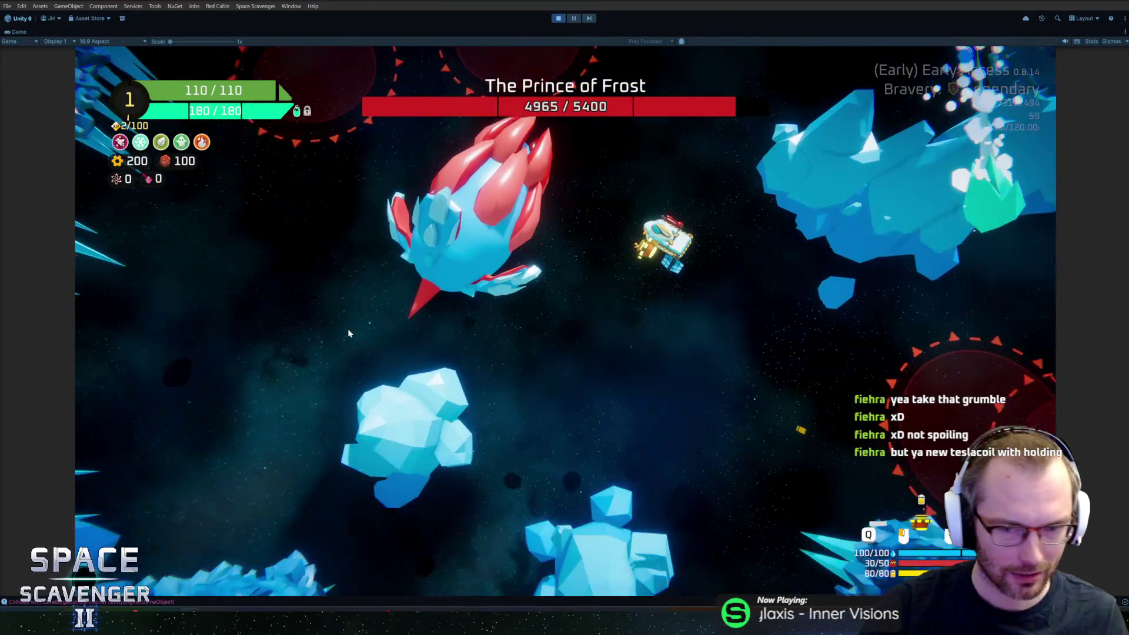
# Step: Recolour the narrow wing face via its UV, export the FBX again and return to the game
pyautogui.hotkey('alt', 'Tab')
pyautogui.hotkey('alt', 'Tab')
pyautogui.moveTo(618, 353); pyautogui.dragTo(691, 383, button='middle')
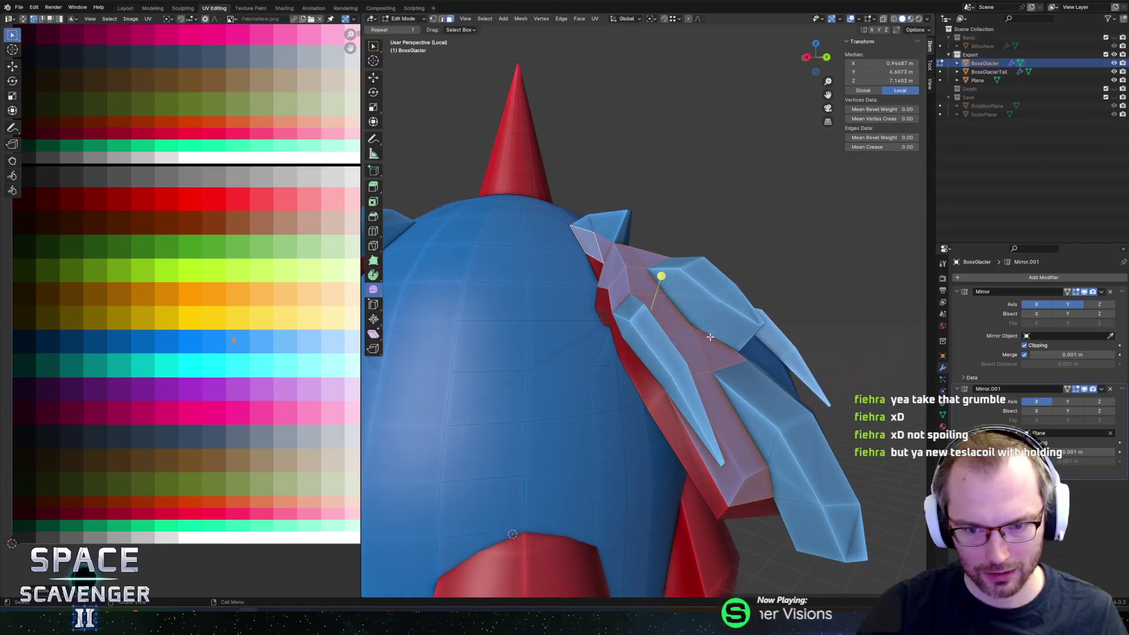
pyautogui.click(709, 445)
pyautogui.moveTo(709, 446); pyautogui.dragTo(689, 471, button='middle')
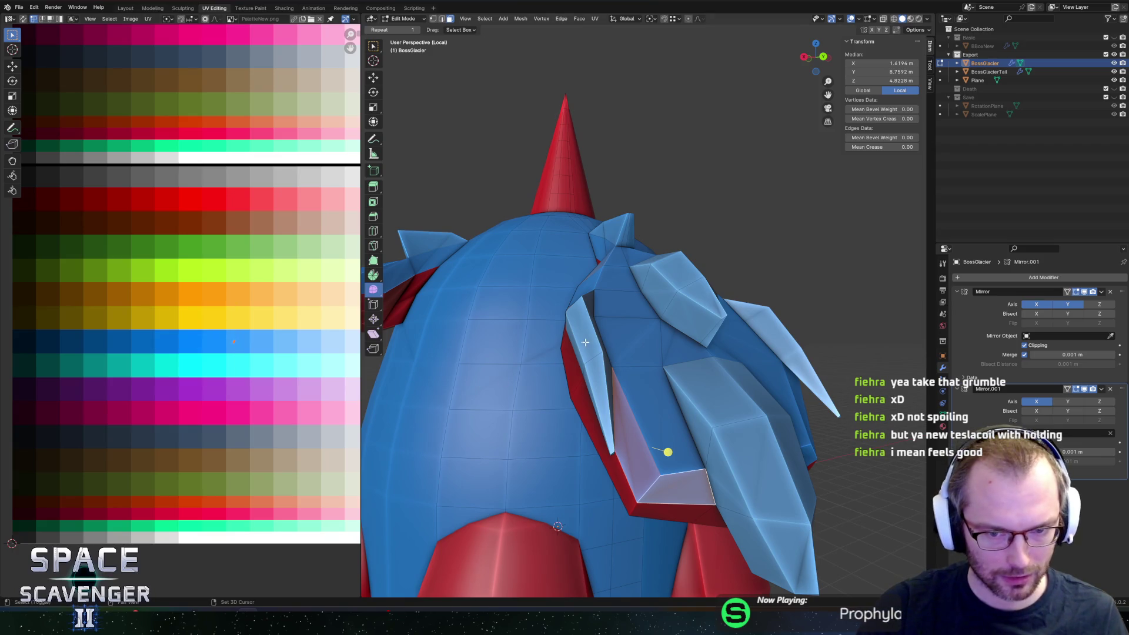
pyautogui.press('g')
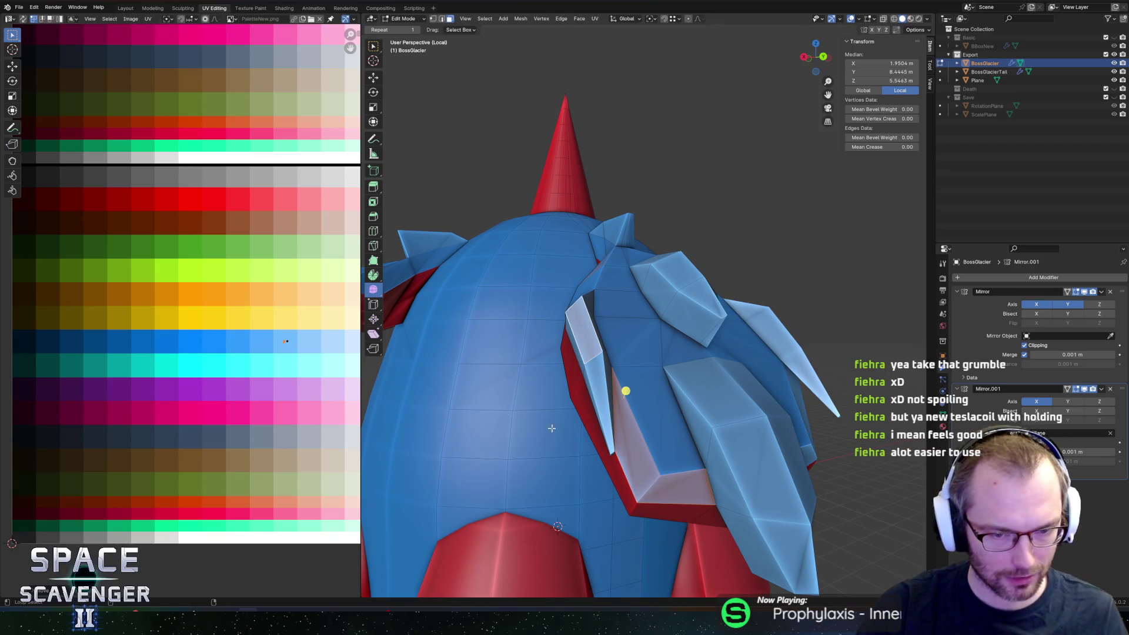
pyautogui.hotkey('ctrl', 'shift', 'e')
pyautogui.click(835, 536)
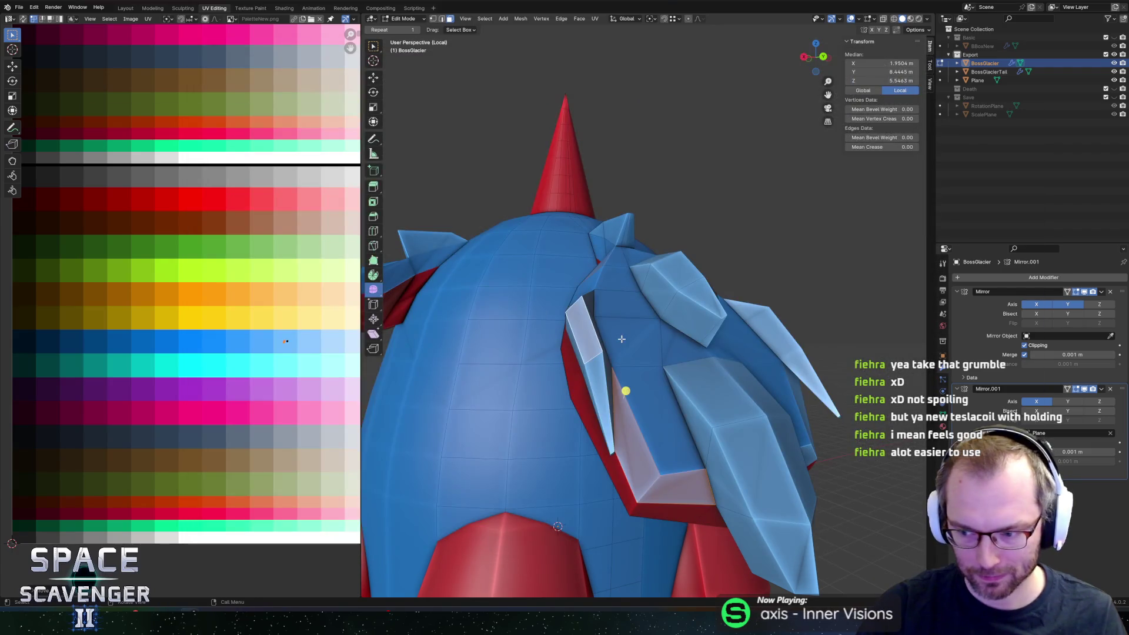
pyautogui.hotkey('alt', 'Tab')
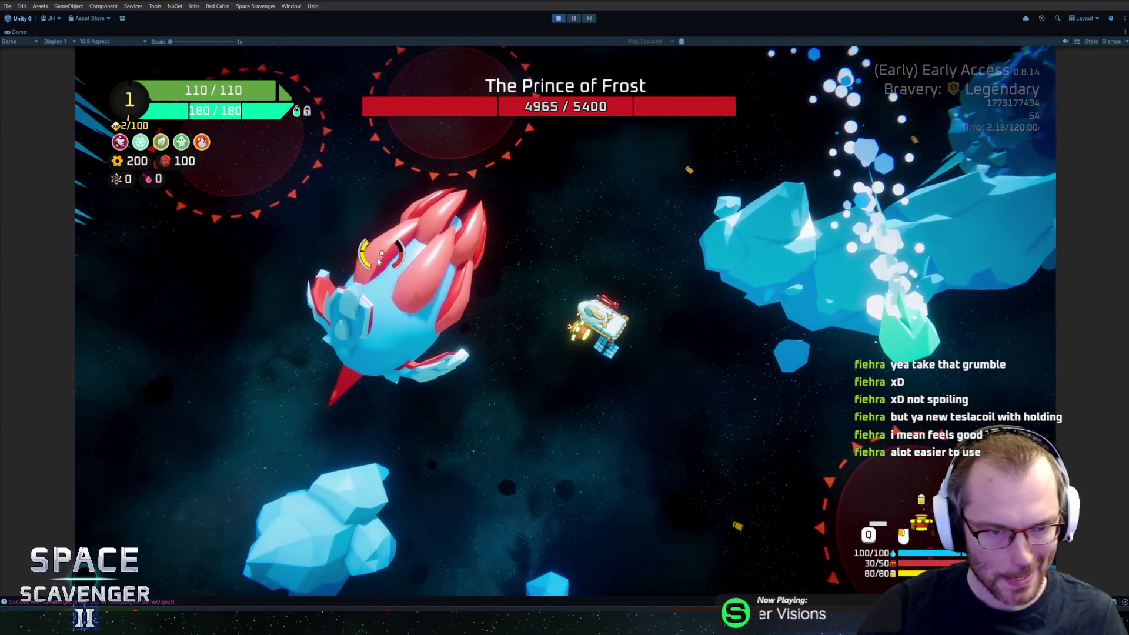
# Step: Quit the run to the hub, fly to the Daily Challenge pad and open its leaderboard
pyautogui.press('Escape')
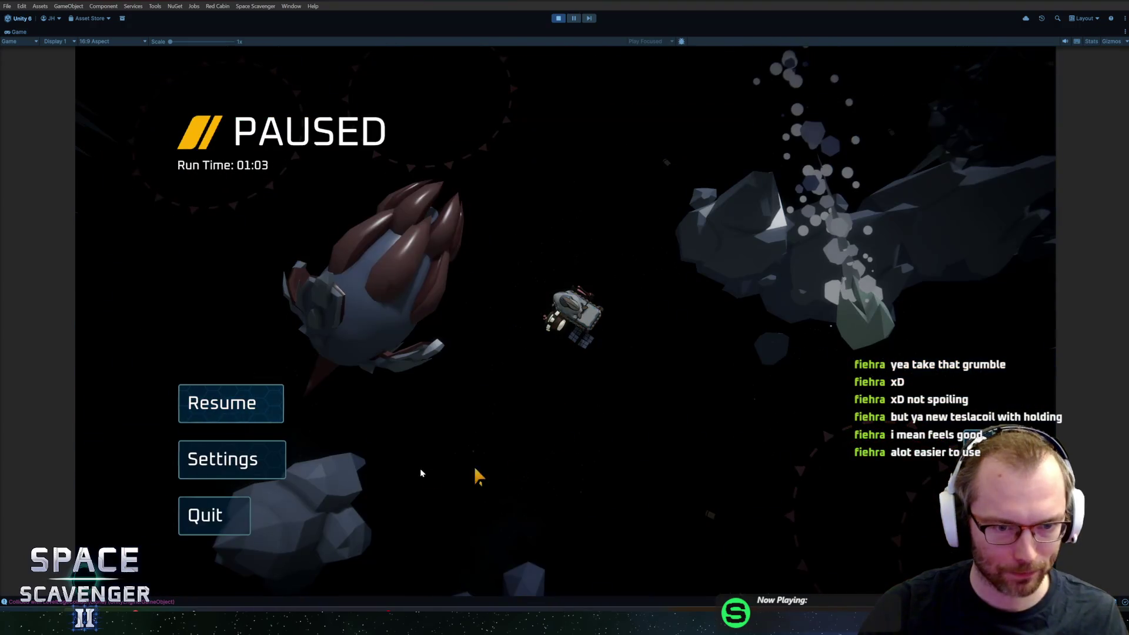
pyautogui.click(215, 516)
pyautogui.click(677, 356)
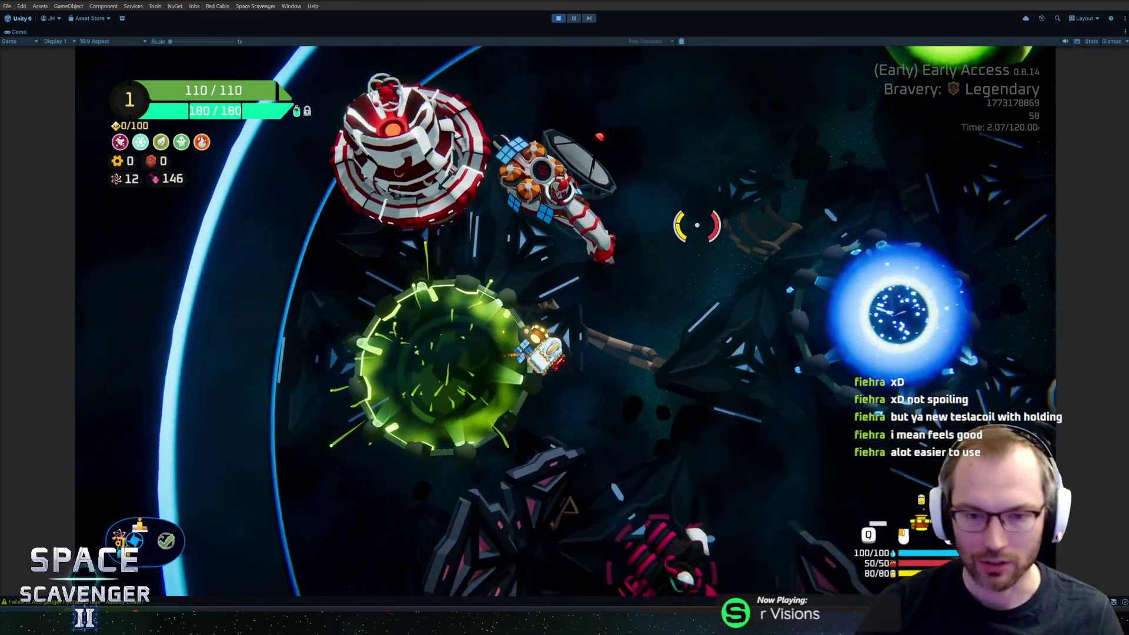
pyautogui.press('w')
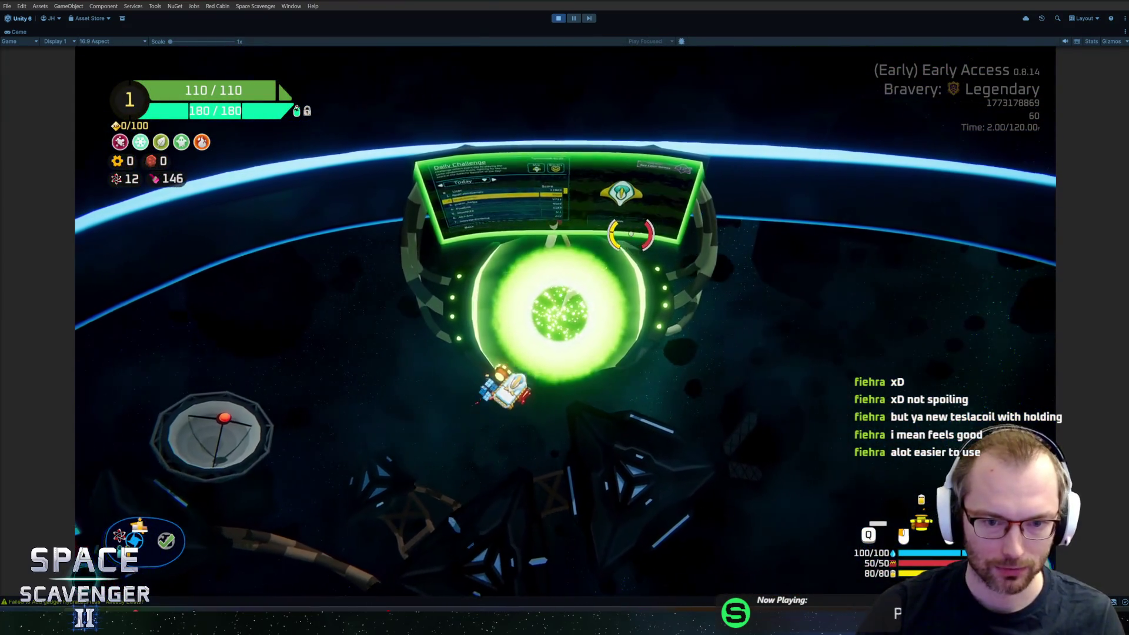
pyautogui.press('f')
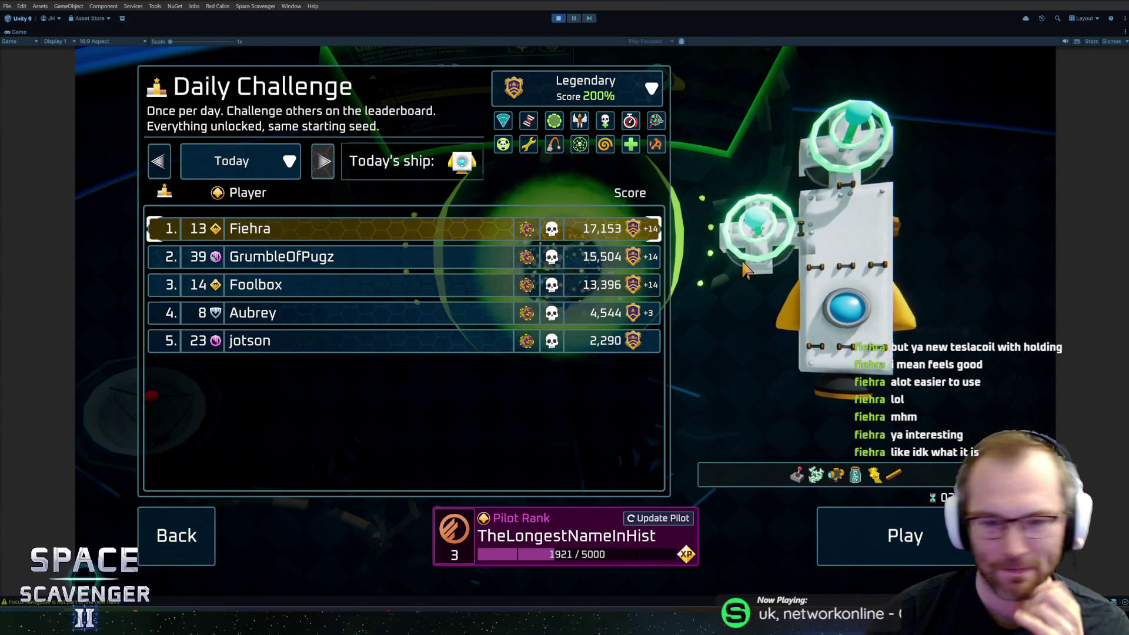
# Step: Preview Fiehra's, GrumbleOfPugz's and Foolbox's leaderboard loadouts, then leave the screen
pyautogui.click(453, 257)
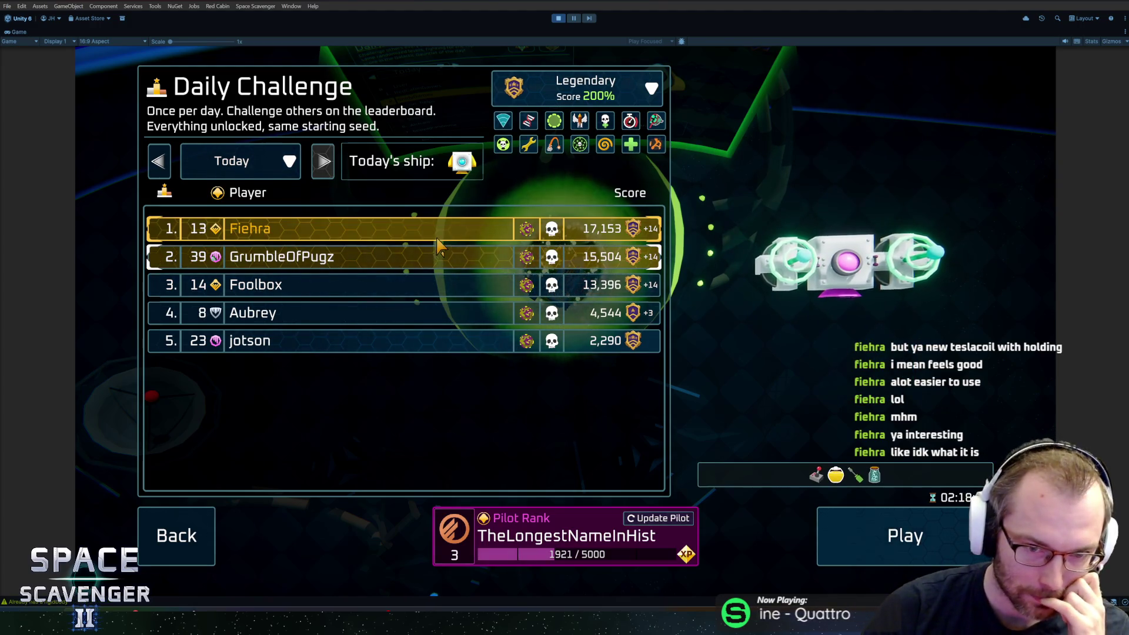
pyautogui.click(450, 232)
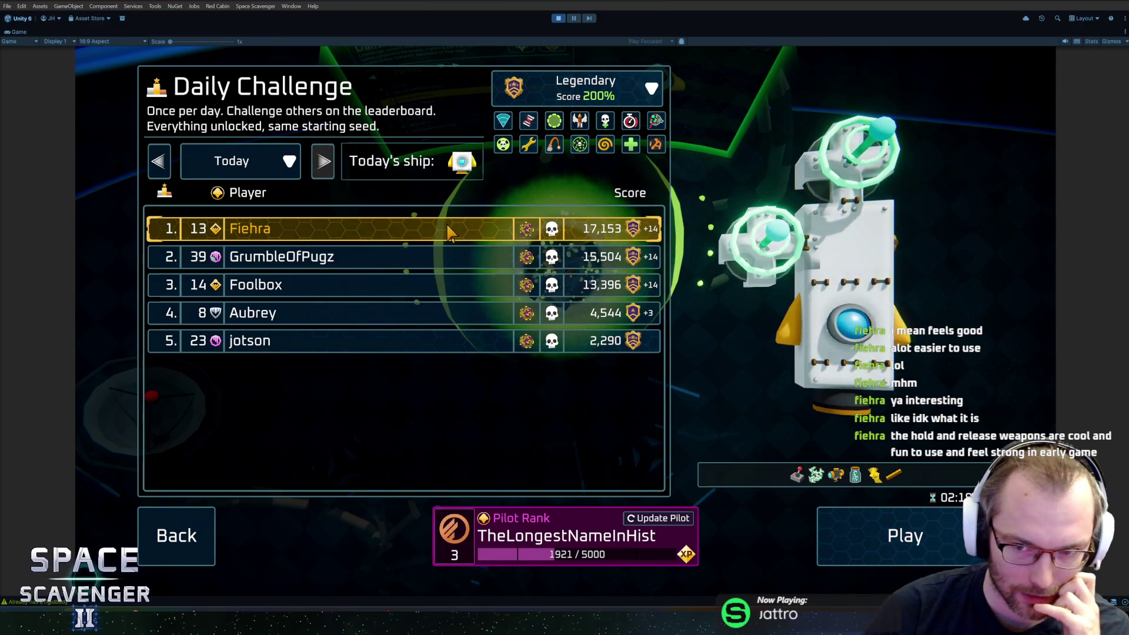
pyautogui.click(437, 257)
pyautogui.click(427, 287)
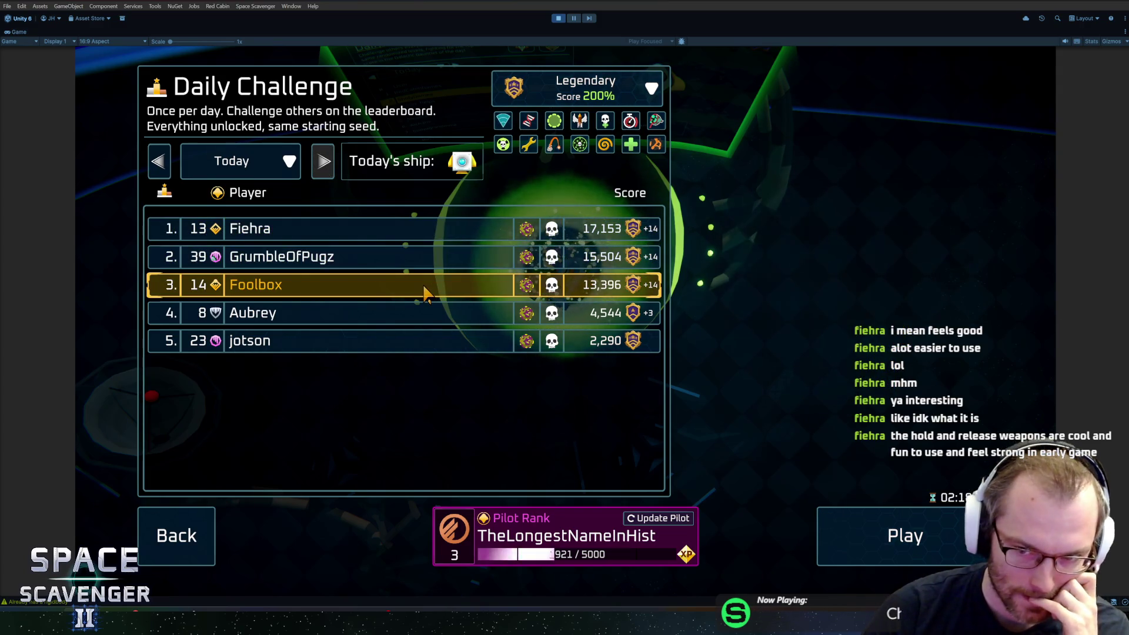
pyautogui.click(443, 234)
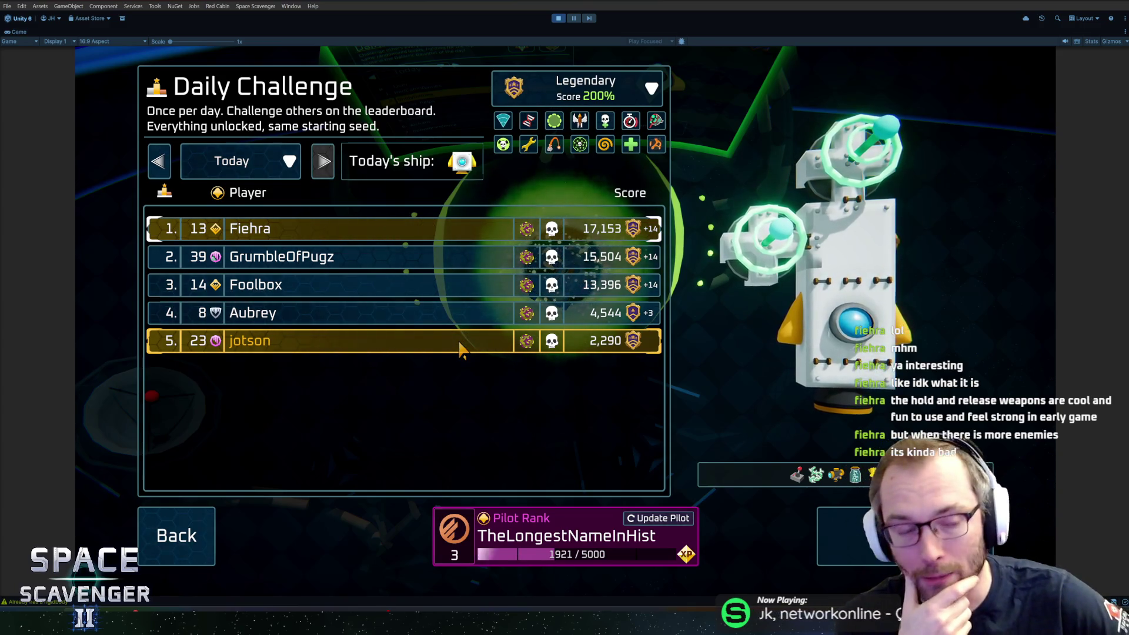
pyautogui.press('Return')
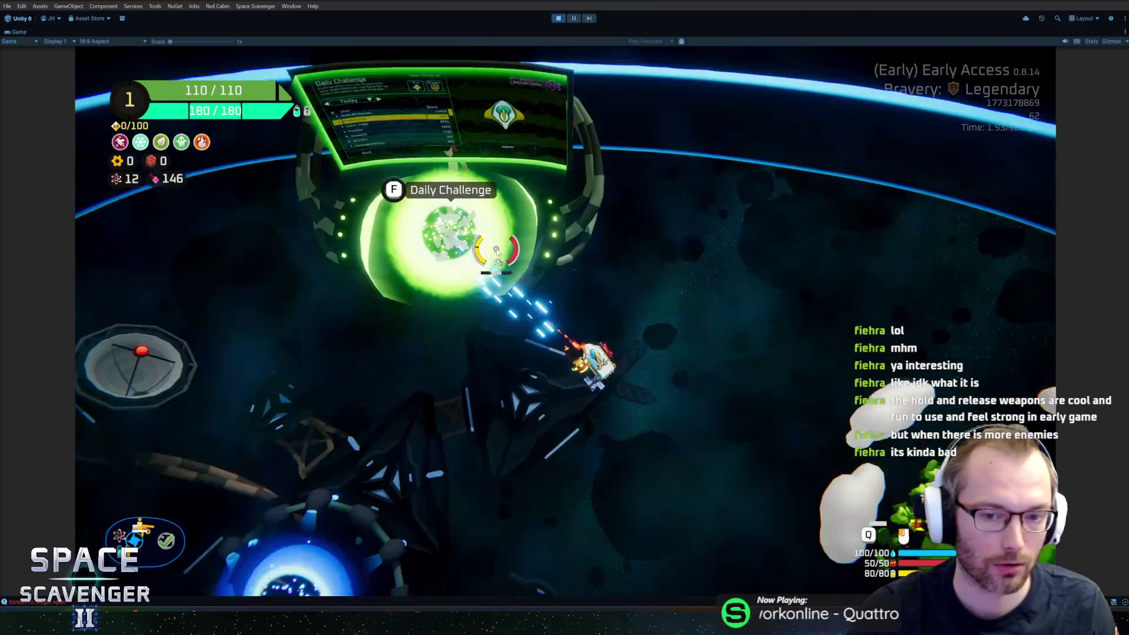
# Step: Debug-spawn a SnowCatapult, try it on the ship's right side, then test-fire snow shots
pyautogui.press('`')
pyautogui.write('spawn snowCatapult')
pyautogui.press('Tab')
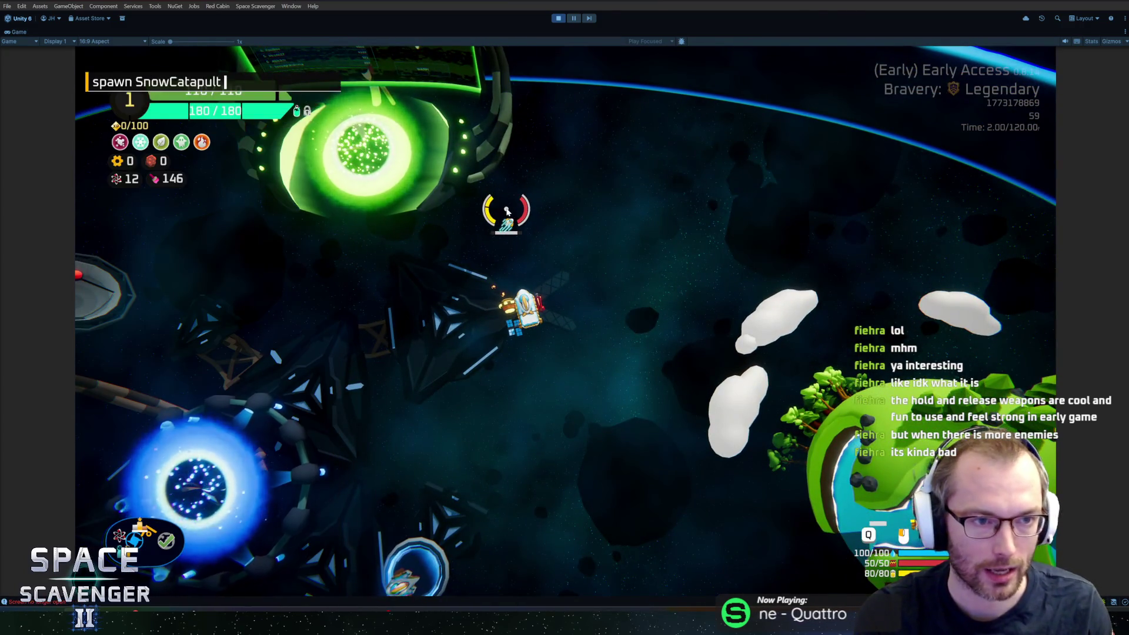
pyautogui.press('Return')
pyautogui.moveTo(468, 482); pyautogui.dragTo(523, 396)
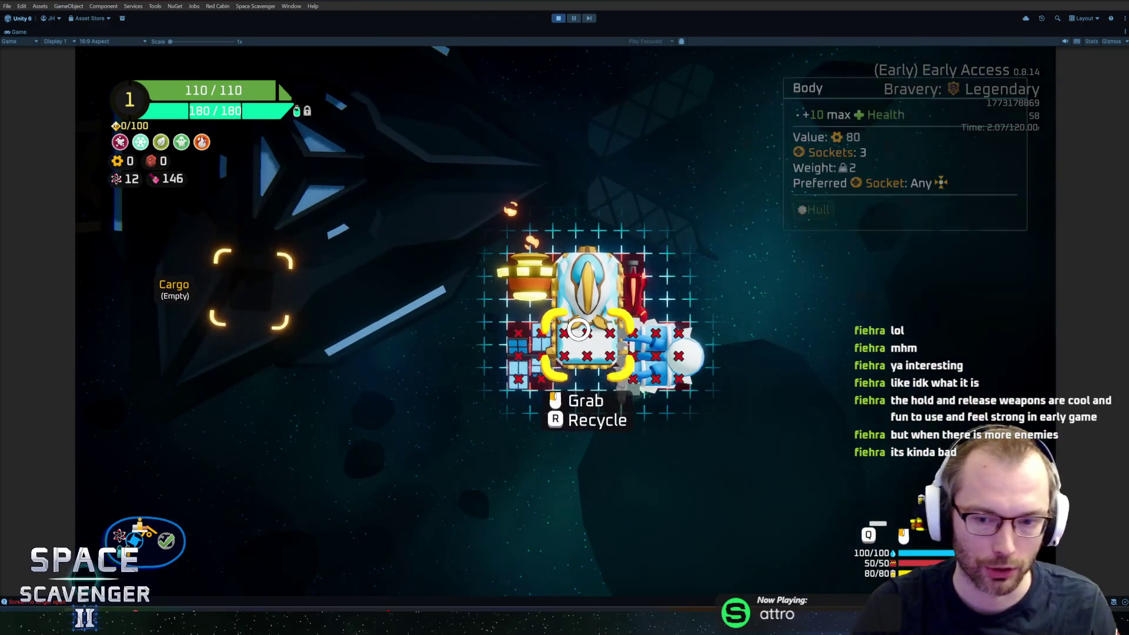
pyautogui.moveTo(572, 345); pyautogui.dragTo(467, 468)
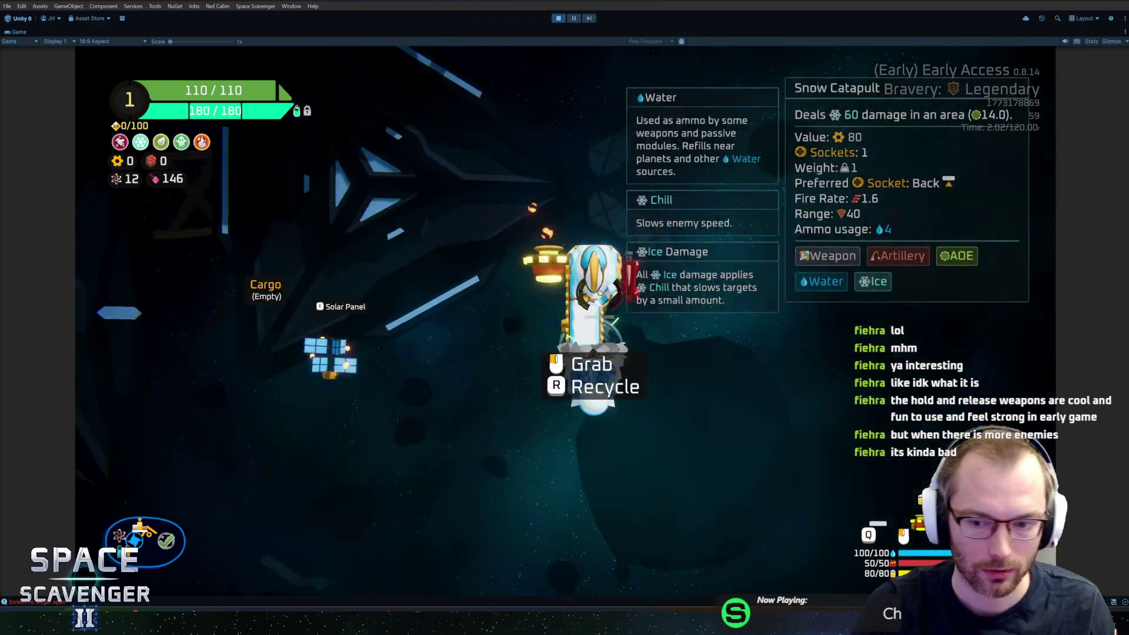
pyautogui.press('Tab')
pyautogui.press('Tab')
pyautogui.click(648, 254)
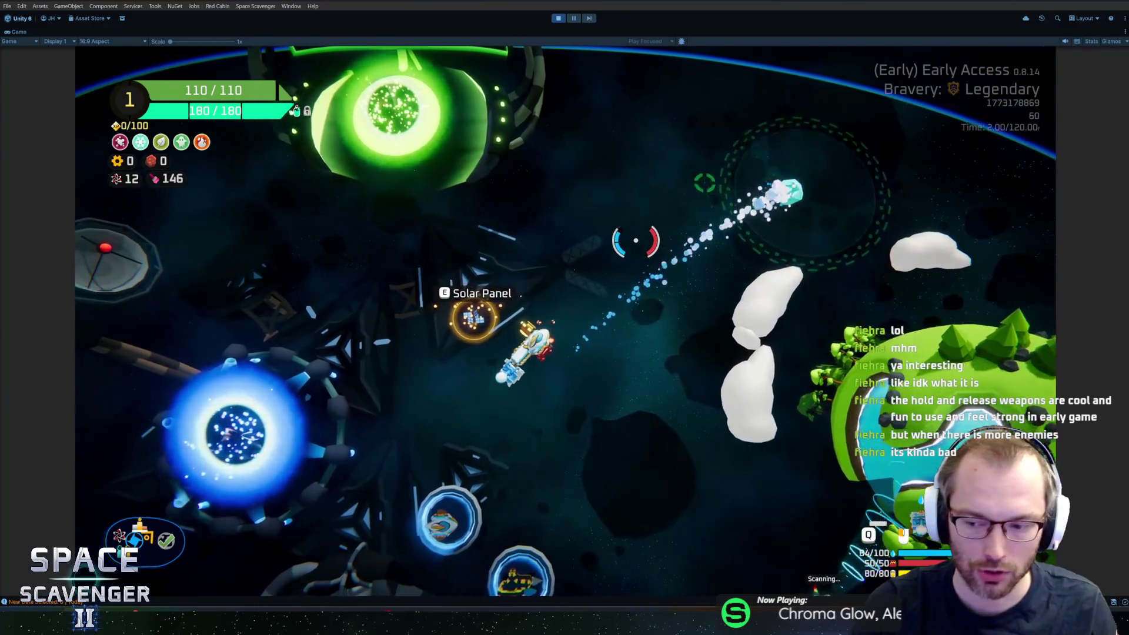
pyautogui.click(635, 242)
# Step: Debug-spawn a GooLauncher and leave the build grid
pyautogui.press('`')
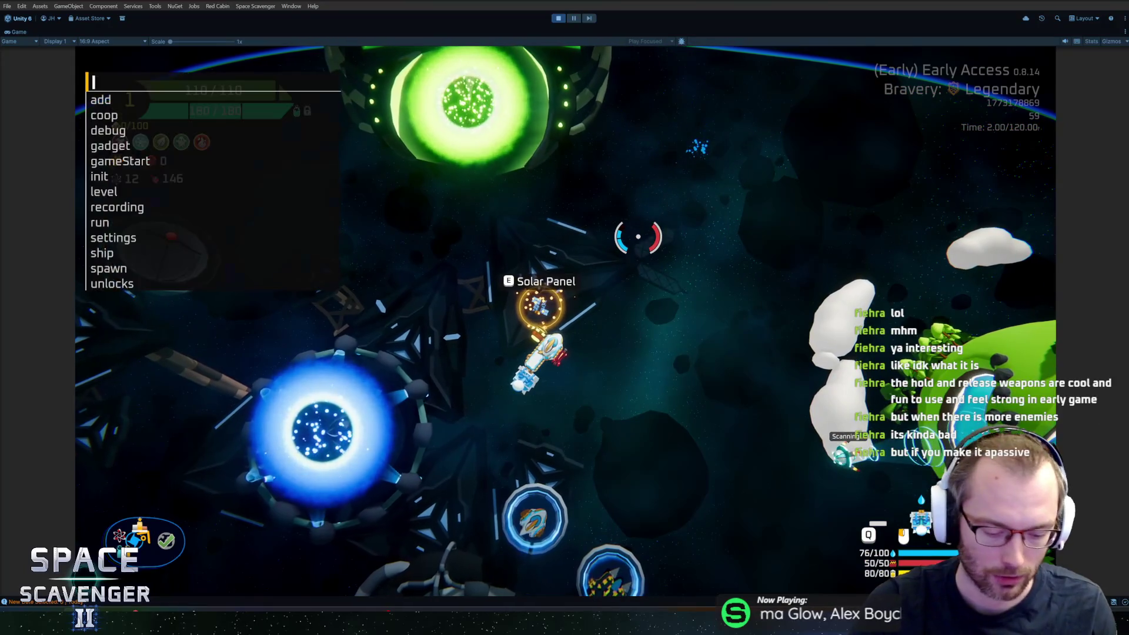
pyautogui.write('spawn ')
pyautogui.write('boo')
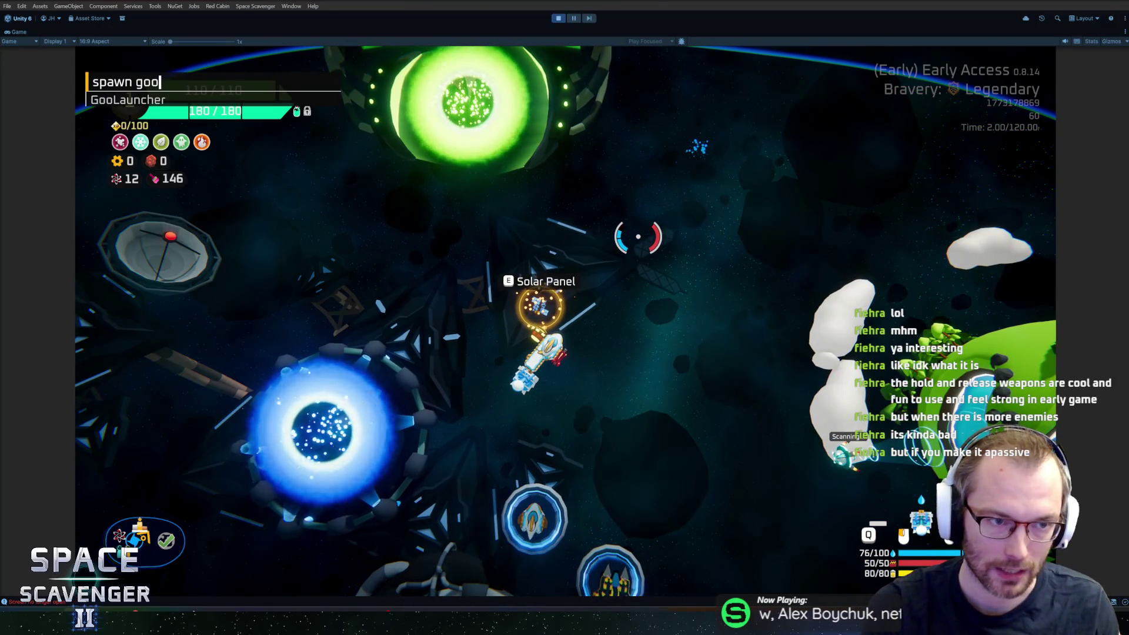
pyautogui.press('Return')
pyautogui.press('Tab')
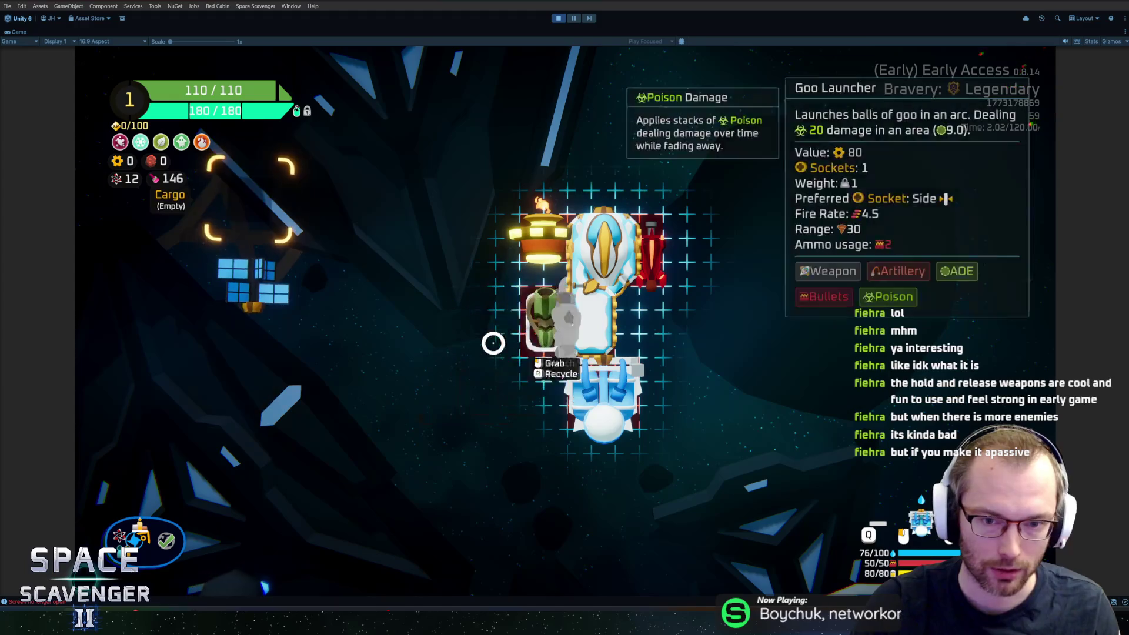
pyautogui.press('Tab')
pyautogui.press('Tab')
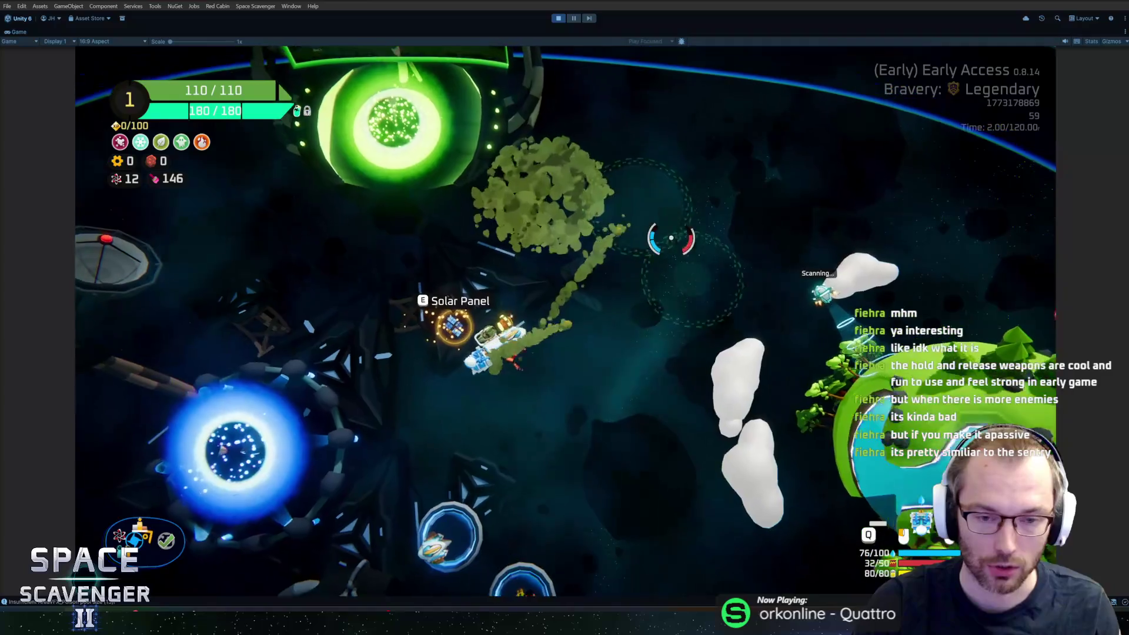
# Step: Debug-spawn Artillery, attach it to the ship's bottom and detach the blue part
pyautogui.press('`')
pyautogui.write('spawn artil')
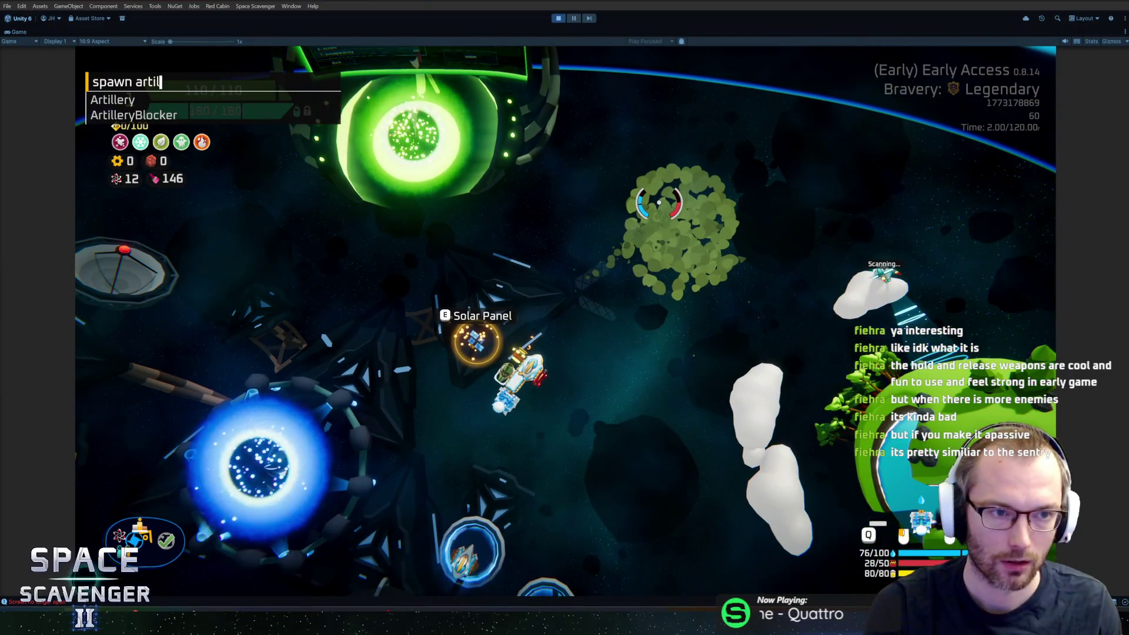
pyautogui.press('Return')
pyautogui.press('Tab')
pyautogui.moveTo(609, 389); pyautogui.dragTo(335, 353)
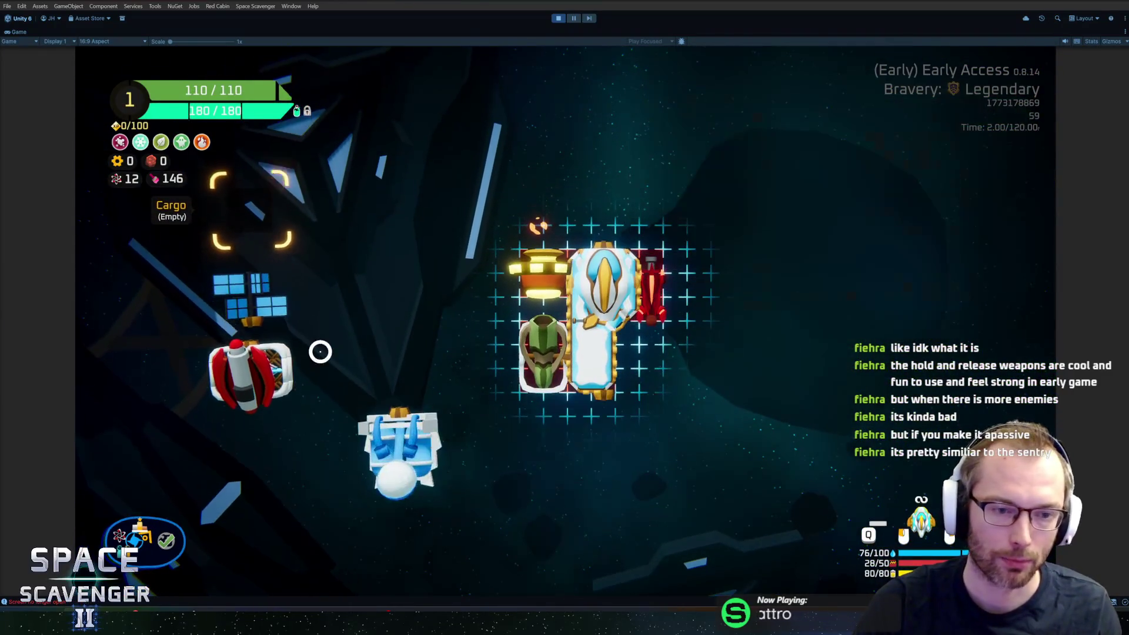
pyautogui.moveTo(256, 371); pyautogui.dragTo(582, 398)
pyautogui.scroll(-2, 679, 192)
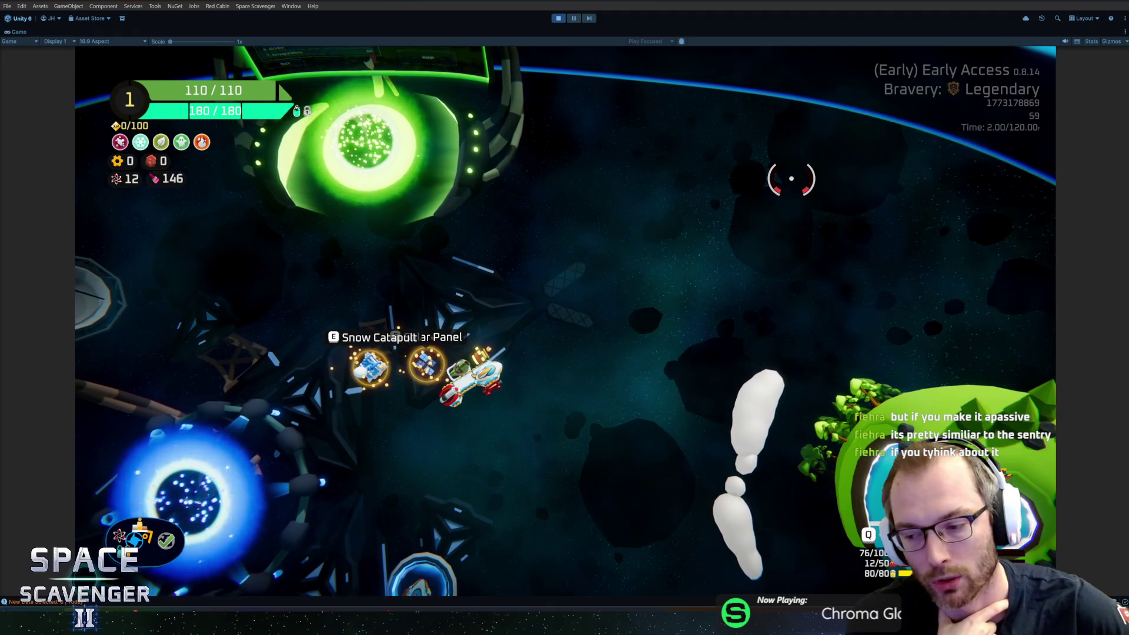
pyautogui.press('s')
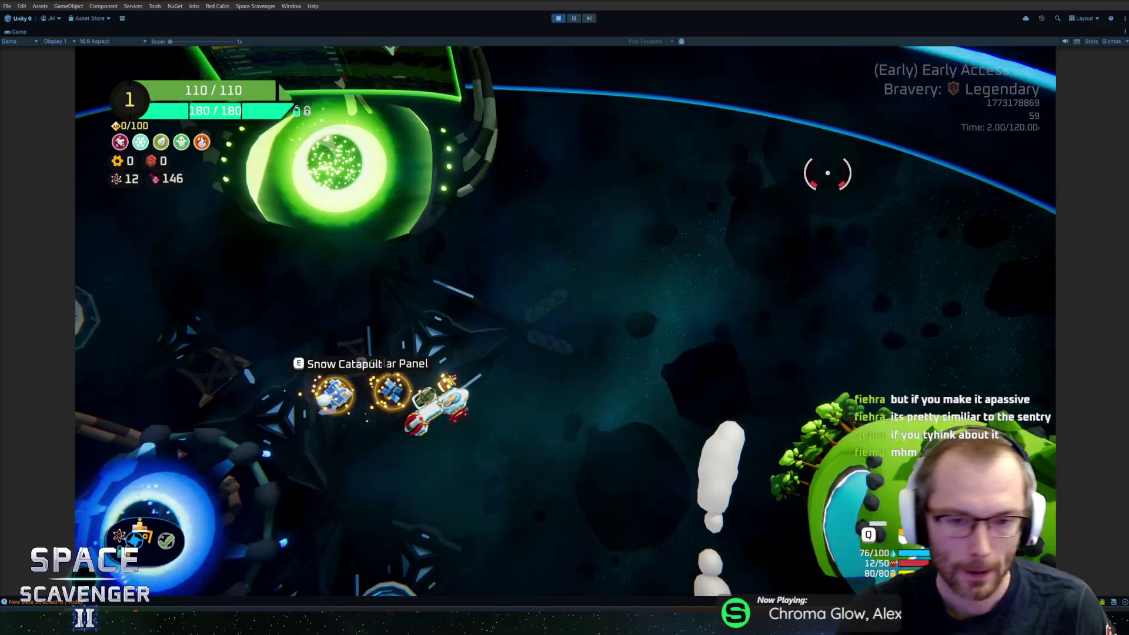
pyautogui.press('w')
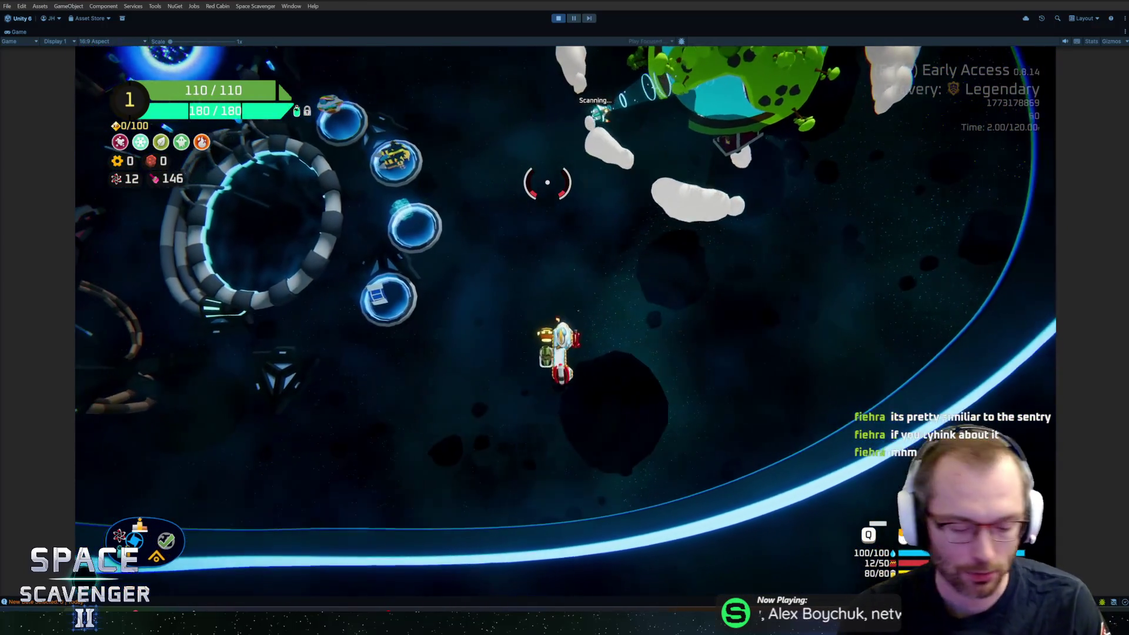
pyautogui.press('`')
pyautogui.press('`')
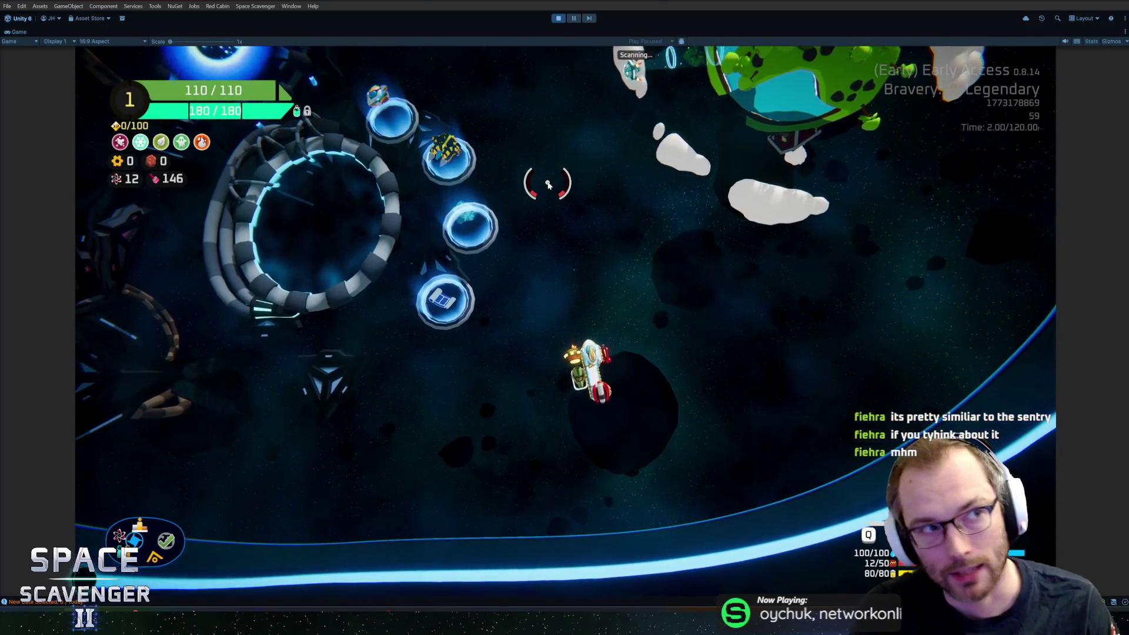
pyautogui.press('w')
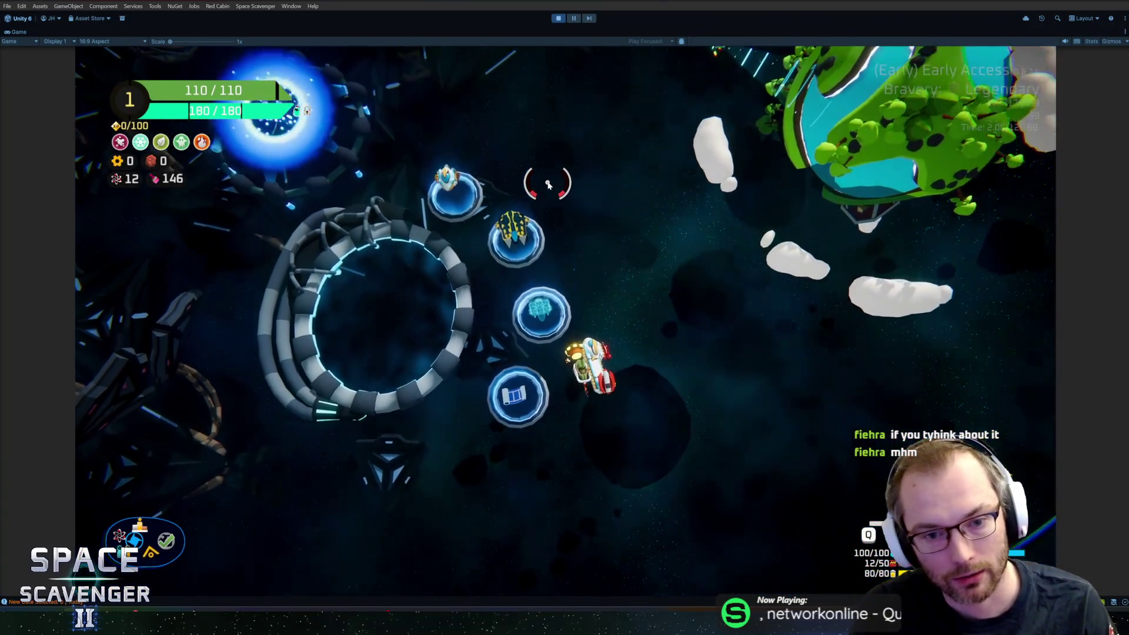
pyautogui.press('a')
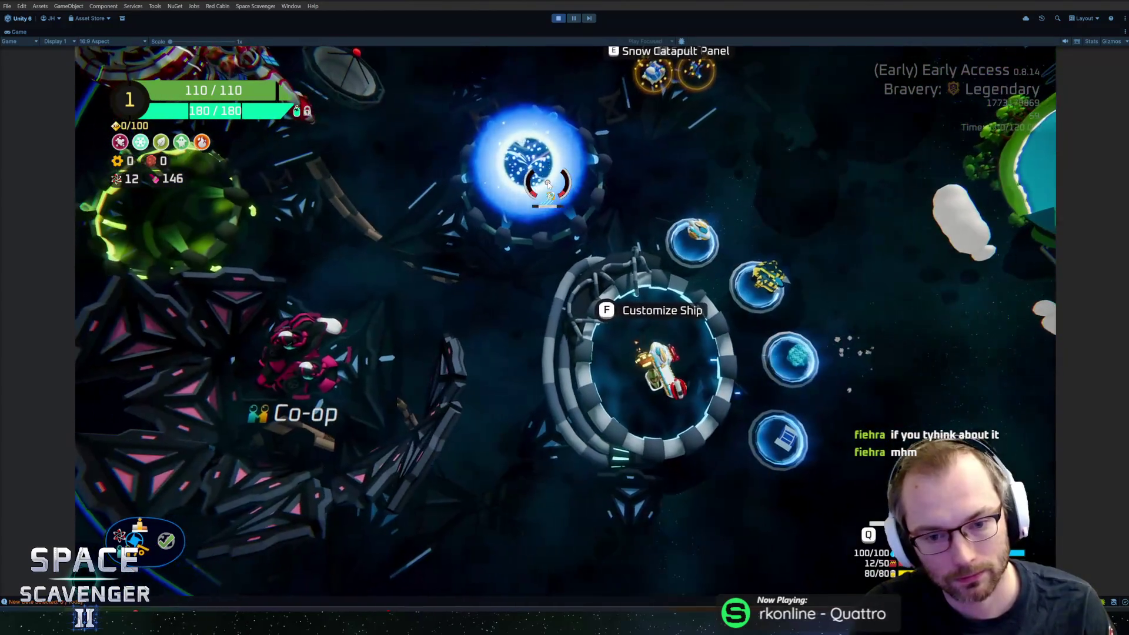
pyautogui.press('d')
pyautogui.press('w')
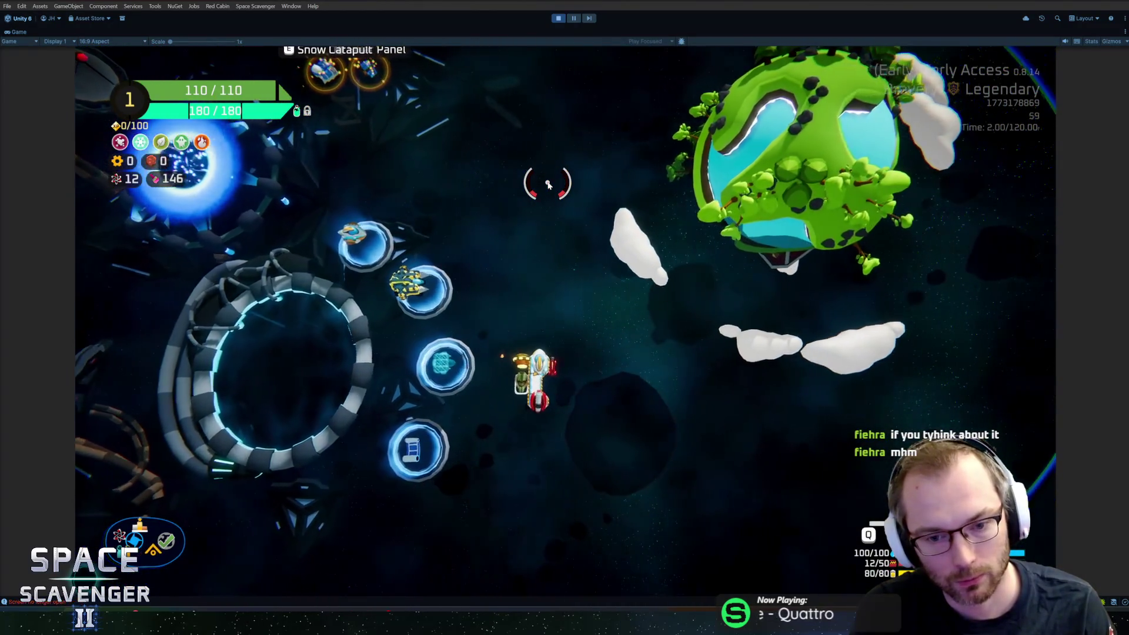
pyautogui.press('w')
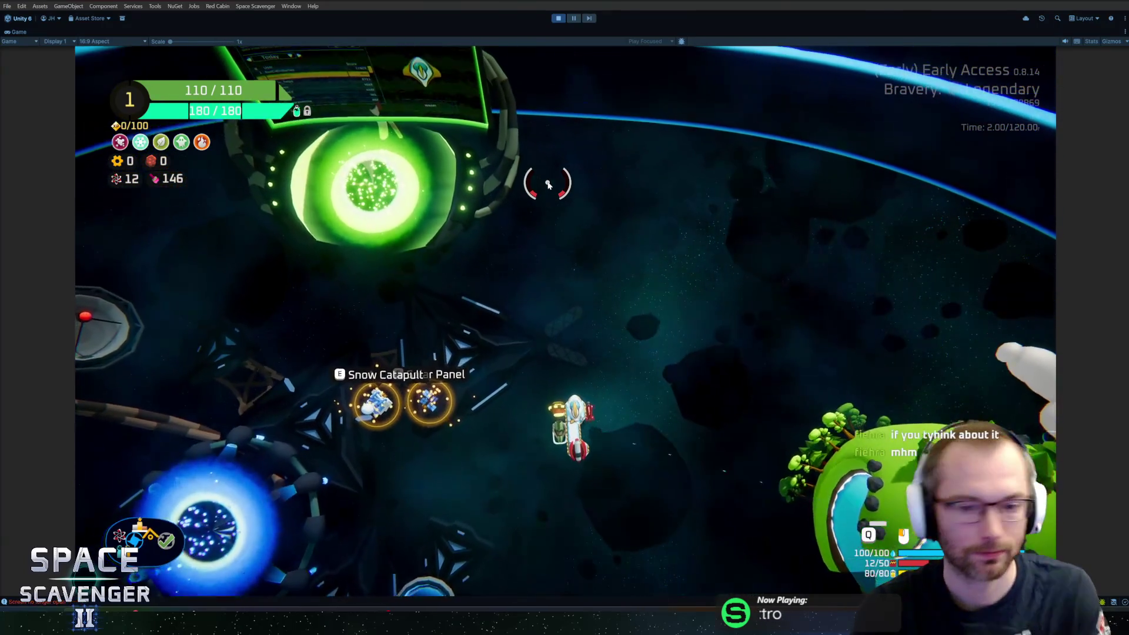
pyautogui.press('s')
pyautogui.press('a')
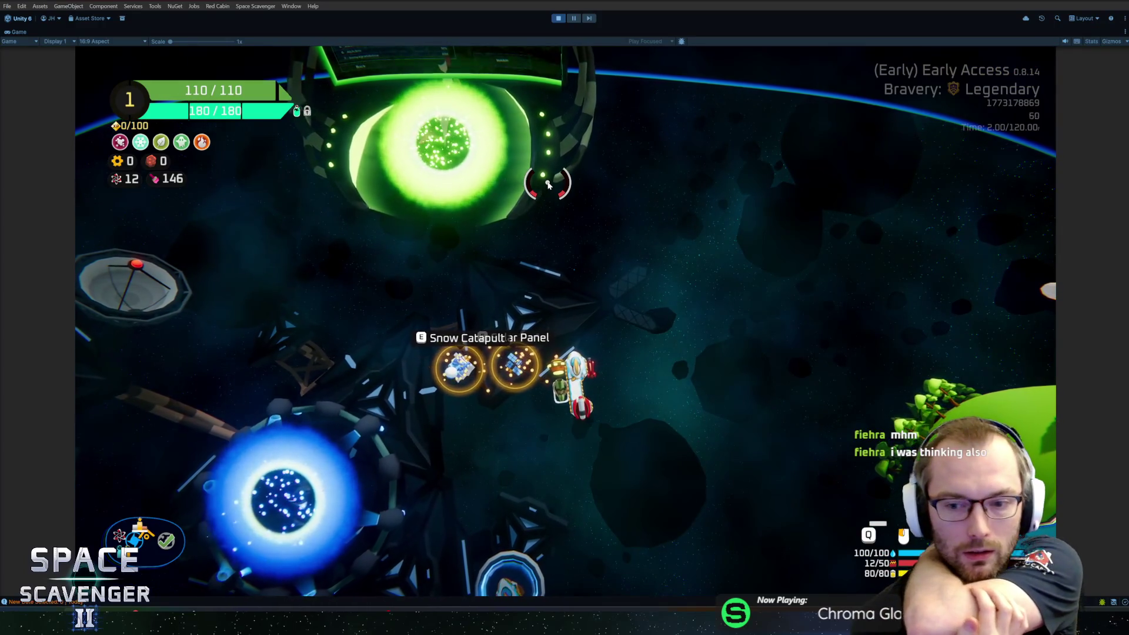
pyautogui.press('w')
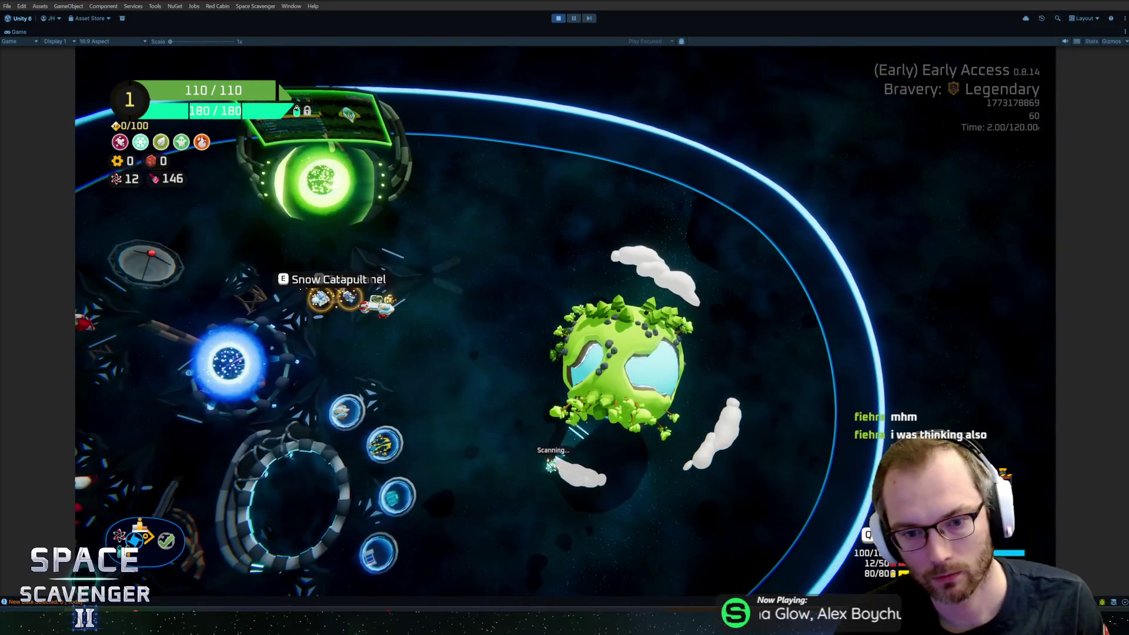
pyautogui.press('w')
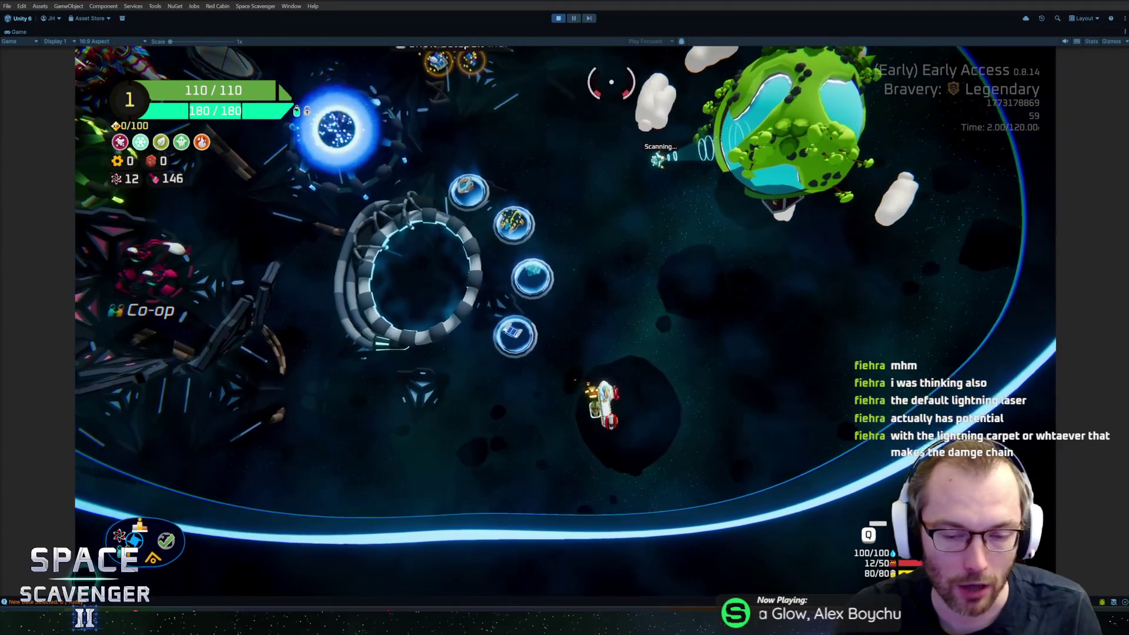
pyautogui.press('`')
pyautogui.write('spa')
# Step: Debug-spawn a Refiner and open its module-upgrade screen
pyautogui.press('Tab')
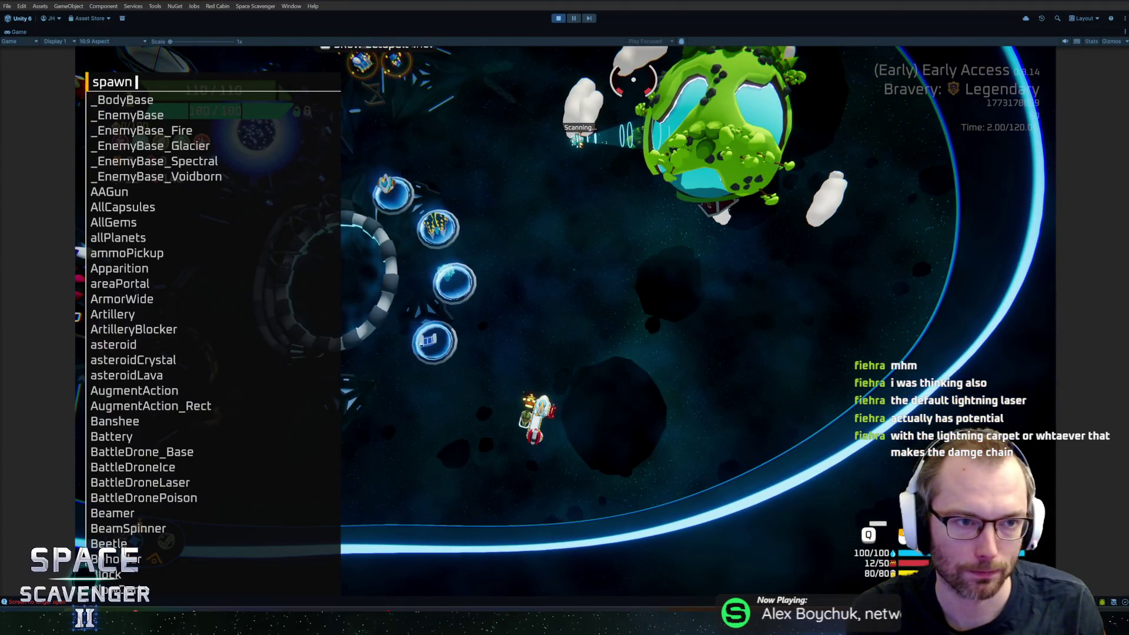
pyautogui.write('refg')
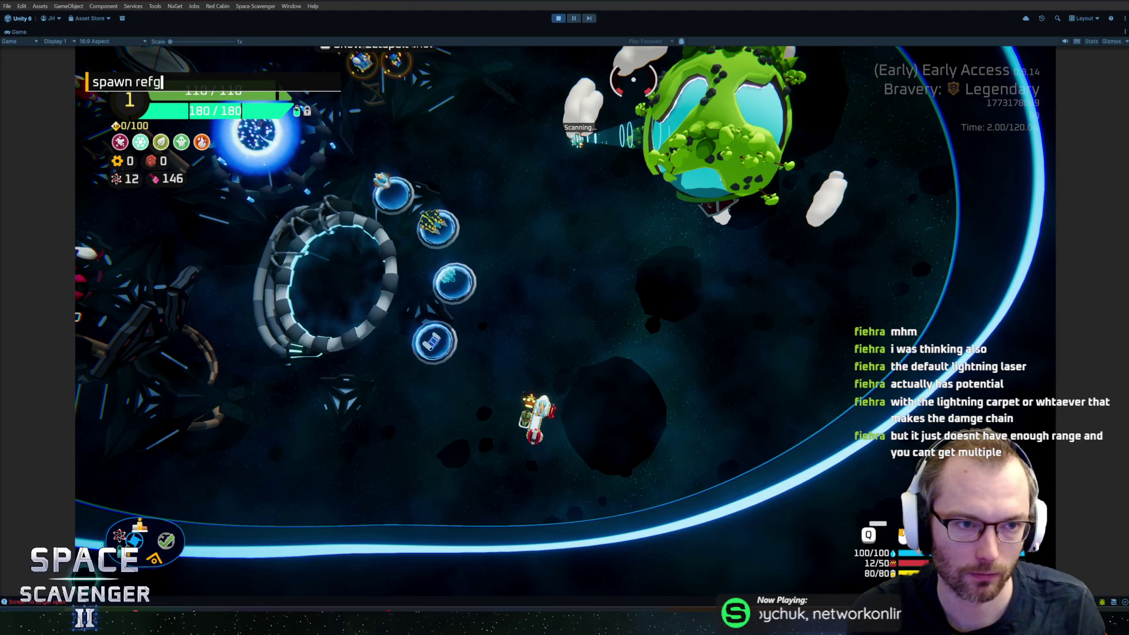
pyautogui.press('Return')
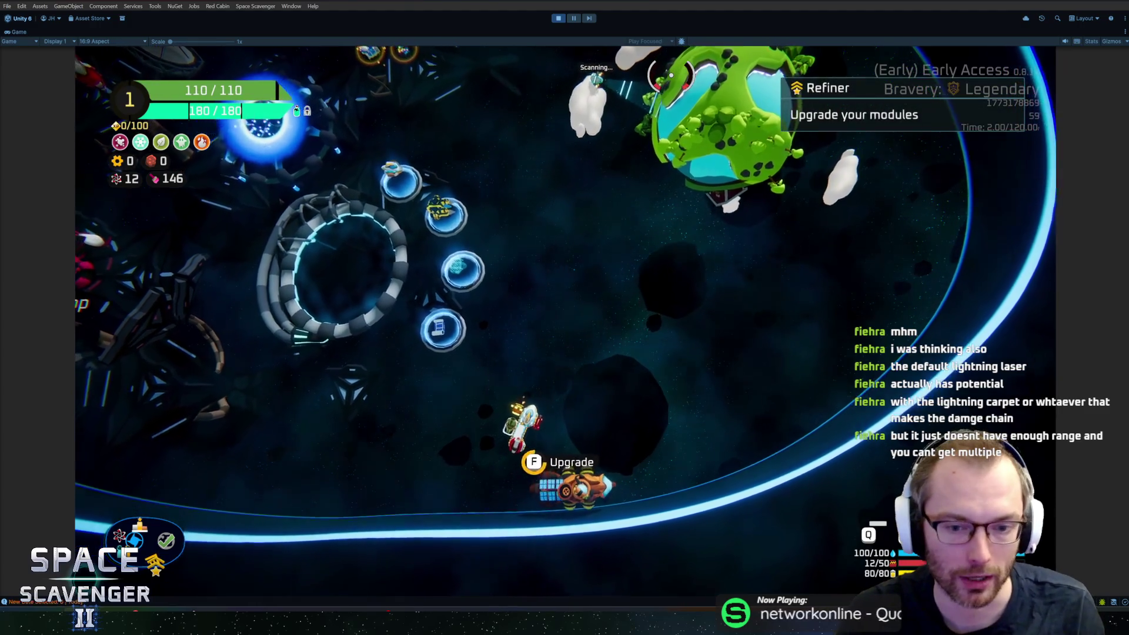
pyautogui.click(672, 75)
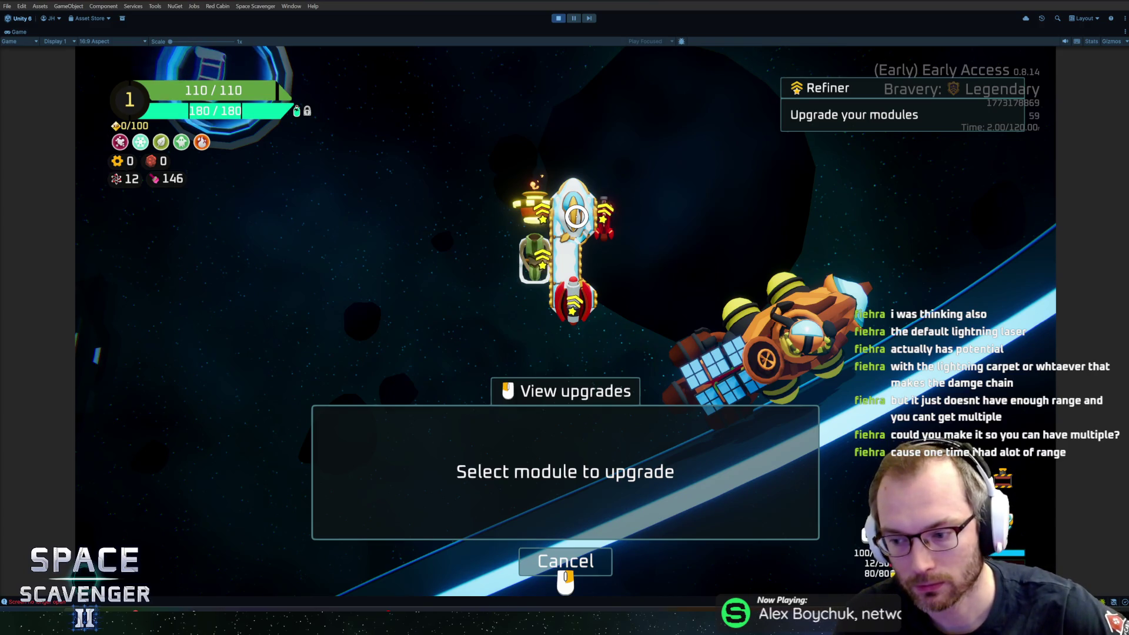
# Step: Close the upgrade dialog and read the Offense range stats, Melee Range at 0 | 30%
pyautogui.press('Escape')
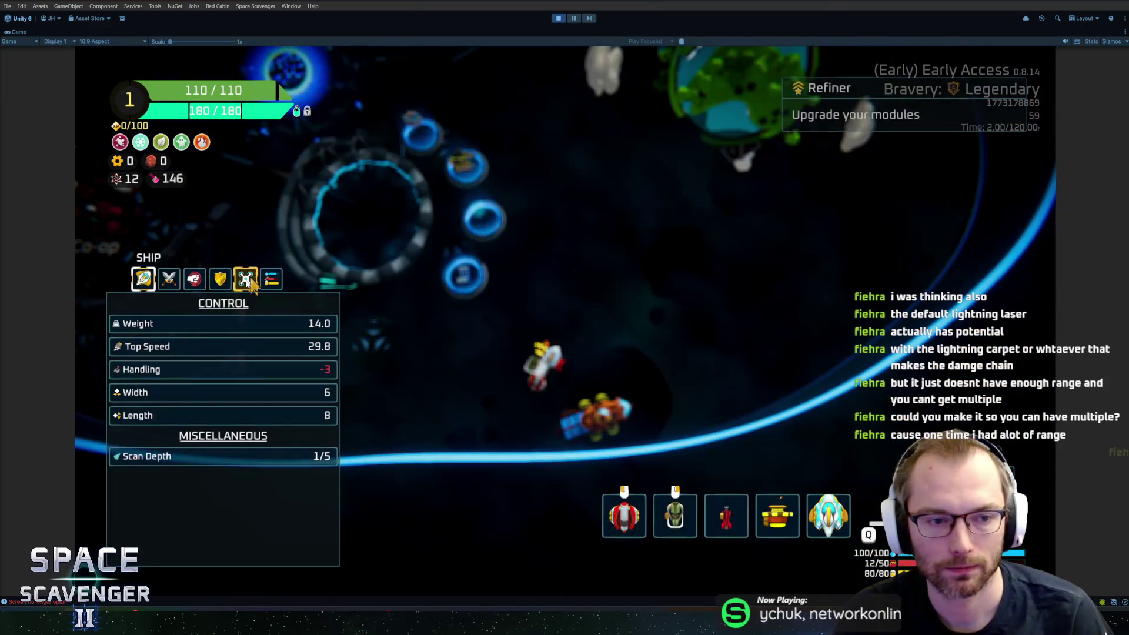
pyautogui.click(169, 280)
pyautogui.click(220, 279)
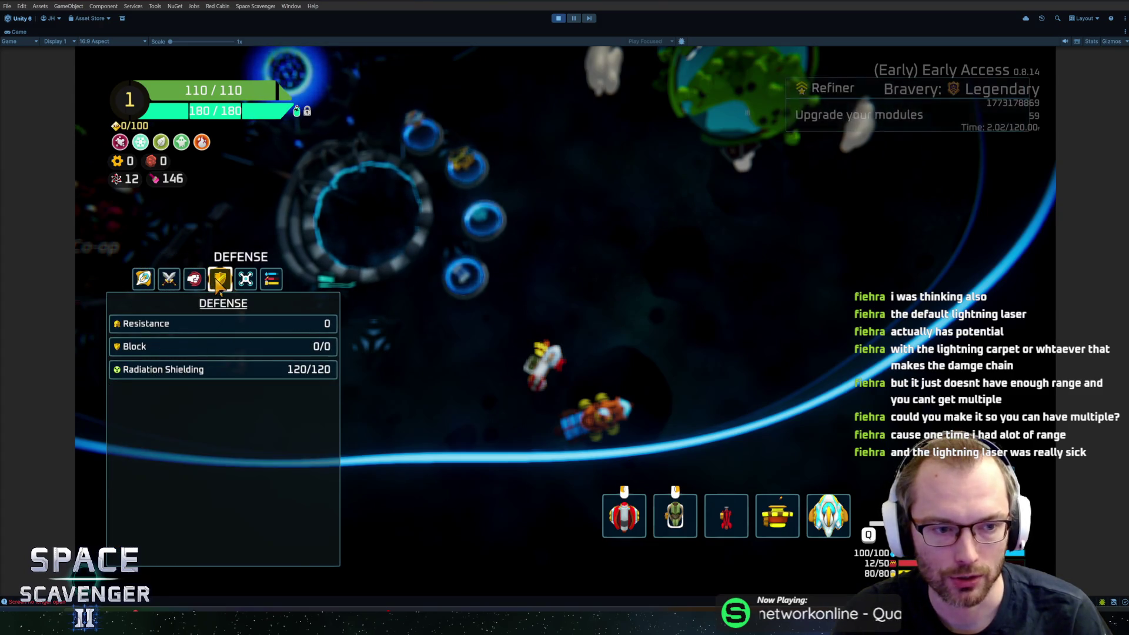
pyautogui.moveTo(218, 415)
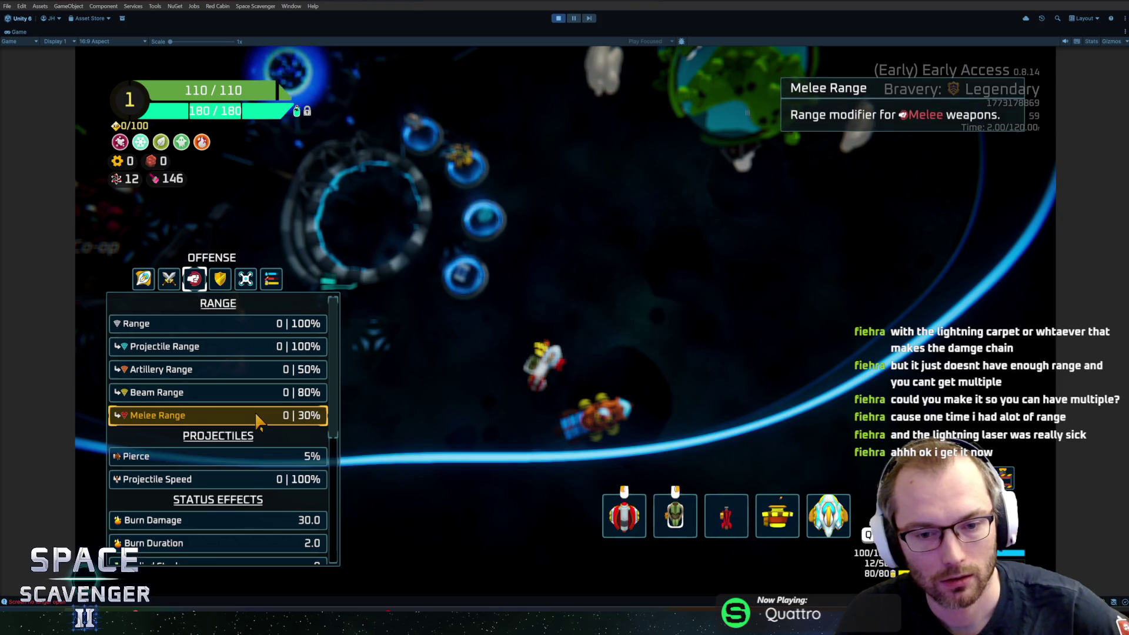
pyautogui.press('Tab')
# Step: Run 'spawn sword', mount the Laser Sword on the front socket and fly off swinging it
pyautogui.press('`')
pyautogui.write('sp')
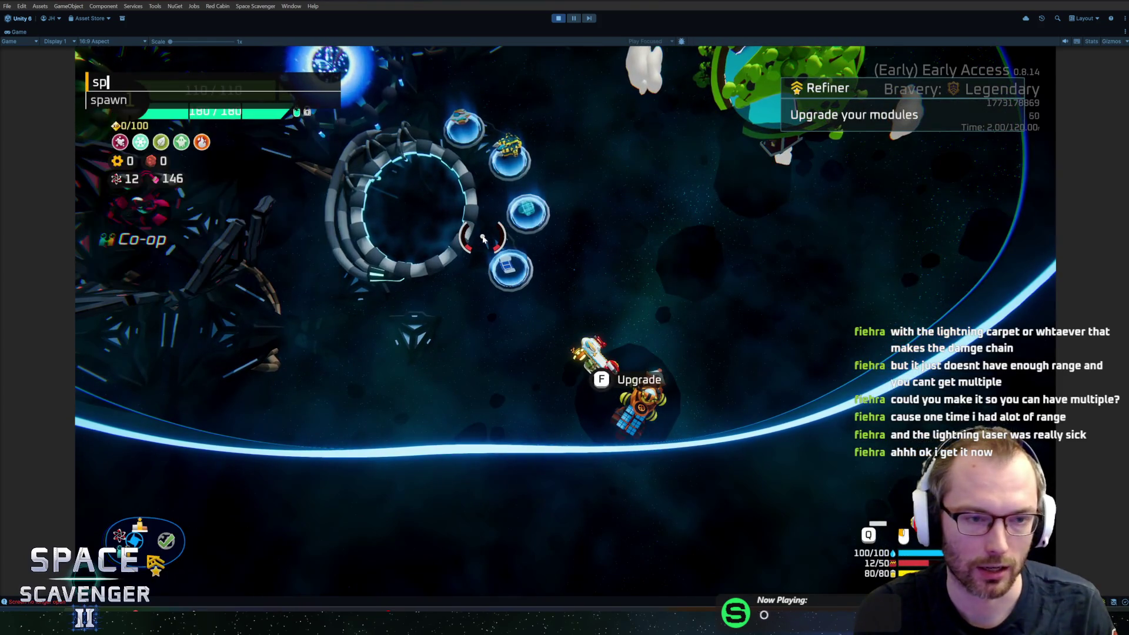
pyautogui.write('awn sword')
pyautogui.press('Return')
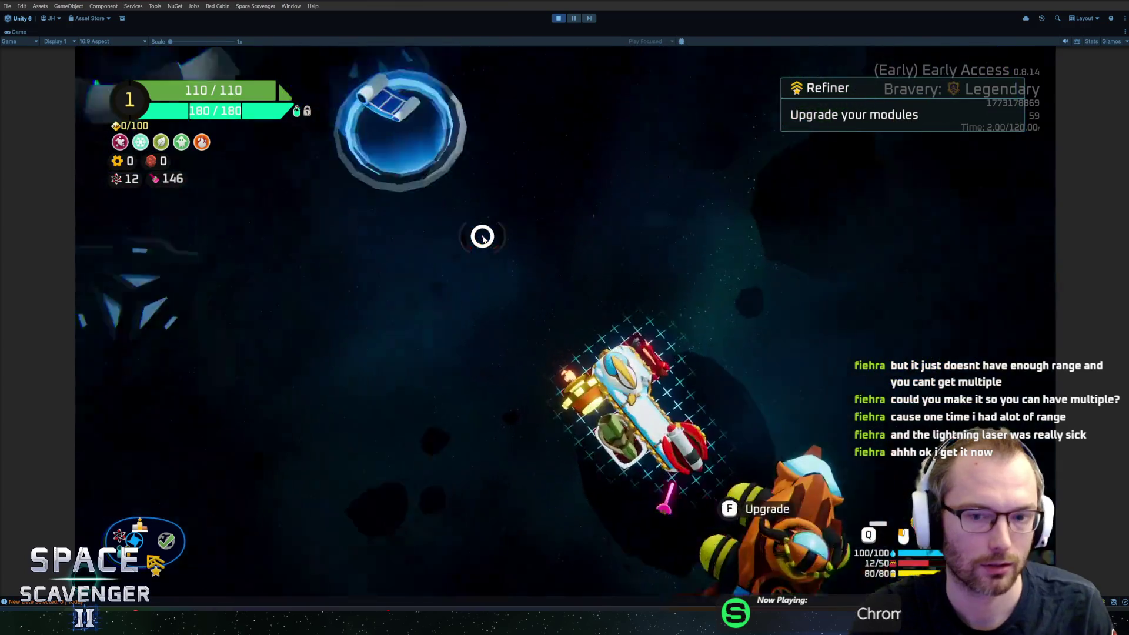
pyautogui.moveTo(368, 277); pyautogui.dragTo(718, 433)
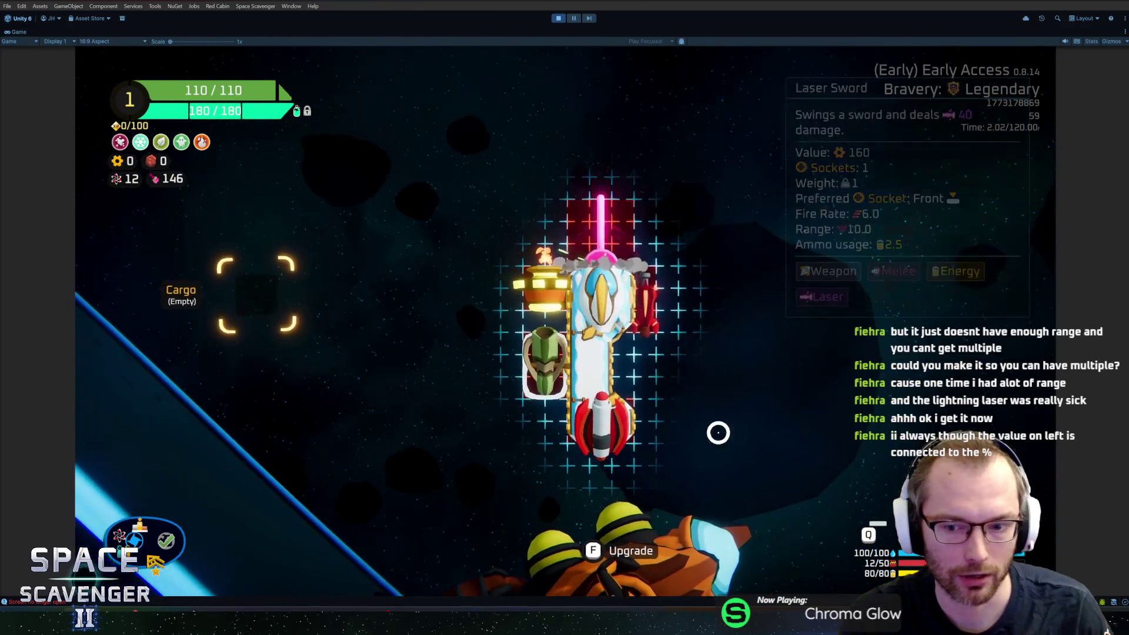
pyautogui.press('Tab')
pyautogui.press('Tab')
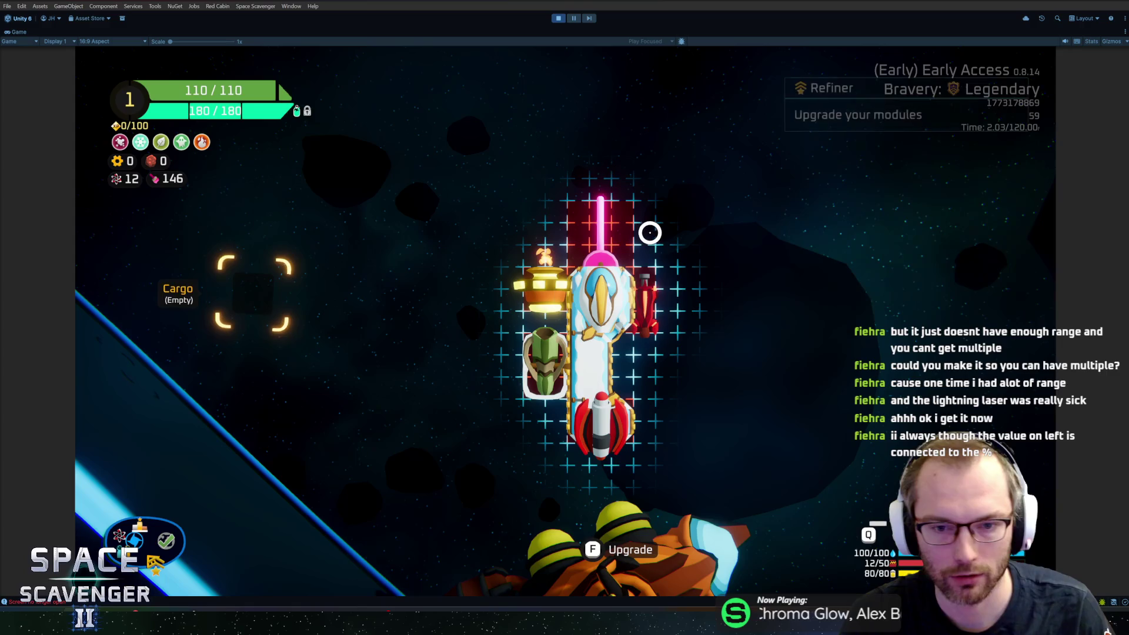
pyautogui.press('w')
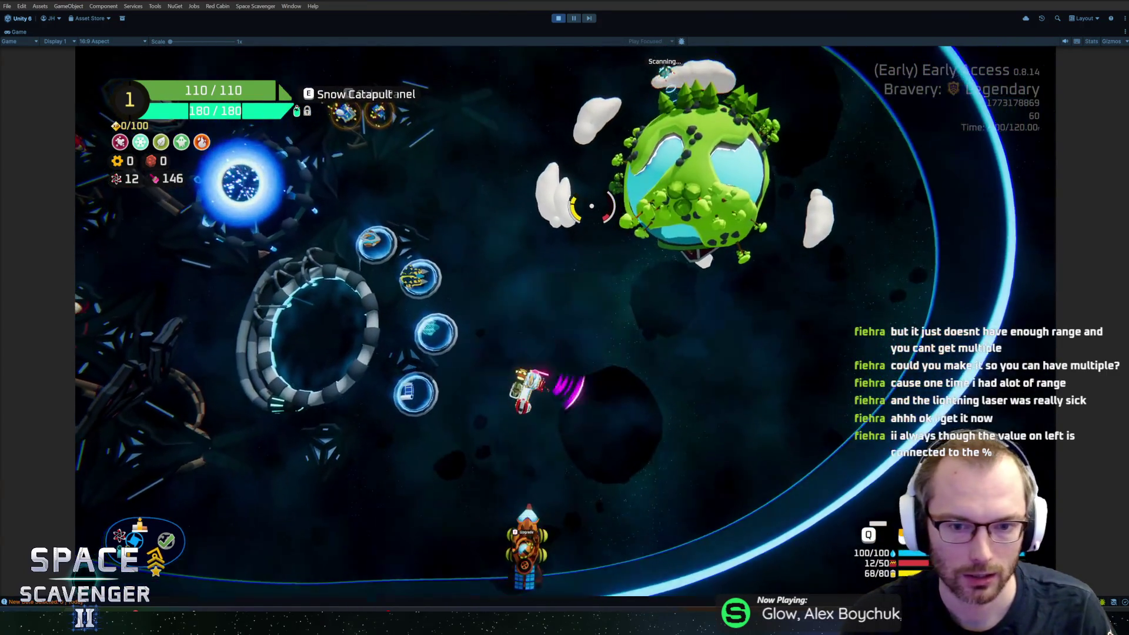
pyautogui.press('`')
pyautogui.write('s')
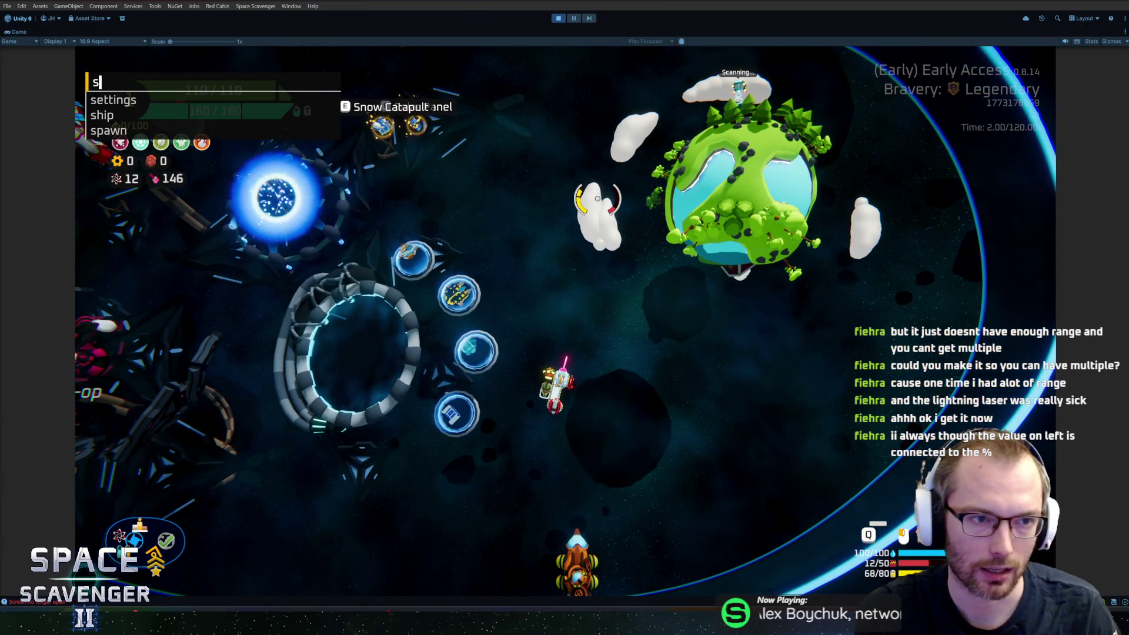
pyautogui.write('hgphip')
# Step: Run 'gadget add Scope_3' in the debug console to give the ship a Scope_3 gadget
pyautogui.press('BackSpace')
pyautogui.press('BackSpace')
pyautogui.press('BackSpace')
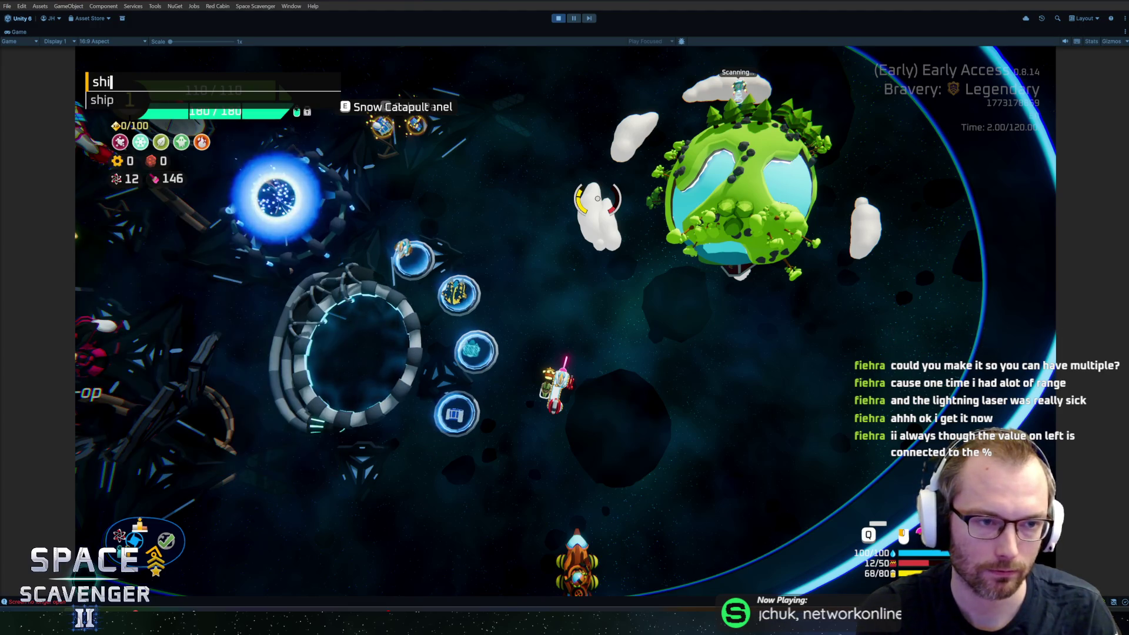
pyautogui.write('gadget add ')
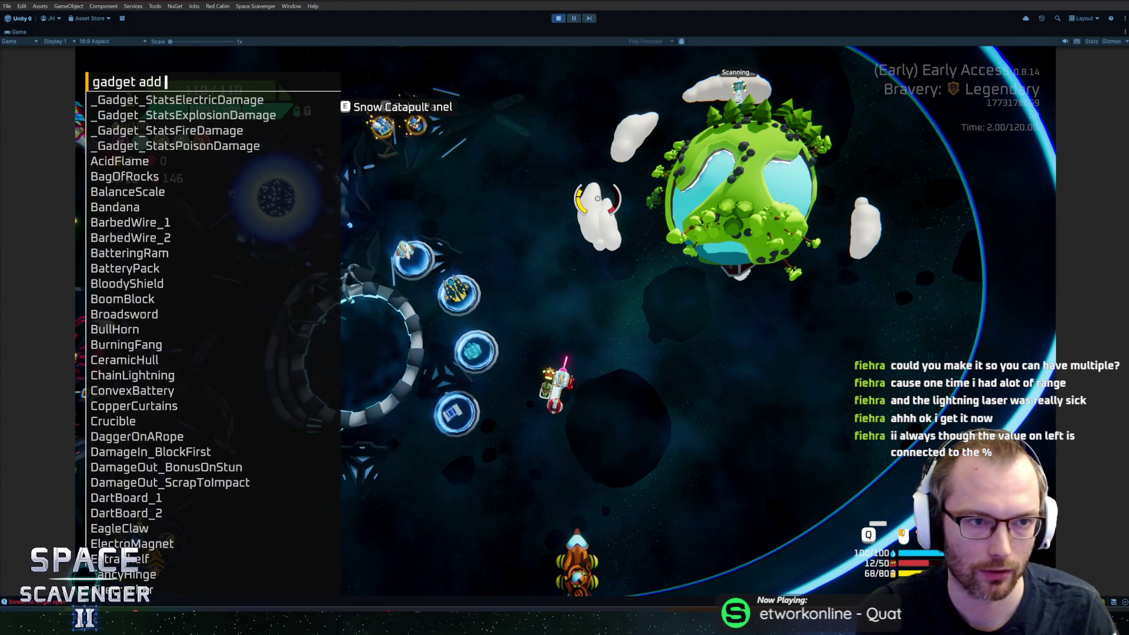
pyautogui.write('proj')
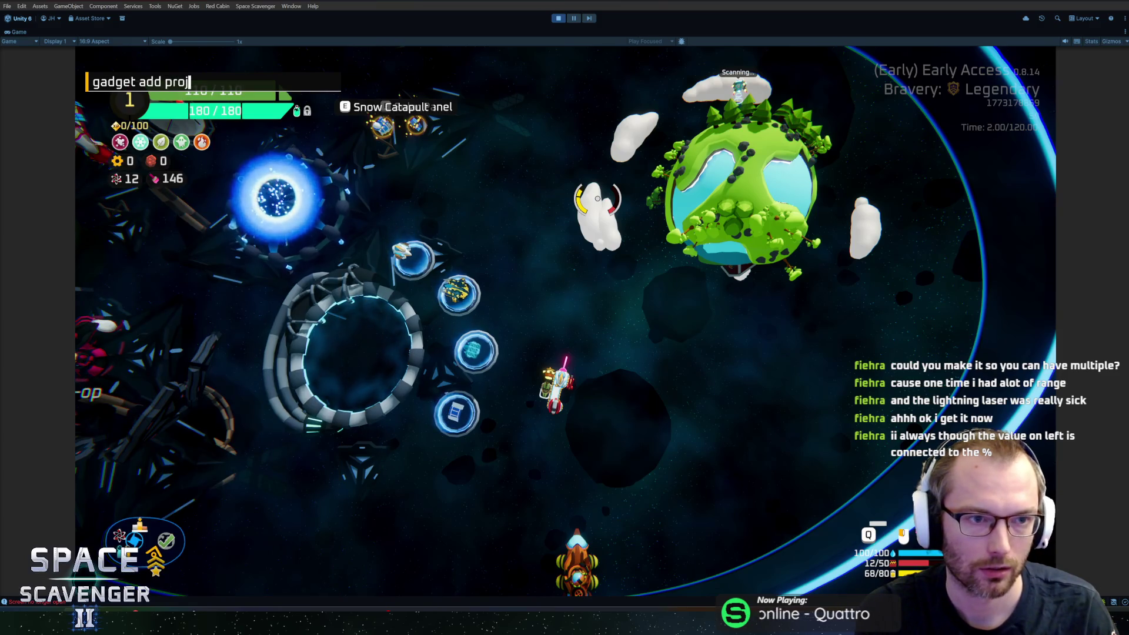
pyautogui.press('BackSpace')
pyautogui.press('BackSpace')
pyautogui.press('BackSpace')
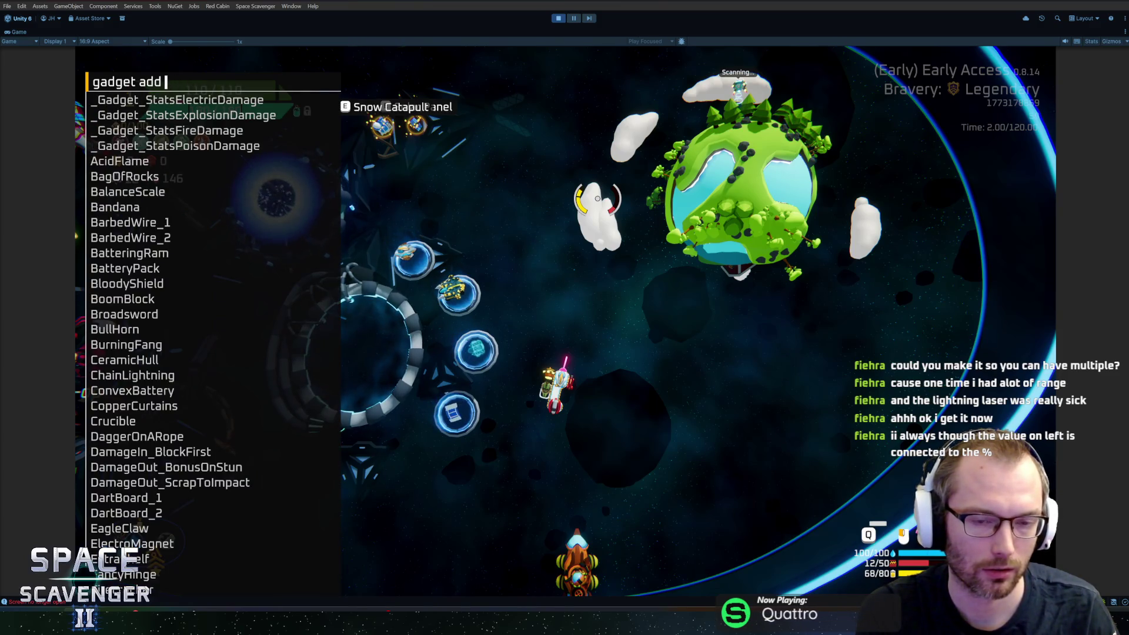
pyautogui.write('scop')
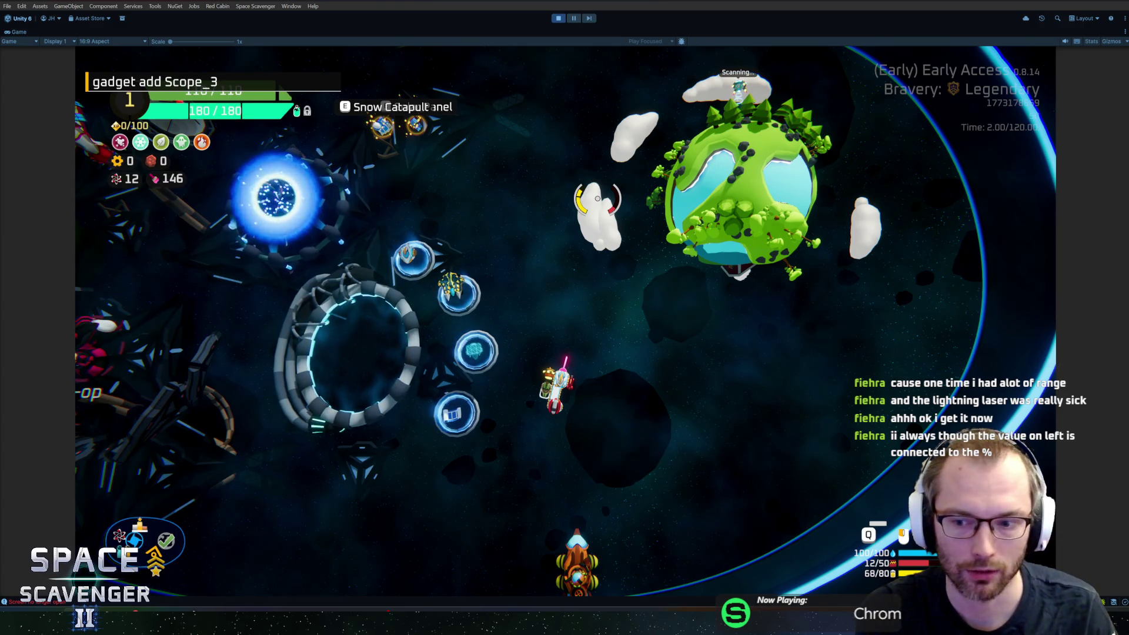
pyautogui.press('Return')
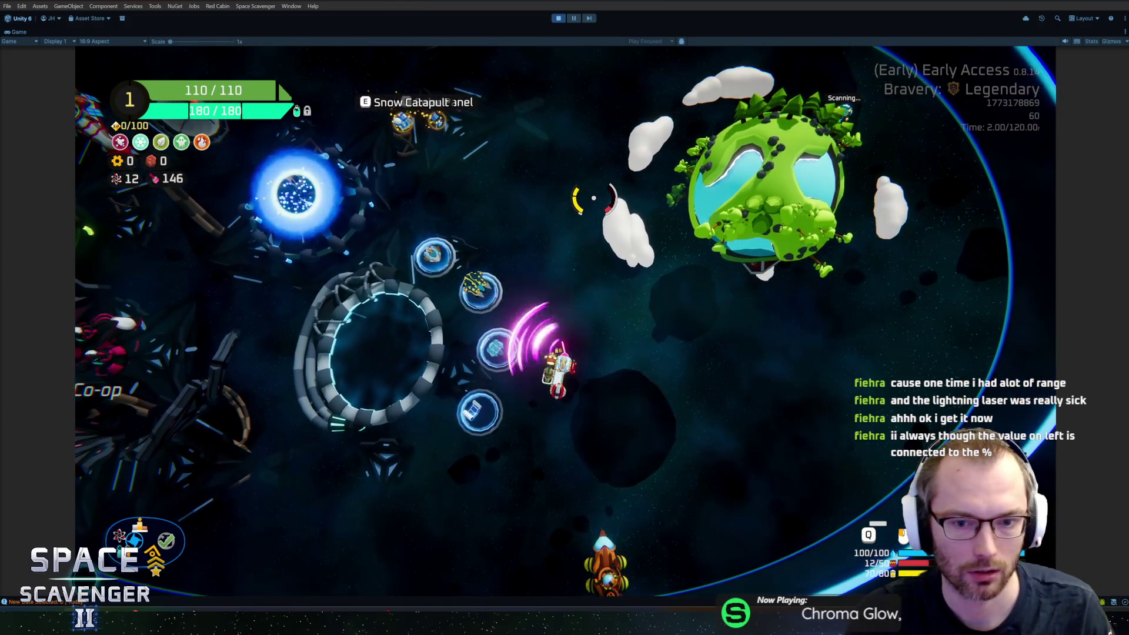
pyautogui.press('`')
pyautogui.press('Up')
pyautogui.press('Return')
pyautogui.press('`')
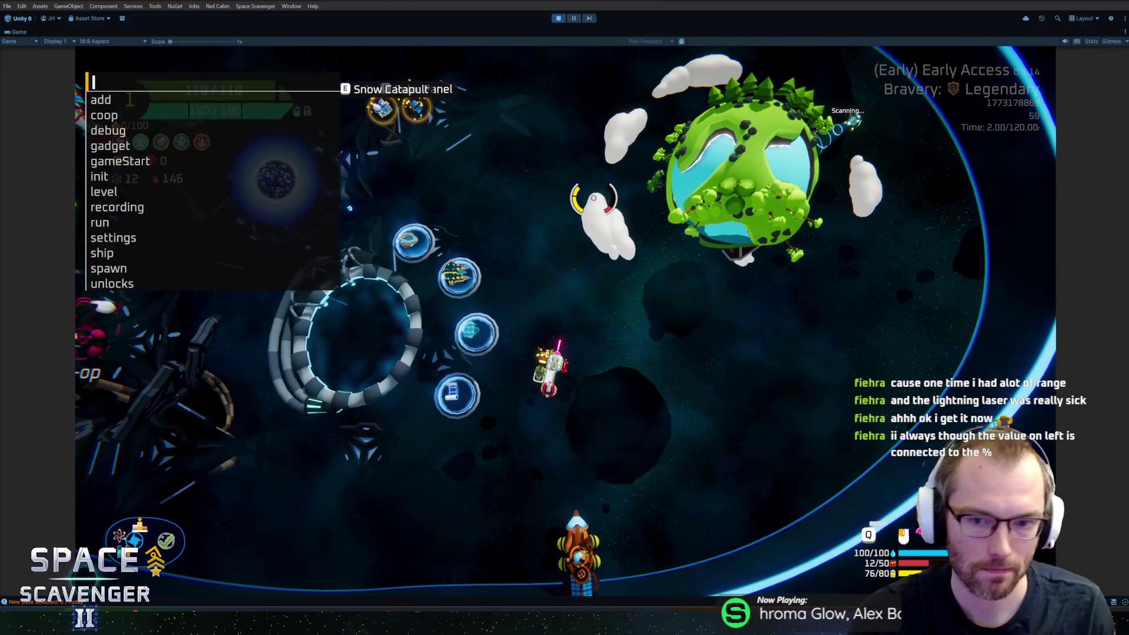
pyautogui.press('`')
pyautogui.press('`')
# Step: Recall the gadget command and run 'gadget add Scope_1' for a second Scope gadget
pyautogui.press('Up')
pyautogui.press('BackSpace')
pyautogui.write('1')
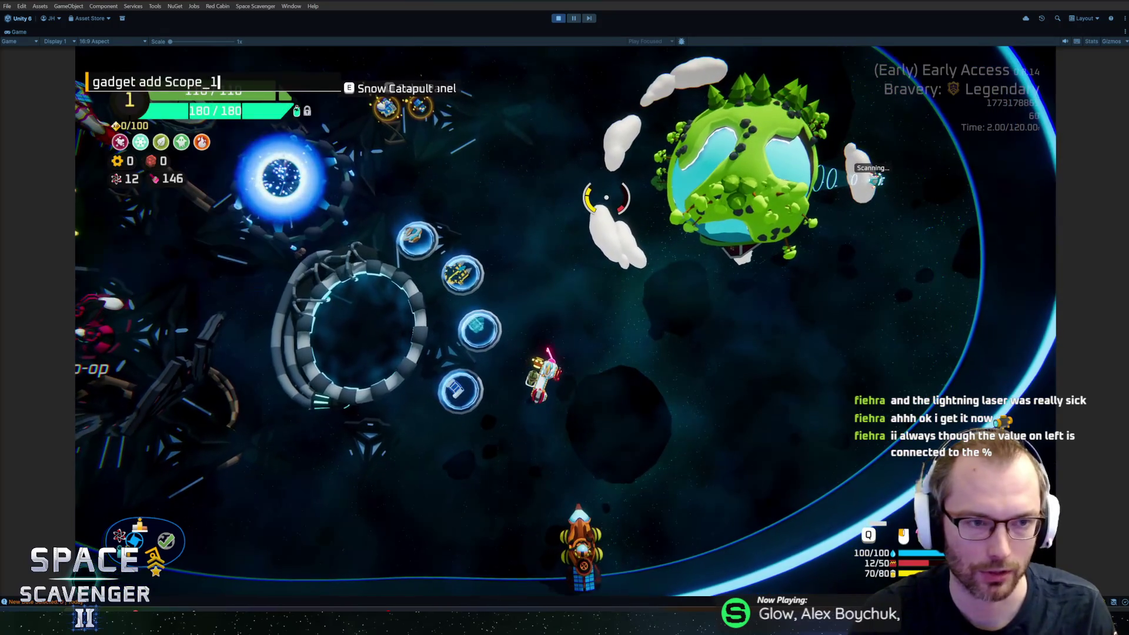
pyautogui.press('Return')
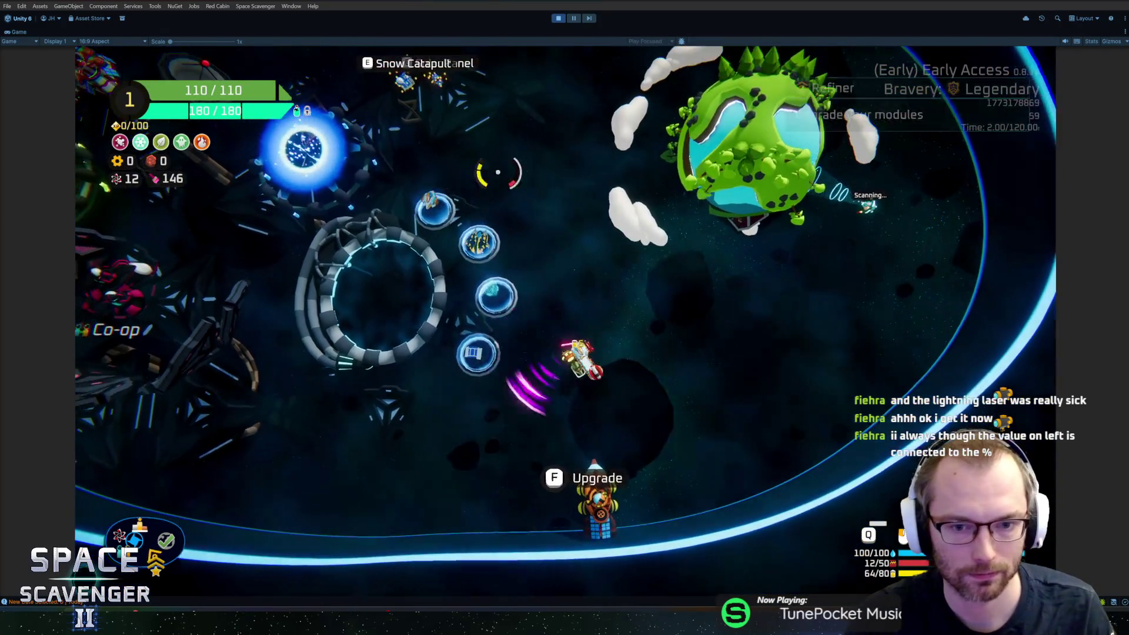
pyautogui.press('`')
pyautogui.write('add')
# Step: Run 'ship stats addFlat Range__Overall 20' and recall it for another range boost
pyautogui.press('BackSpace')
pyautogui.press('BackSpace')
pyautogui.press('BackSpace')
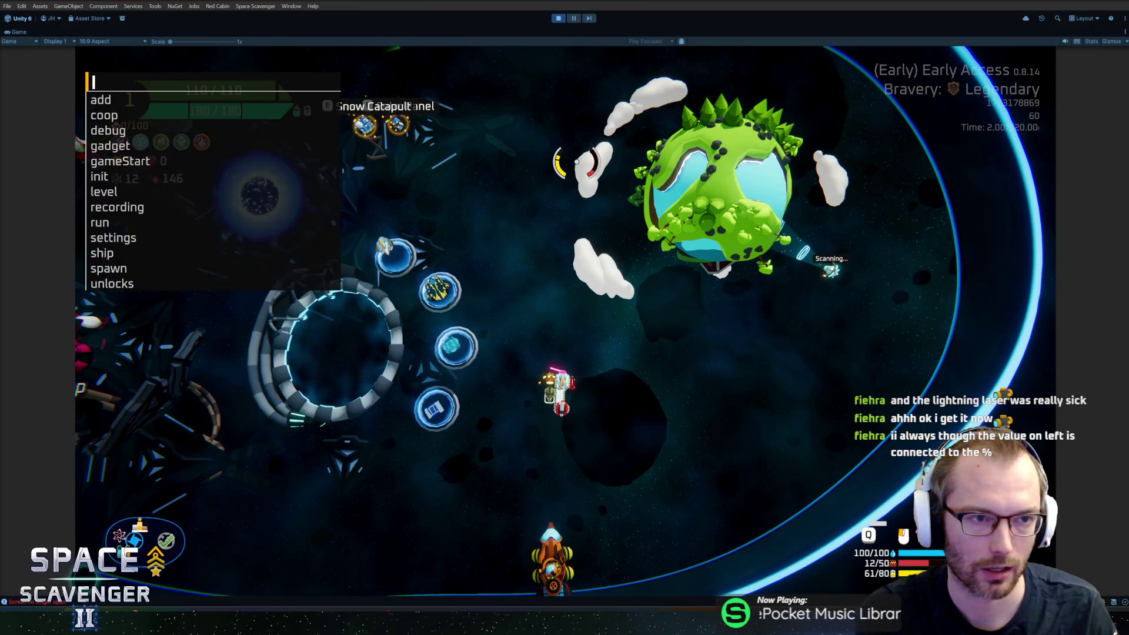
pyautogui.write('ship s')
pyautogui.write('tats addf')
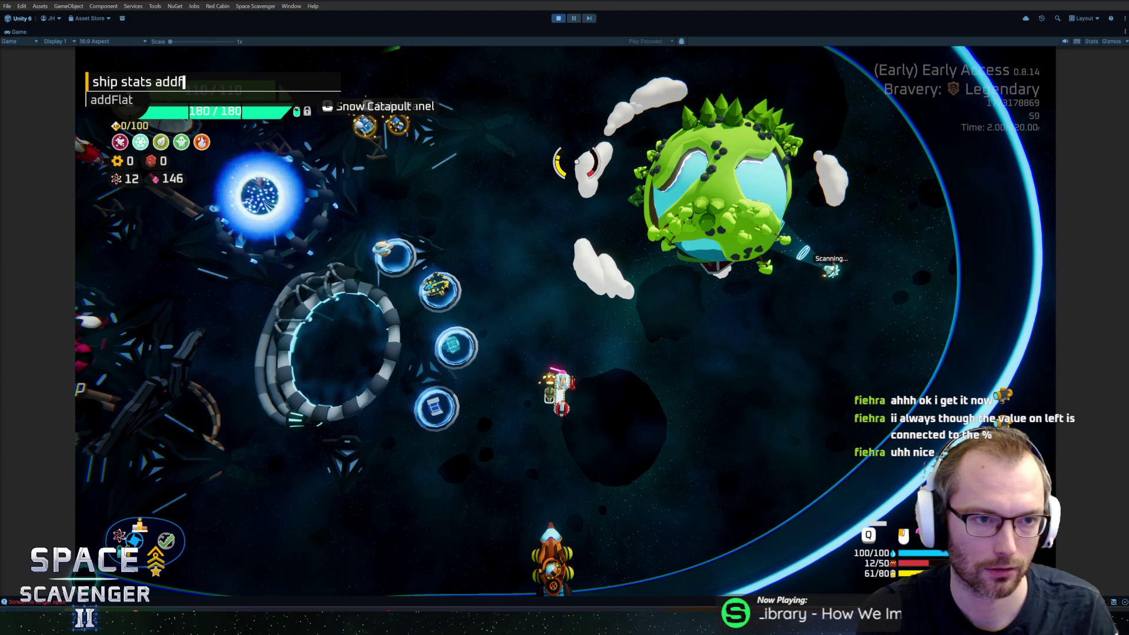
pyautogui.press('Tab')
pyautogui.write('rang')
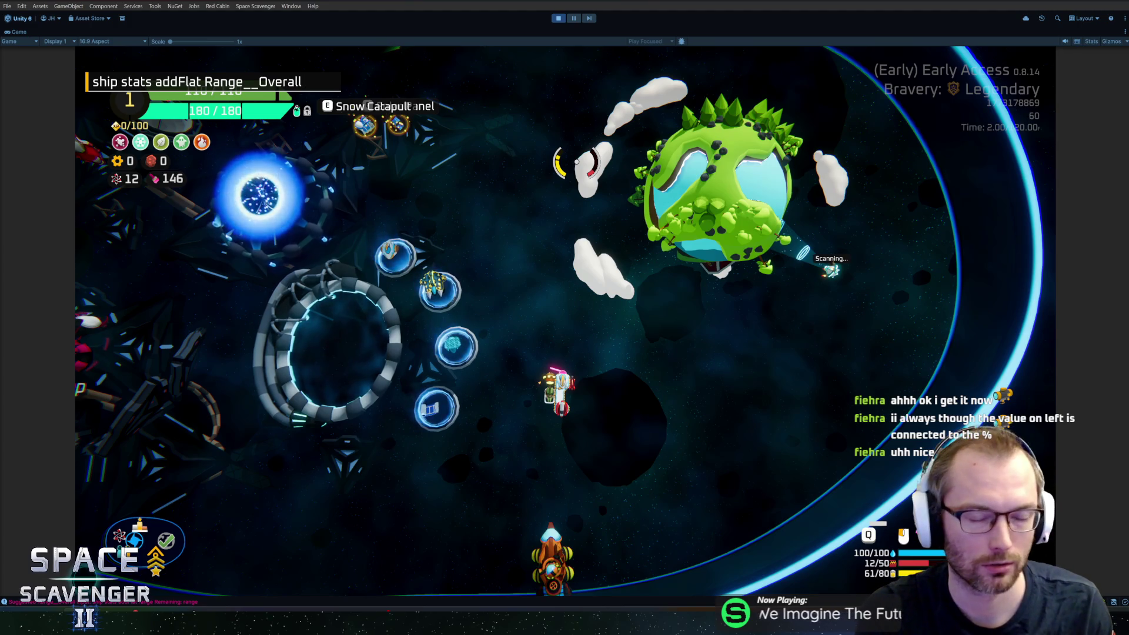
pyautogui.press('Return')
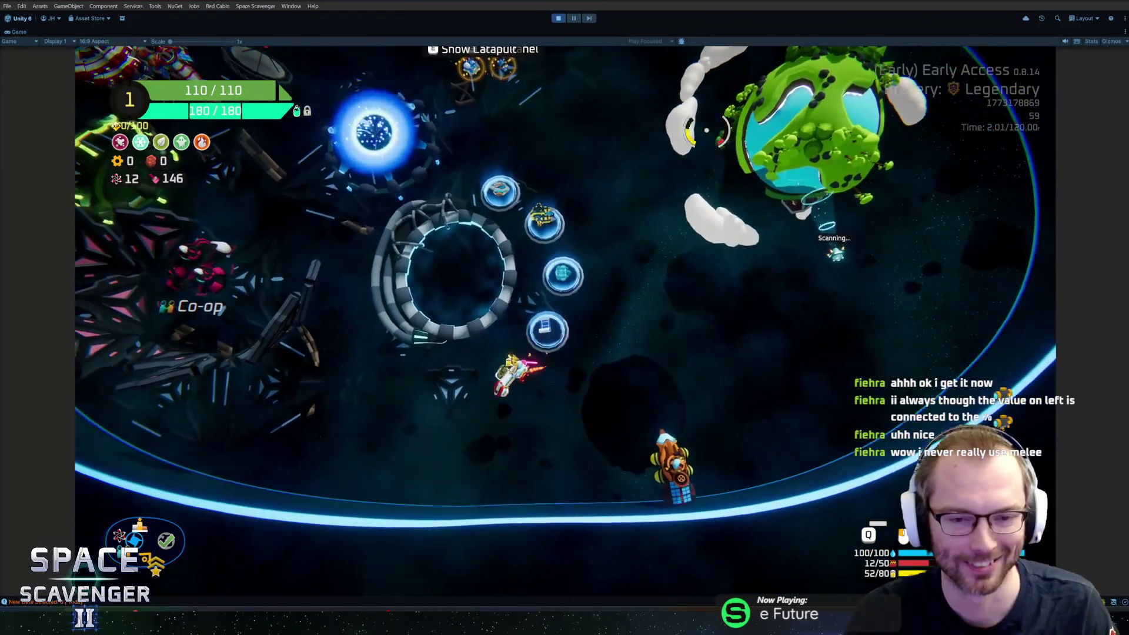
pyautogui.press('`')
pyautogui.press('Up')
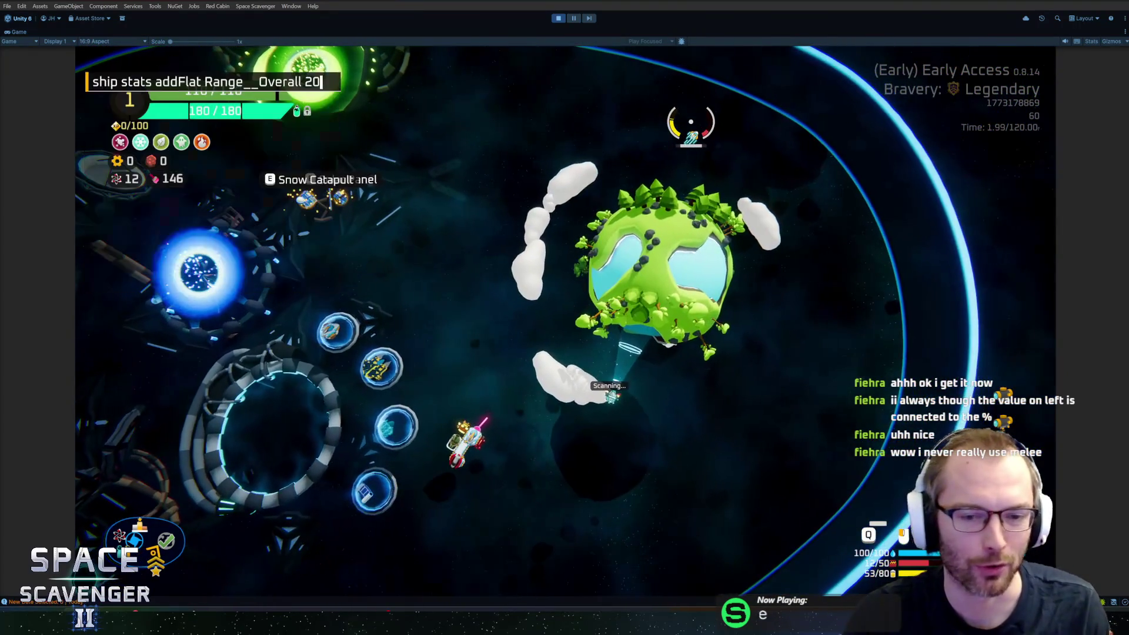
# Step: Apply the extra range, swing the sword, and fly to the Daily Challenge portal's leaderboard
pyautogui.press('Return')
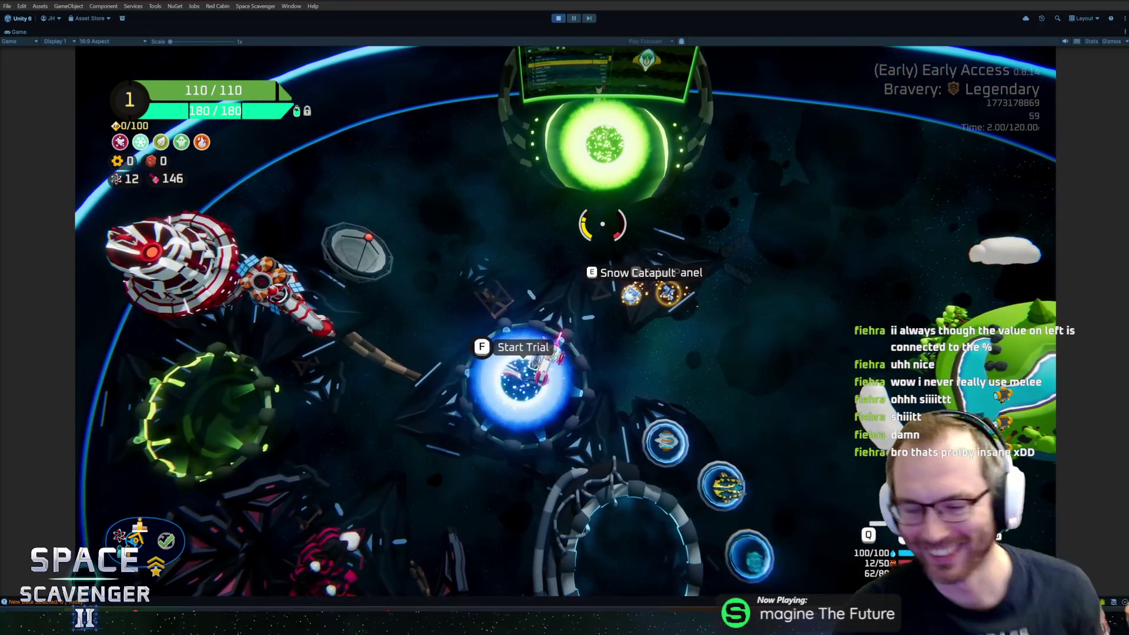
pyautogui.press('space')
pyautogui.press('w')
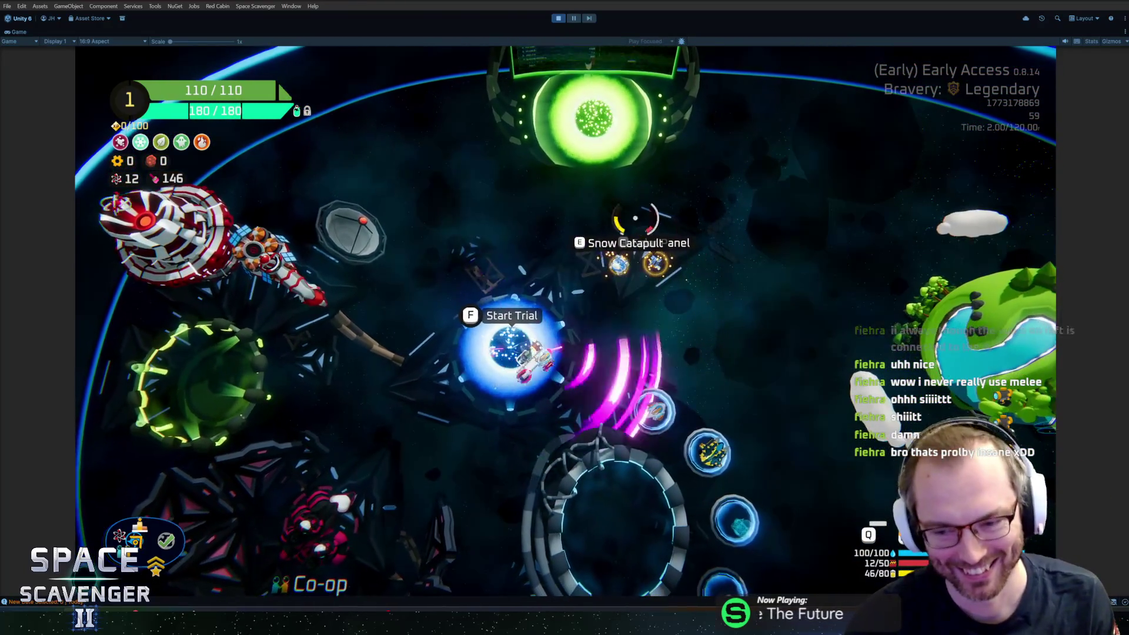
pyautogui.press('w')
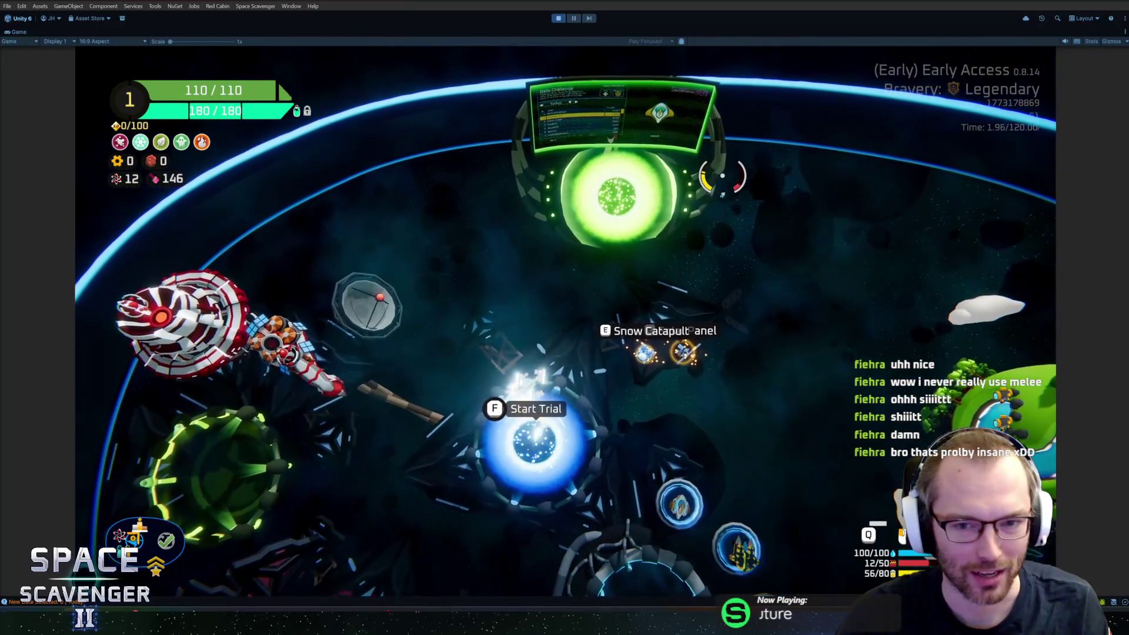
pyautogui.press('f')
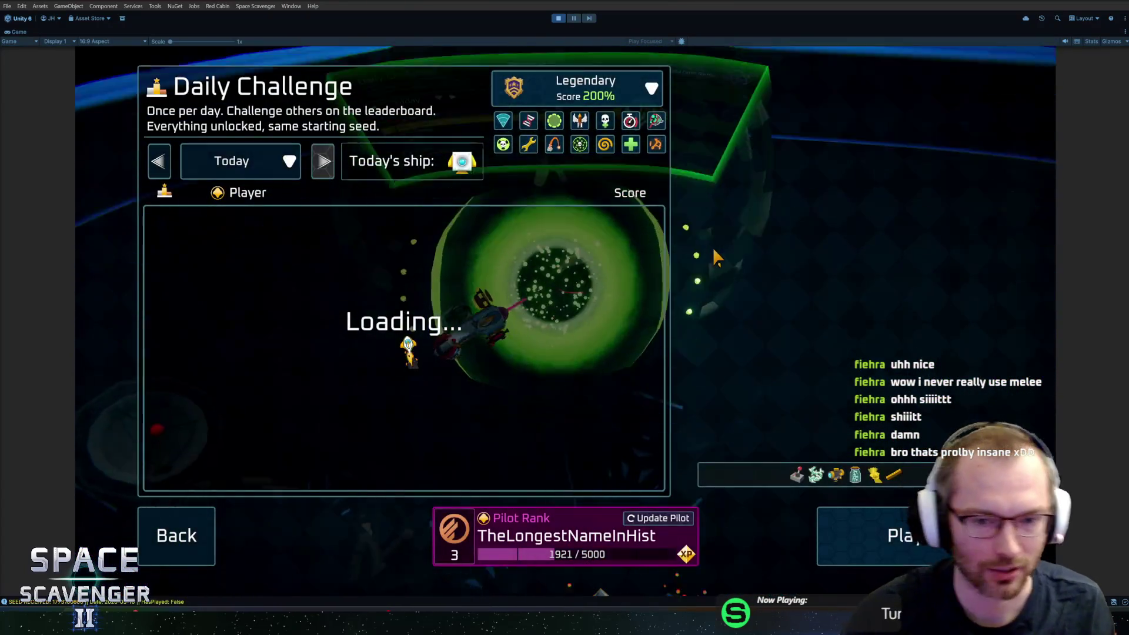
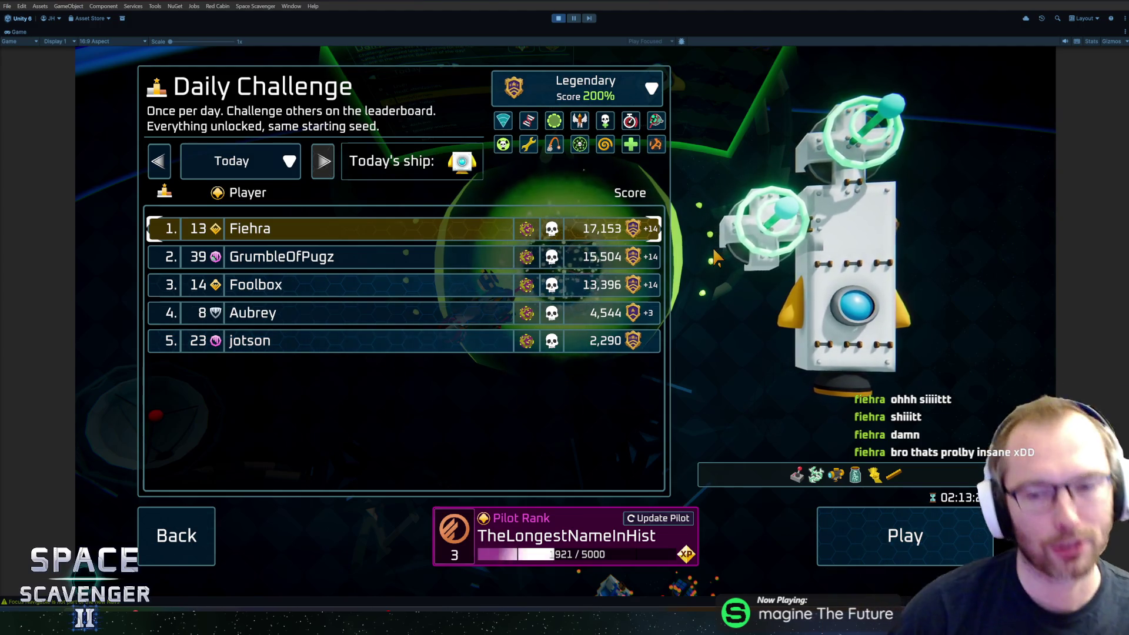
# Step: Leave the Daily Challenge board, fly to Start Trial and lower bravery to Heroic
pyautogui.press('Escape')
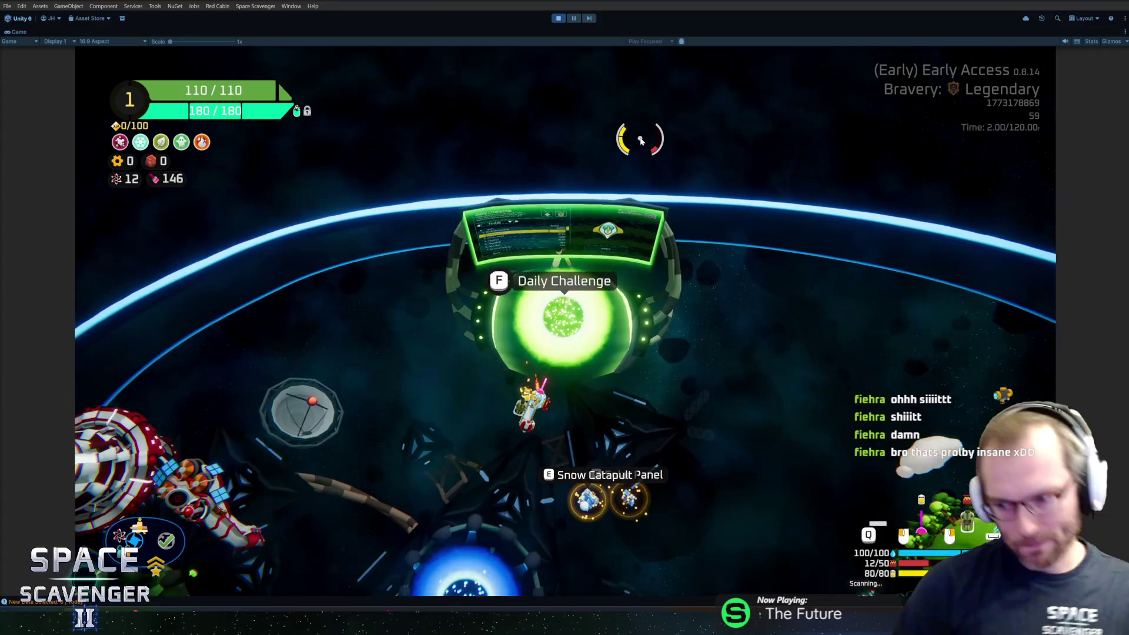
pyautogui.press('s')
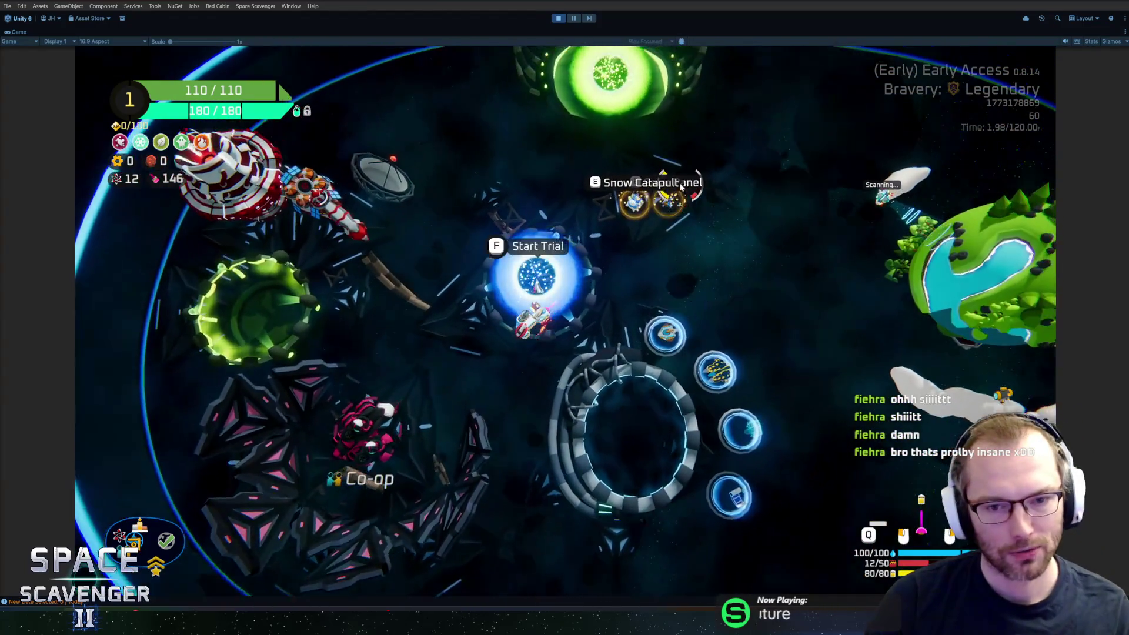
pyautogui.press('f')
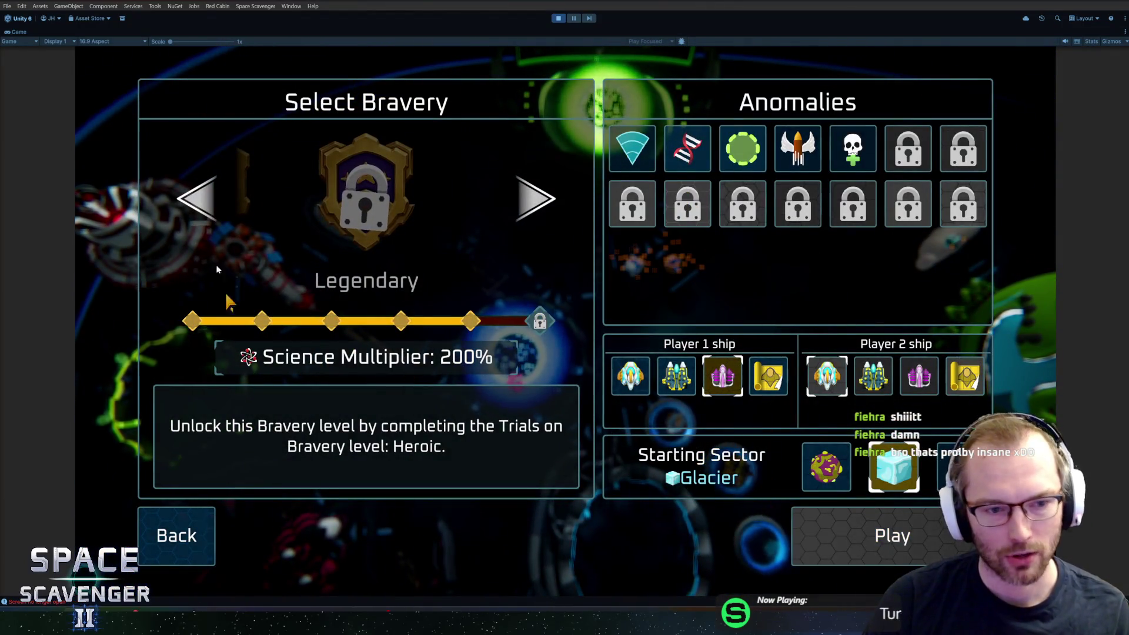
pyautogui.click(203, 212)
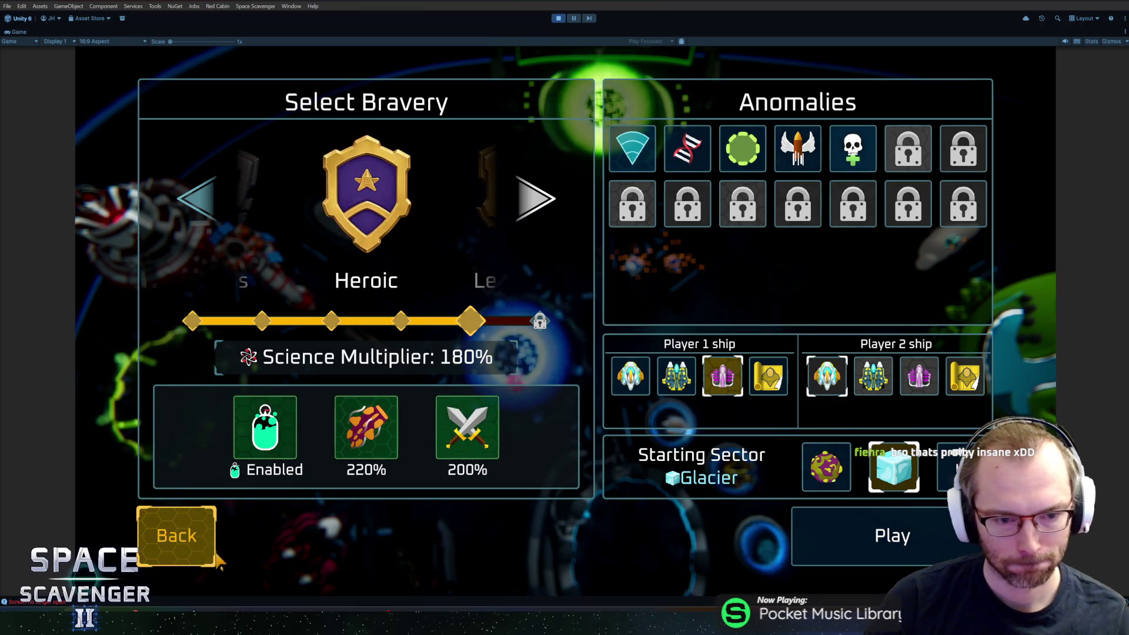
pyautogui.click(176, 535)
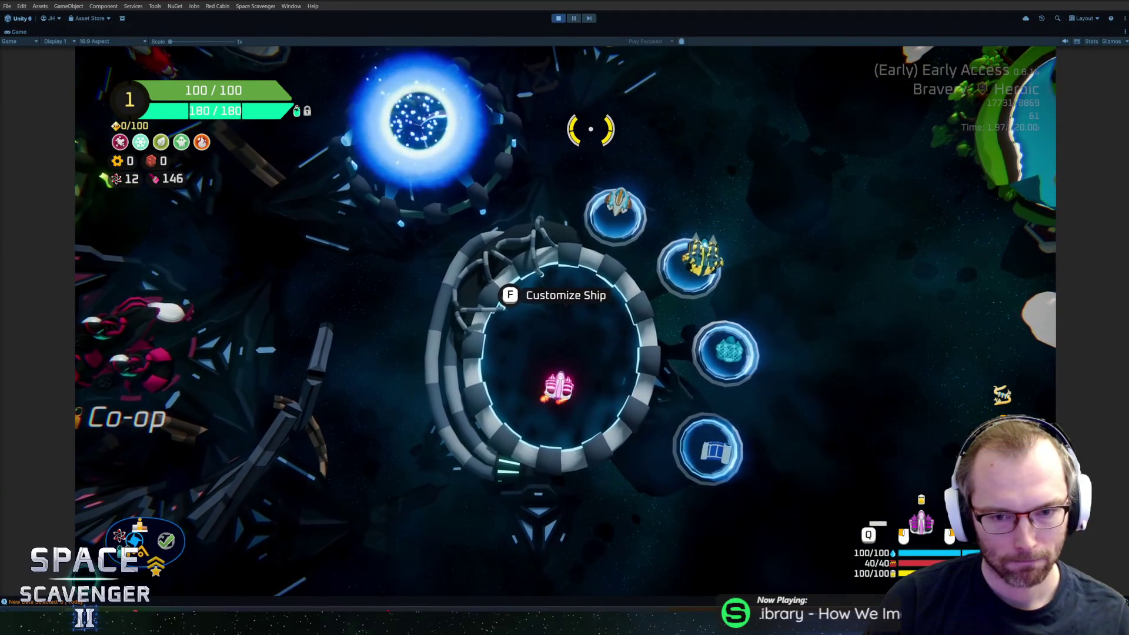
# Step: Briefly check Customize Ship, fly out of the ring and switch over to Blender
pyautogui.press('f')
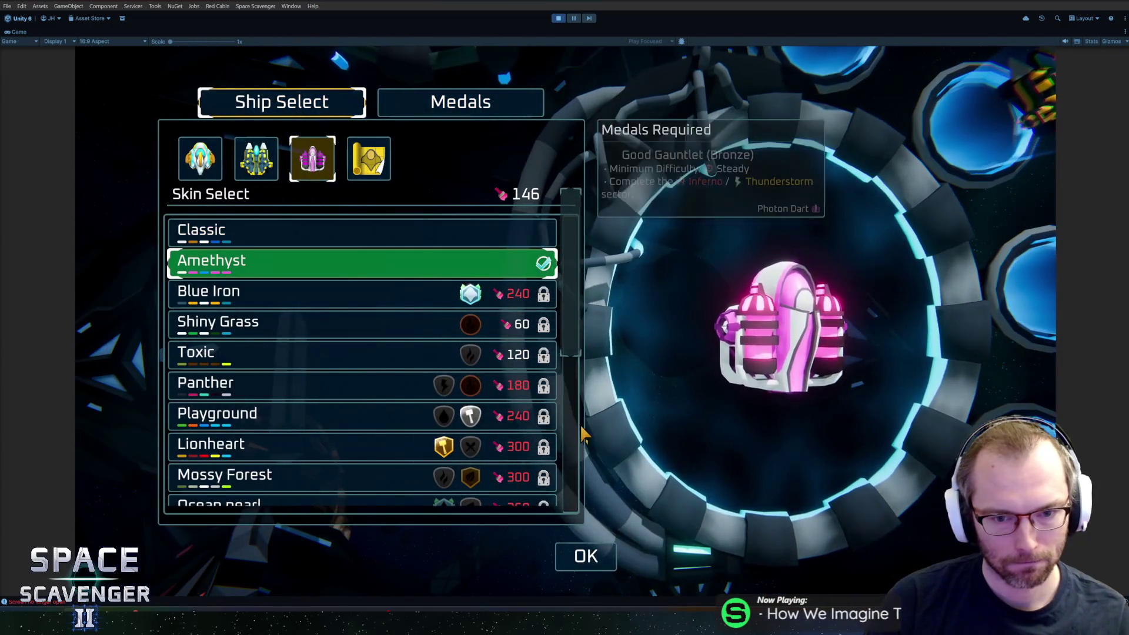
pyautogui.scroll(-3, 379, 379)
pyautogui.scroll(-1, 379, 386)
pyautogui.press('Escape')
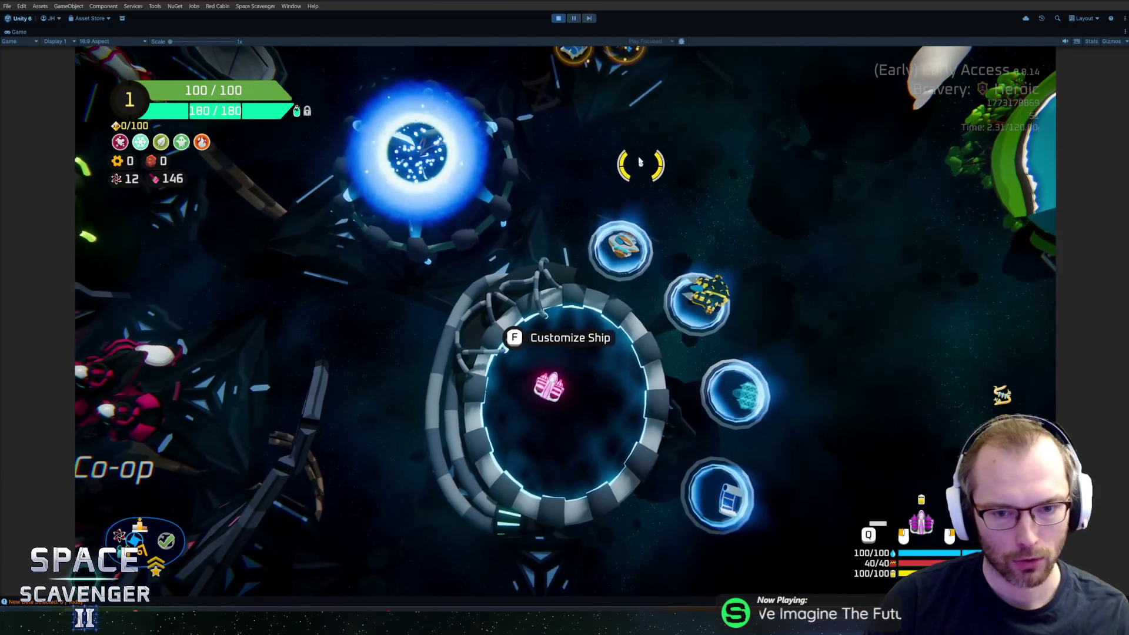
pyautogui.press('w')
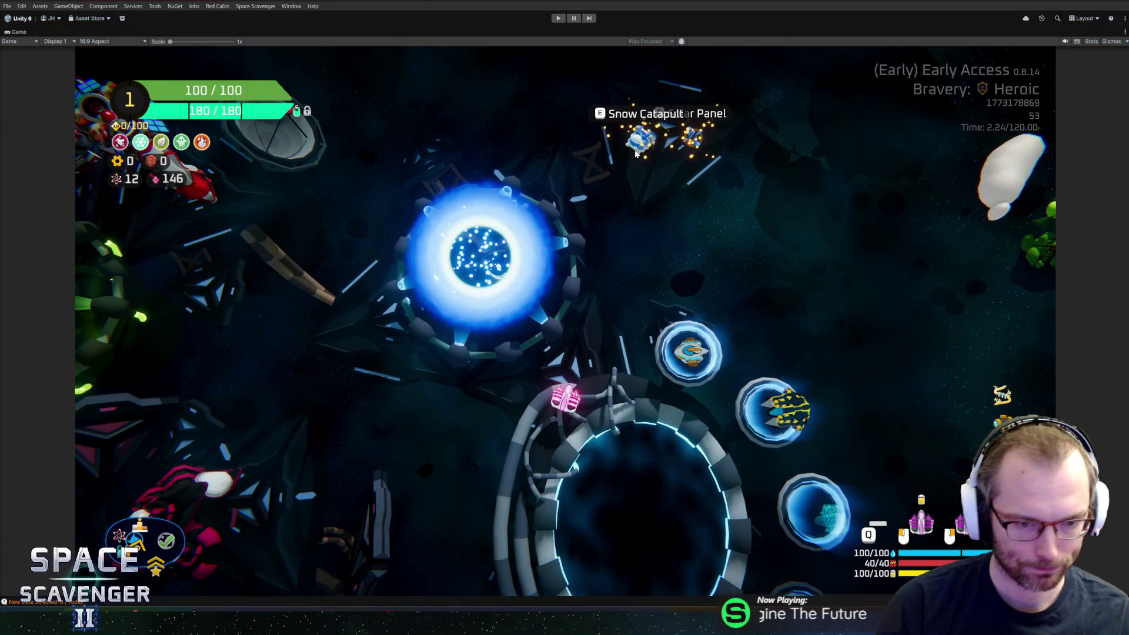
pyautogui.hotkey('alt', 'Tab')
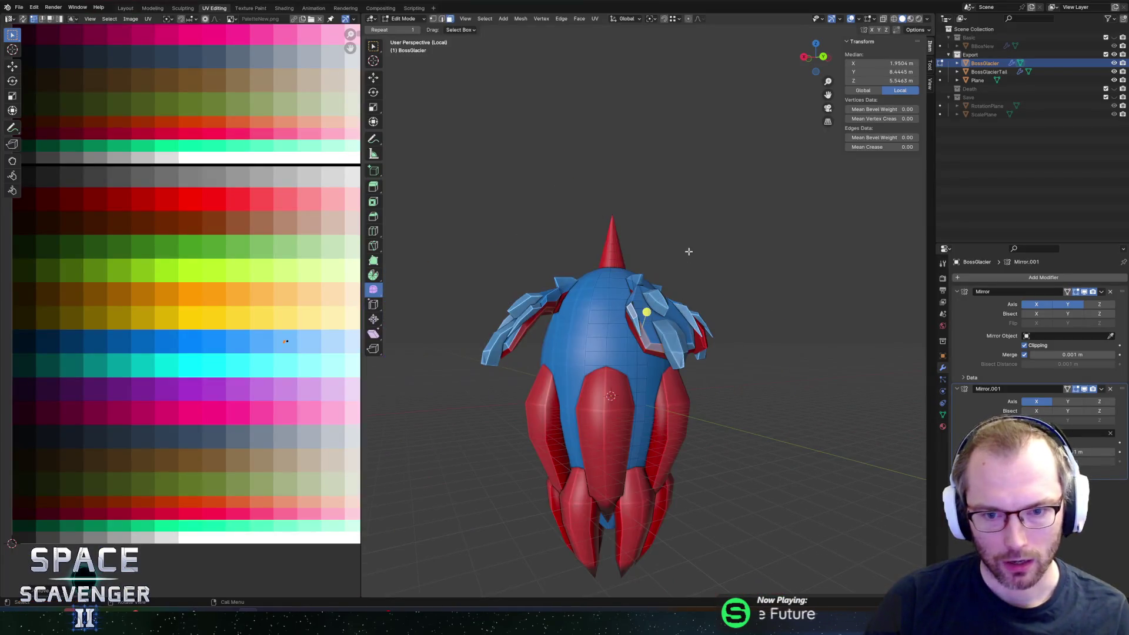
# Step: Pick a shoulder shard edge in Edit Mode and slide it along the X axis
pyautogui.moveTo(688, 251); pyautogui.dragTo(735, 260, button='middle')
pyautogui.scroll(4, 675, 234)
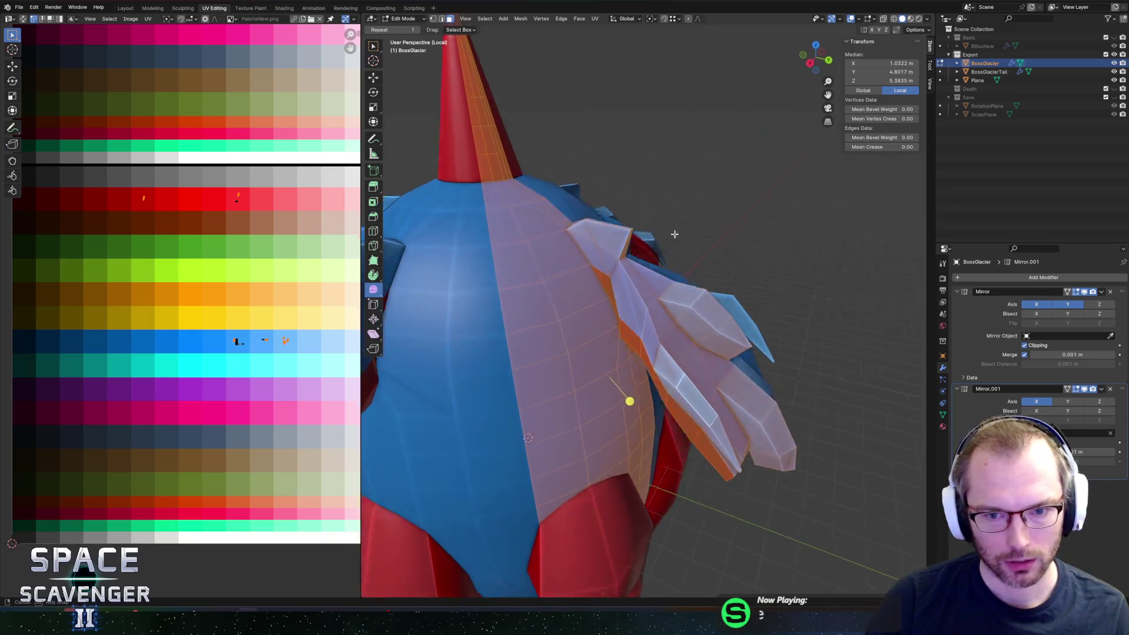
pyautogui.scroll(3, 675, 234)
pyautogui.click(543, 204)
pyautogui.moveTo(543, 204)
pyautogui.mouseDown(button='middle')
pyautogui.moveTo(592, 210)
pyautogui.moveTo(535, 245)
pyautogui.moveTo(597, 189)
pyautogui.moveTo(575, 239)
pyautogui.moveTo(585, 227)
pyautogui.moveTo(589, 279)
pyautogui.moveTo(490, 243)
pyautogui.moveTo(546, 242)
pyautogui.moveTo(530, 240)
pyautogui.moveTo(559, 219)
pyautogui.moveTo(607, 274)
pyautogui.mouseUp(button='middle')
pyautogui.click(589, 280)
pyautogui.click(481, 237)
pyautogui.press('g')
pyautogui.press('x')
pyautogui.click(535, 248)
pyautogui.scroll(-3, 534, 247)
# Step: Review the shoulder tweak in Object Mode from several angles and save BossGlacier.blend
pyautogui.press('Tab')
pyautogui.scroll(-2, 528, 237)
pyautogui.scroll(-2, 529, 234)
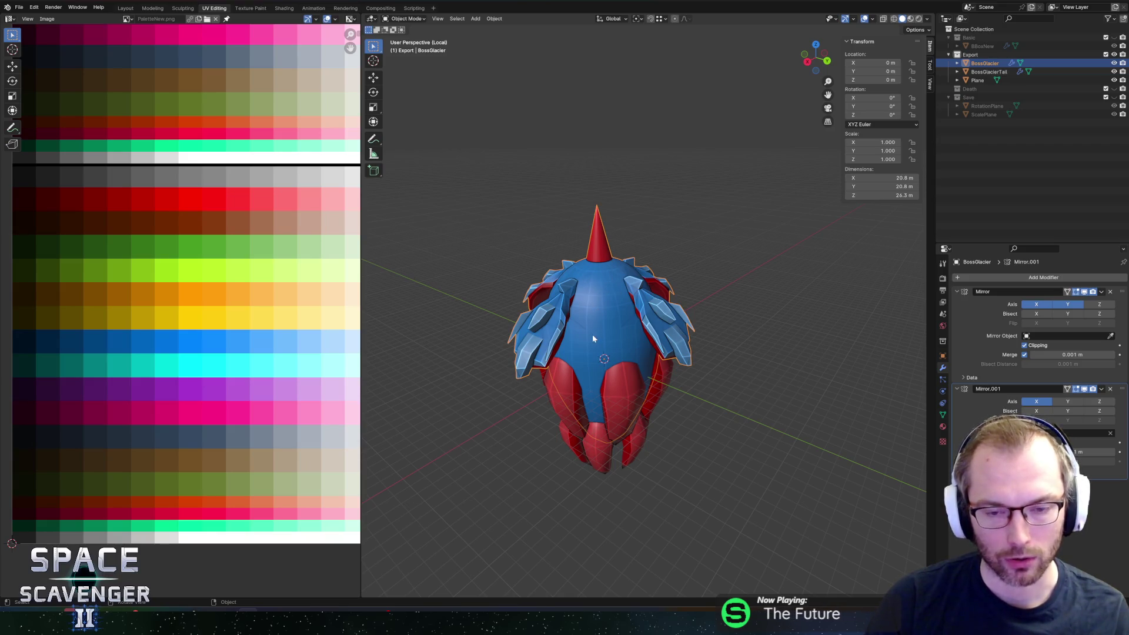
pyautogui.press('Tab')
pyautogui.moveTo(591, 287); pyautogui.dragTo(623, 253, button='middle')
pyautogui.press('Tab')
pyautogui.scroll(3, 617, 259)
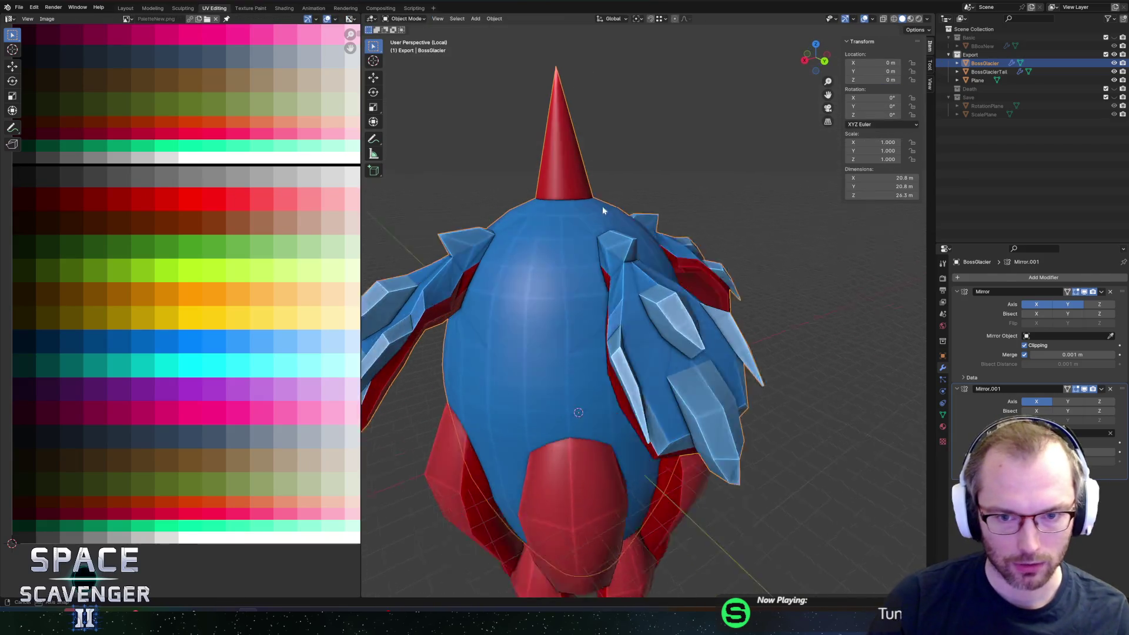
pyautogui.scroll(-4, 603, 206)
pyautogui.moveTo(603, 205)
pyautogui.mouseDown(button='middle')
pyautogui.moveTo(698, 187)
pyautogui.moveTo(580, 227)
pyautogui.mouseUp(button='middle')
pyautogui.scroll(-2, 699, 187)
pyautogui.hotkey('ctrl', 's')
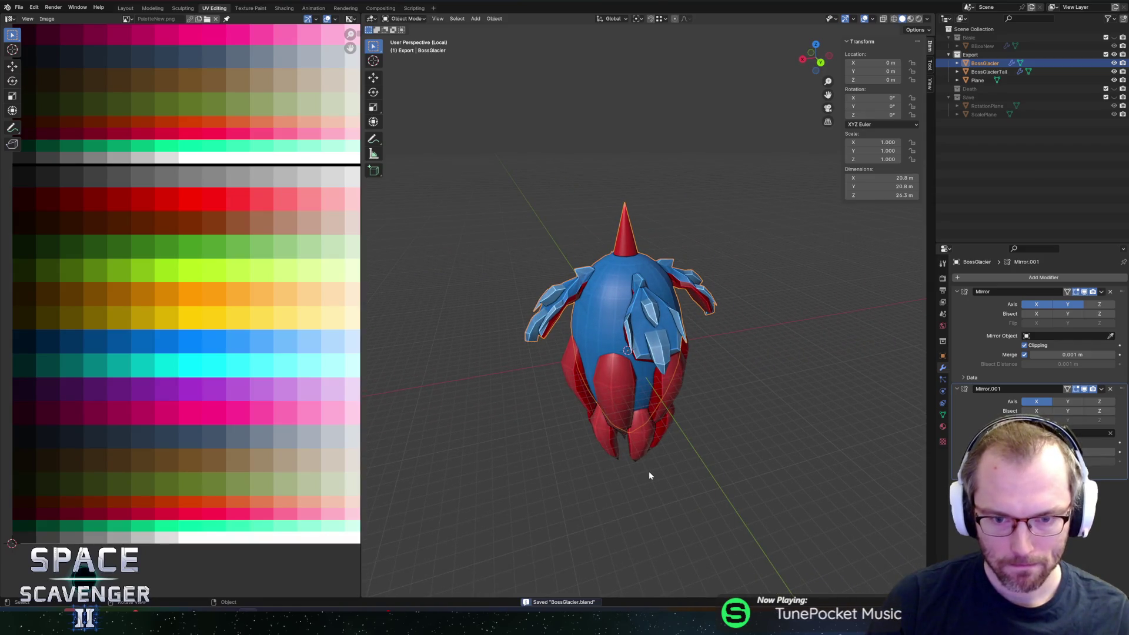
# Step: Duplicate BossGlacierTail in place and rename the copy BossGlacierFur
pyautogui.click(618, 403)
pyautogui.hotkey('shift', 'd')
pyautogui.press('Escape')
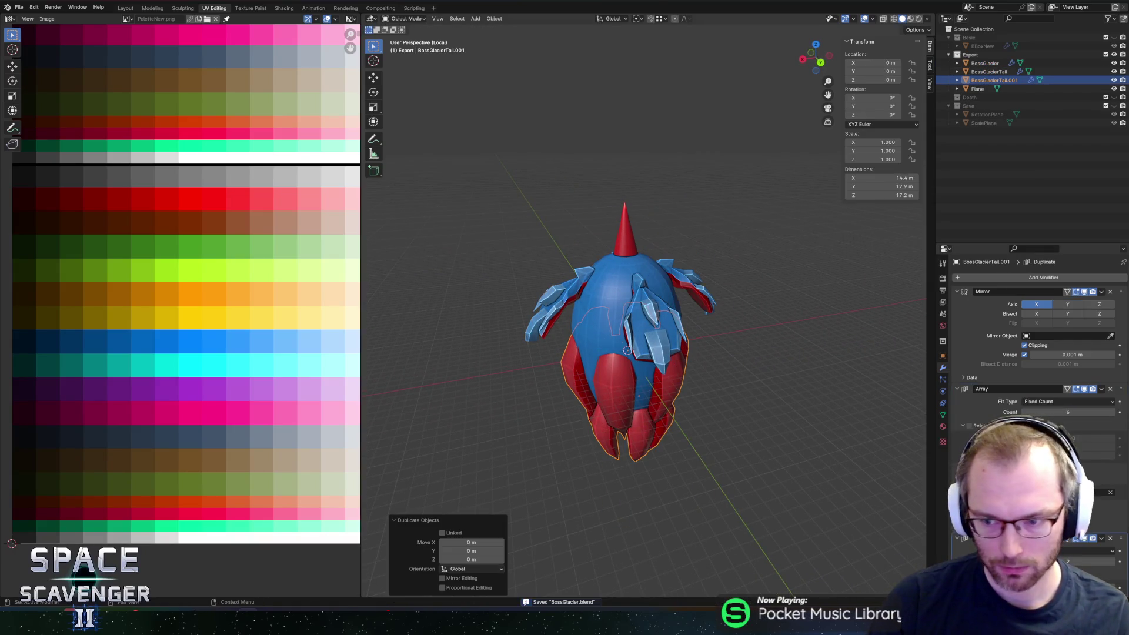
pyautogui.scroll(-4, 1032, 354)
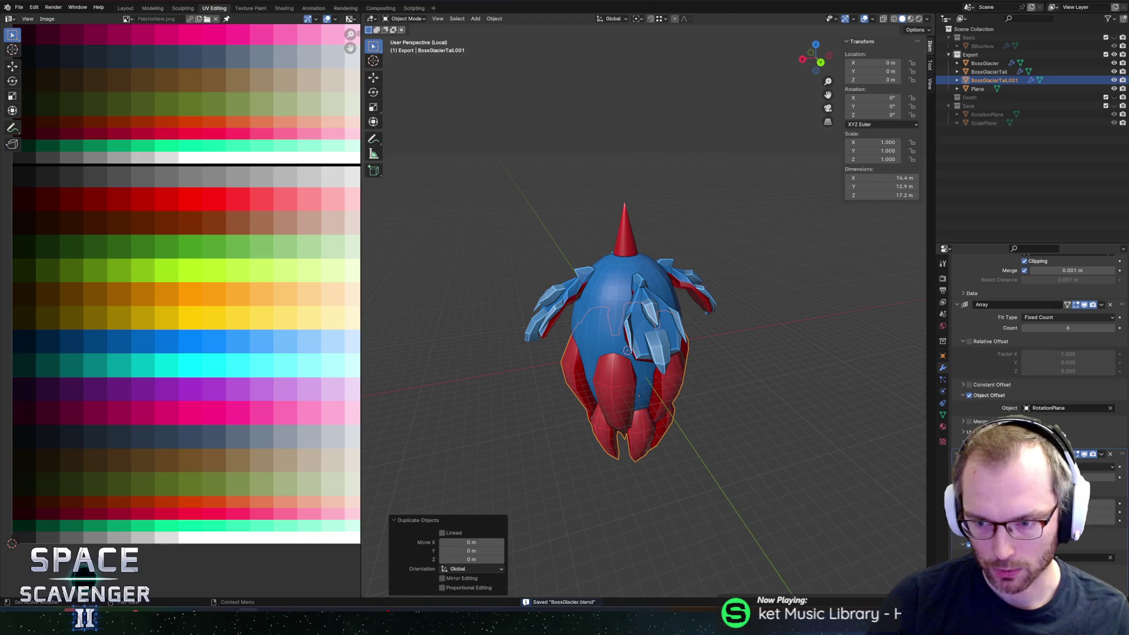
pyautogui.doubleClick(993, 80)
pyautogui.write('Boss')
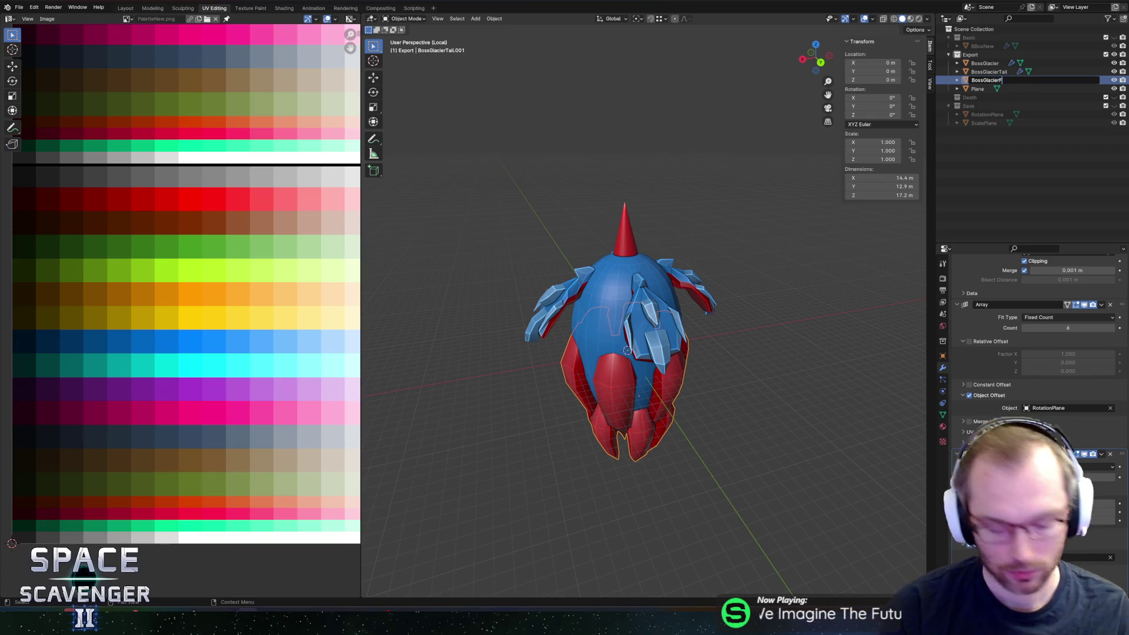
pyautogui.write('ur')
pyautogui.press('Return')
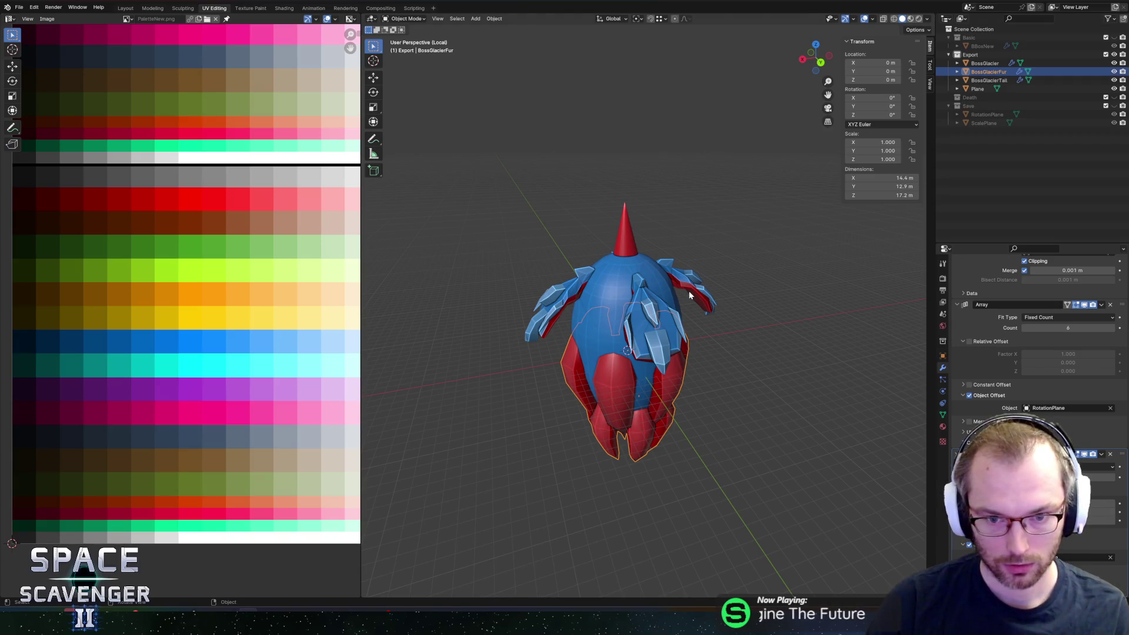
# Step: Start lifting BossGlacierFur's mesh straight up along Z in Edit Mode
pyautogui.press('Tab')
pyautogui.press('g')
pyautogui.press('z')
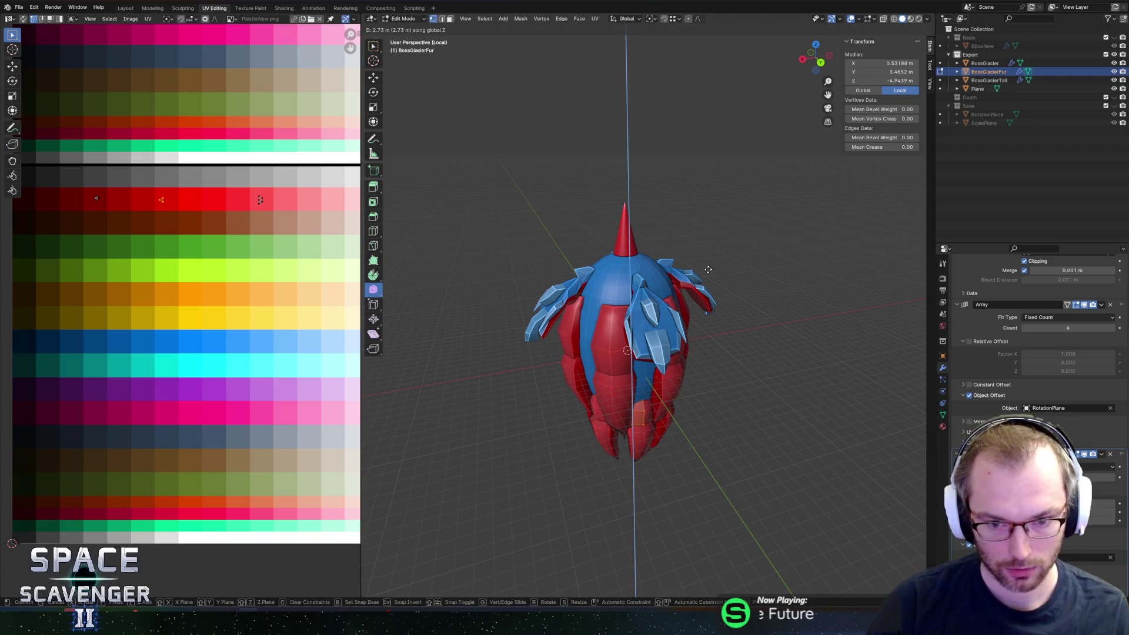
# Step: Confirm the raised fur petals, save, and undo/redo to compare the change
pyautogui.click(703, 164)
pyautogui.moveTo(684, 184); pyautogui.dragTo(649, 192, button='middle')
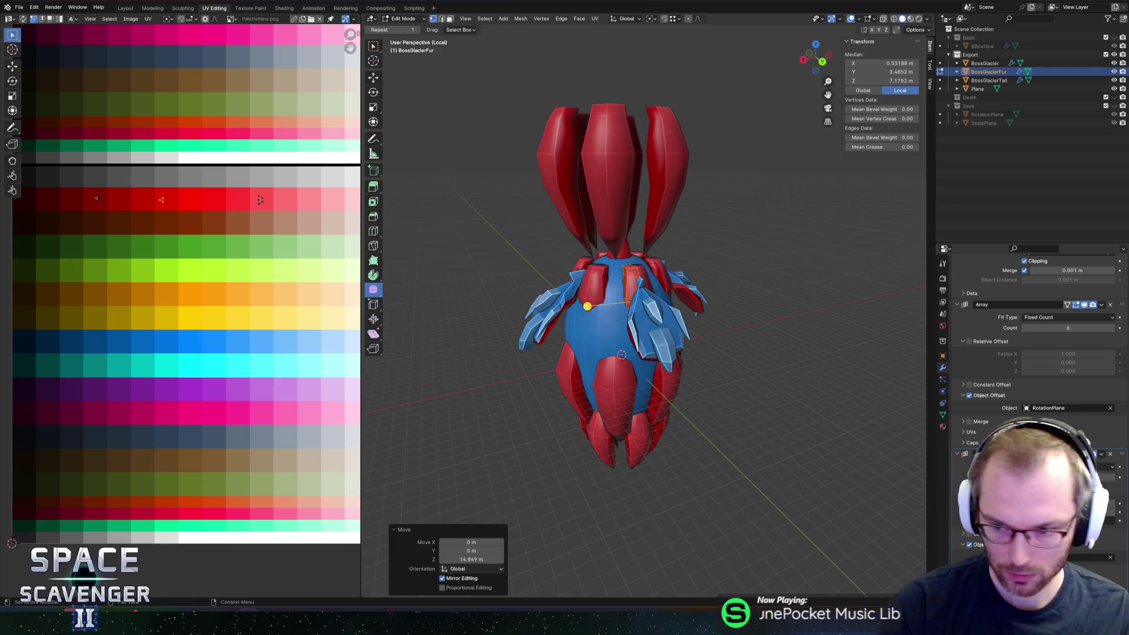
pyautogui.hotkey('ctrl', 's')
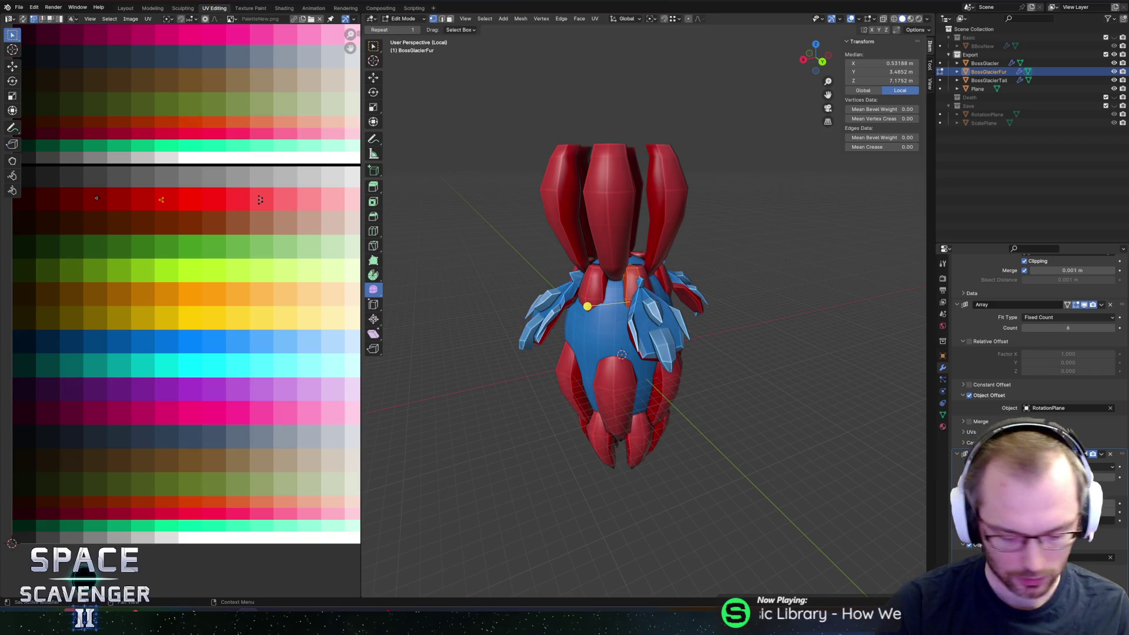
pyautogui.hotkey('ctrl', 'z')
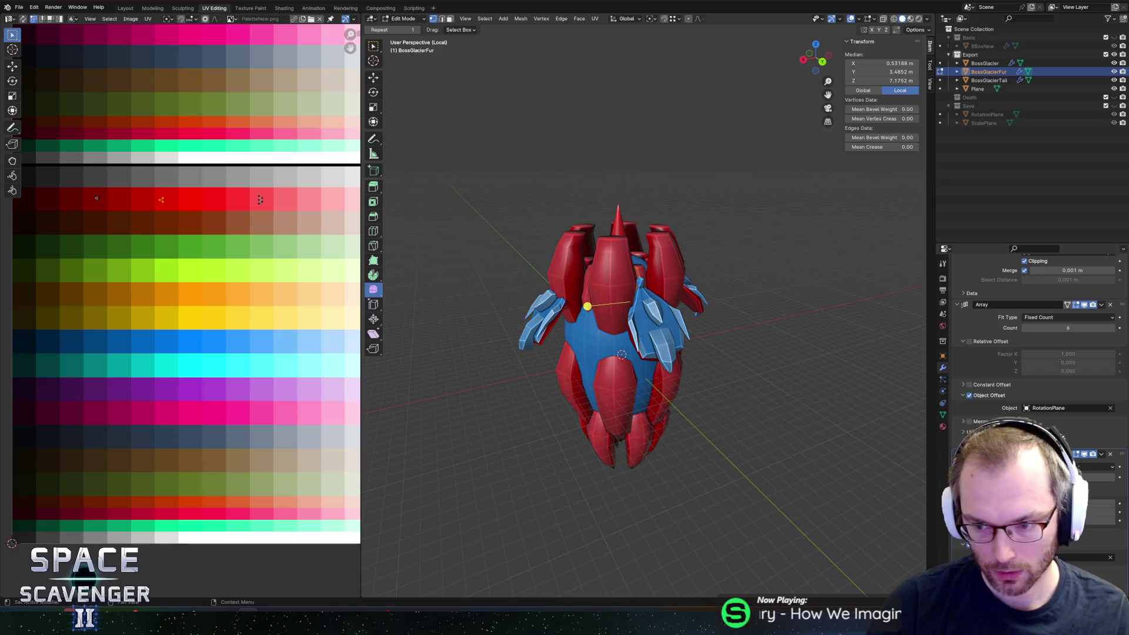
pyautogui.hotkey('ctrl', 'shift', 'z')
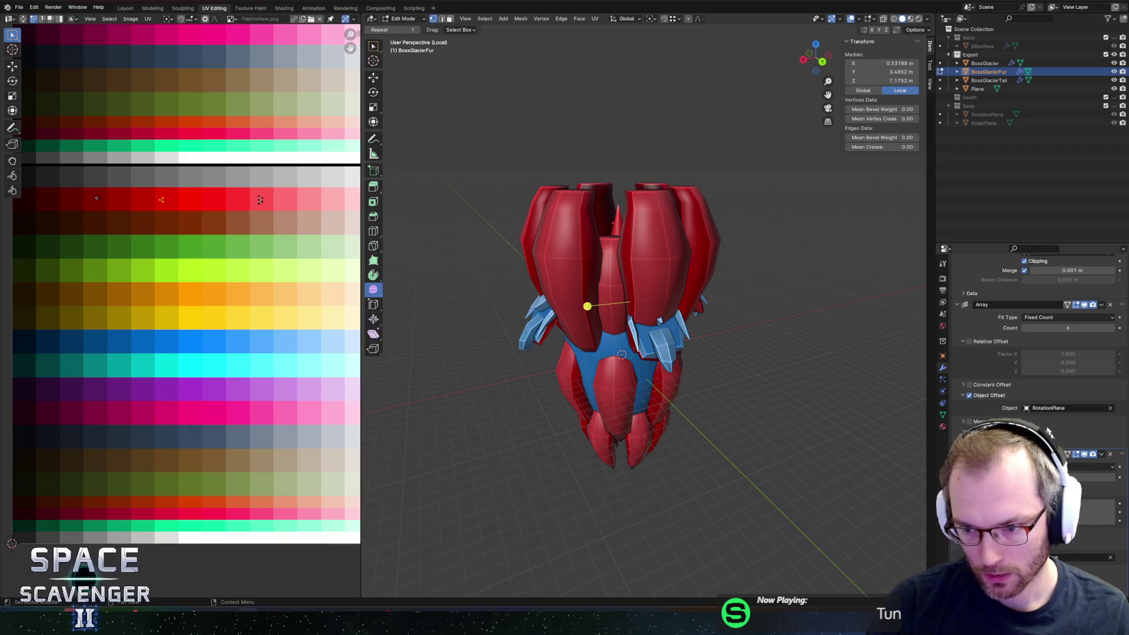
# Step: Inspect the second fur layer in Object Mode from above, then reopen the fur mesh
pyautogui.press('Tab')
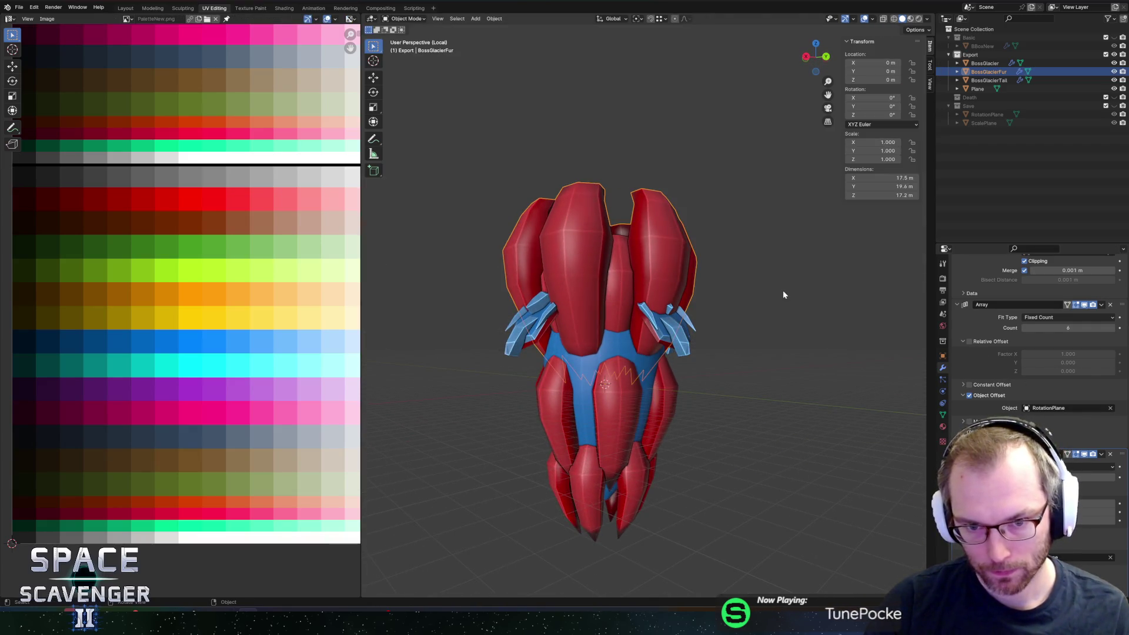
pyautogui.moveTo(751, 285)
pyautogui.mouseDown(button='middle')
pyautogui.moveTo(769, 290)
pyautogui.moveTo(754, 308)
pyautogui.moveTo(815, 364)
pyautogui.mouseUp(button='middle')
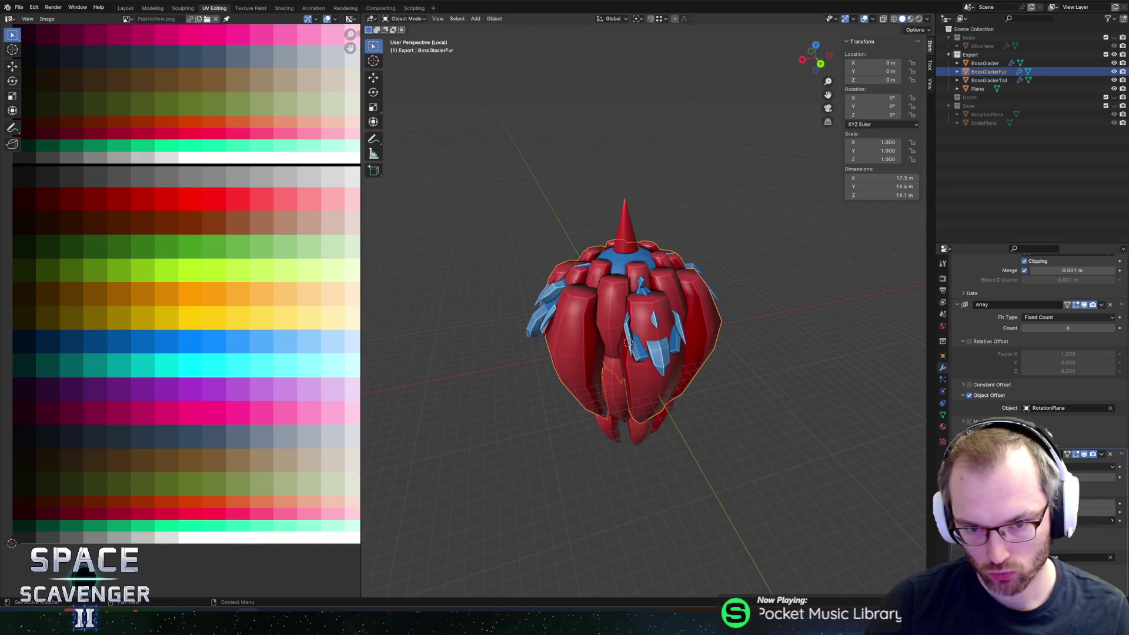
pyautogui.moveTo(746, 318); pyautogui.dragTo(764, 335, button='middle')
pyautogui.press('Tab')
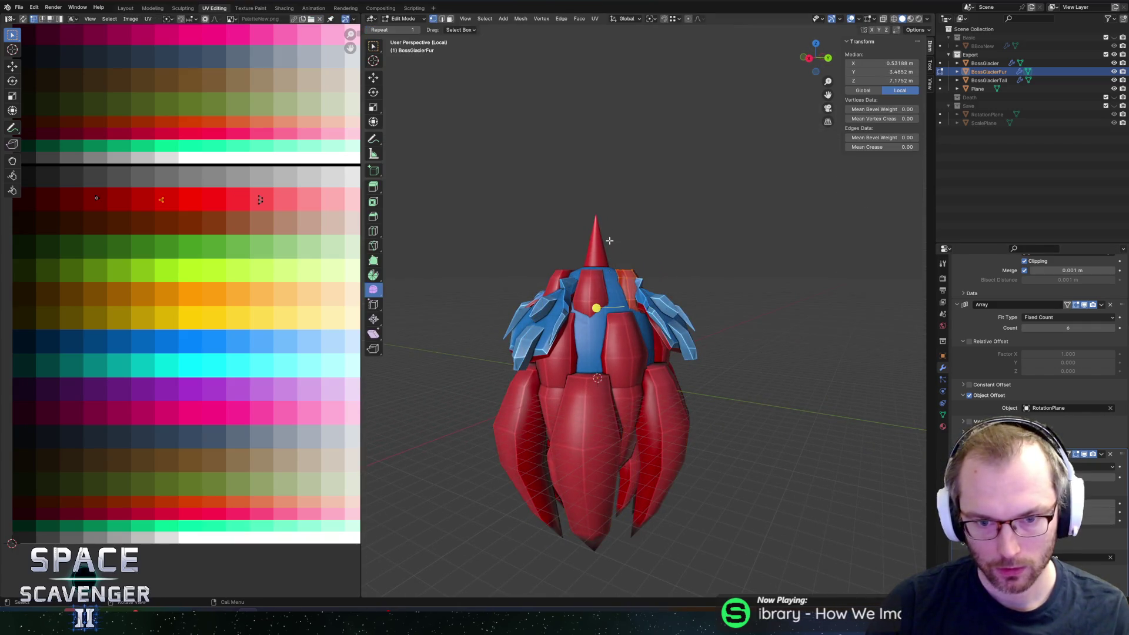
pyautogui.moveTo(664, 234)
pyautogui.mouseDown(button='middle')
pyautogui.moveTo(723, 252)
pyautogui.moveTo(656, 314)
pyautogui.moveTo(662, 343)
pyautogui.mouseUp(button='middle')
pyautogui.scroll(3, 655, 312)
pyautogui.scroll(3, 654, 313)
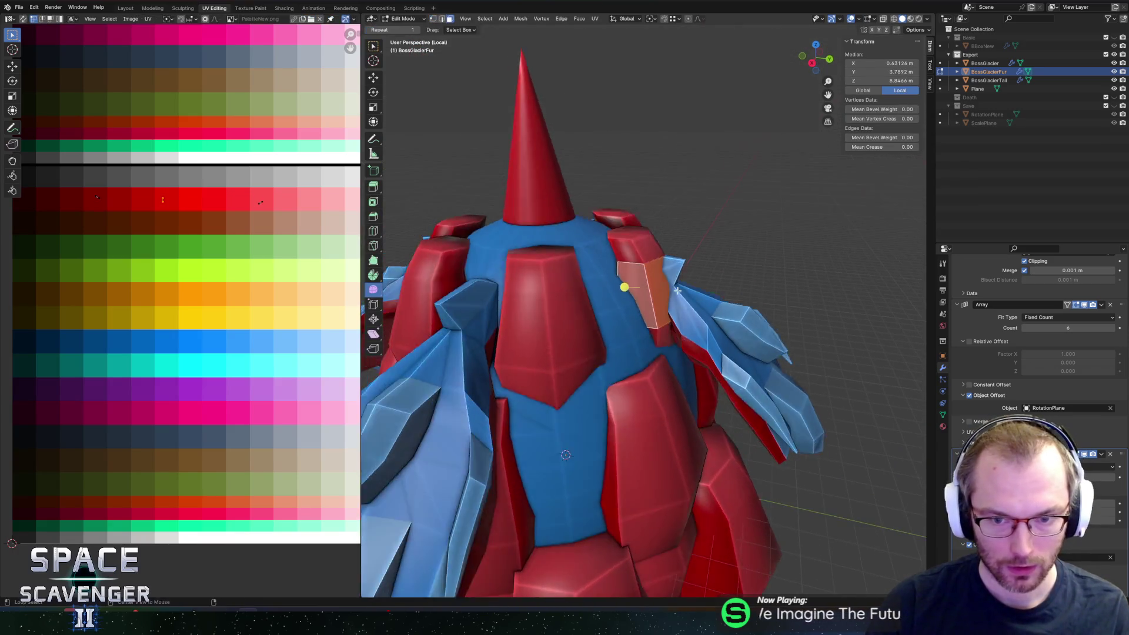
# Step: With see-through shading on, select a fur shard's hidden faces and delete them
pyautogui.hotkey('alt', 'z')
pyautogui.keyDown('shift'); pyautogui.click(662, 342); pyautogui.keyUp('shift')
pyautogui.keyDown('shift'); pyautogui.click(647, 392); pyautogui.keyUp('shift')
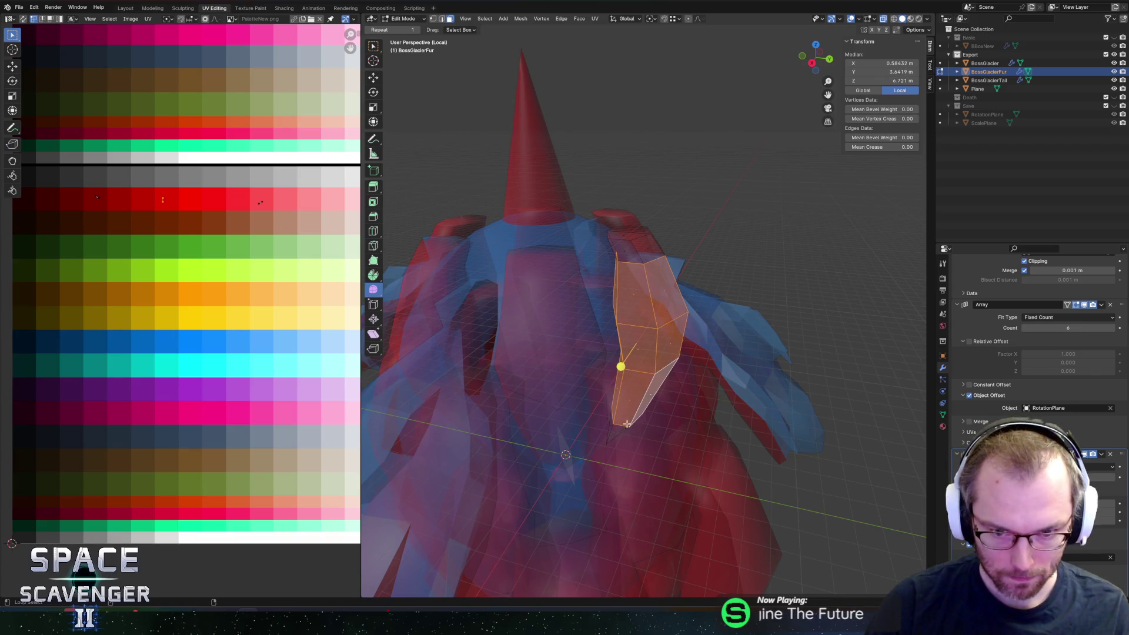
pyautogui.press('x')
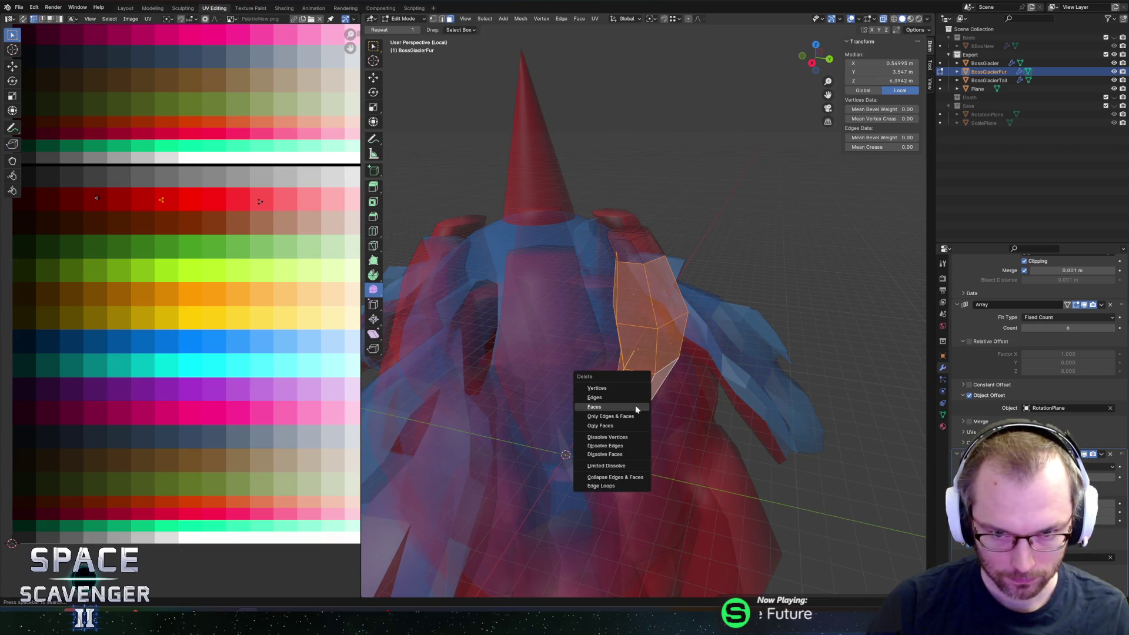
pyautogui.click(613, 406)
# Step: Select near the spike, restore solid shading and shift its UVs to a new palette colour
pyautogui.click(628, 267)
pyautogui.moveTo(731, 259); pyautogui.dragTo(670, 229, button='middle')
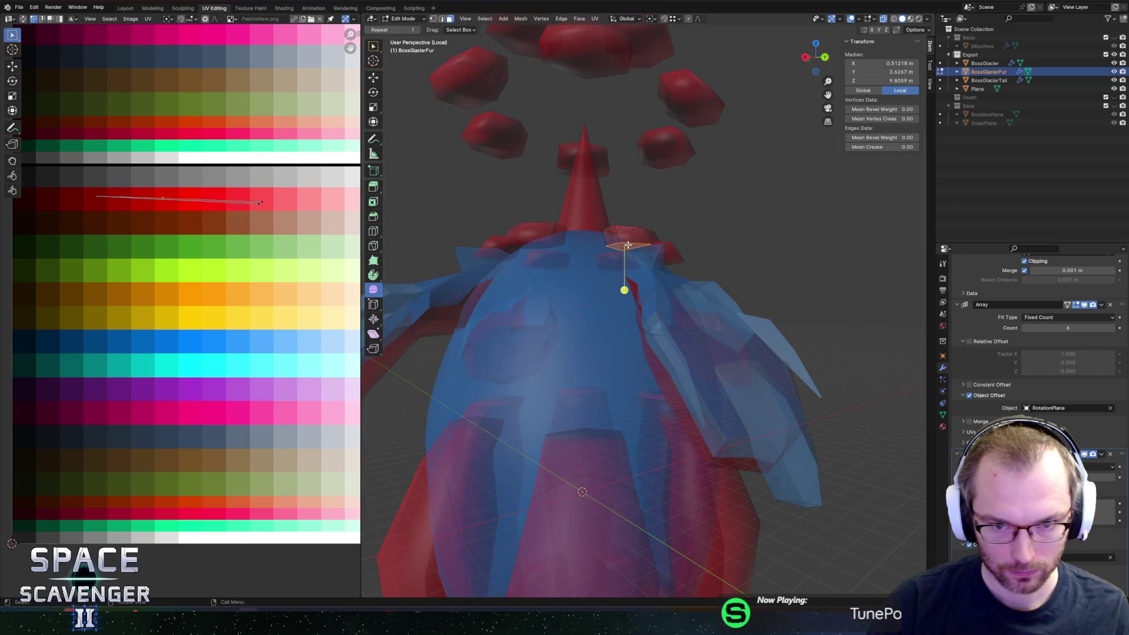
pyautogui.hotkey('alt', 'z')
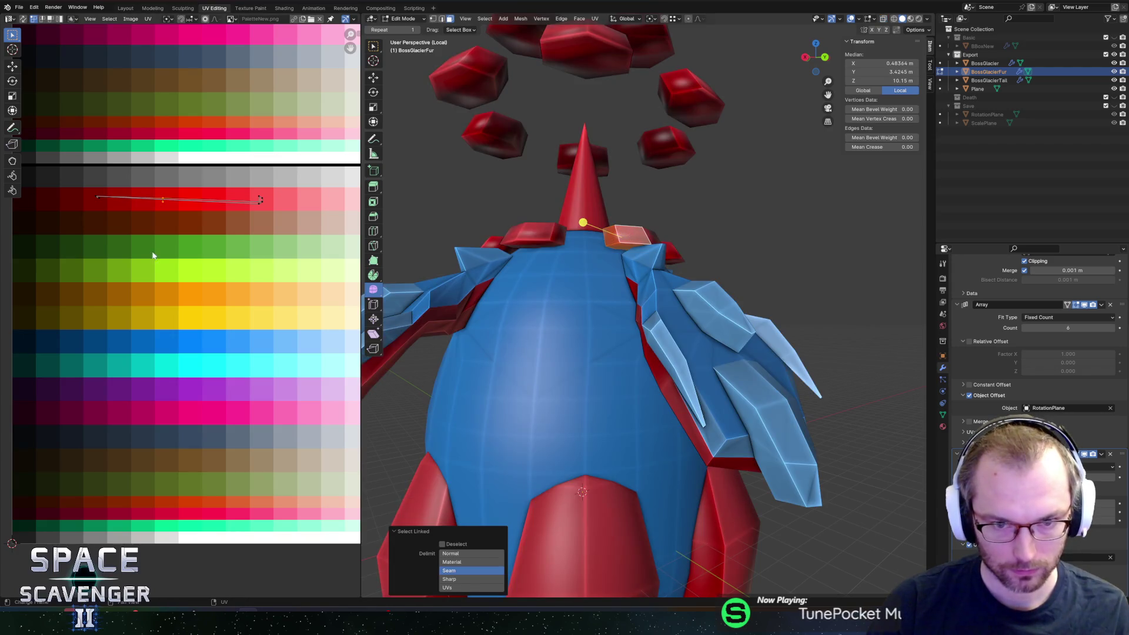
pyautogui.press('g')
pyautogui.click(177, 236)
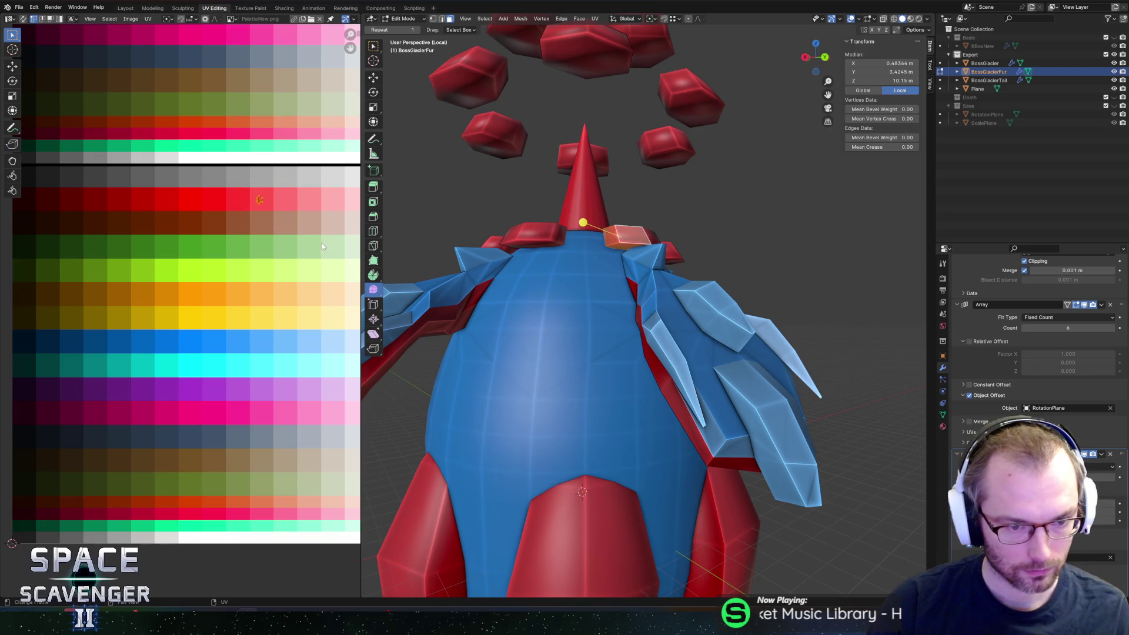
# Step: Unwrap the ice chunks, shrink their UVs onto the light blue swatch, return to Object Mode
pyautogui.press('u')
pyautogui.click(614, 244)
pyautogui.press('s')
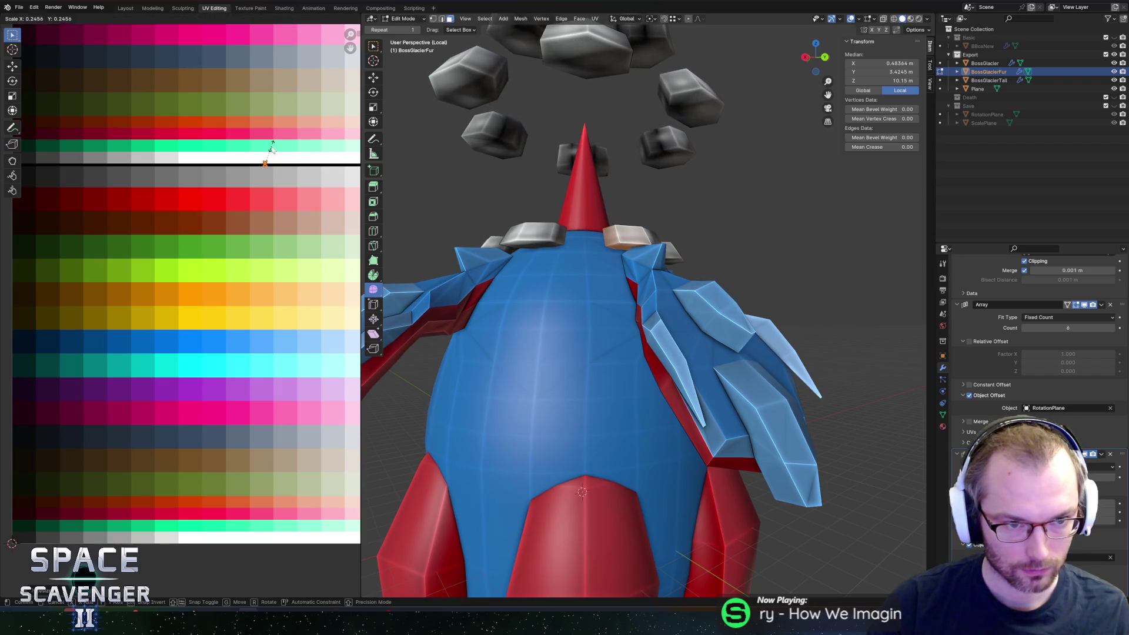
pyautogui.click(292, 347)
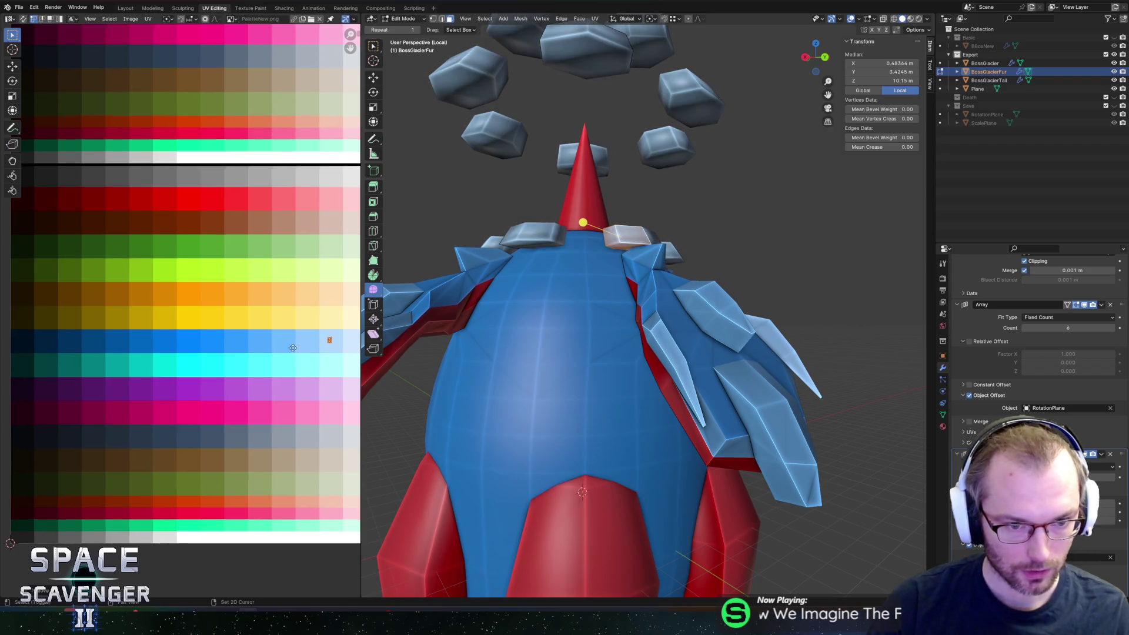
pyautogui.moveTo(293, 347); pyautogui.dragTo(248, 328, button='middle')
pyautogui.press('Tab')
pyautogui.scroll(-3, 603, 297)
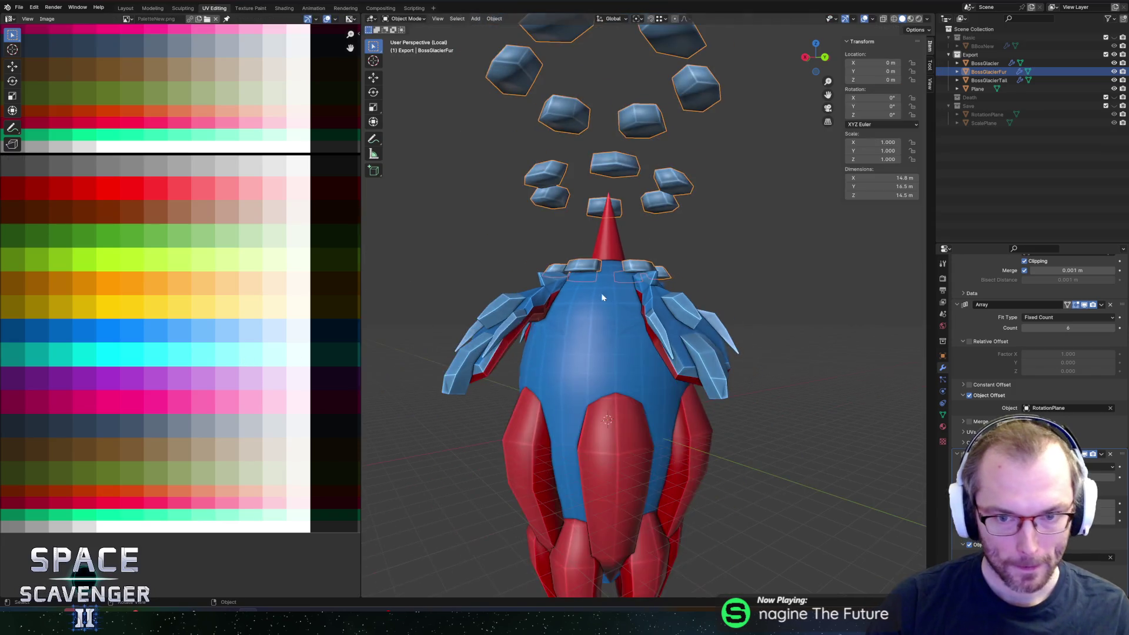
# Step: Drop the chunk rings onto the body via the array offset, set Count 12, select RotationPlane
pyautogui.moveTo(603, 297); pyautogui.dragTo(678, 234, button='middle')
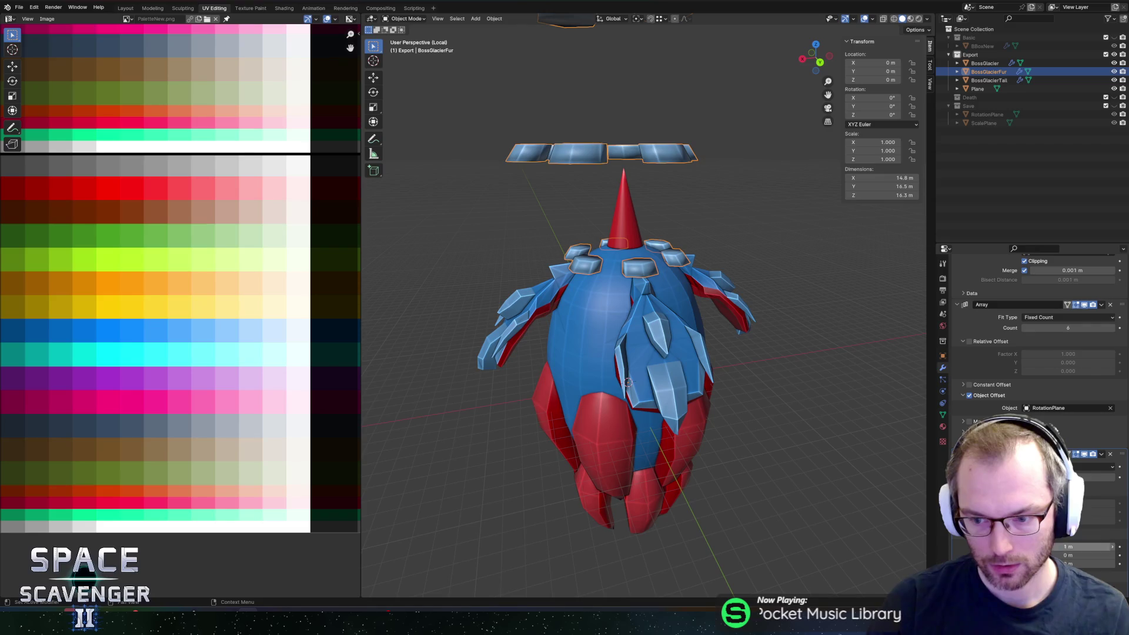
pyautogui.moveTo(1094, 564); pyautogui.dragTo(1120, 564)
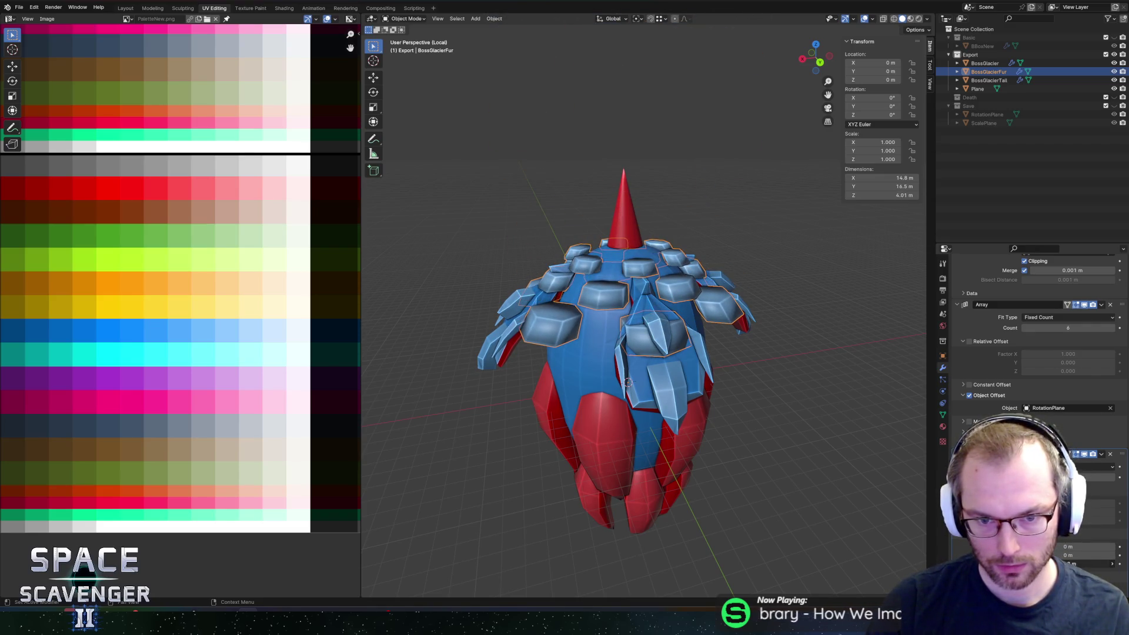
pyautogui.scroll(3, 789, 270)
pyautogui.scroll(2, 768, 267)
pyautogui.moveTo(707, 234); pyautogui.dragTo(696, 277, button='middle')
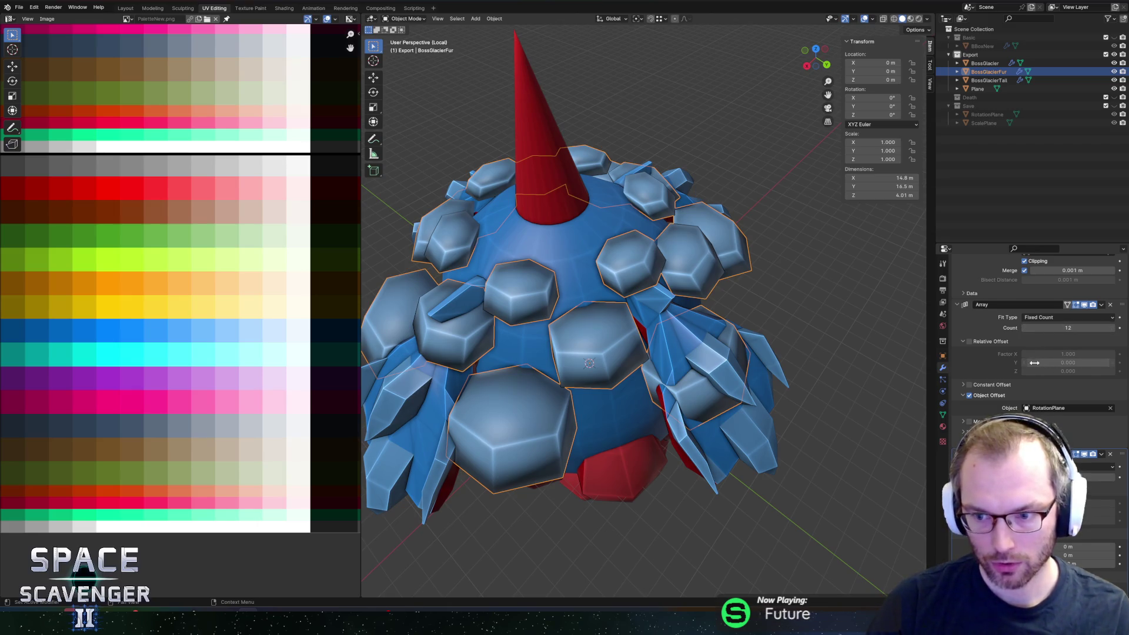
pyautogui.click(1055, 408)
pyautogui.press('Return')
pyautogui.click(998, 113)
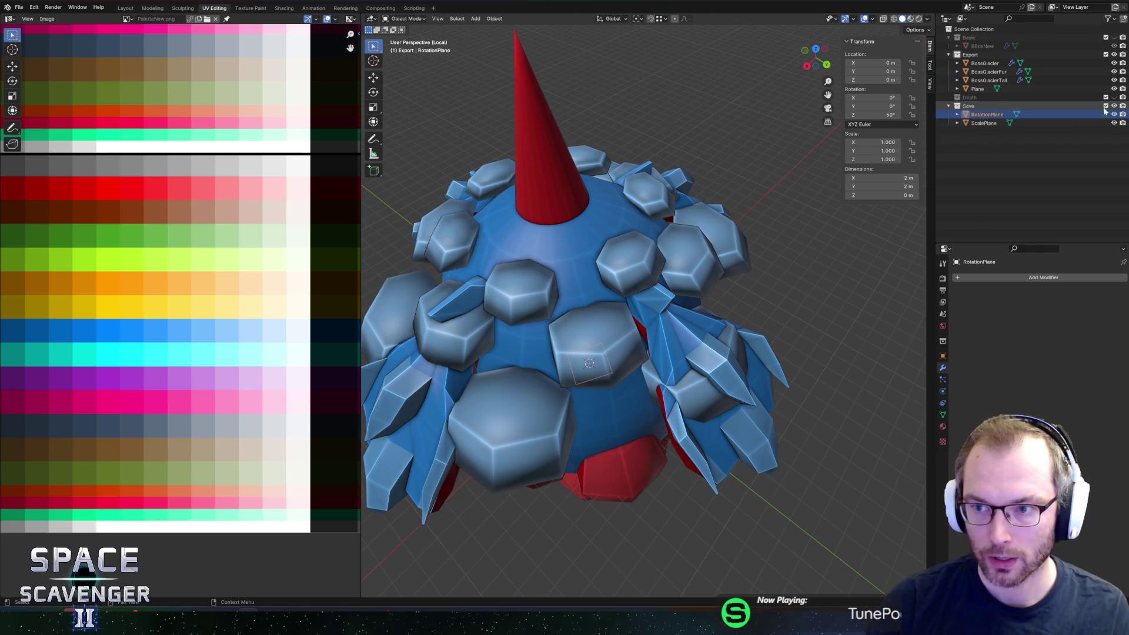
# Step: Duplicate RotationPlane and ScalePlane in place as RotationPlaneFur and ScalePlaneFur
pyautogui.hotkey('shift', 'd')
pyautogui.press('Escape')
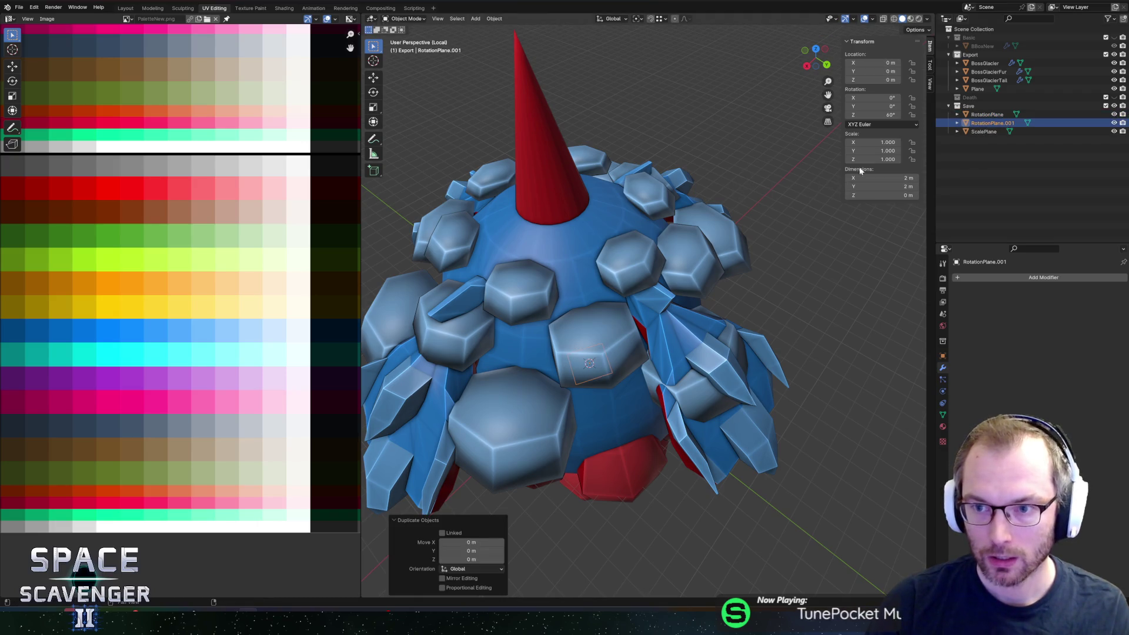
pyautogui.doubleClick(992, 123)
pyautogui.write('Fur')
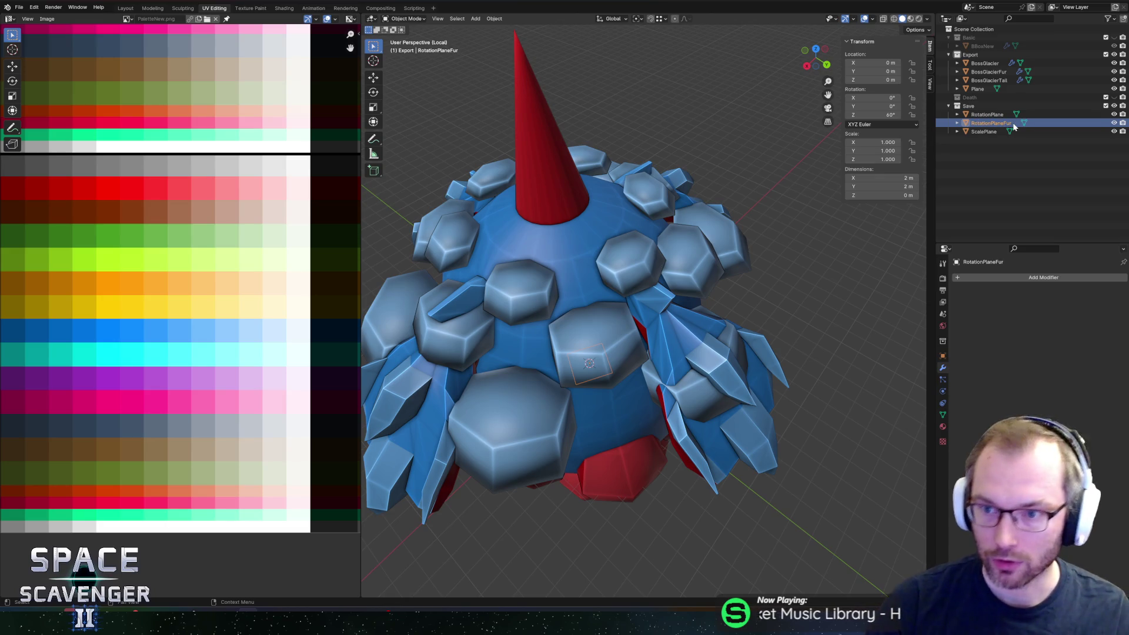
pyautogui.click(984, 131)
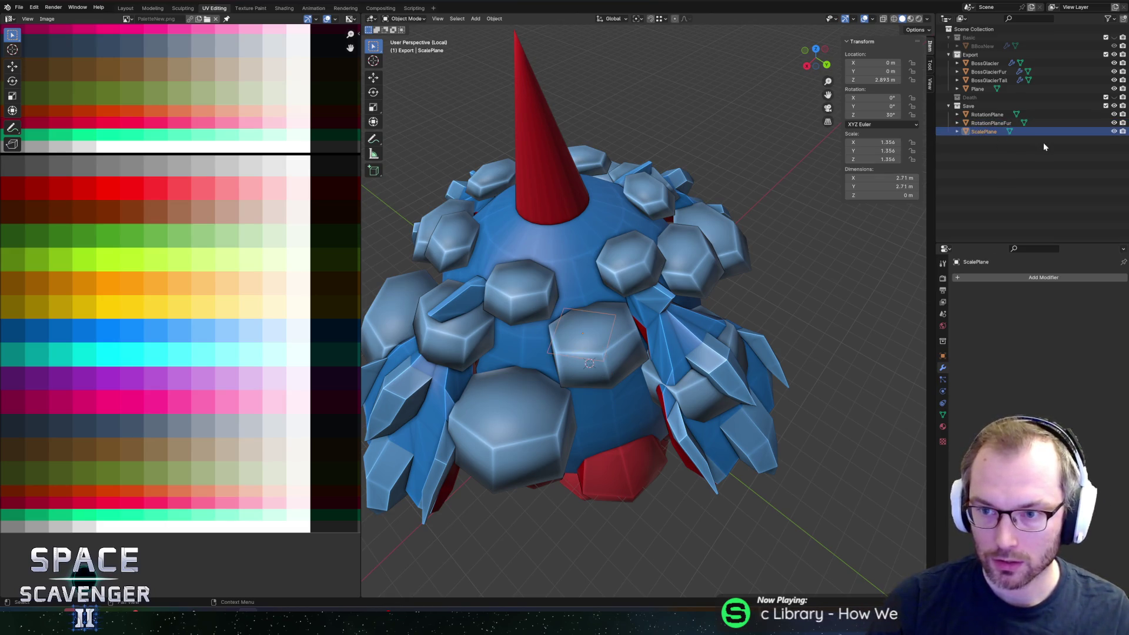
pyautogui.hotkey('shift', 'd')
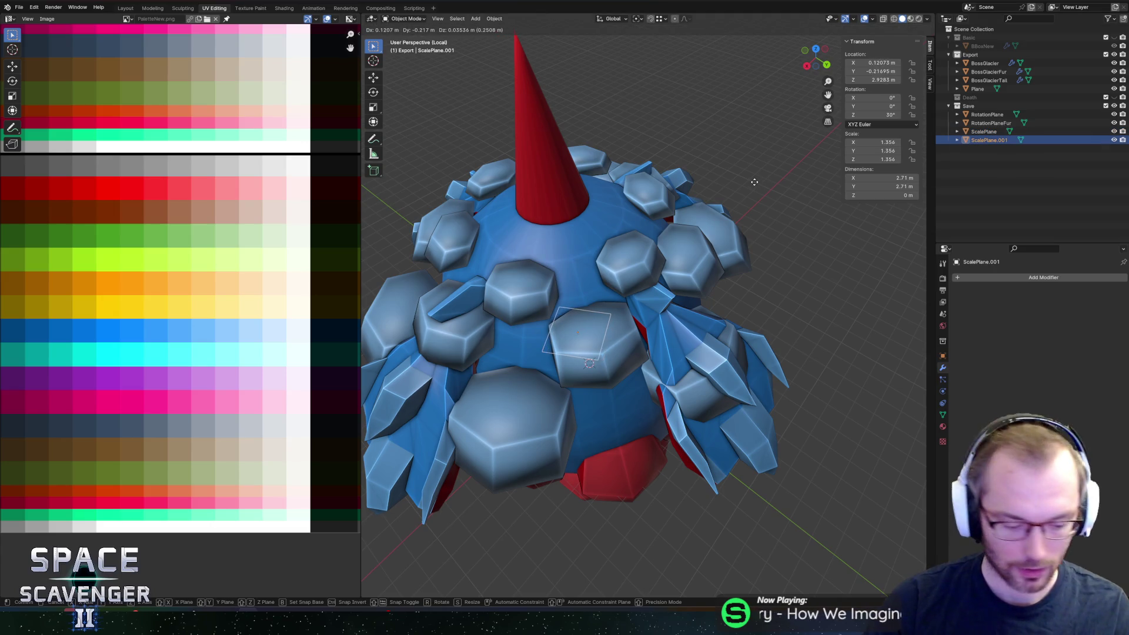
pyautogui.press('Escape')
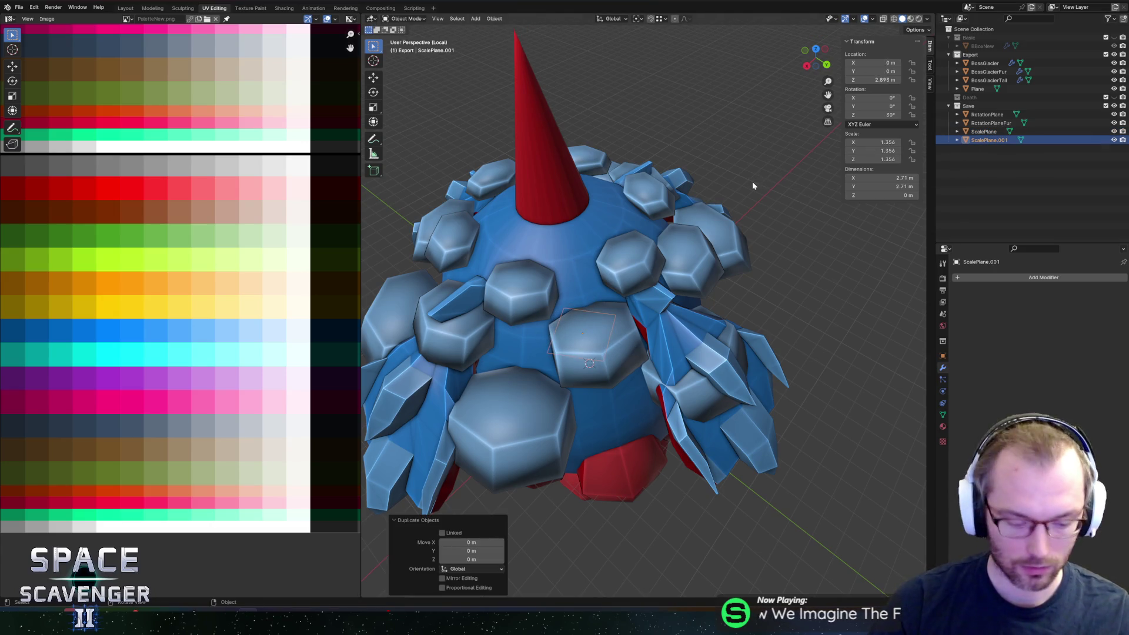
pyautogui.press('F2')
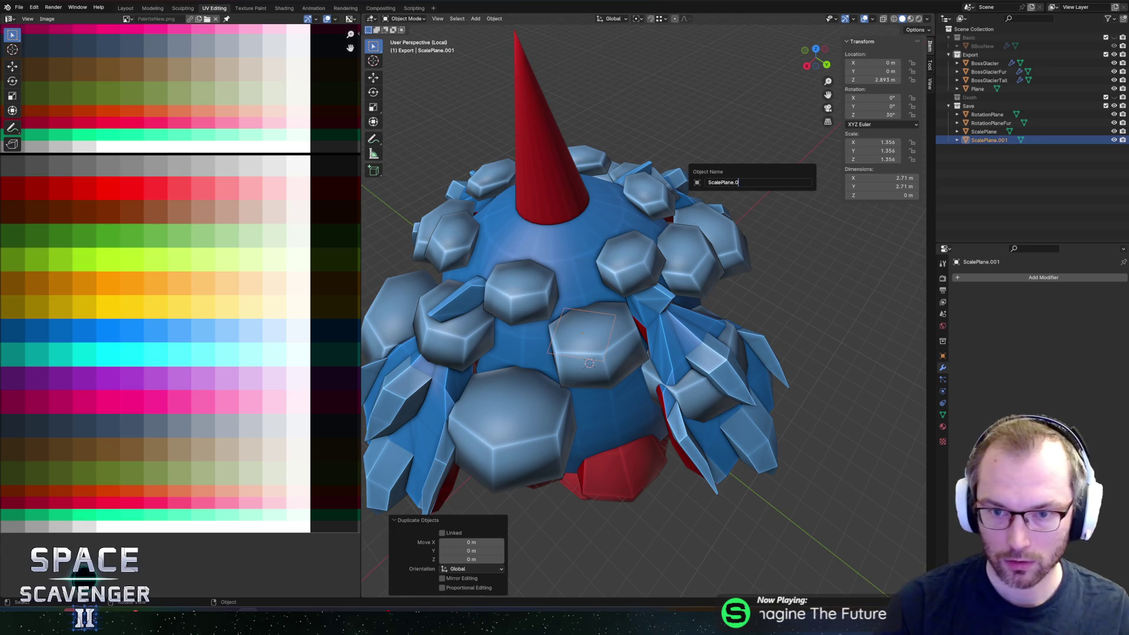
pyautogui.write('Fur')
pyautogui.press('Return')
# Step: Point the fur Array at RotationPlaneFur and apply ScalePlaneFur's scale
pyautogui.click(992, 72)
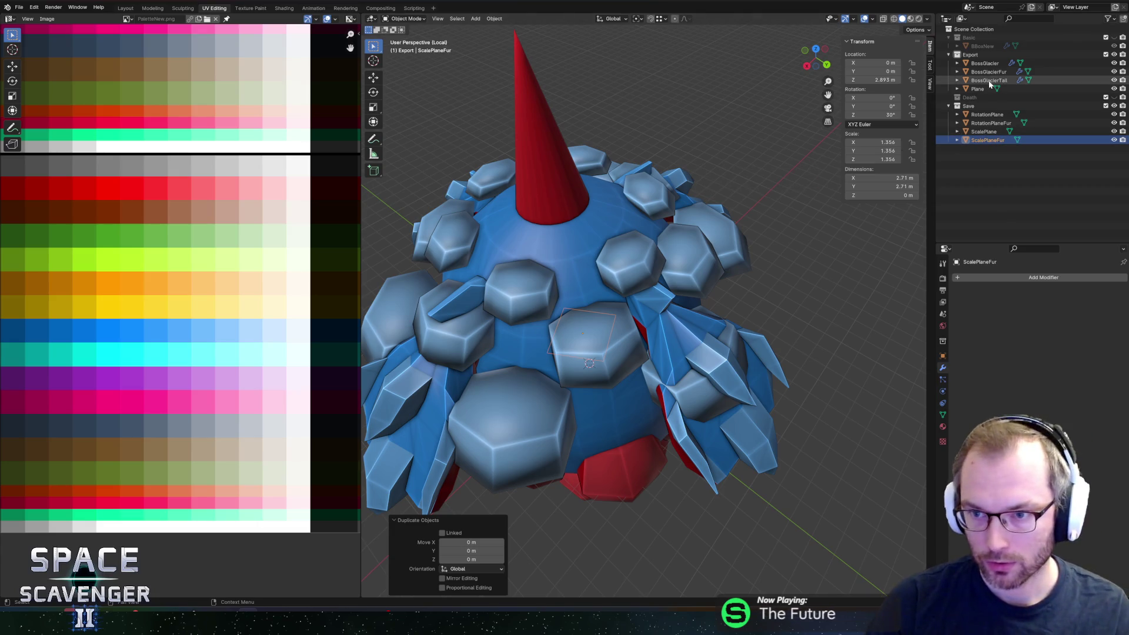
pyautogui.scroll(-3, 776, 298)
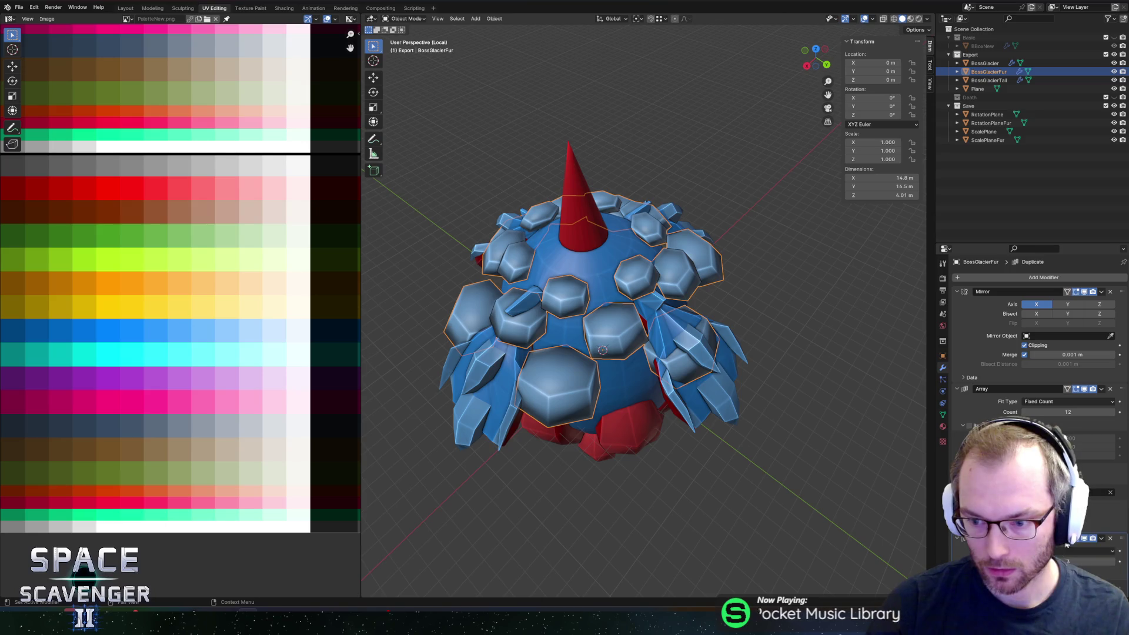
pyautogui.scroll(-2, 1066, 544)
pyautogui.scroll(-2, 1066, 545)
pyautogui.scroll(-1, 1059, 548)
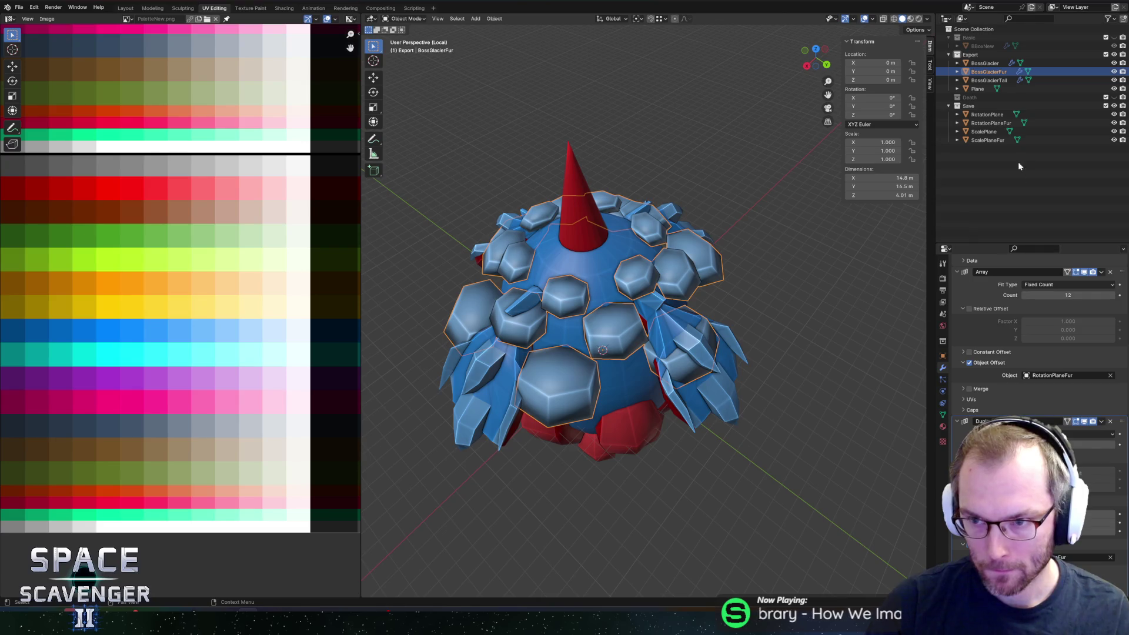
pyautogui.click(987, 140)
pyautogui.hotkey('ctrl', 'a')
pyautogui.click(750, 233)
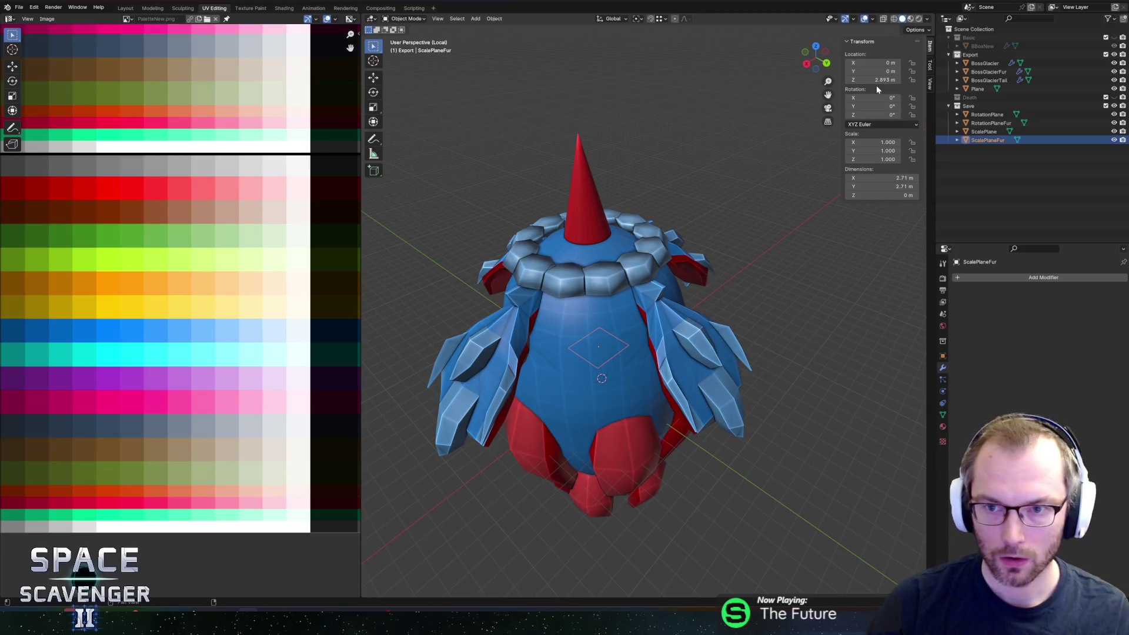
# Step: Undo an applied location and instead zero ScalePlaneFur's Location Z, tightening the collar
pyautogui.hotkey('ctrl', 'a')
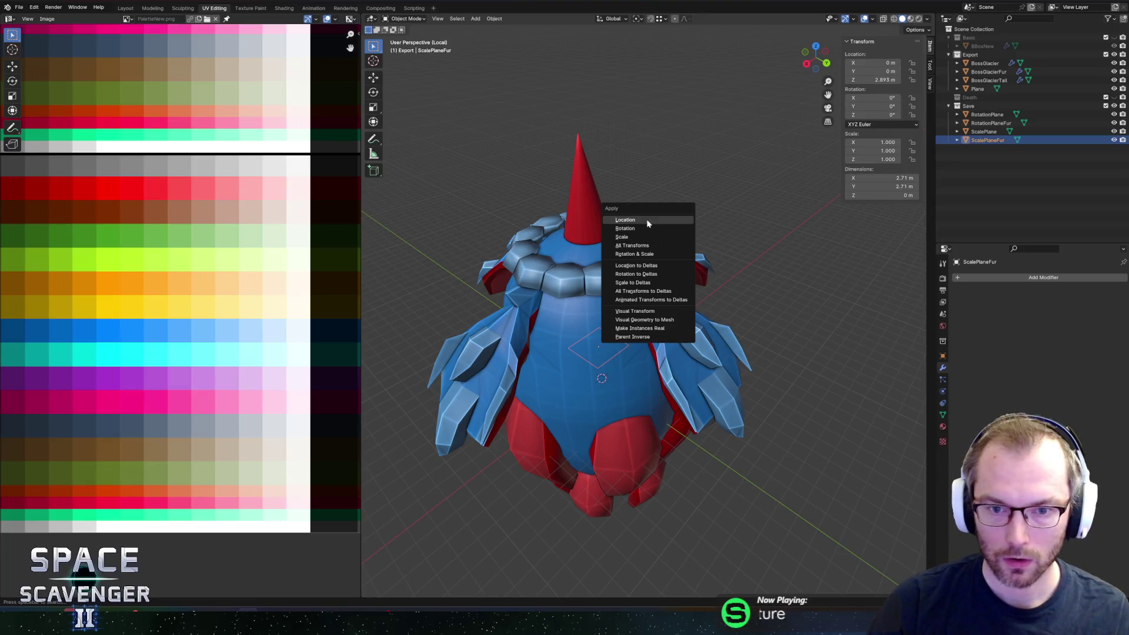
pyautogui.click(648, 223)
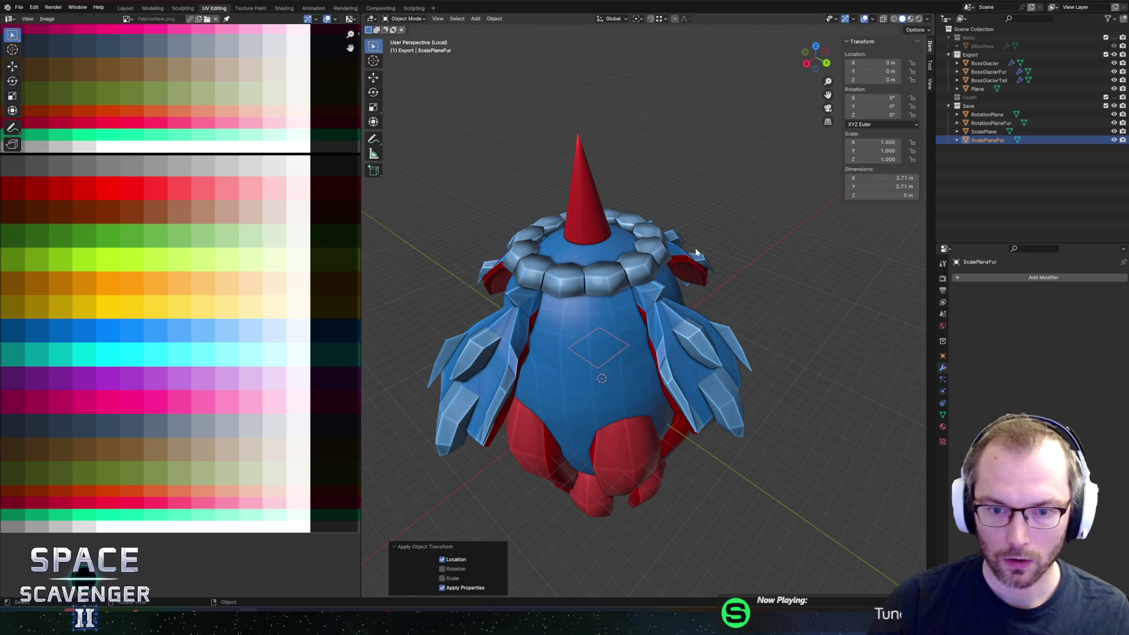
pyautogui.hotkey('ctrl', 'z')
pyautogui.doubleClick(883, 80)
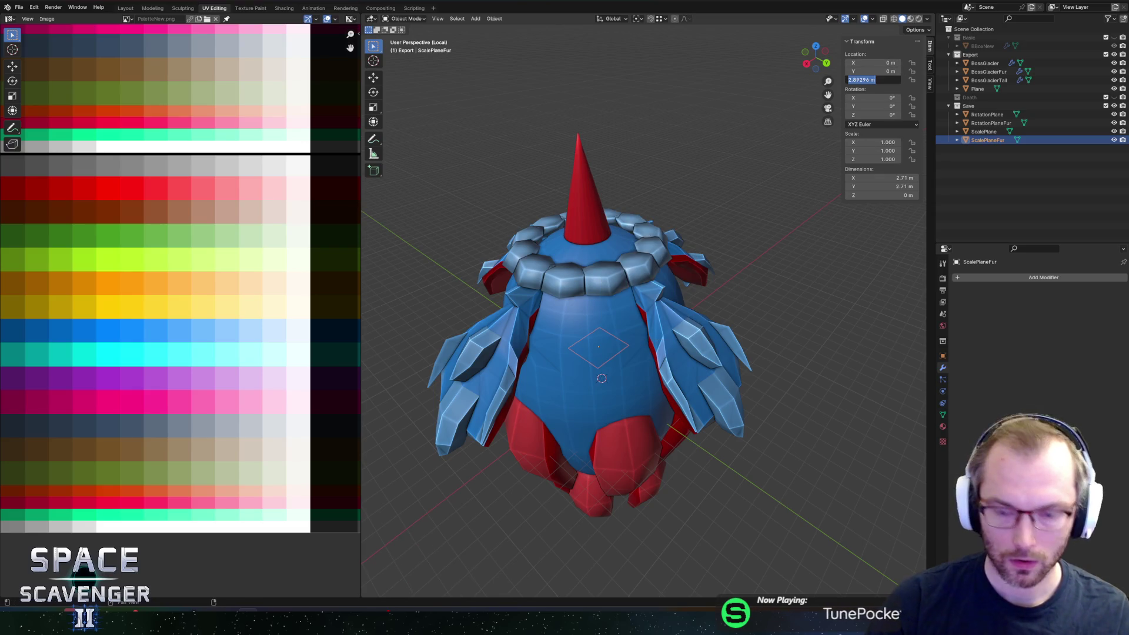
pyautogui.write('0')
pyautogui.press('Return')
pyautogui.moveTo(619, 247)
pyautogui.mouseDown(button='middle')
pyautogui.moveTo(631, 217)
pyautogui.moveTo(676, 206)
pyautogui.moveTo(656, 241)
pyautogui.moveTo(671, 230)
pyautogui.mouseUp(button='middle')
pyautogui.click(986, 80)
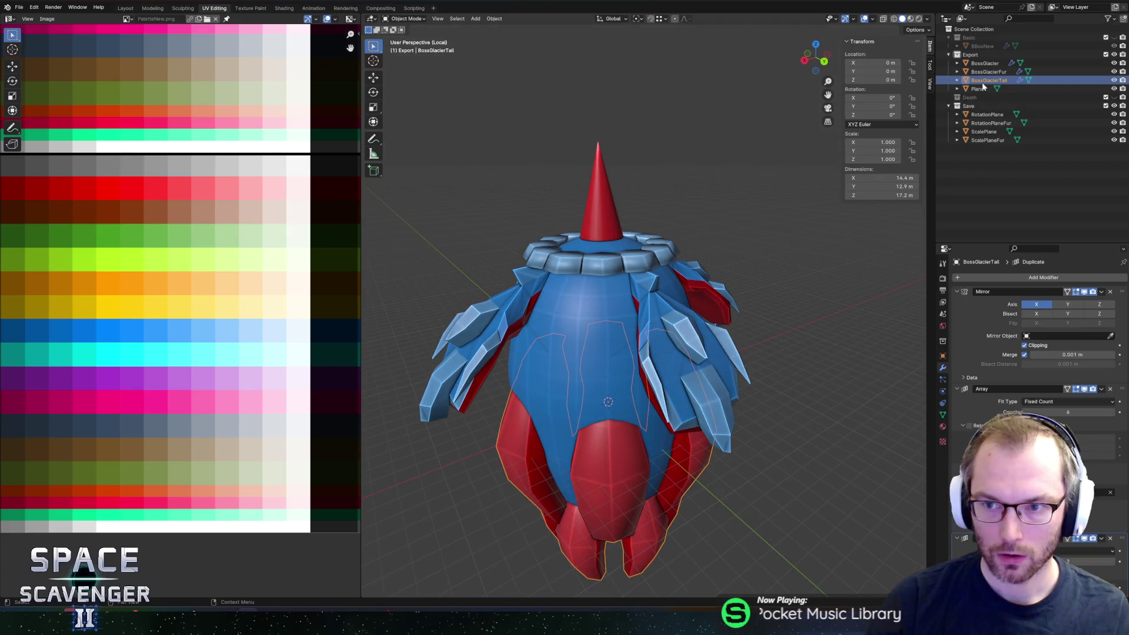
# Step: Raise BossGlacierFur's rings toward the neck with the Array offset
pyautogui.click(988, 72)
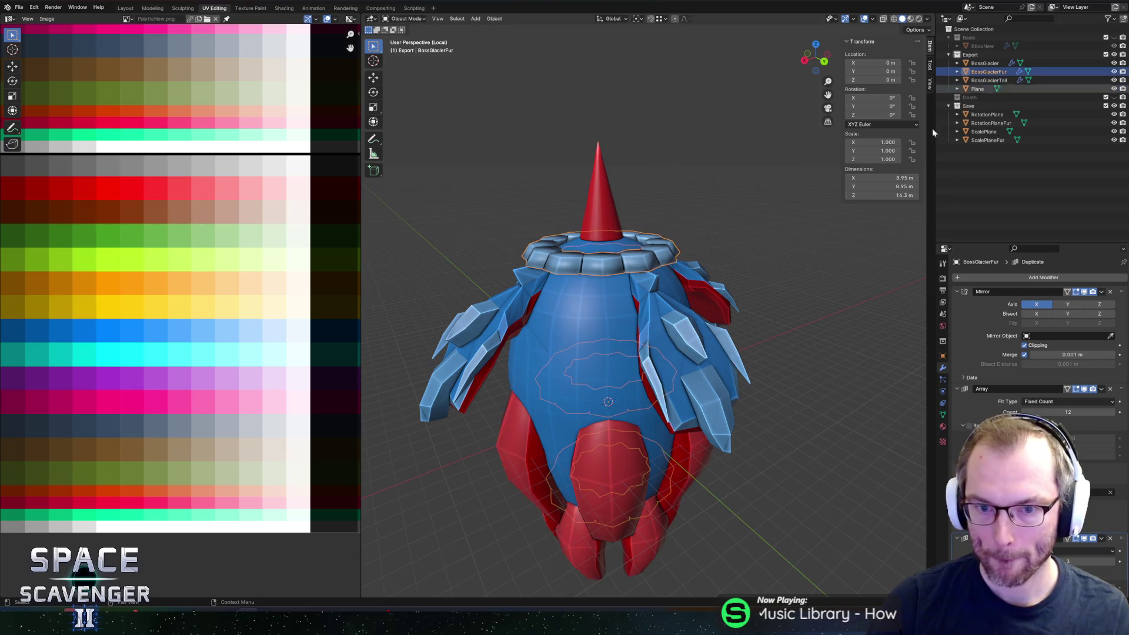
pyautogui.moveTo(697, 296)
pyautogui.mouseDown(button='middle')
pyautogui.moveTo(715, 300)
pyautogui.moveTo(724, 280)
pyautogui.moveTo(676, 357)
pyautogui.moveTo(901, 392)
pyautogui.mouseUp(button='middle')
pyautogui.scroll(-3, 704, 329)
pyautogui.scroll(3, 676, 358)
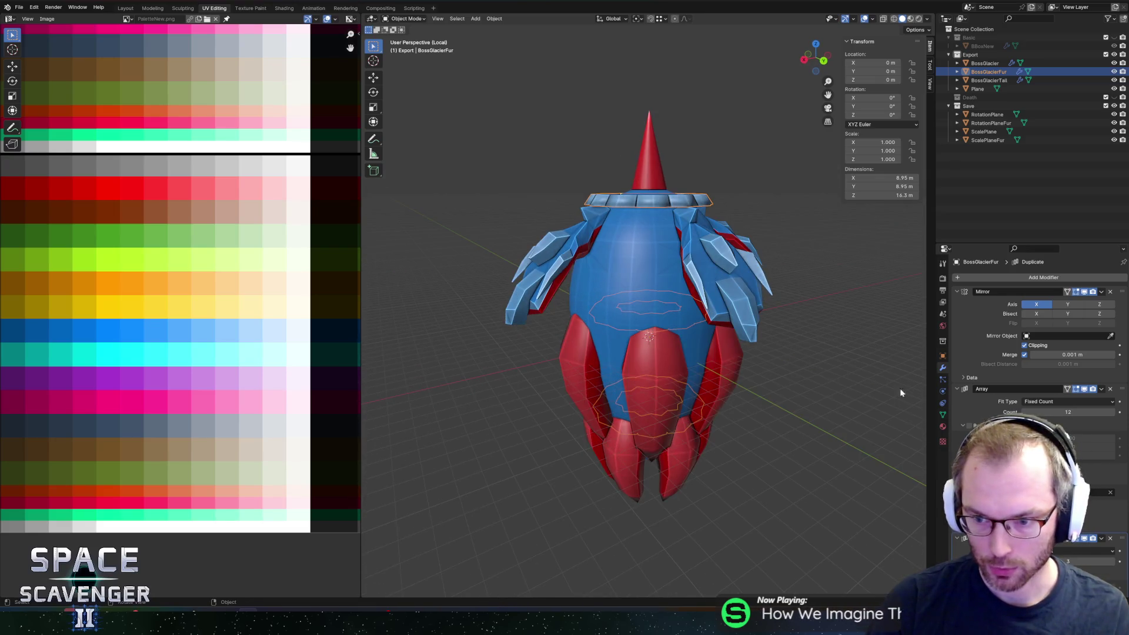
pyautogui.scroll(-5, 1070, 351)
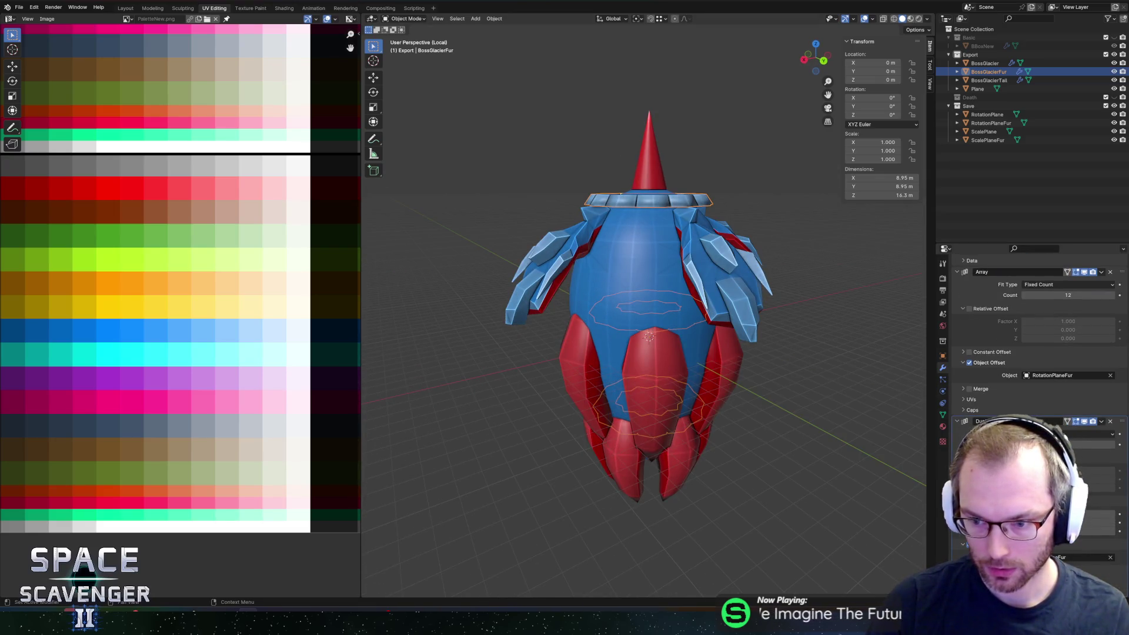
pyautogui.moveTo(1041, 435); pyautogui.dragTo(1015, 435)
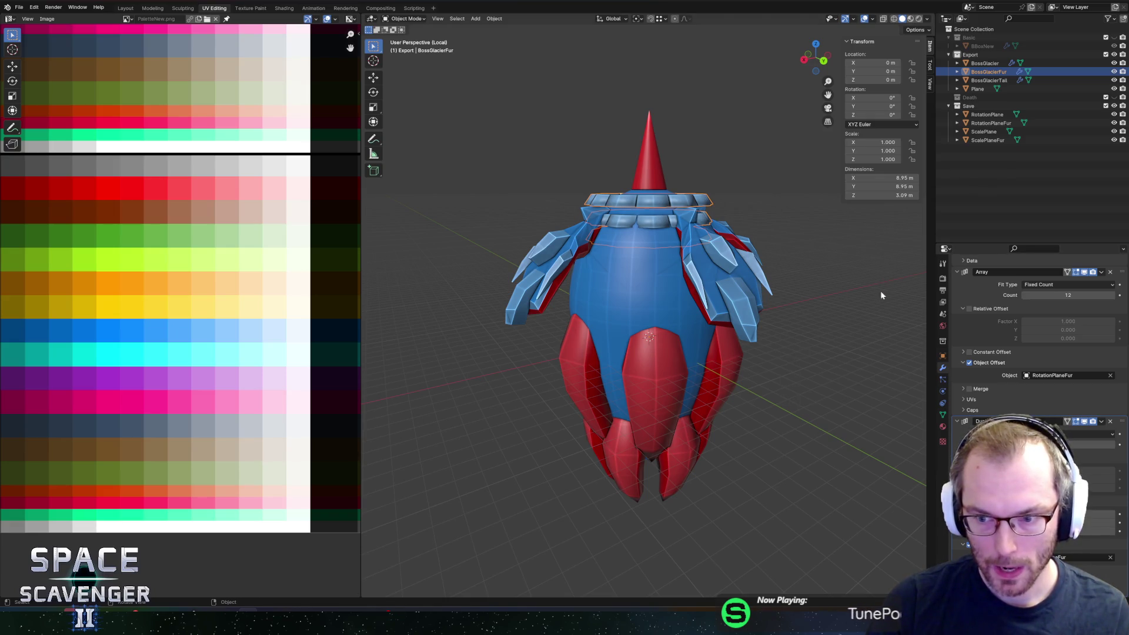
# Step: Scale ScalePlaneFur horizontally to 1.262 for wider tiers, then reopen BossGlacierFur's mesh
pyautogui.click(986, 140)
pyautogui.press('s')
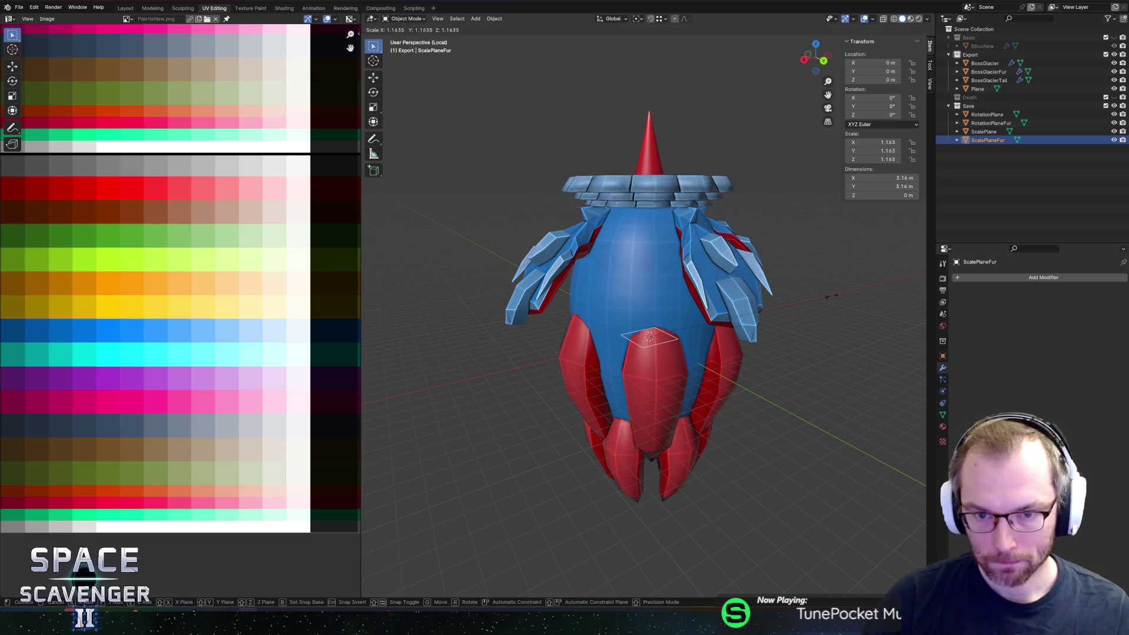
pyautogui.hotkey('shift', 'z')
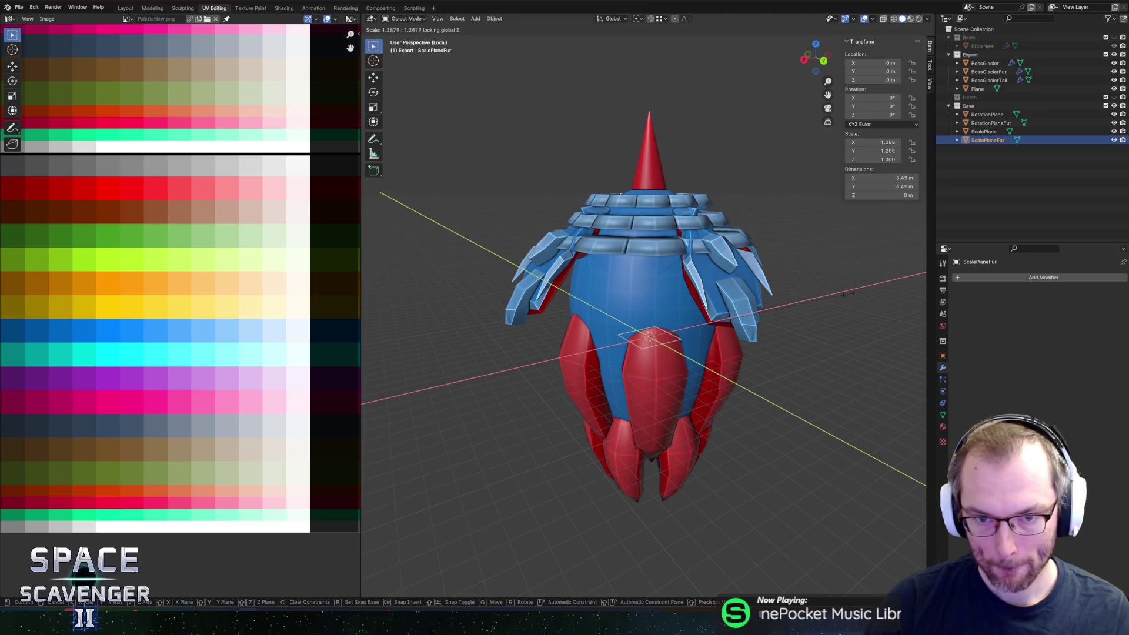
pyautogui.click(846, 293)
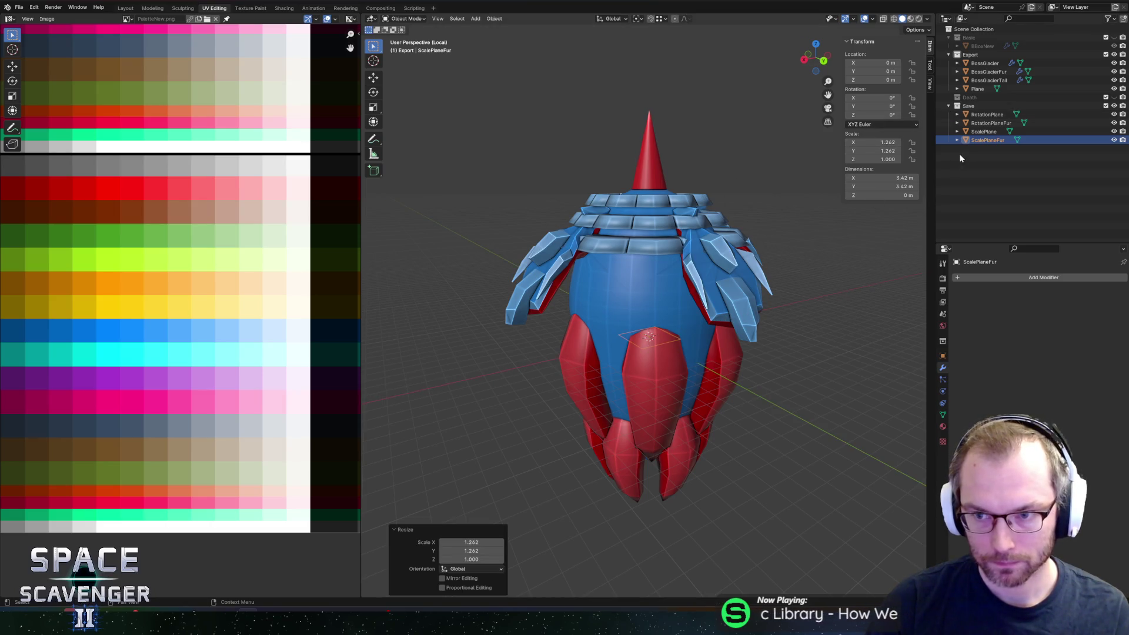
pyautogui.press('Up')
pyautogui.press('Up')
pyautogui.press('Up')
pyautogui.press('Up')
pyautogui.press('Up')
pyautogui.press('Down')
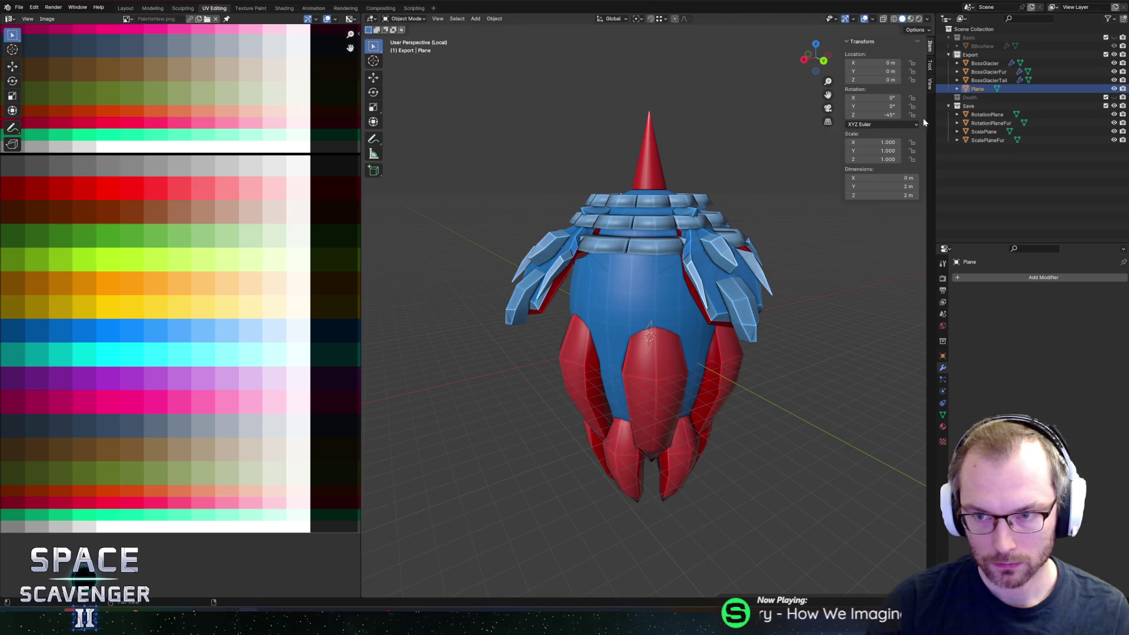
pyautogui.press('Up')
pyautogui.press('Up')
pyautogui.press('Tab')
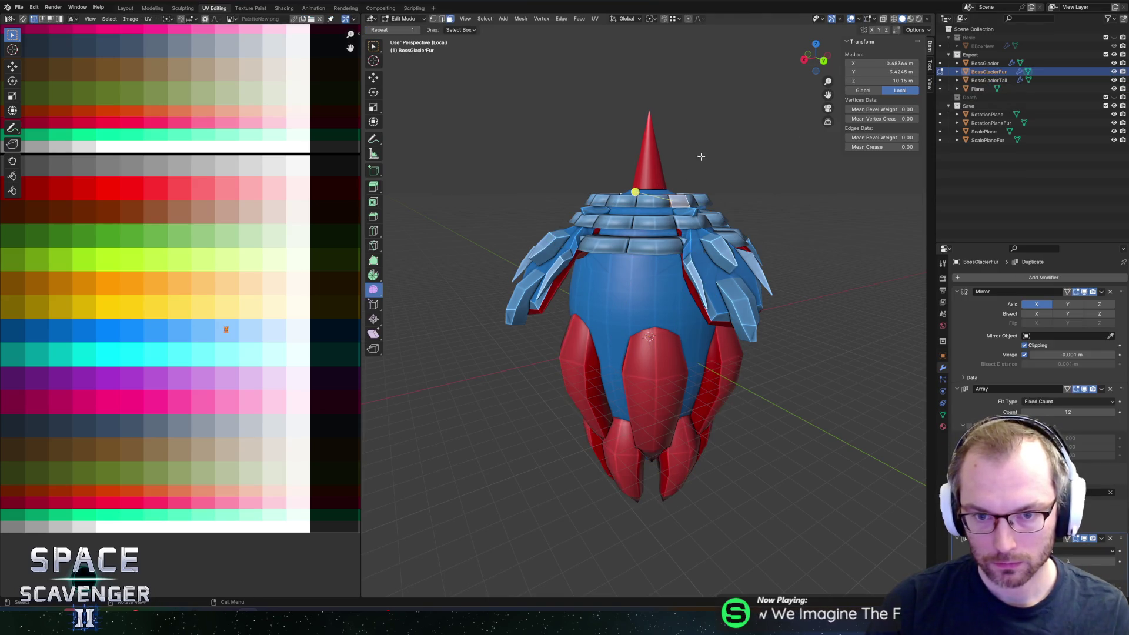
# Step: Flatten the fur chunks by scaling them down along Z
pyautogui.moveTo(724, 168)
pyautogui.mouseDown(button='middle')
pyautogui.moveTo(706, 203)
pyautogui.moveTo(757, 254)
pyautogui.moveTo(706, 265)
pyautogui.moveTo(647, 193)
pyautogui.mouseUp(button='middle')
pyautogui.press('s')
pyautogui.press('z')
pyautogui.click(671, 264)
pyautogui.scroll(5, 648, 192)
# Step: Extrude the shoulder fur face outward along its normal and widen it slightly
pyautogui.press('g')
pyautogui.press('z')
pyautogui.press('z')
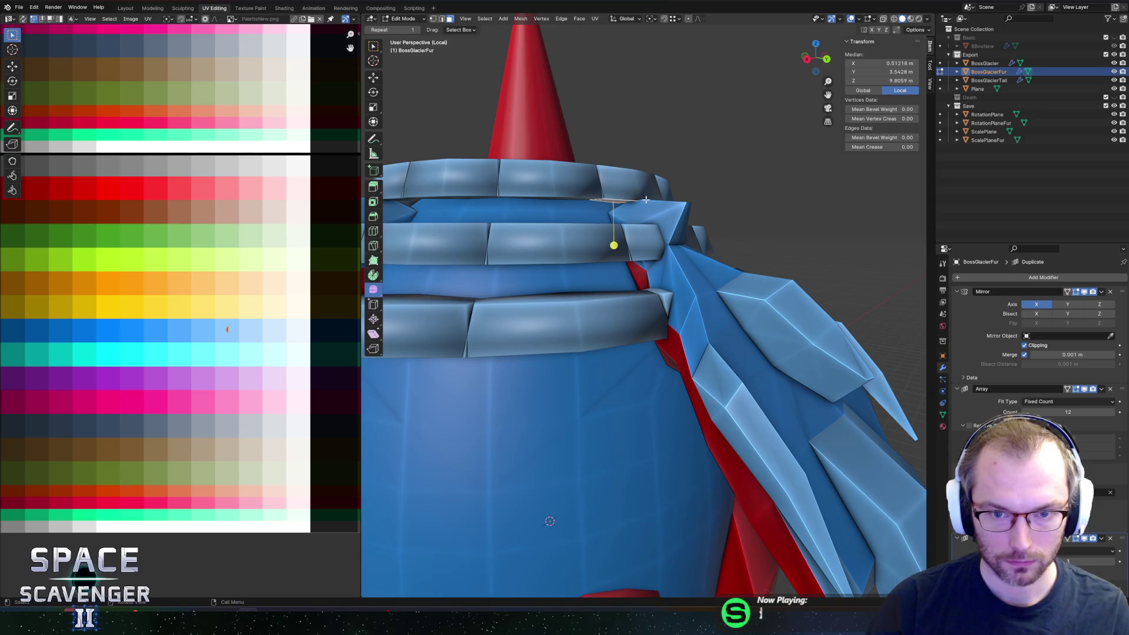
pyautogui.click(613, 293)
pyautogui.moveTo(612, 291); pyautogui.dragTo(780, 298, button='middle')
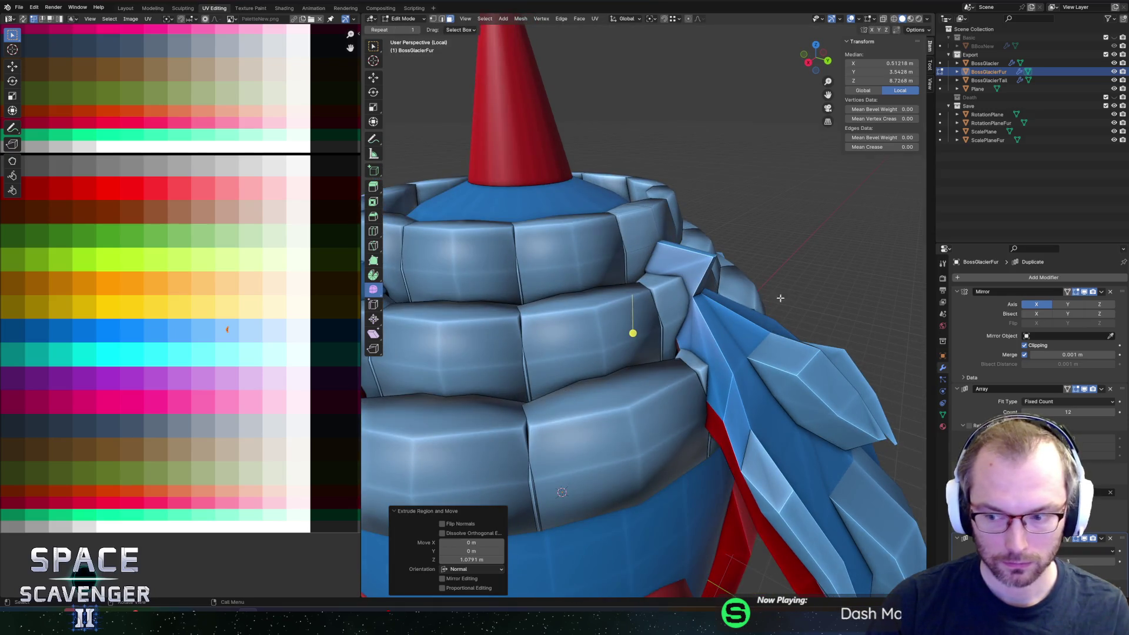
pyautogui.press('s')
pyautogui.hotkey('shift', 'z')
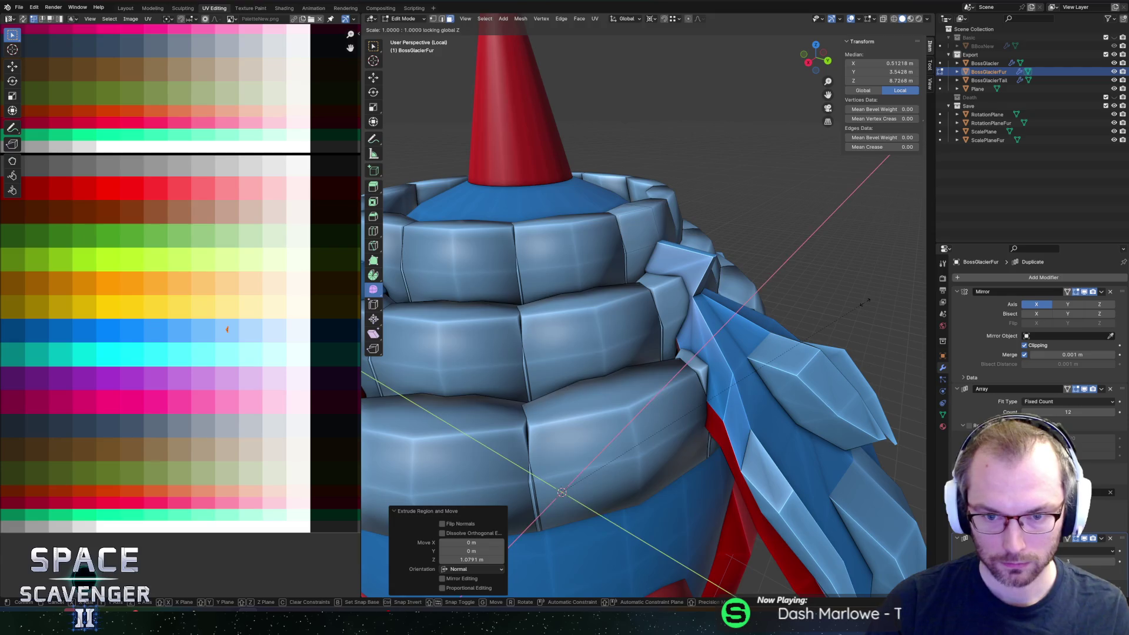
pyautogui.press('Return')
# Step: Narrow one fur-ring block along X, return to Object Mode and select ScalePlaneFur
pyautogui.moveTo(530, 354); pyautogui.dragTo(614, 269, button='middle')
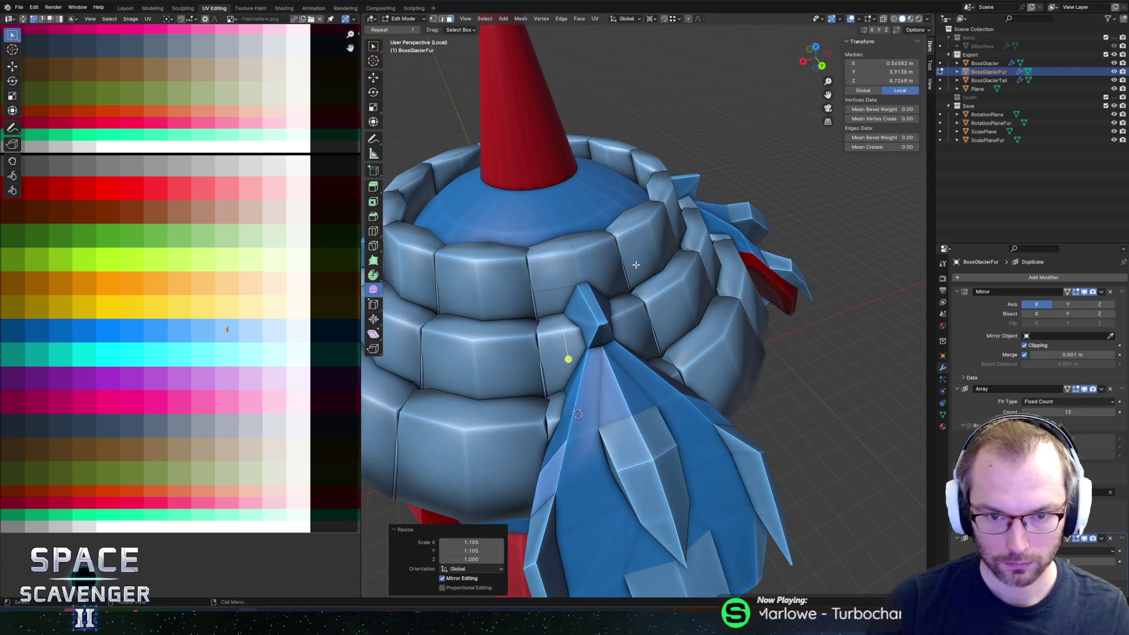
pyautogui.click(556, 273)
pyautogui.press('s')
pyautogui.press('x')
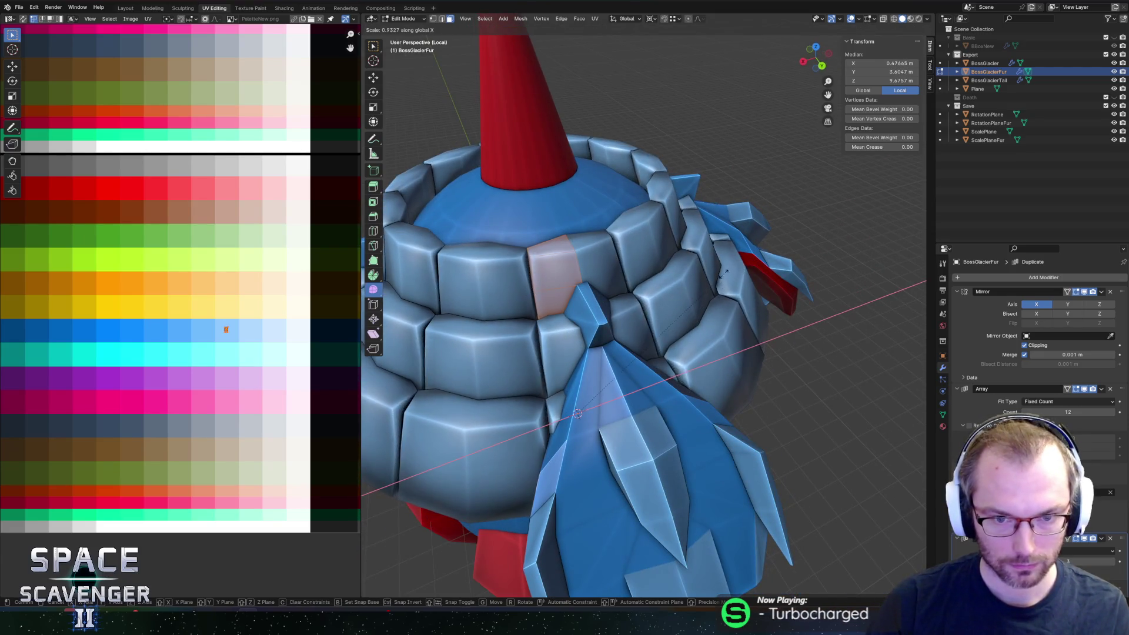
pyautogui.click(700, 279)
pyautogui.scroll(-5, 700, 280)
pyautogui.moveTo(700, 280); pyautogui.dragTo(747, 285, button='middle')
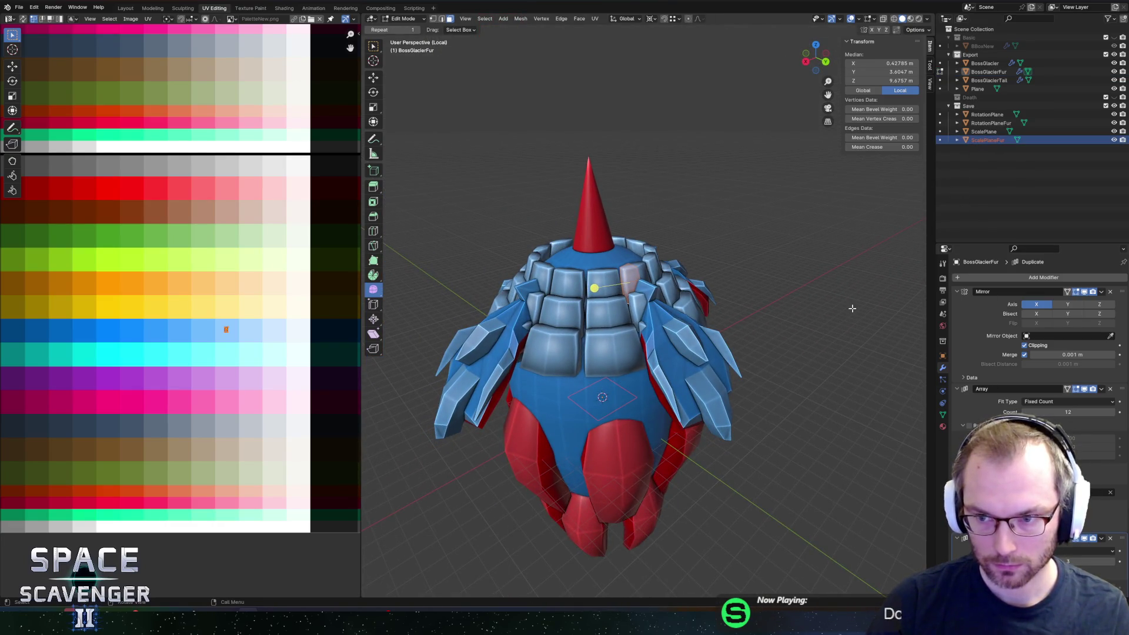
pyautogui.press('Tab')
pyautogui.click(985, 142)
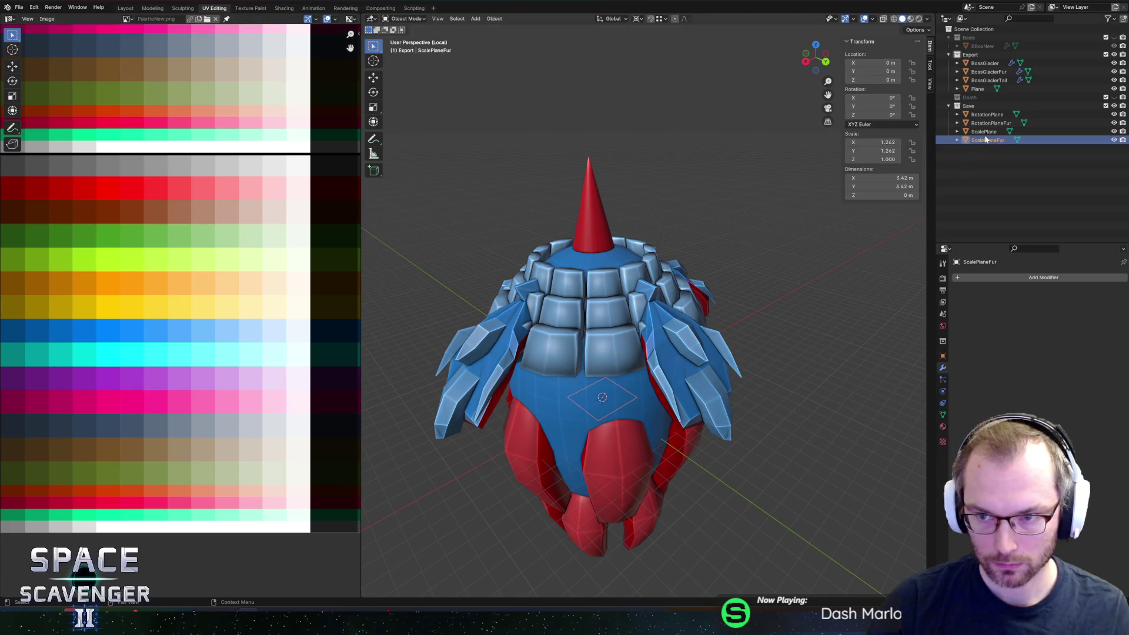
pyautogui.write('10')
# Step: Set ScalePlaneFur Rotation Z to 10° and test, then revert, the fur Array width
pyautogui.press('Return')
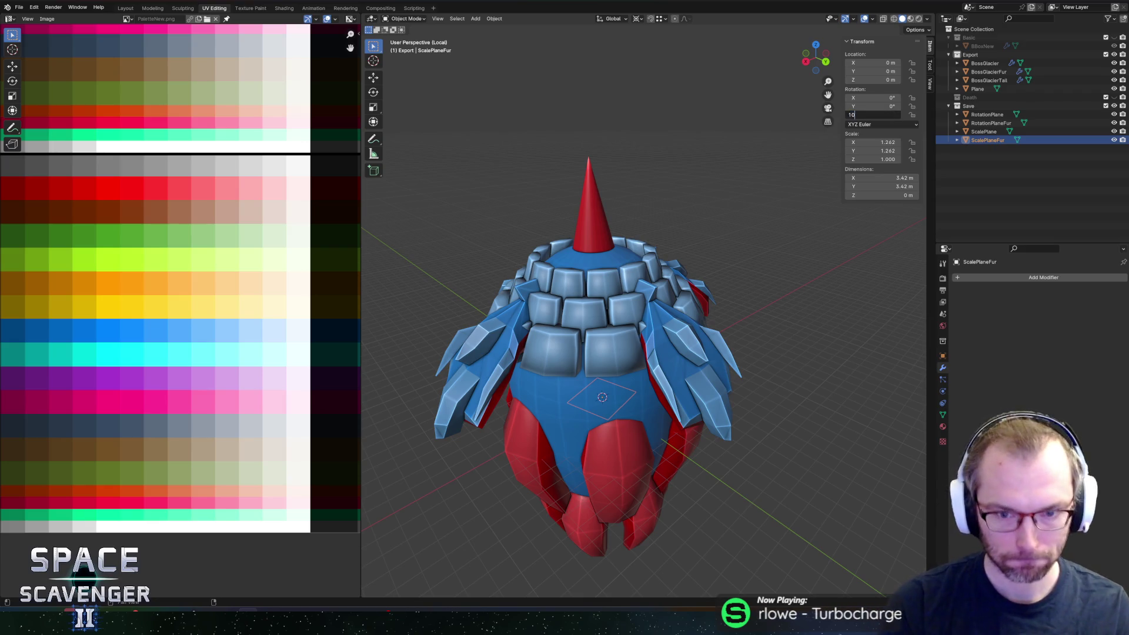
pyautogui.press('Return')
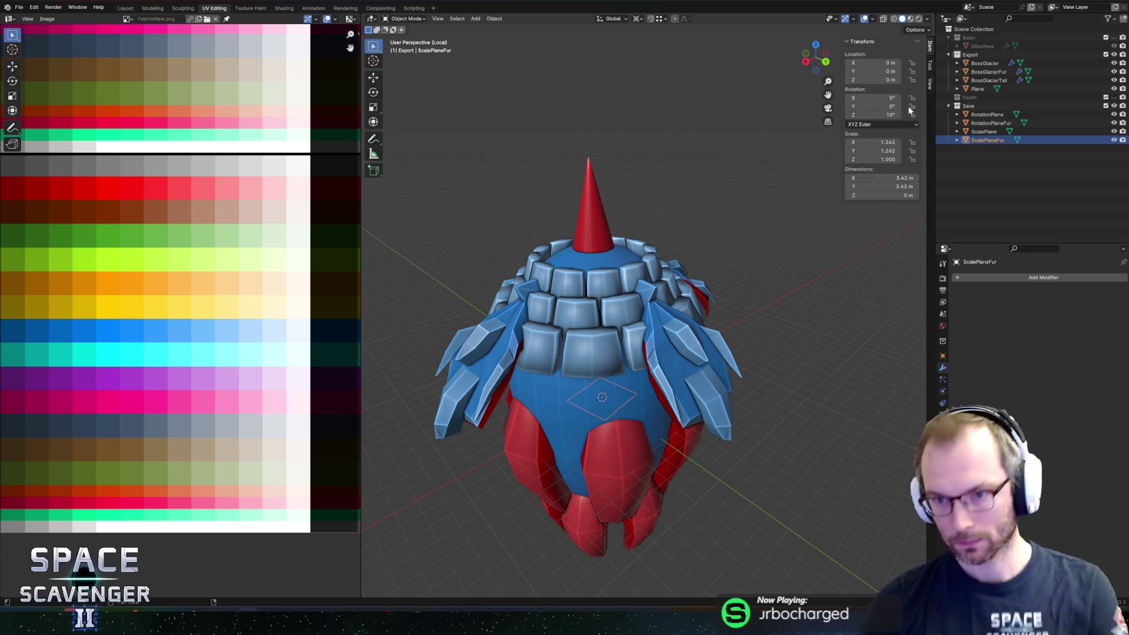
pyautogui.click(985, 81)
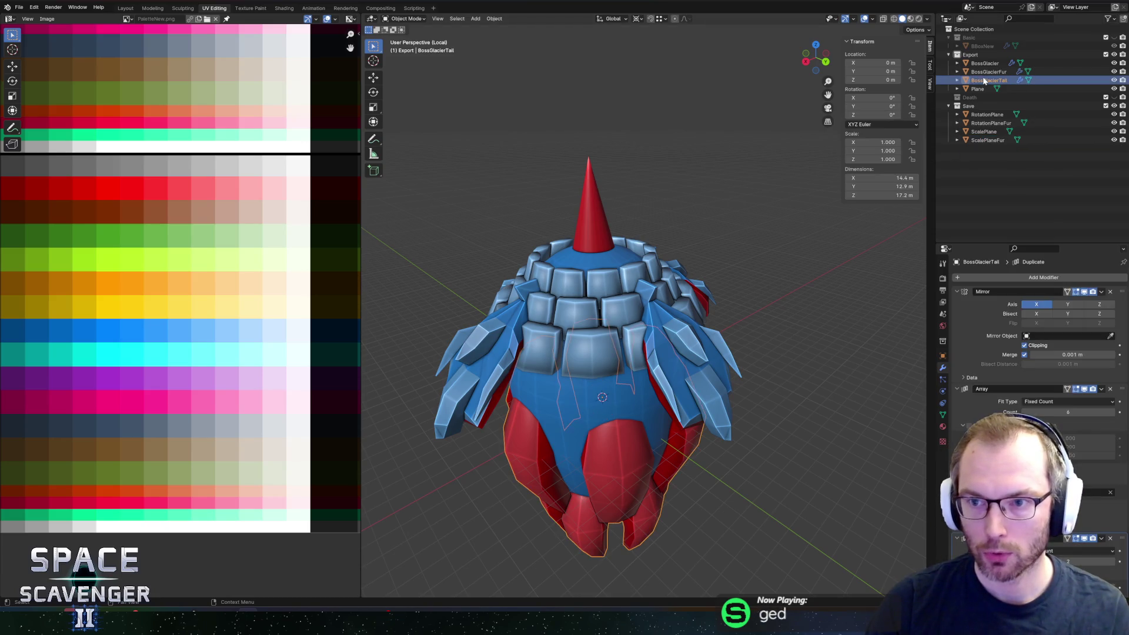
pyautogui.click(987, 72)
pyautogui.scroll(-4, 1053, 422)
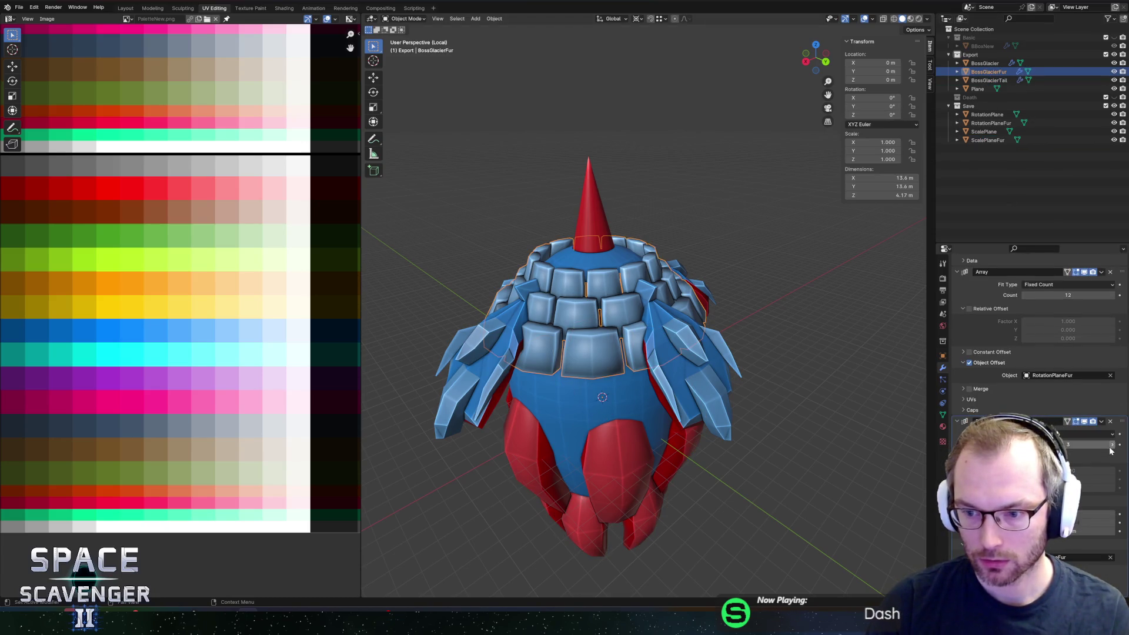
pyautogui.moveTo(1111, 450); pyautogui.dragTo(1125, 450)
pyautogui.scroll(-4, 676, 446)
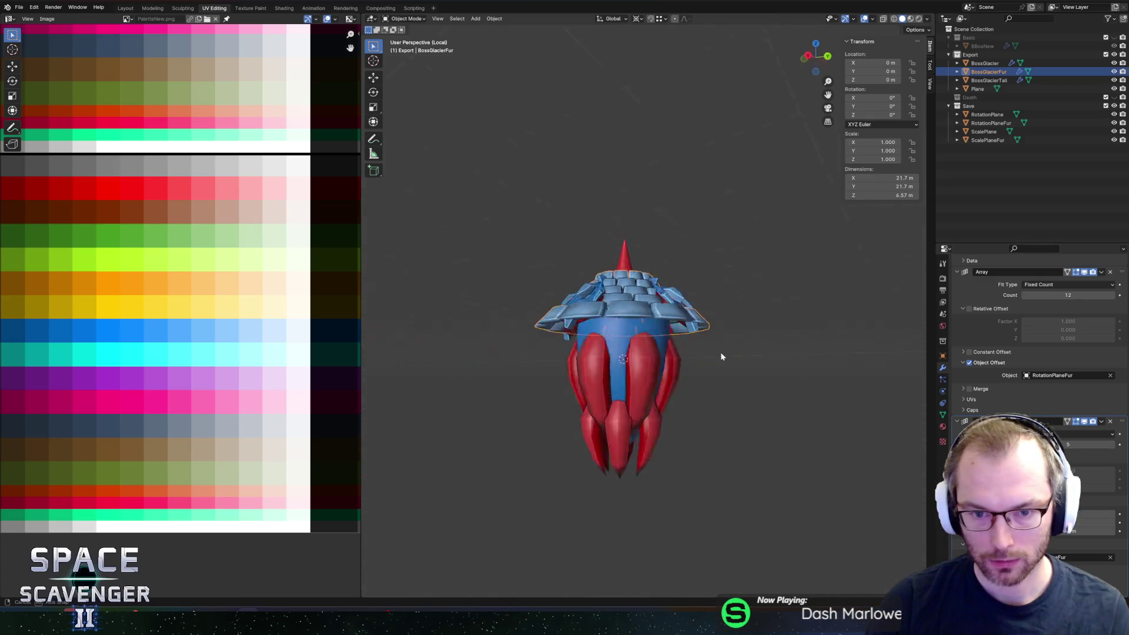
pyautogui.moveTo(721, 357); pyautogui.dragTo(633, 383, button='middle')
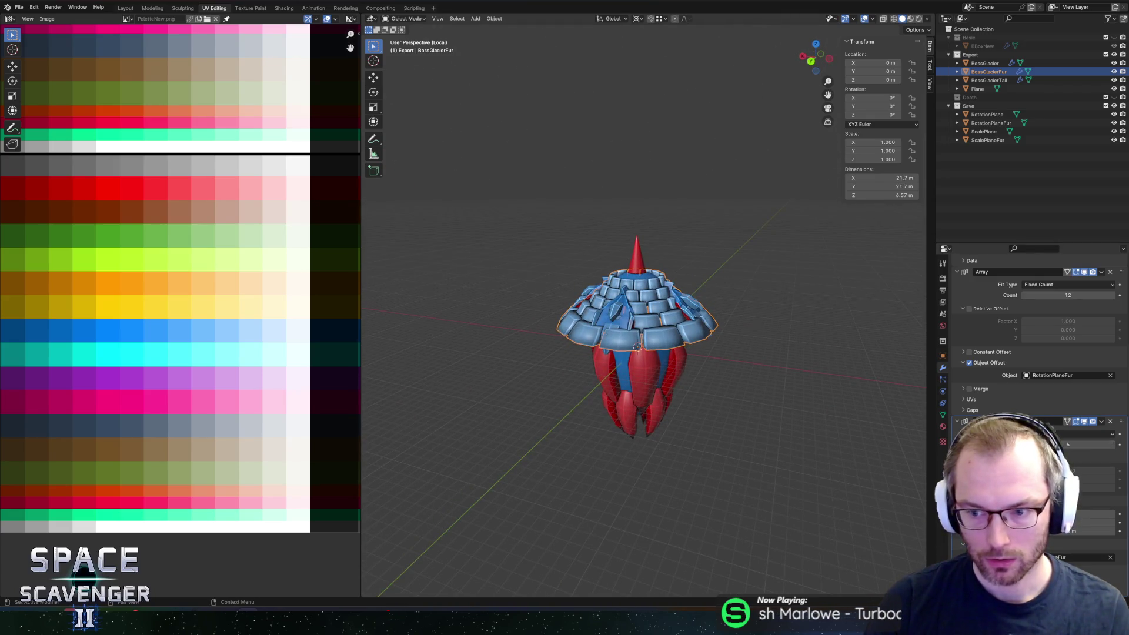
pyautogui.moveTo(1111, 446); pyautogui.dragTo(1099, 446)
# Step: Shrink ScalePlaneFur horizontally to 1.2 for a snugger collar and open its mesh
pyautogui.moveTo(671, 292)
pyautogui.mouseDown(button='middle')
pyautogui.moveTo(693, 320)
pyautogui.moveTo(689, 304)
pyautogui.mouseUp(button='middle')
pyautogui.moveTo(710, 348); pyautogui.dragTo(704, 281, button='middle')
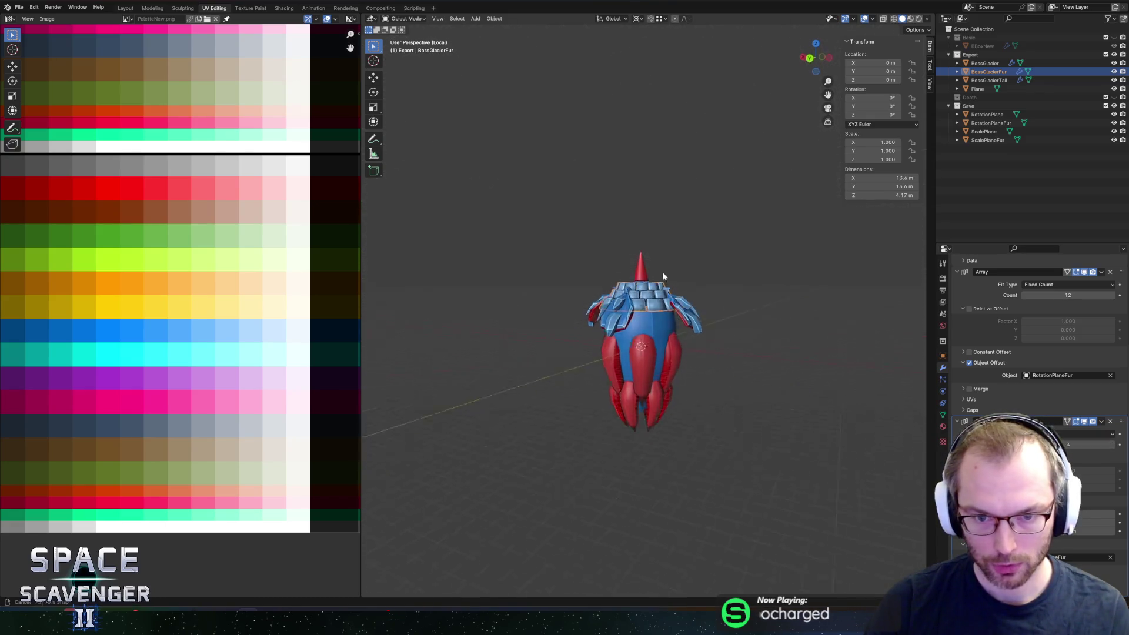
pyautogui.scroll(3, 703, 281)
pyautogui.scroll(2, 669, 225)
pyautogui.moveTo(669, 225); pyautogui.dragTo(684, 243, button='middle')
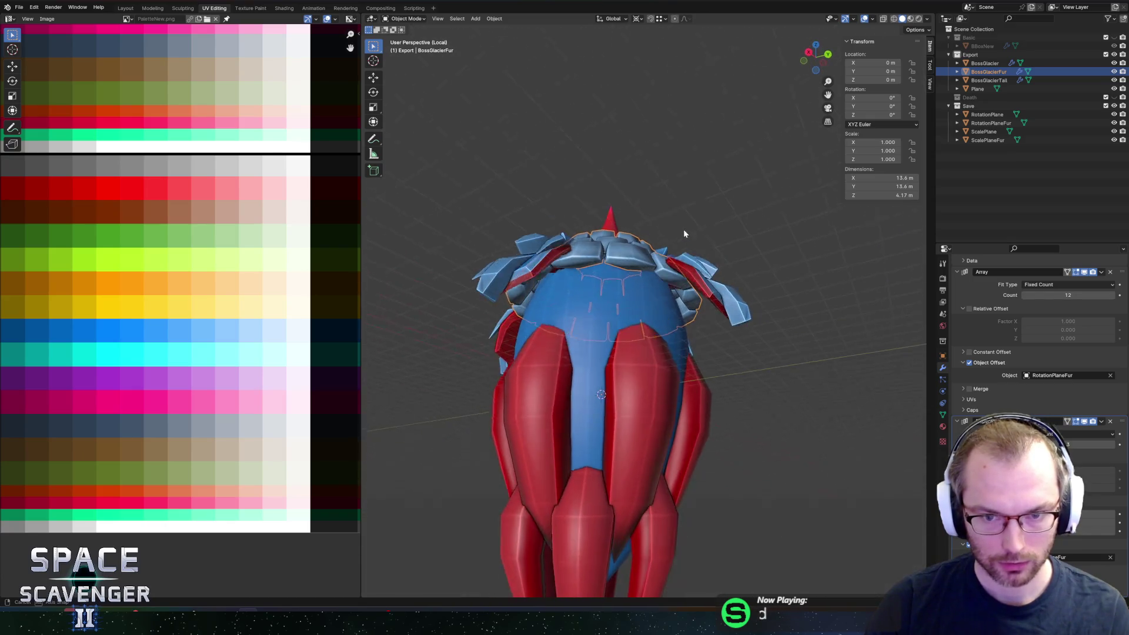
pyautogui.click(986, 139)
pyautogui.press('s')
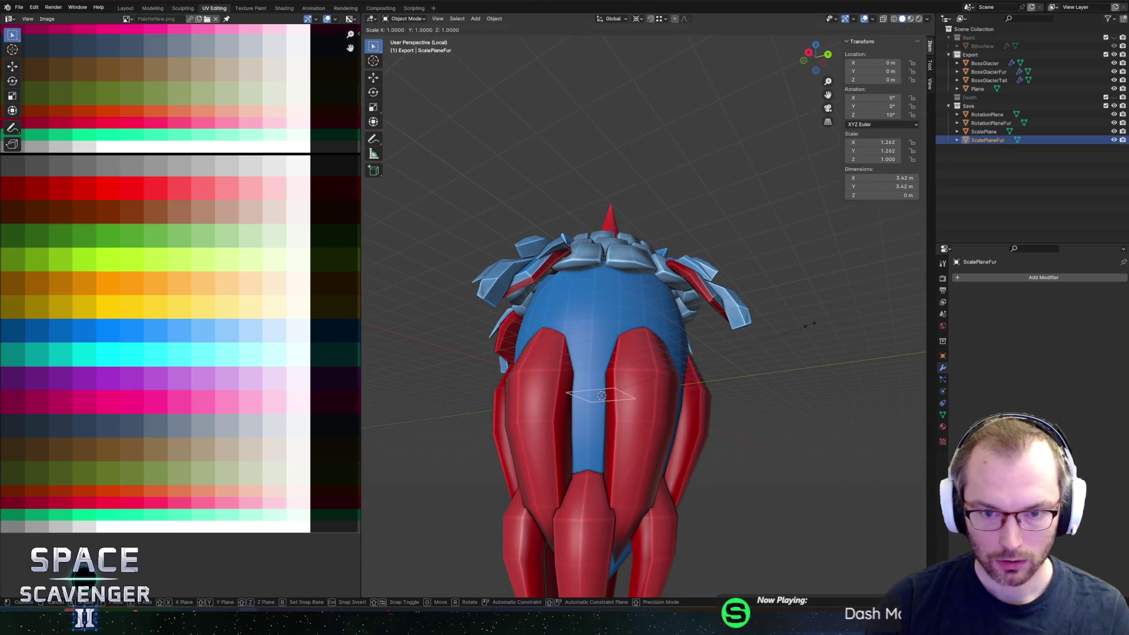
pyautogui.hotkey('shift', 'z')
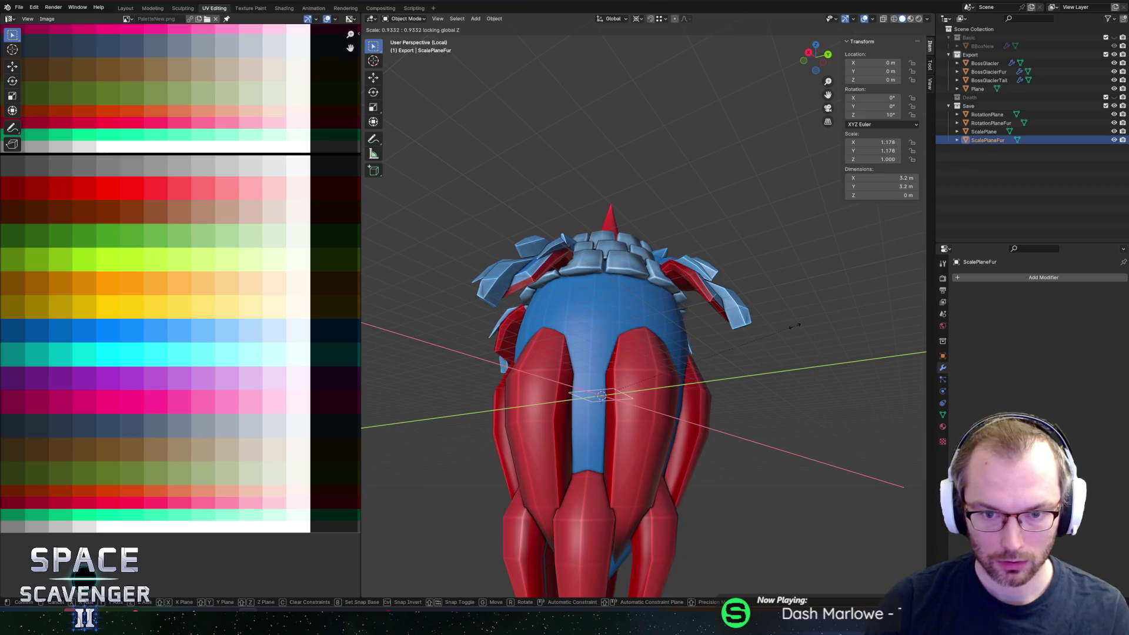
pyautogui.click(798, 327)
pyautogui.moveTo(798, 326)
pyautogui.mouseDown(button='middle')
pyautogui.moveTo(681, 204)
pyautogui.moveTo(840, 273)
pyautogui.mouseUp(button='middle')
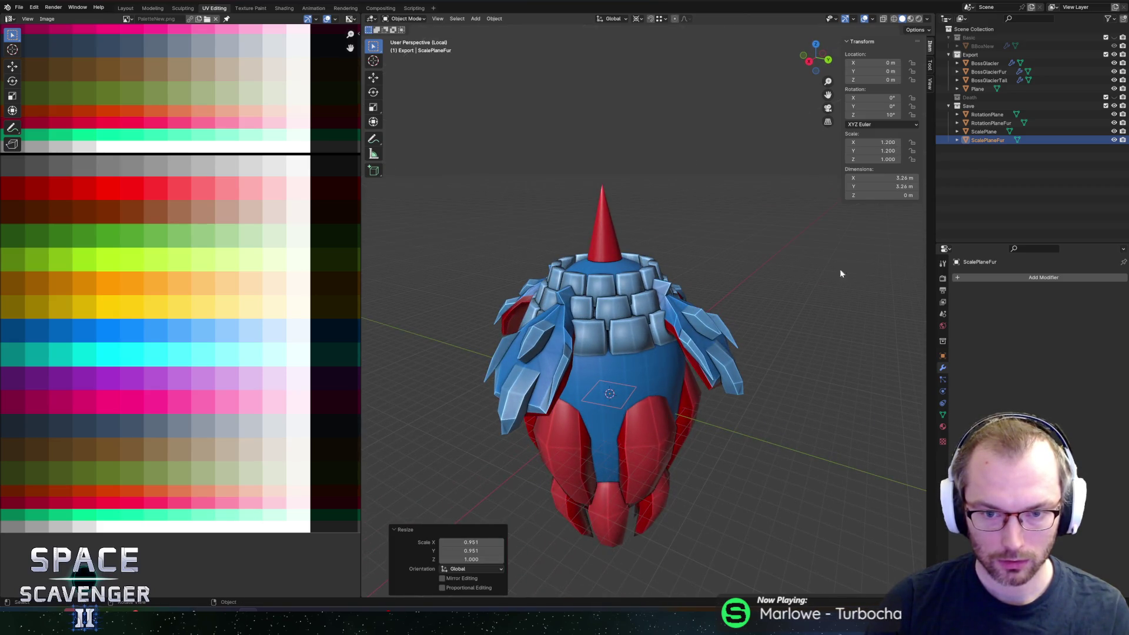
pyautogui.moveTo(682, 291); pyautogui.dragTo(660, 274, button='middle')
pyautogui.press('Tab')
pyautogui.scroll(3, 660, 274)
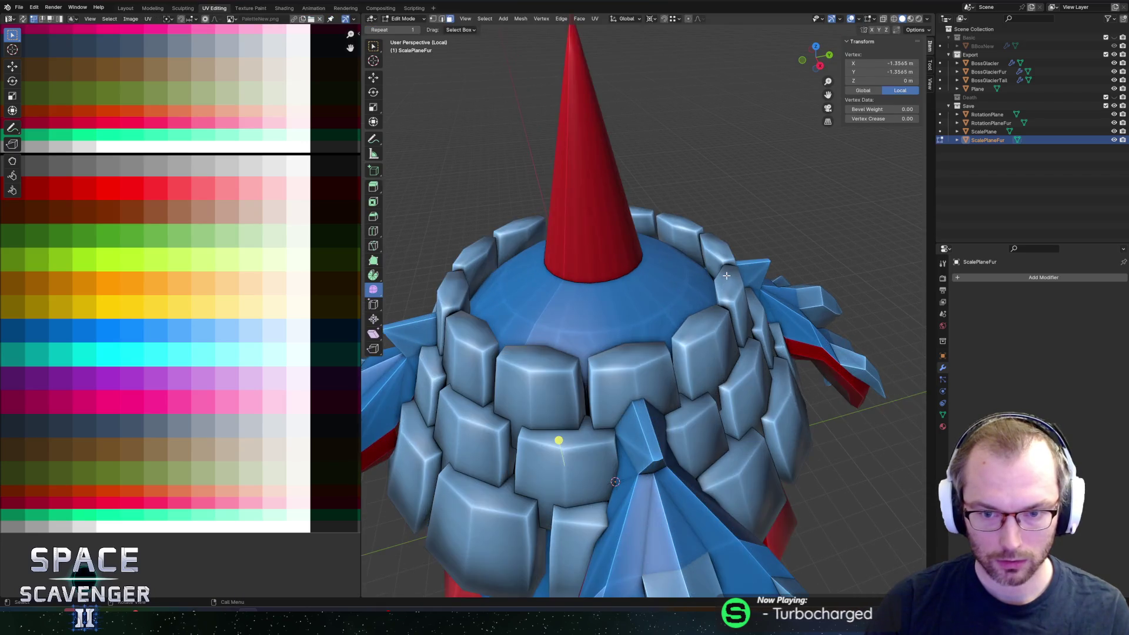
pyautogui.scroll(1, 660, 274)
# Step: Switch editing to BossGlacierFur and shift the upper shoulder fur block inward along Y, then up along Z
pyautogui.press('a')
pyautogui.scroll(-5, 660, 274)
pyautogui.moveTo(660, 275)
pyautogui.mouseDown(button='middle')
pyautogui.moveTo(736, 274)
pyautogui.moveTo(614, 287)
pyautogui.moveTo(679, 251)
pyautogui.mouseUp(button='middle')
pyautogui.scroll(2, 736, 273)
pyautogui.hotkey('alt', 'q')
pyautogui.scroll(3, 614, 287)
pyautogui.scroll(2, 680, 251)
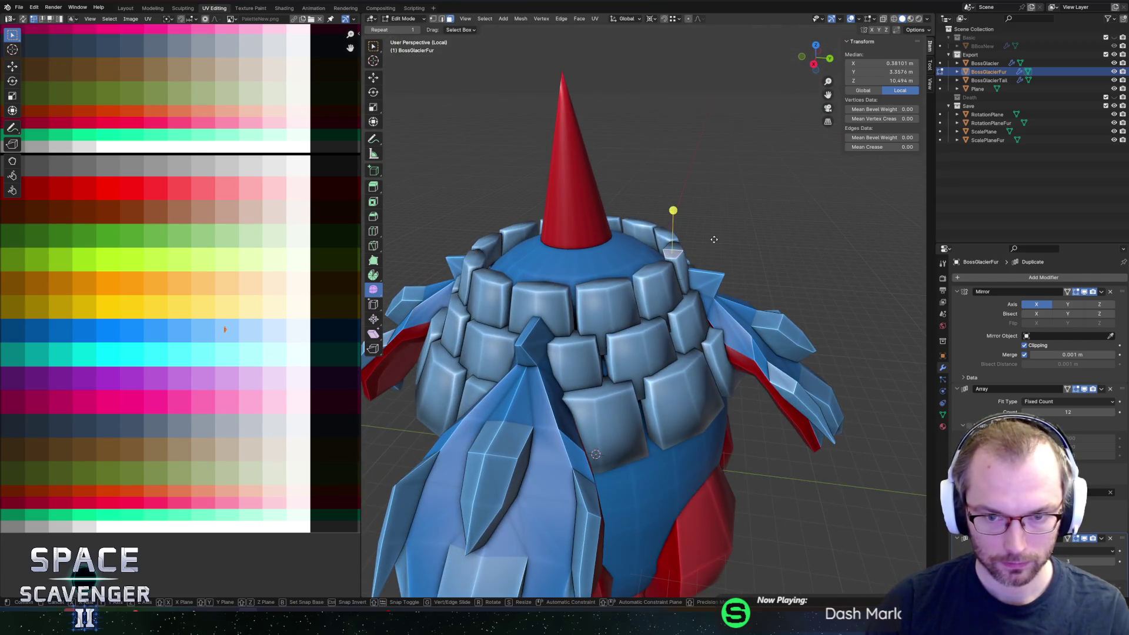
pyautogui.press('g')
pyautogui.press('y')
pyautogui.click(696, 240)
pyautogui.press('g')
pyautogui.press('z')
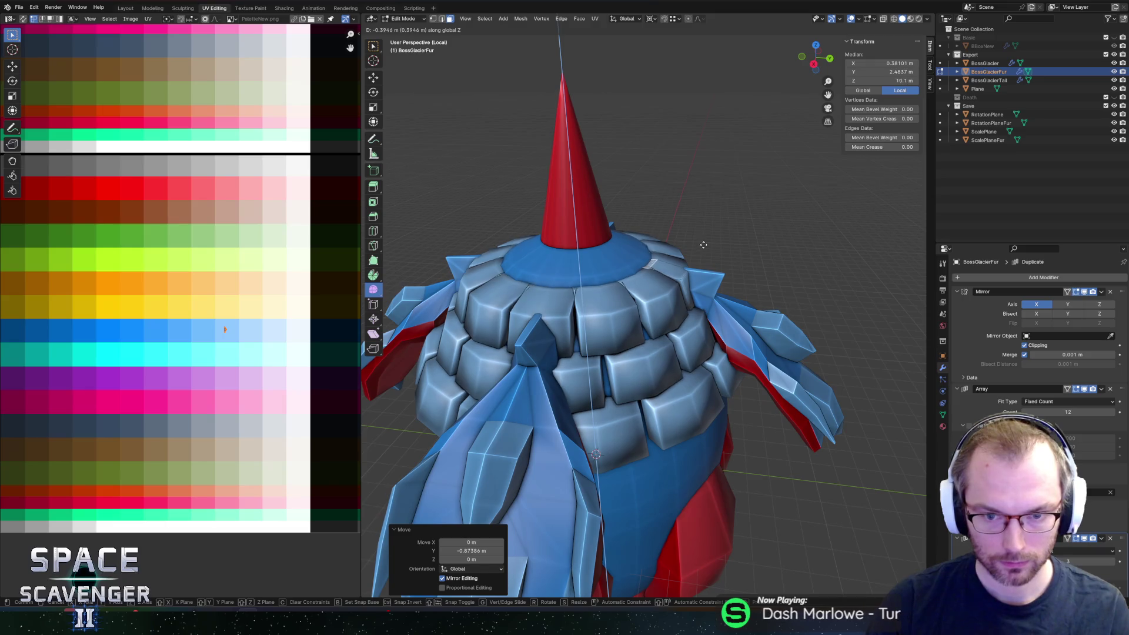
pyautogui.click(705, 240)
# Step: Raise the block a little further, abandon a trial shrink, and return to Object Mode
pyautogui.moveTo(686, 234); pyautogui.dragTo(697, 236, button='middle')
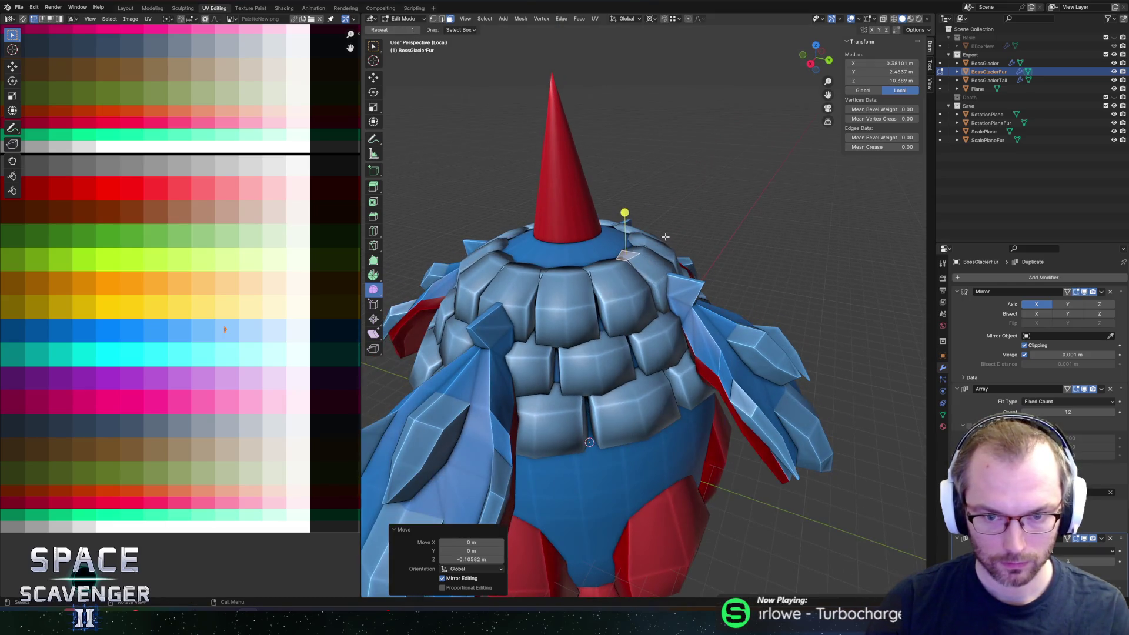
pyautogui.press('g')
pyautogui.press('z')
pyautogui.click(703, 236)
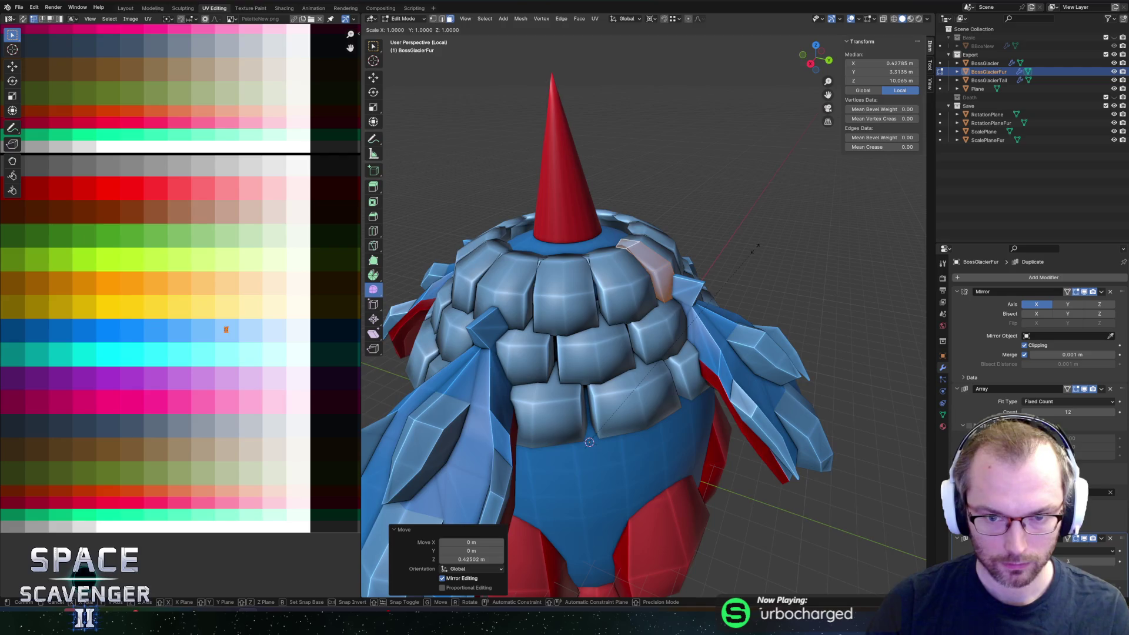
pyautogui.press('s')
pyautogui.hotkey('shift', 'z')
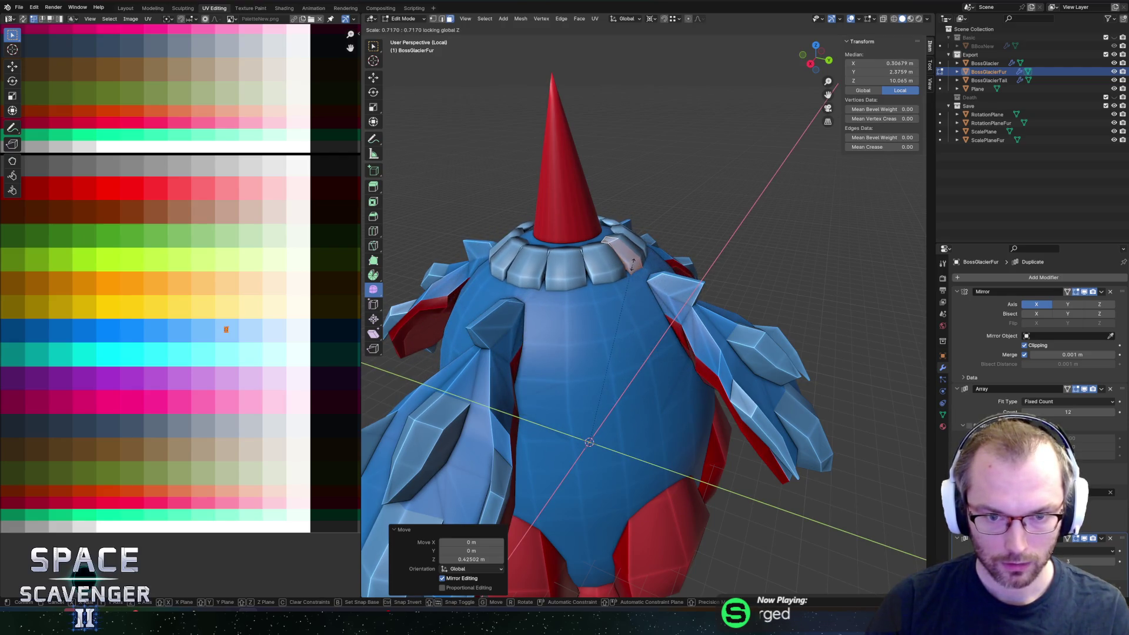
pyautogui.rightClick(657, 265)
pyautogui.scroll(-2, 697, 260)
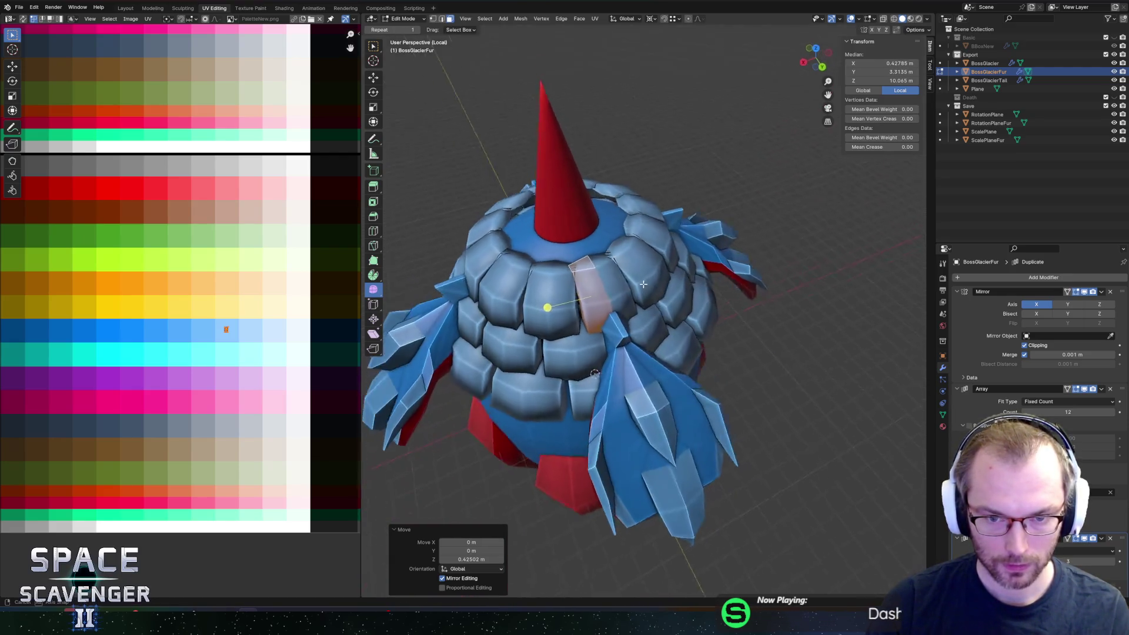
pyautogui.scroll(-4, 697, 260)
pyautogui.moveTo(672, 256)
pyautogui.mouseDown(button='middle')
pyautogui.moveTo(664, 248)
pyautogui.moveTo(699, 288)
pyautogui.moveTo(733, 292)
pyautogui.mouseUp(button='middle')
pyautogui.press('Tab')
pyautogui.scroll(-1, 698, 288)
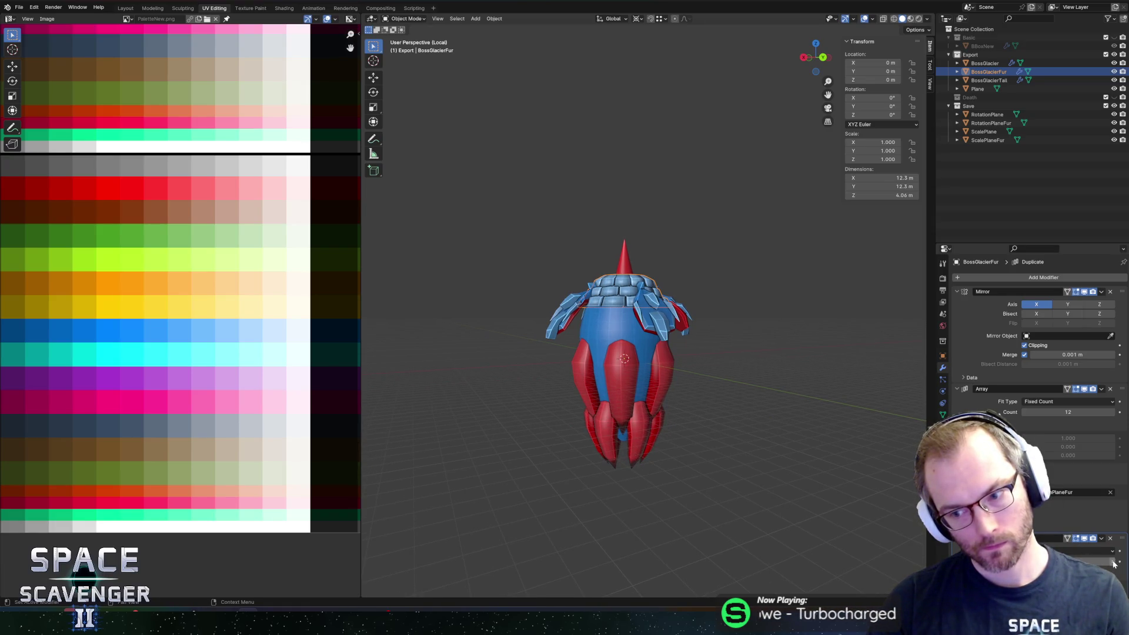
# Step: Increase the fur's duplicate count so more ice-block rings stack down the torso, then enter Edit Mode
pyautogui.moveTo(727, 336)
pyautogui.mouseDown(button='middle')
pyautogui.moveTo(732, 363)
pyautogui.moveTo(665, 306)
pyautogui.mouseUp(button='middle')
pyautogui.scroll(4, 731, 362)
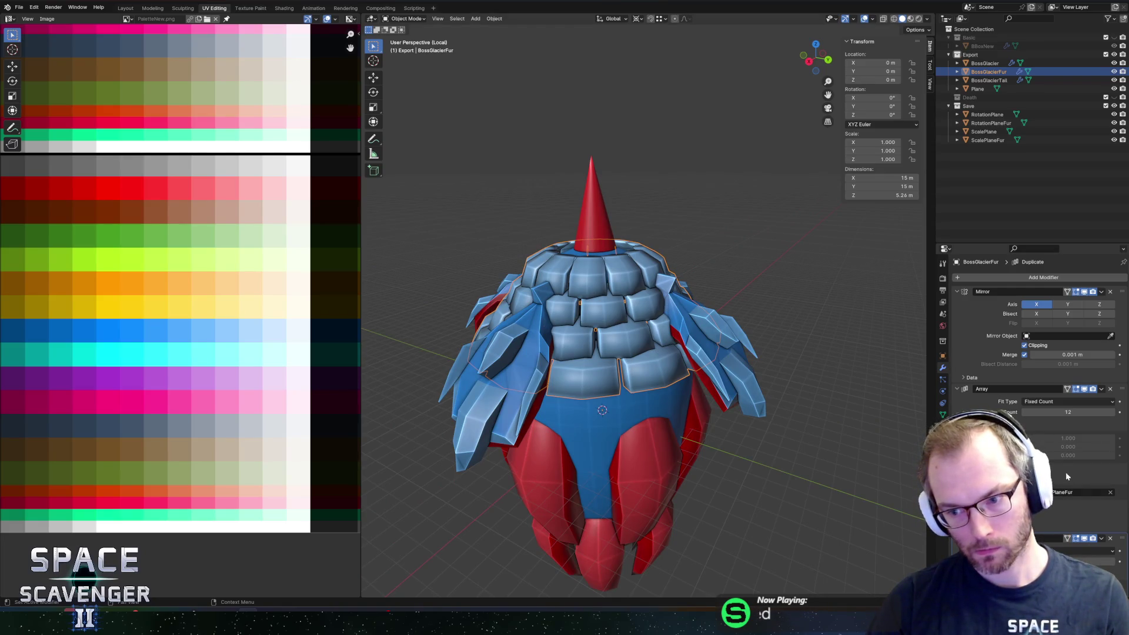
pyautogui.scroll(-5, 1032, 397)
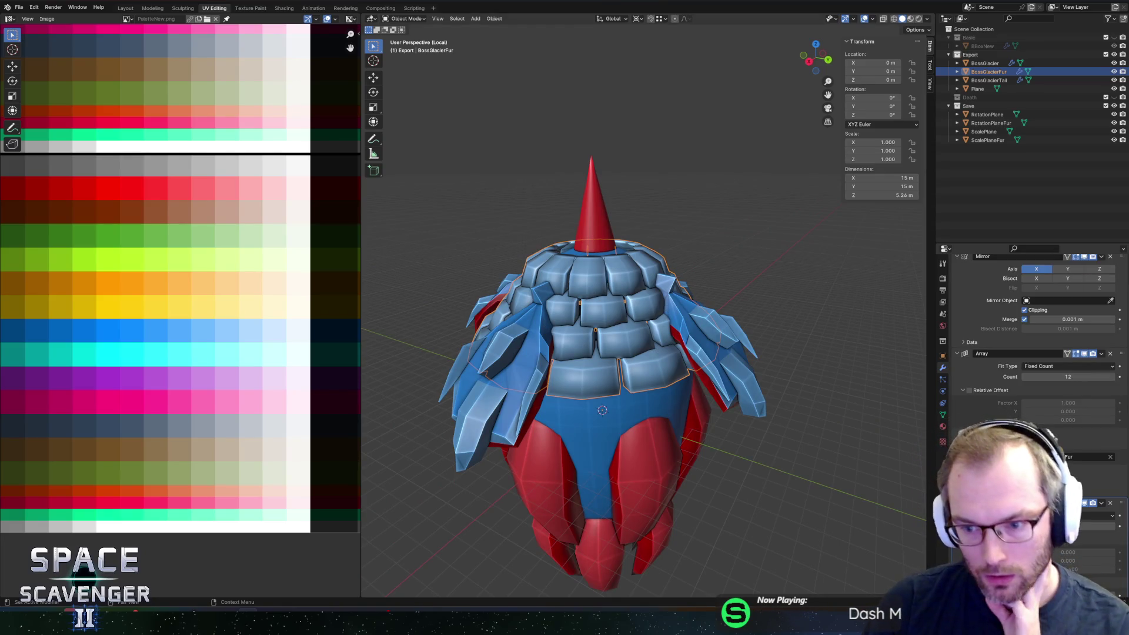
pyautogui.moveTo(1081, 476)
pyautogui.mouseDown()
pyautogui.moveTo(1112, 476)
pyautogui.moveTo(1081, 477)
pyautogui.moveTo(1094, 477)
pyautogui.mouseUp()
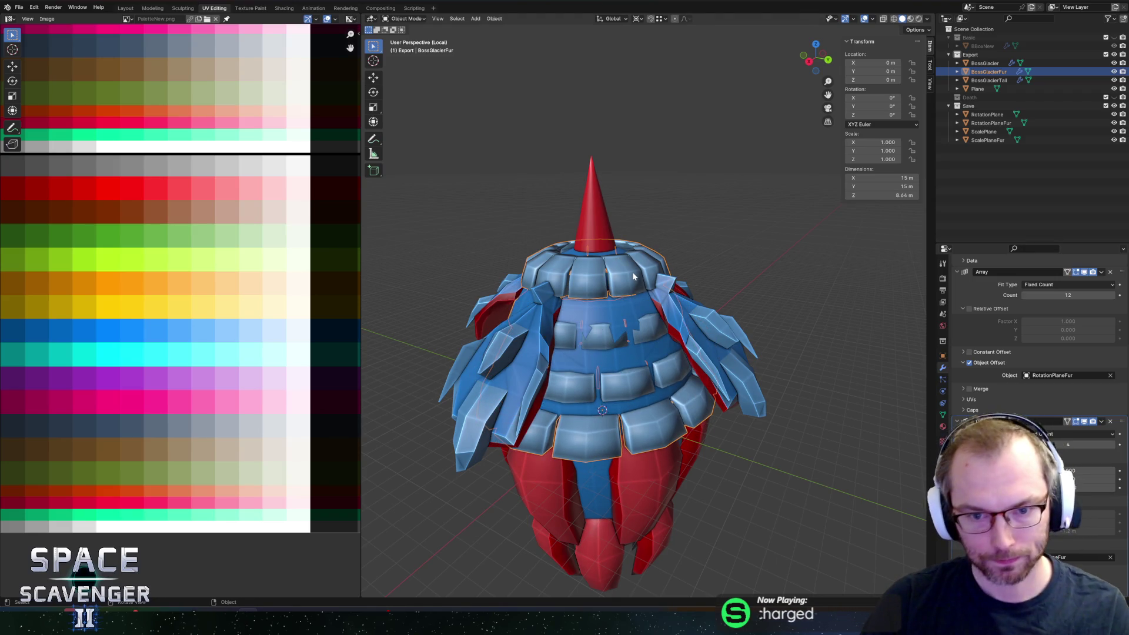
pyautogui.press('Tab')
pyautogui.scroll(4, 652, 232)
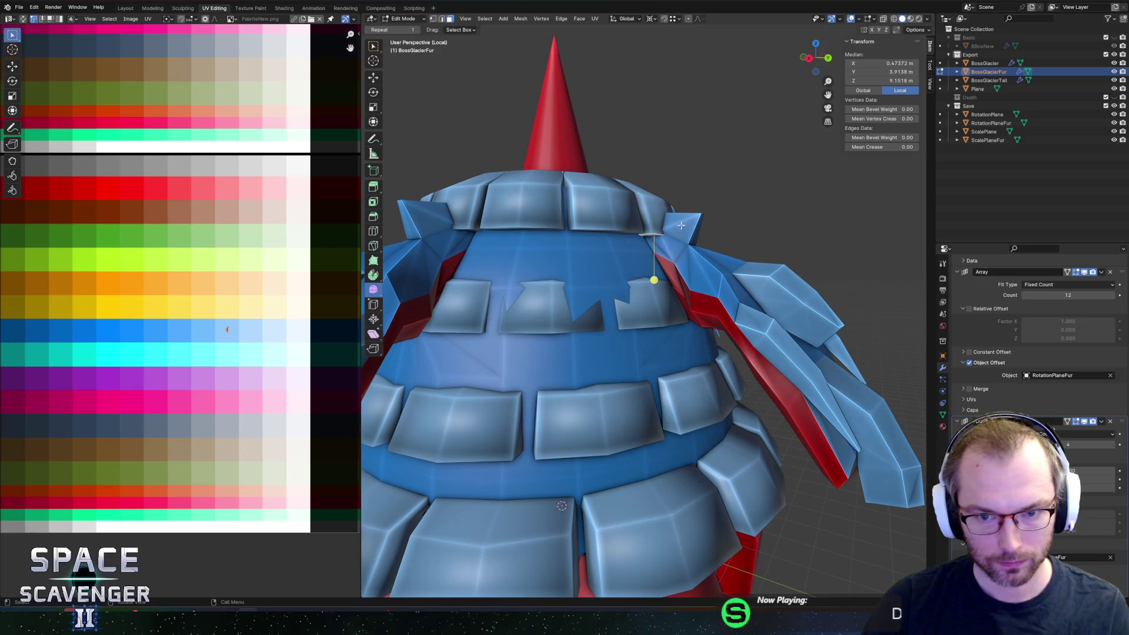
# Step: Push the fur face out along Z and resize the second-layer shards evenly after dropping the Shift+Y constraint
pyautogui.press('g')
pyautogui.press('z')
pyautogui.press('z')
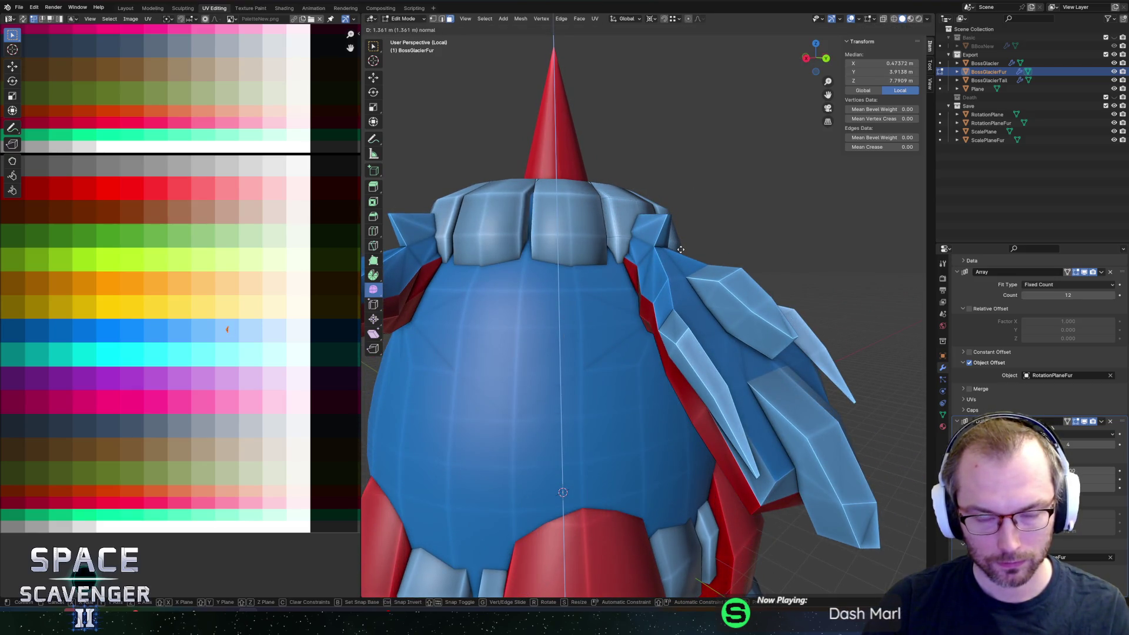
pyautogui.click(674, 238)
pyautogui.moveTo(674, 239)
pyautogui.mouseDown(button='middle')
pyautogui.moveTo(694, 269)
pyautogui.moveTo(795, 309)
pyautogui.mouseUp(button='middle')
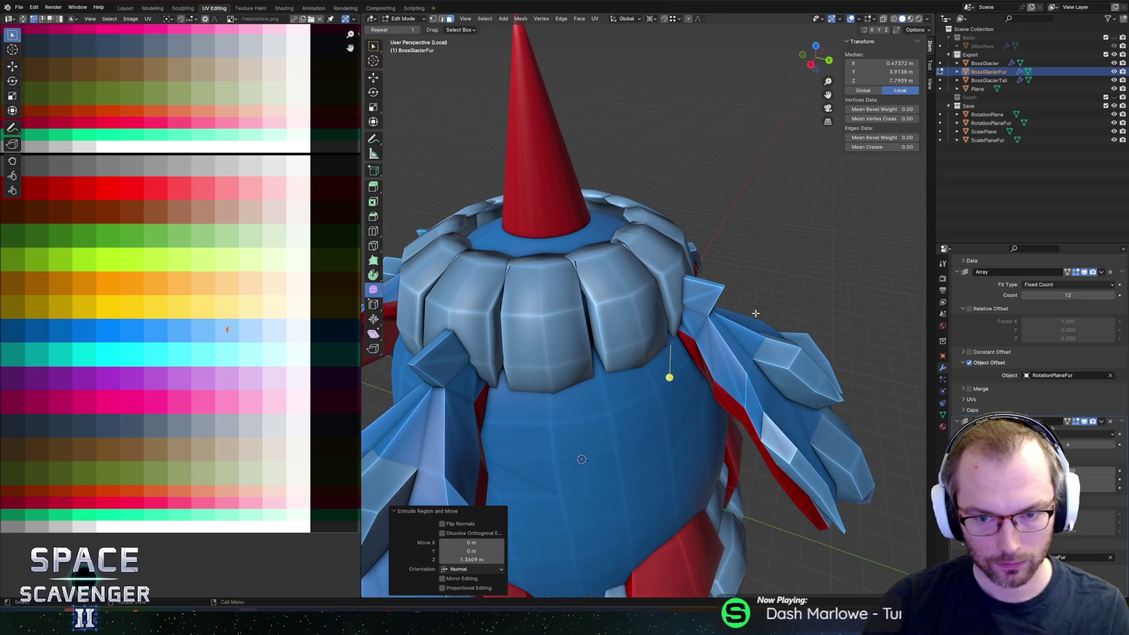
pyautogui.press('s')
pyautogui.hotkey('shift', 'y')
pyautogui.press('Escape')
pyautogui.press('s')
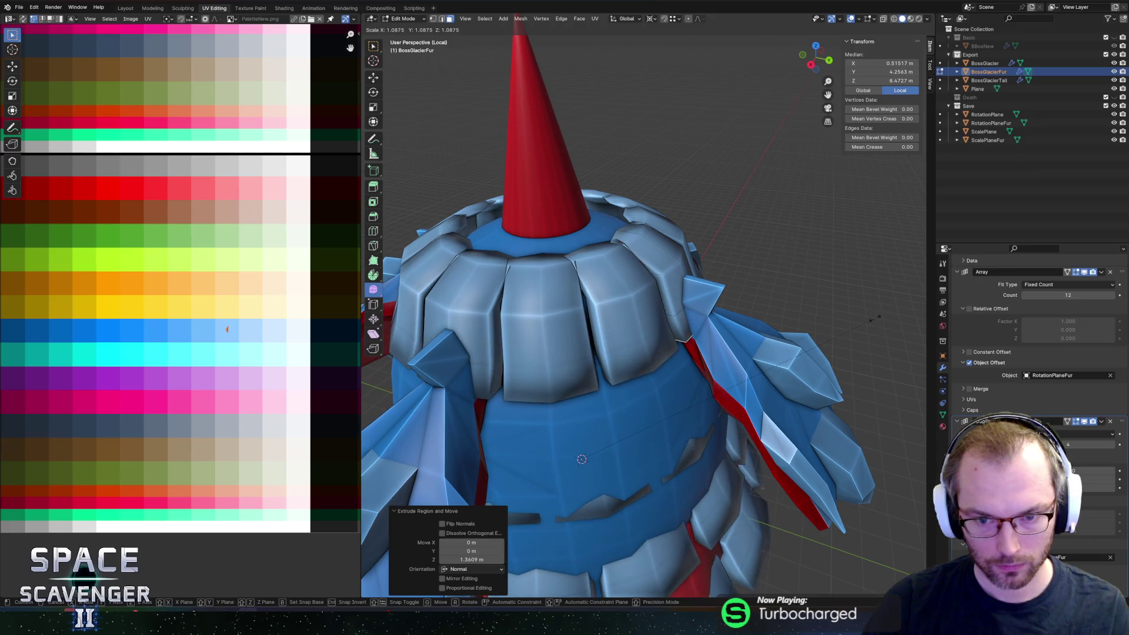
pyautogui.click(678, 342)
# Step: Enlarge the shards slightly, then narrow them sideways along X
pyautogui.moveTo(679, 354)
pyautogui.mouseDown(button='middle')
pyautogui.moveTo(574, 290)
pyautogui.moveTo(718, 270)
pyautogui.mouseUp(button='middle')
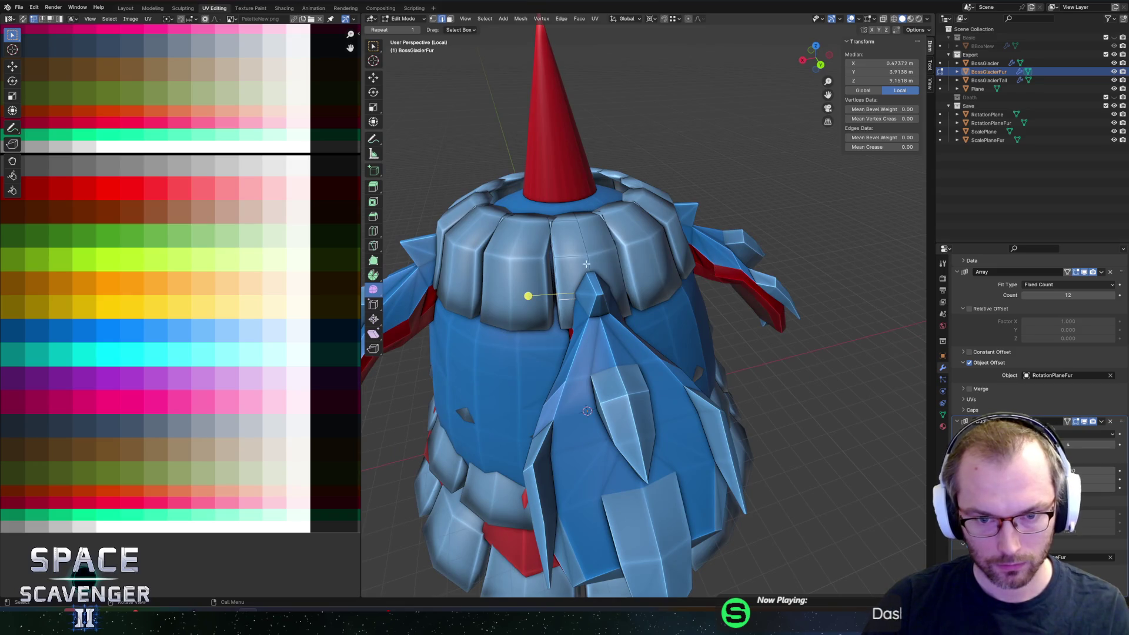
pyautogui.moveTo(586, 263); pyautogui.dragTo(583, 291, button='middle')
pyautogui.press('s')
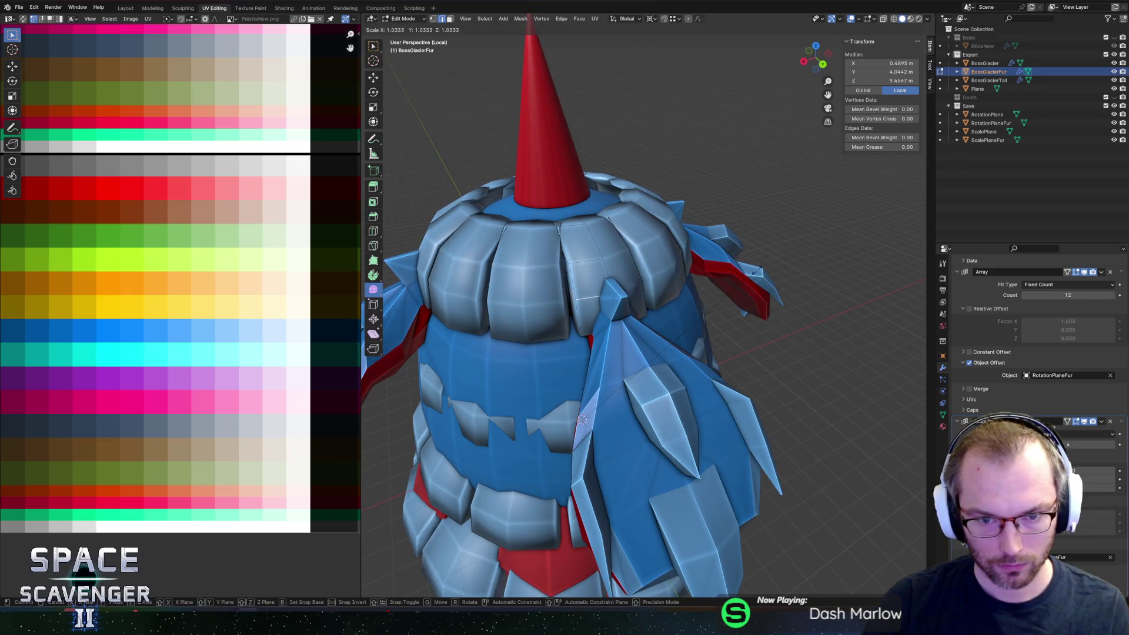
pyautogui.click(584, 420)
pyautogui.moveTo(583, 420); pyautogui.dragTo(628, 274, button='middle')
pyautogui.press('s')
pyautogui.press('x')
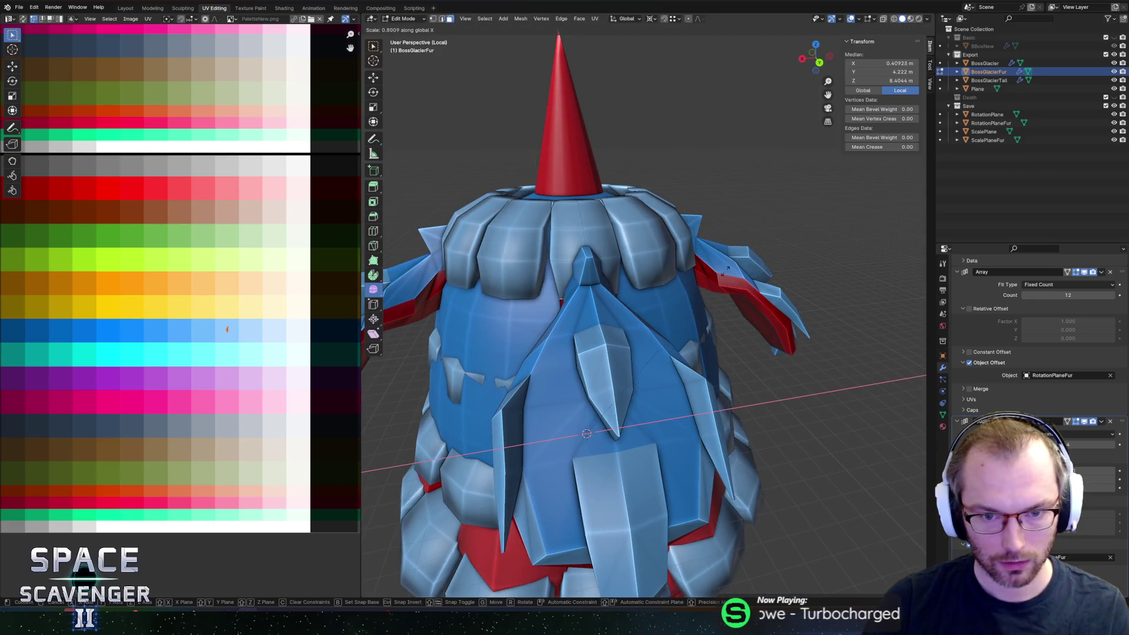
pyautogui.press('Escape')
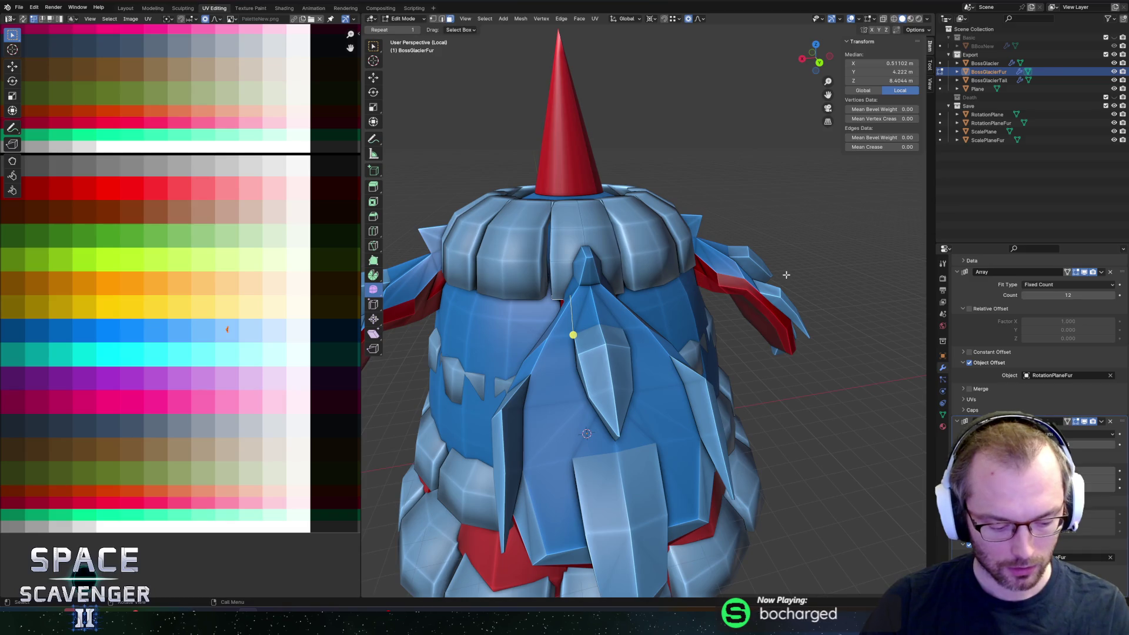
pyautogui.press('s')
pyautogui.press('x')
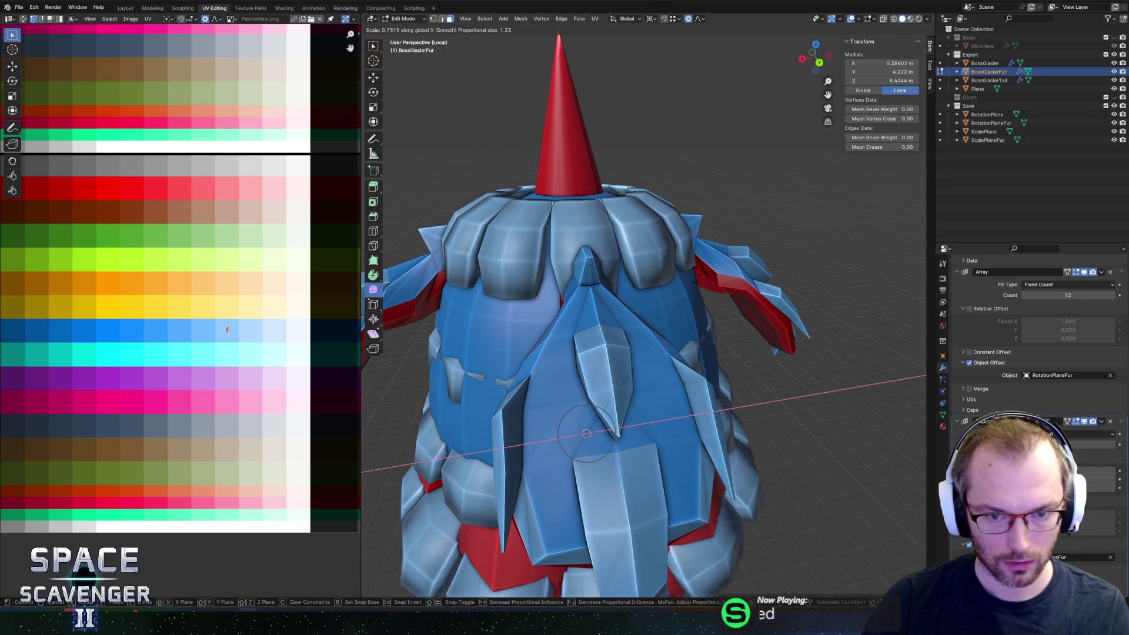
pyautogui.click(583, 423)
# Step: Shift the upper shard vertices sideways along X and begin sliding them along their edges toward the shoulder scales
pyautogui.moveTo(582, 424)
pyautogui.mouseDown(button='middle')
pyautogui.moveTo(609, 275)
pyautogui.moveTo(590, 267)
pyautogui.mouseUp(button='middle')
pyautogui.click(590, 267)
pyautogui.press('g')
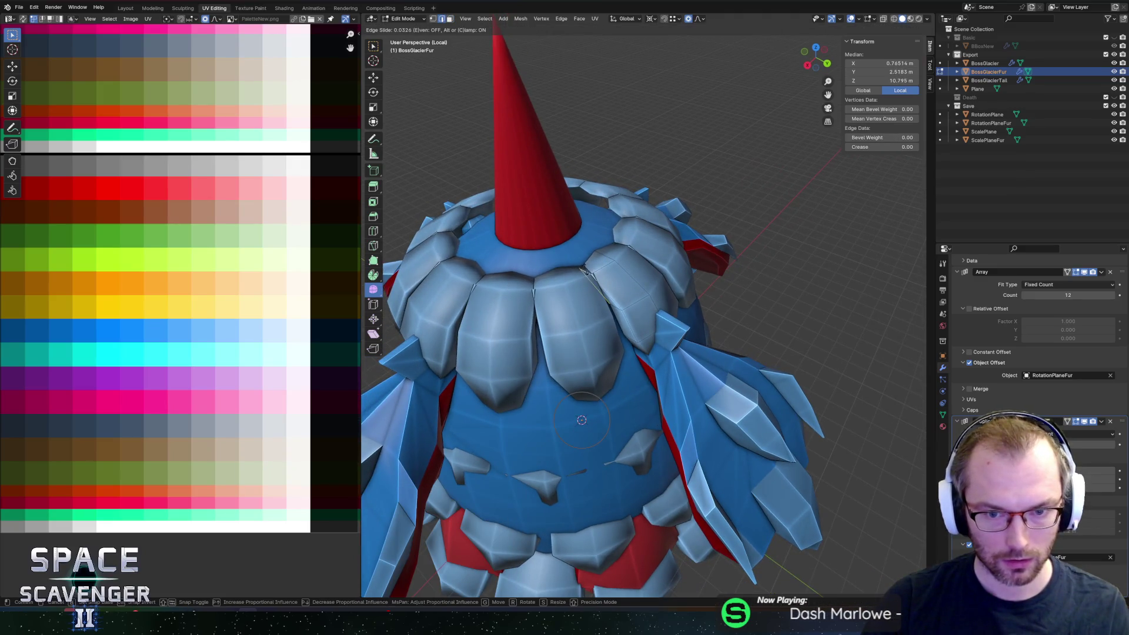
pyautogui.press('x')
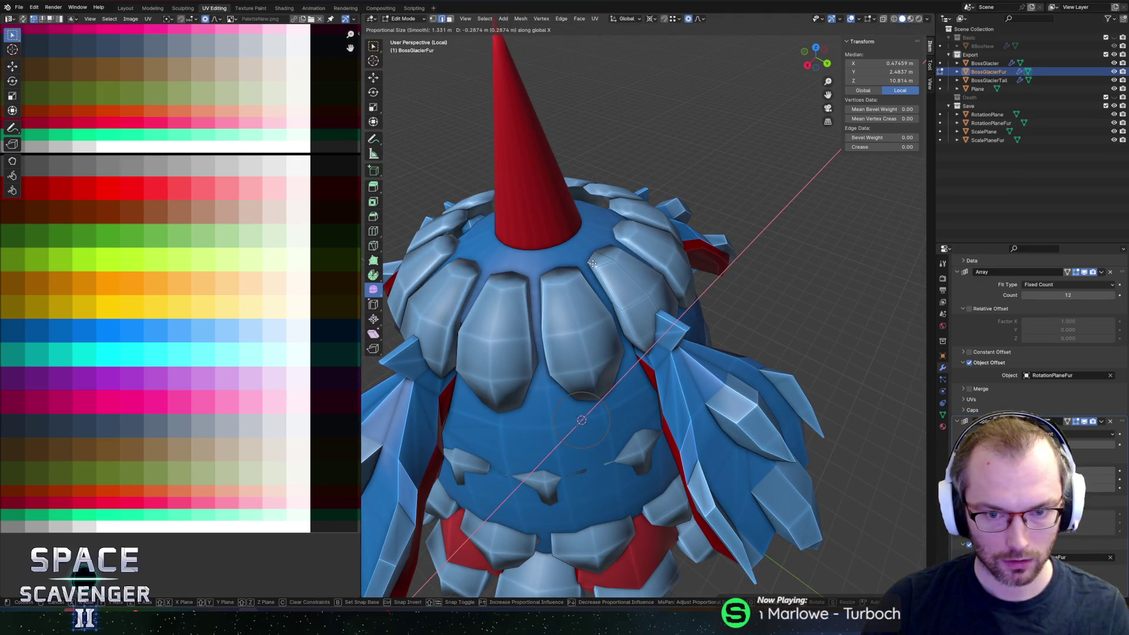
pyautogui.click(593, 261)
pyautogui.moveTo(594, 262)
pyautogui.mouseDown(button='middle')
pyautogui.moveTo(660, 250)
pyautogui.moveTo(617, 261)
pyautogui.mouseUp(button='middle')
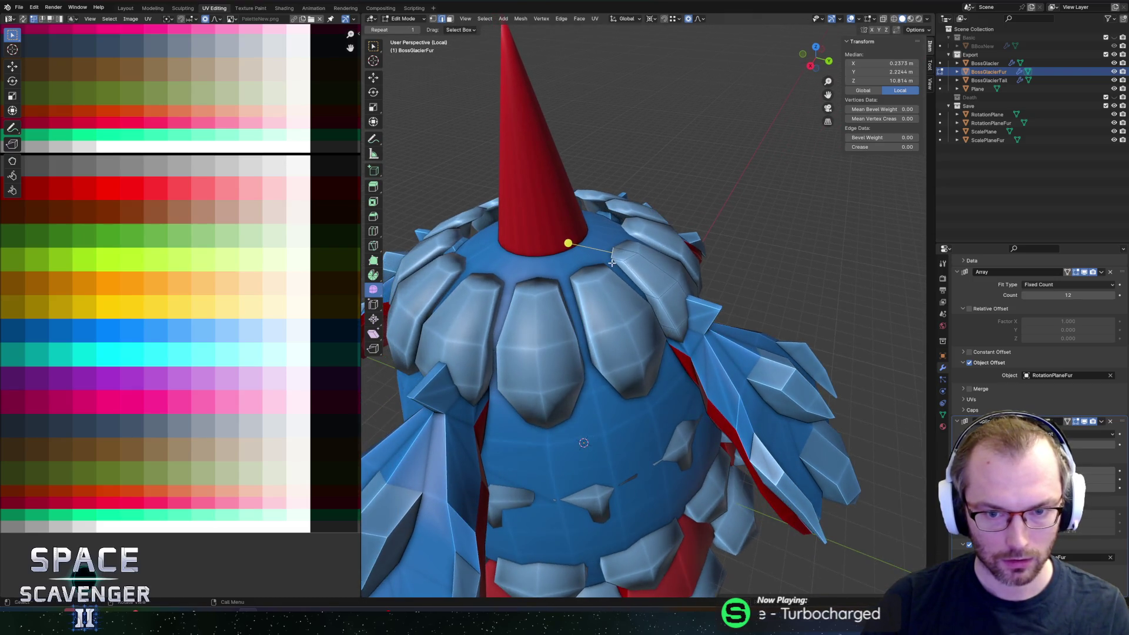
pyautogui.press('g')
pyautogui.press('g')
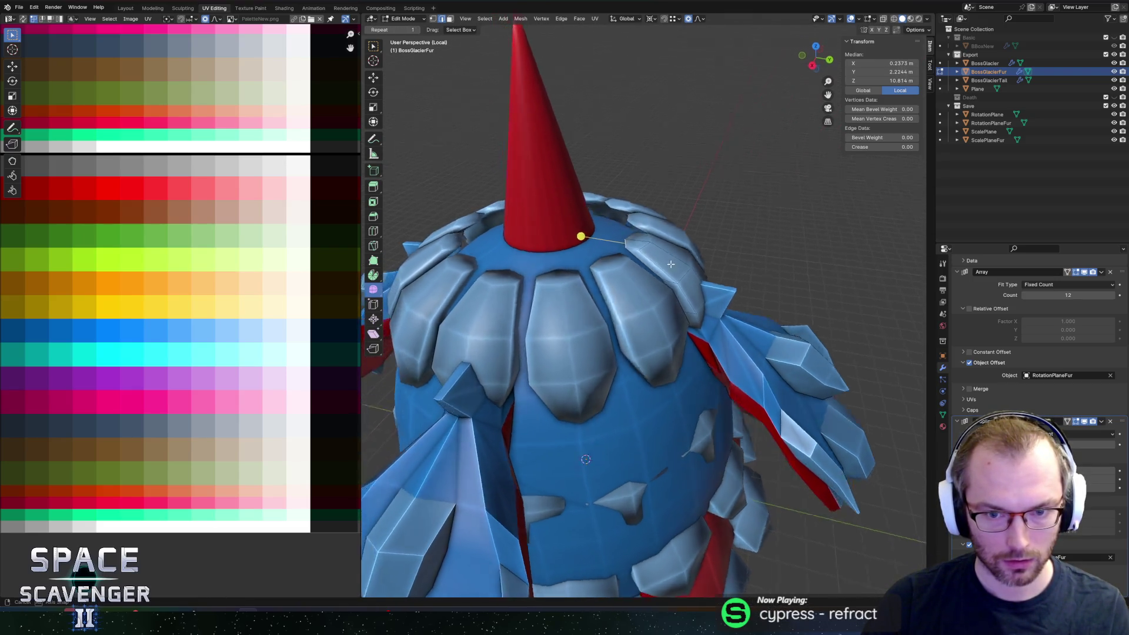
pyautogui.scroll(6, 614, 265)
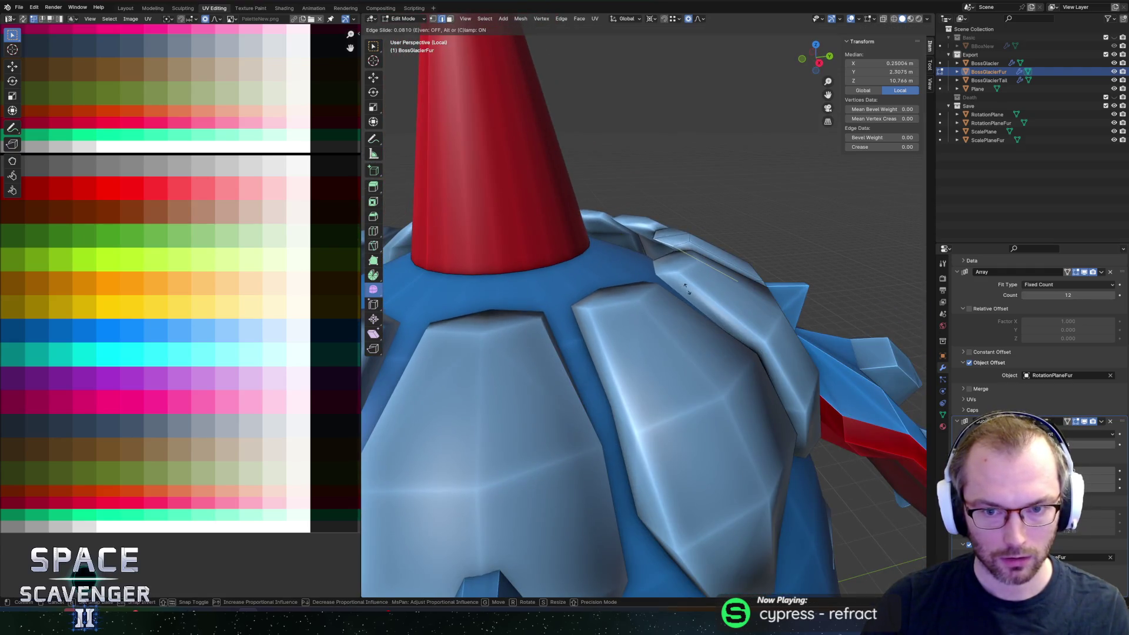
# Step: Finish the edge slide and move a shoulder shard vertex back along Y and slightly up along Z
pyautogui.click(696, 284)
pyautogui.click(692, 238)
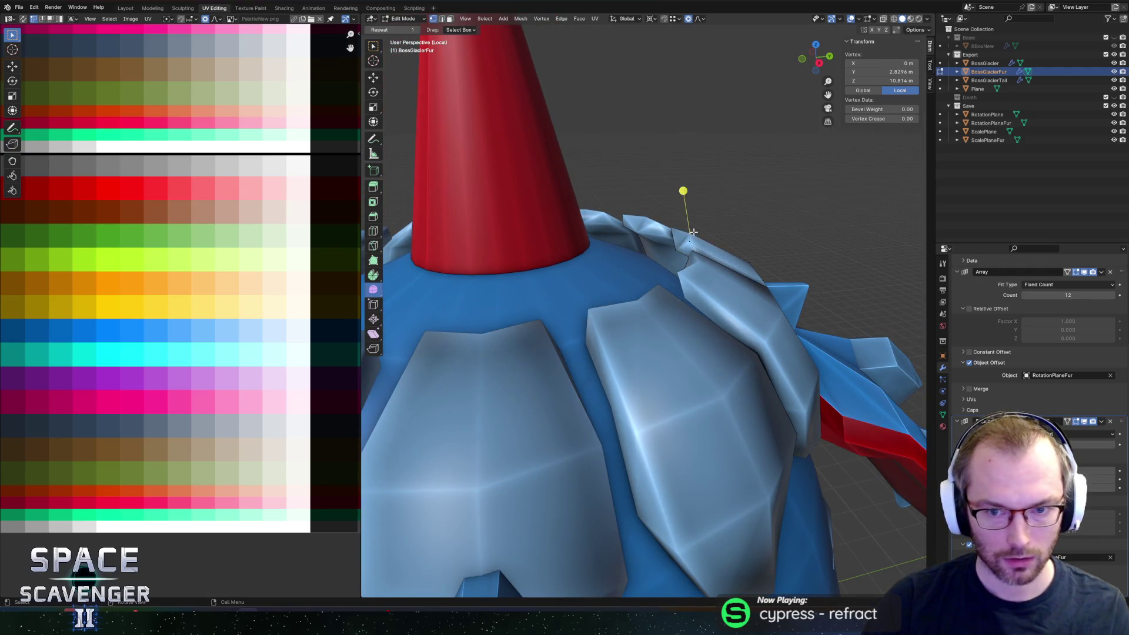
pyautogui.moveTo(692, 238); pyautogui.dragTo(666, 253, button='middle')
pyautogui.press('g')
pyautogui.press('y')
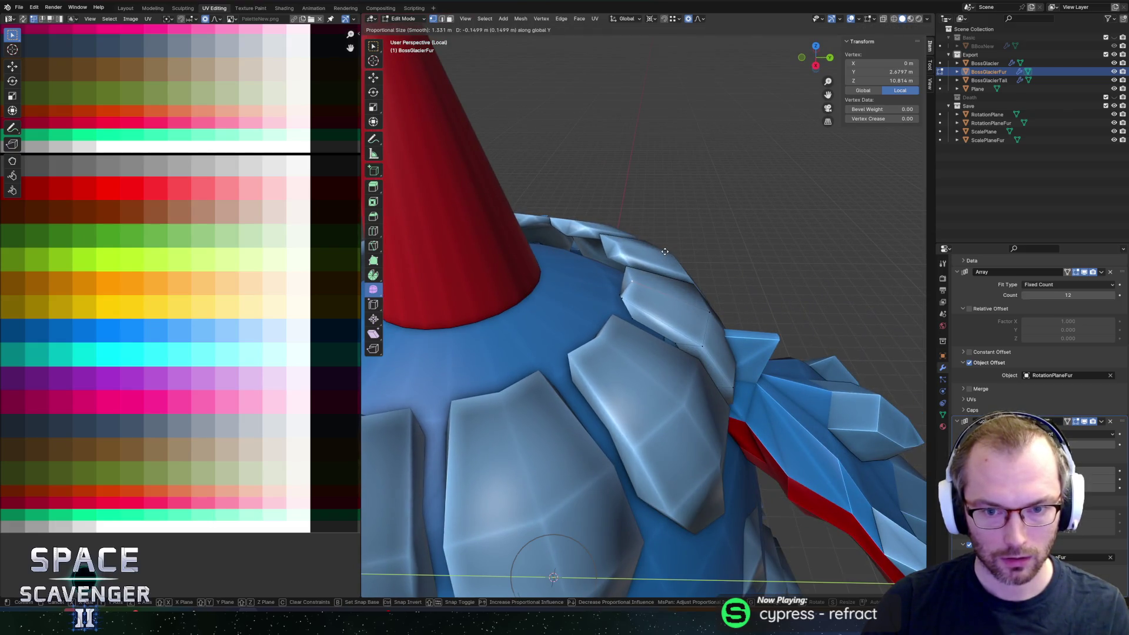
pyautogui.scroll(8, 664, 252)
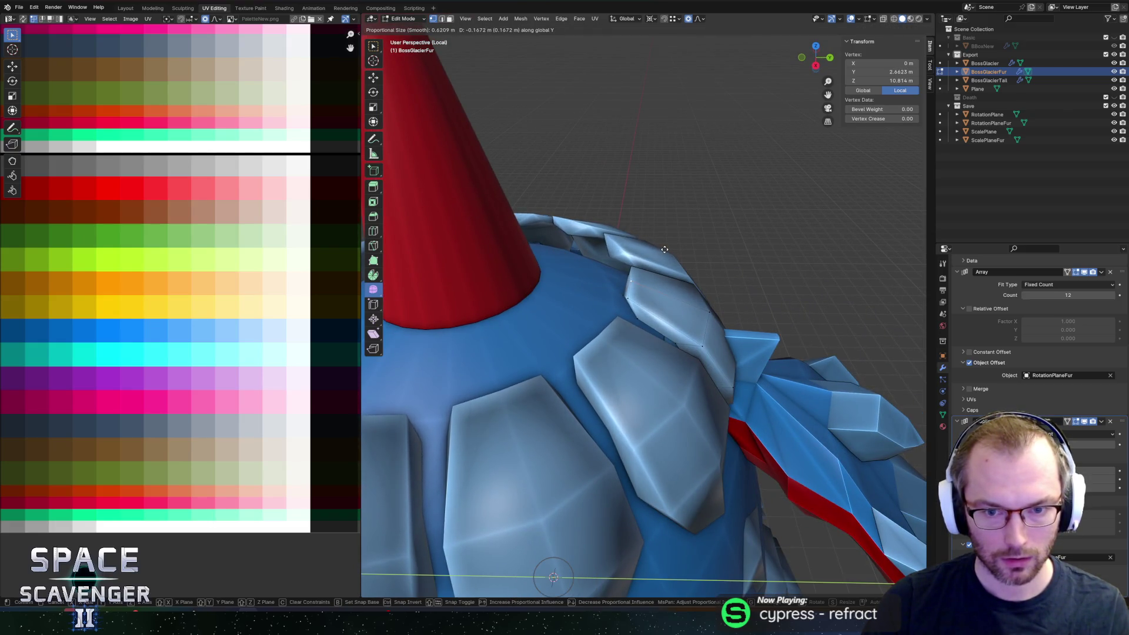
pyautogui.click(665, 251)
pyautogui.press('g')
pyautogui.press('z')
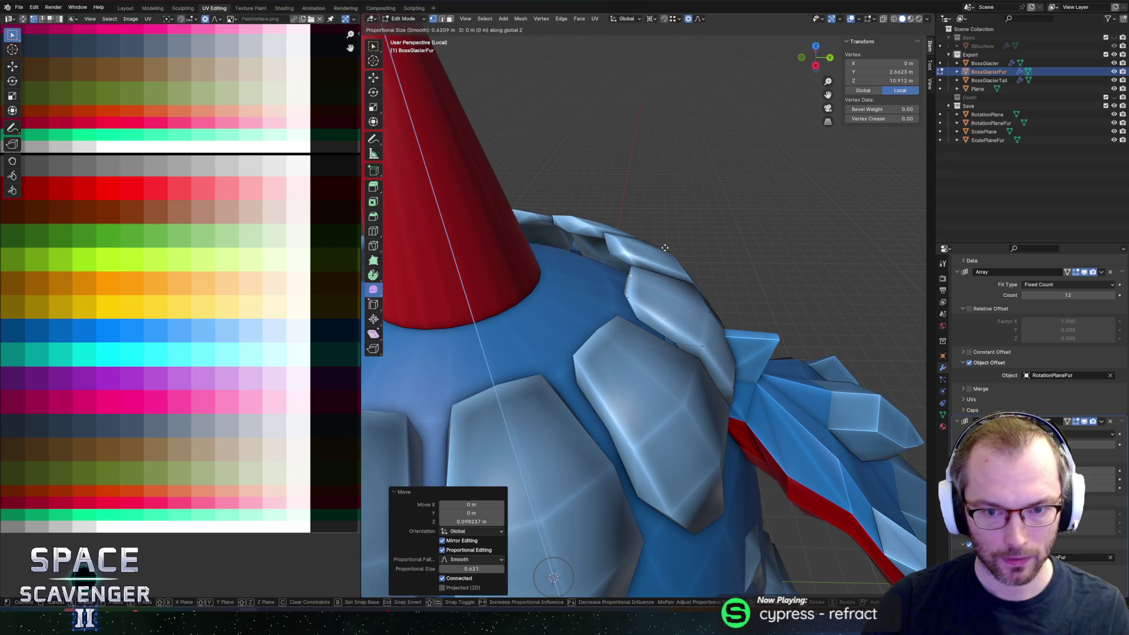
pyautogui.click(664, 246)
pyautogui.press('g')
pyautogui.press('y')
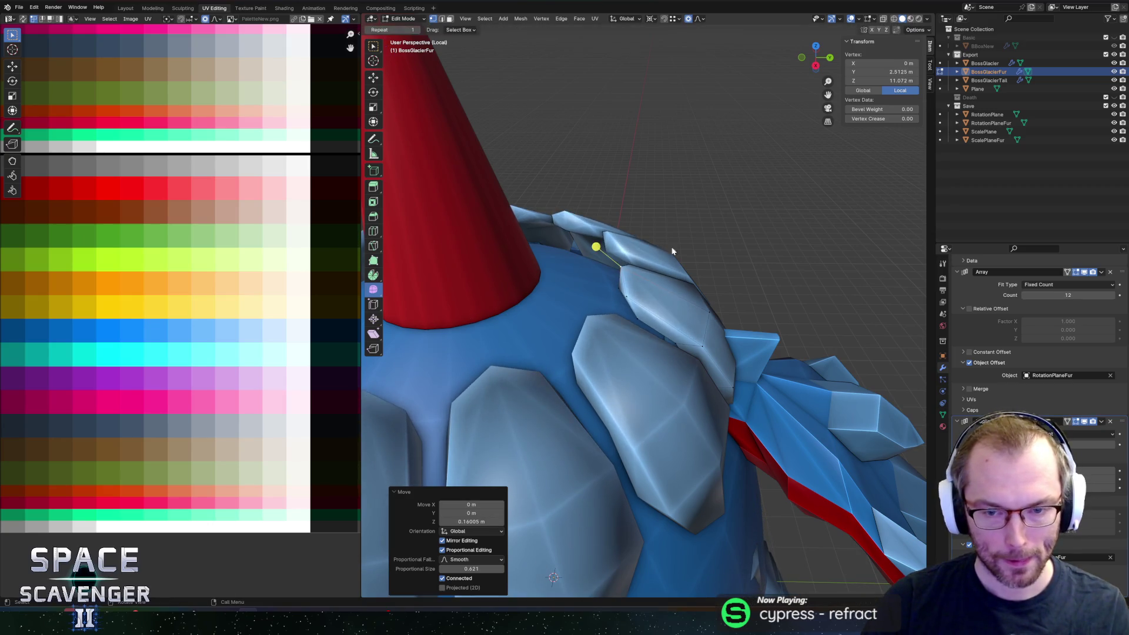
pyautogui.press('Tab')
# Step: Rotate the upper shoulder shard 14.2° about X so it tucks between the scales
pyautogui.press('KP_Decimal')
pyautogui.press('Tab')
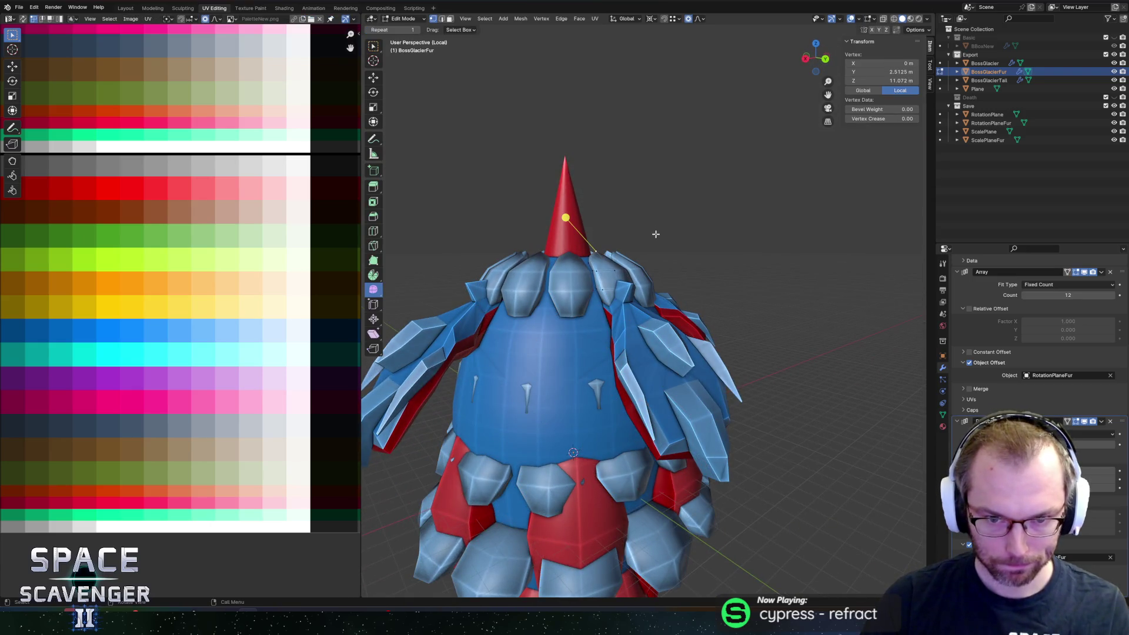
pyautogui.press('r')
pyautogui.press('x')
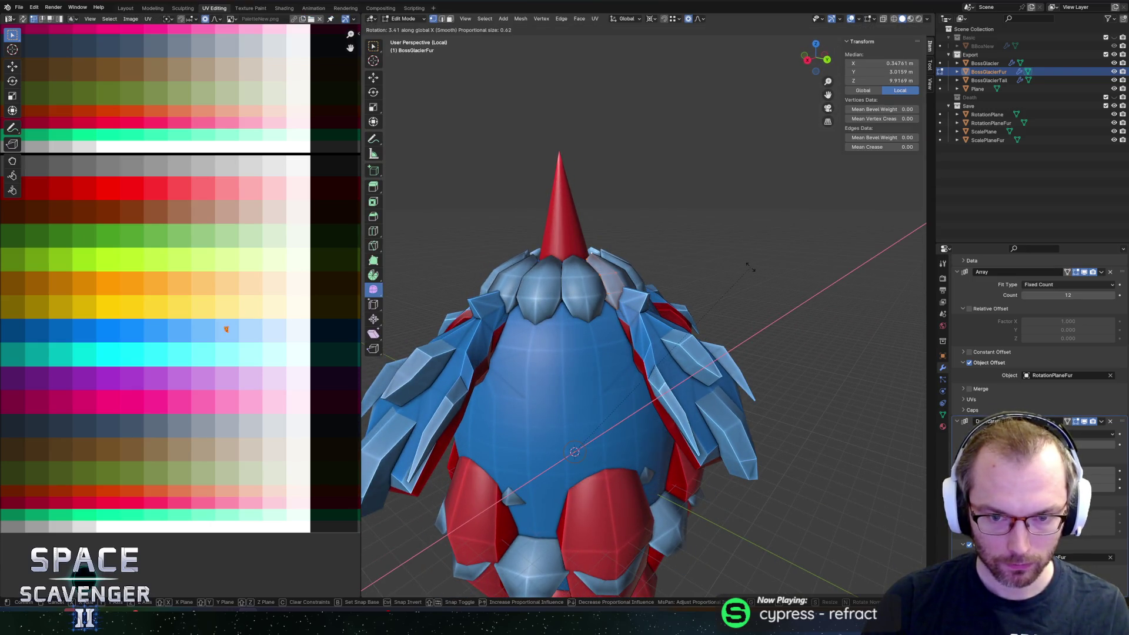
pyautogui.click(749, 269)
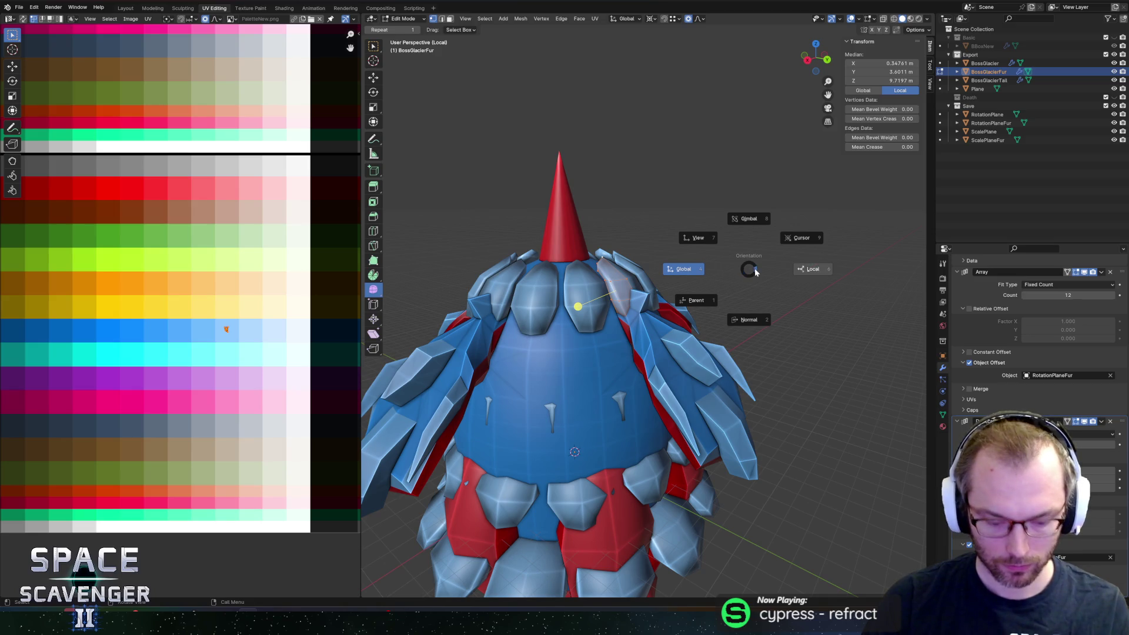
pyautogui.press('.')
pyautogui.scroll(-4, 716, 277)
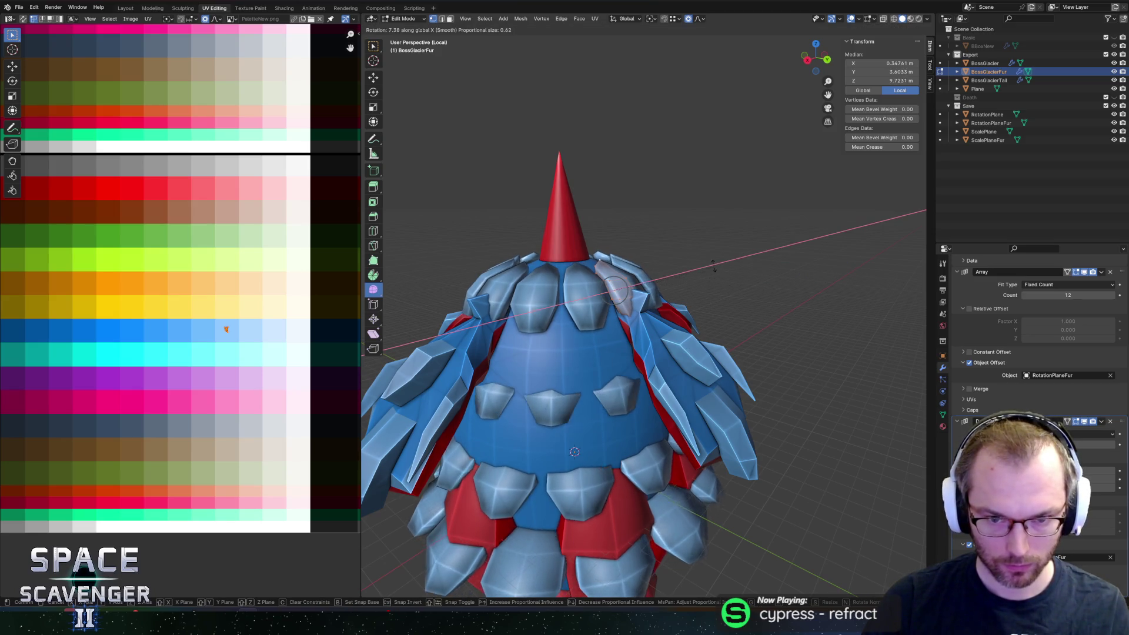
pyautogui.click(709, 255)
pyautogui.moveTo(708, 255); pyautogui.dragTo(612, 267, button='middle')
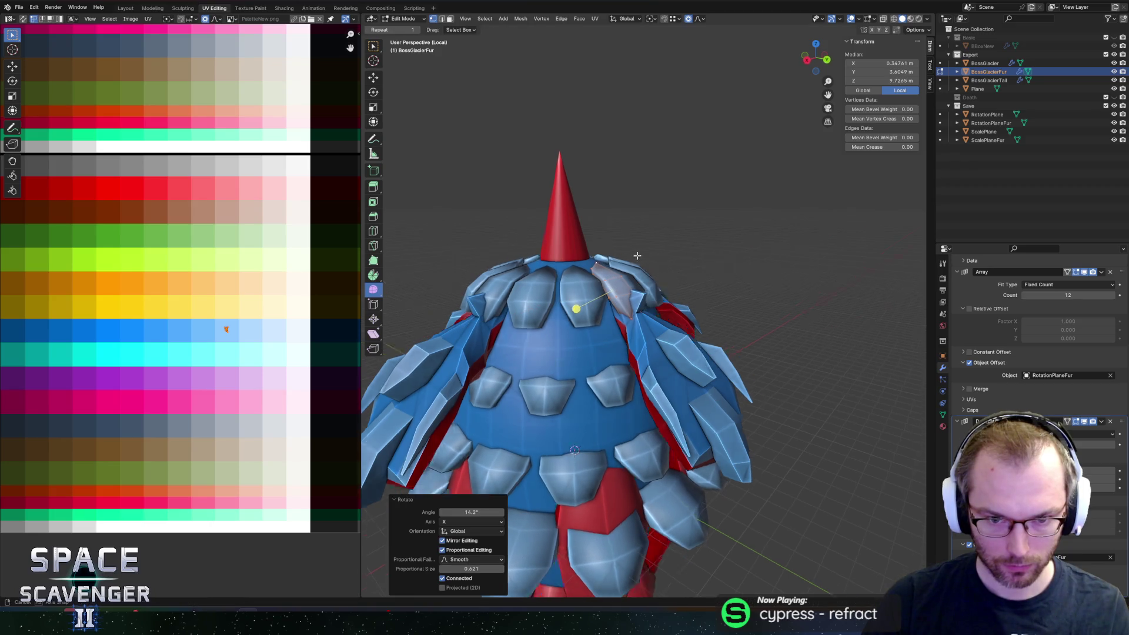
pyautogui.scroll(3, 614, 267)
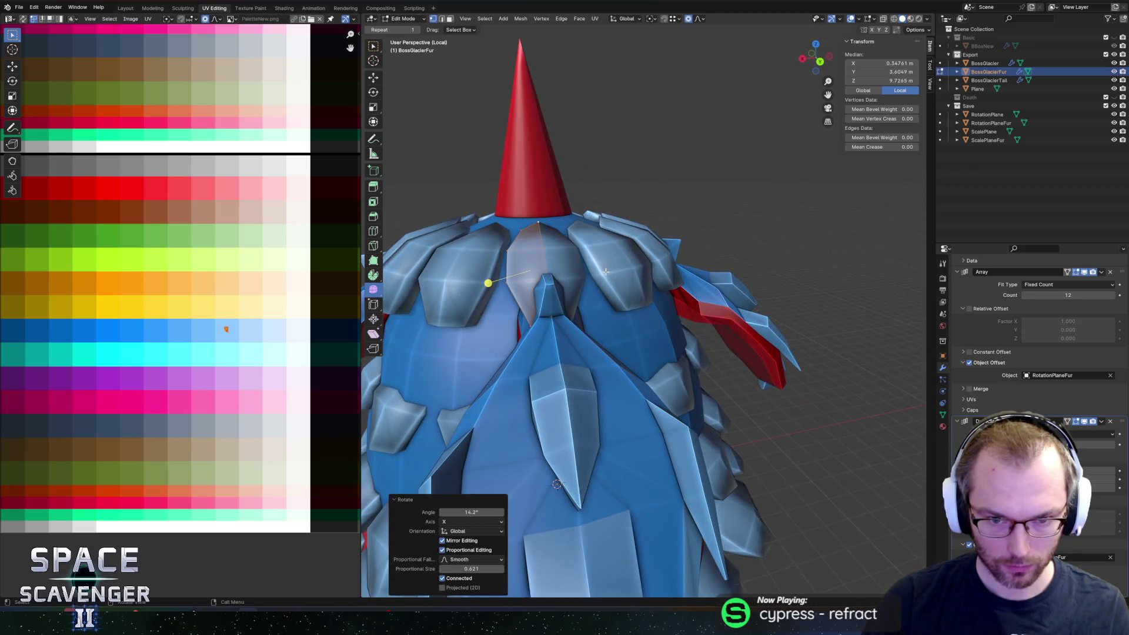
pyautogui.scroll(-5, 618, 269)
# Step: Check the plate array, export the boss as BossGlacier.fbx, and open the BossGlacier prefab in Unity
pyautogui.press('Tab')
pyautogui.scroll(1, 671, 277)
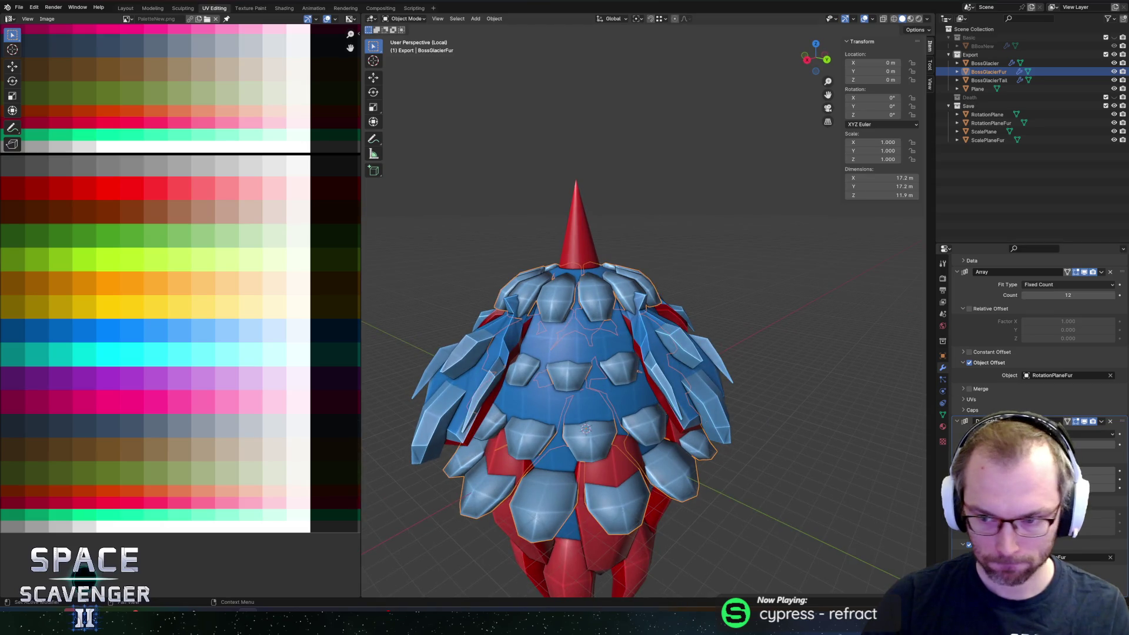
pyautogui.hotkey('ctrl', 'z')
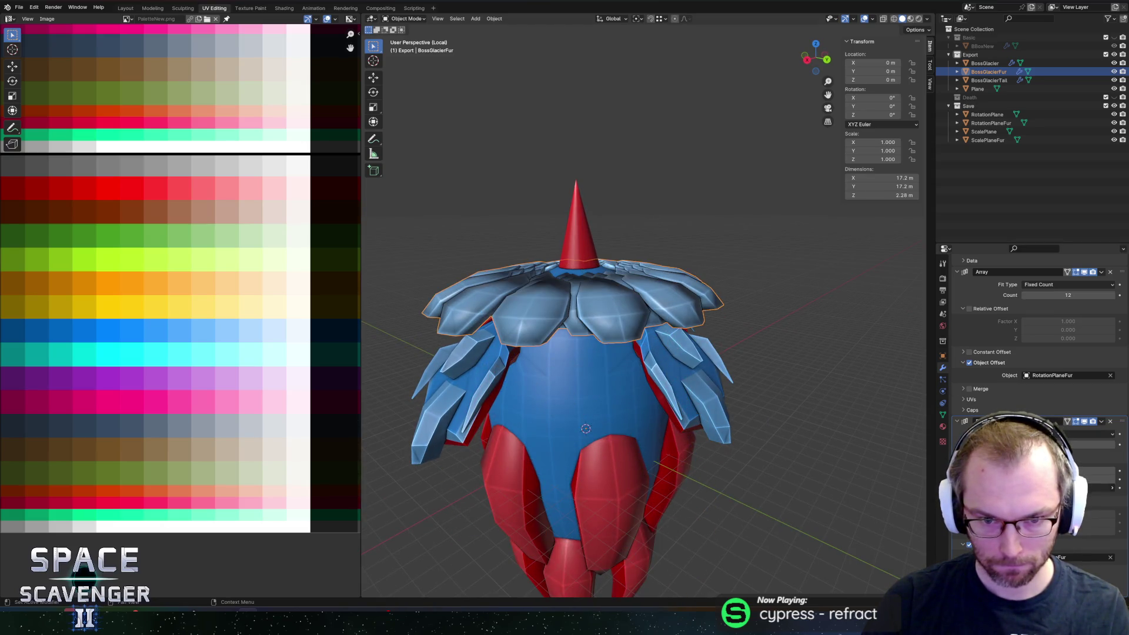
pyautogui.hotkey('ctrl', 'z')
pyautogui.press('Tab')
pyautogui.scroll(-3, 832, 289)
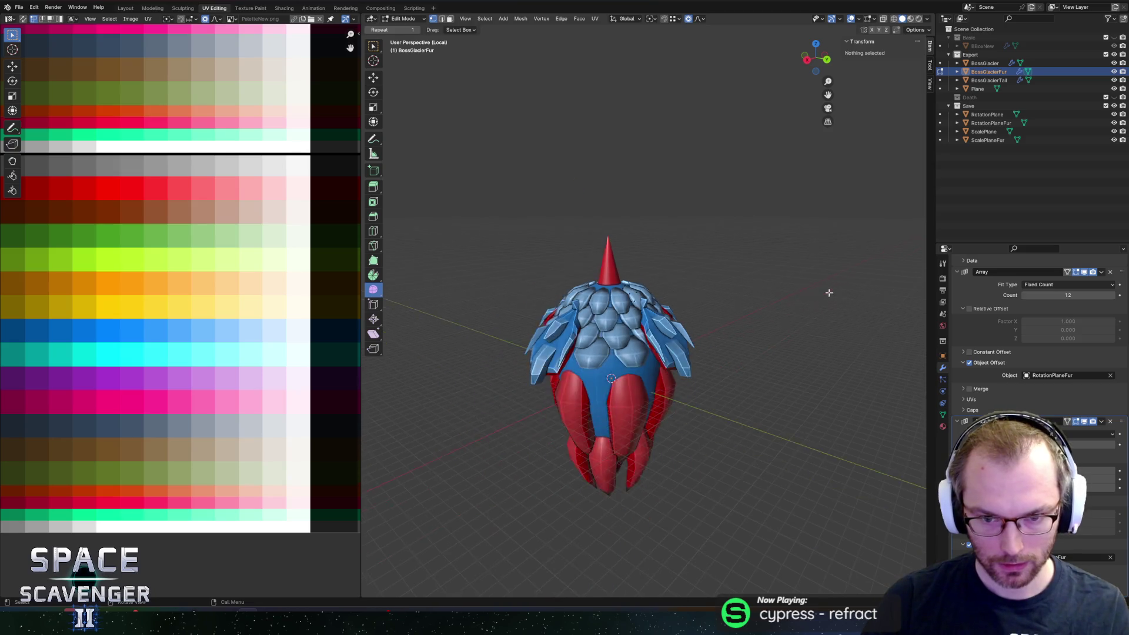
pyautogui.moveTo(832, 290)
pyautogui.mouseDown(button='middle')
pyautogui.moveTo(701, 275)
pyautogui.moveTo(761, 270)
pyautogui.mouseUp(button='middle')
pyautogui.hotkey('ctrl', 'shift', 's')
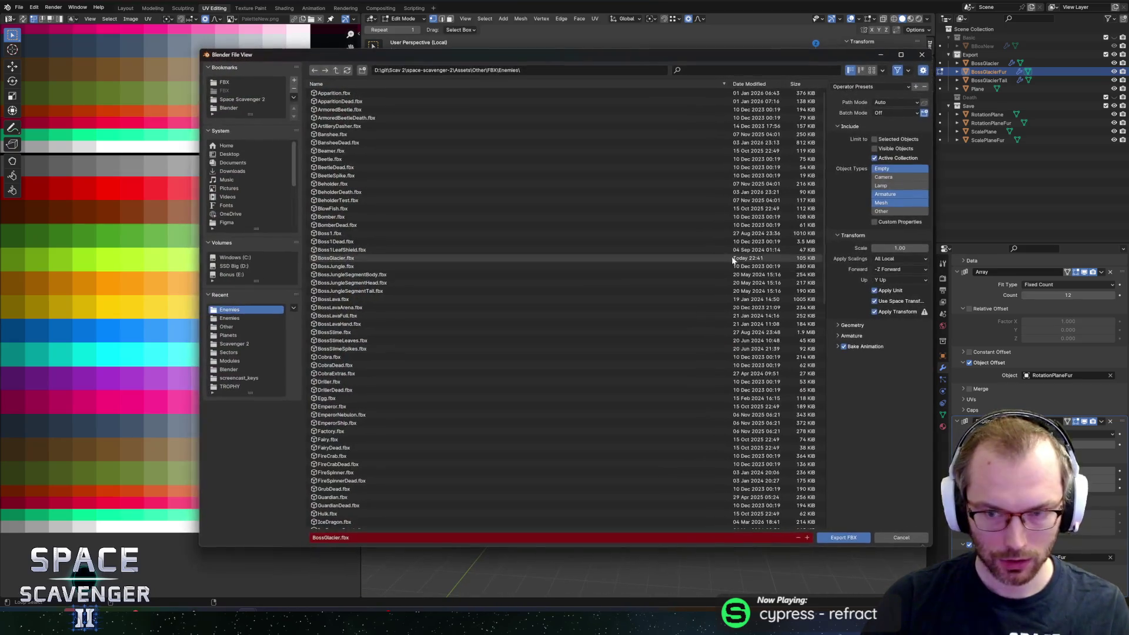
pyautogui.click(847, 538)
pyautogui.hotkey('alt', 'Tab')
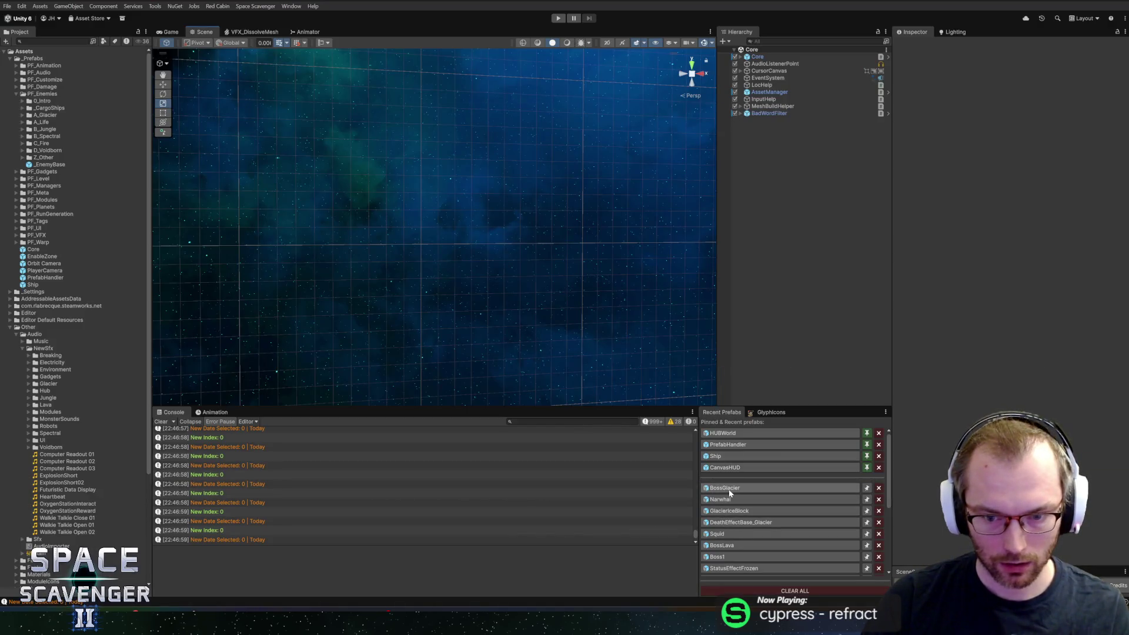
pyautogui.click(725, 487)
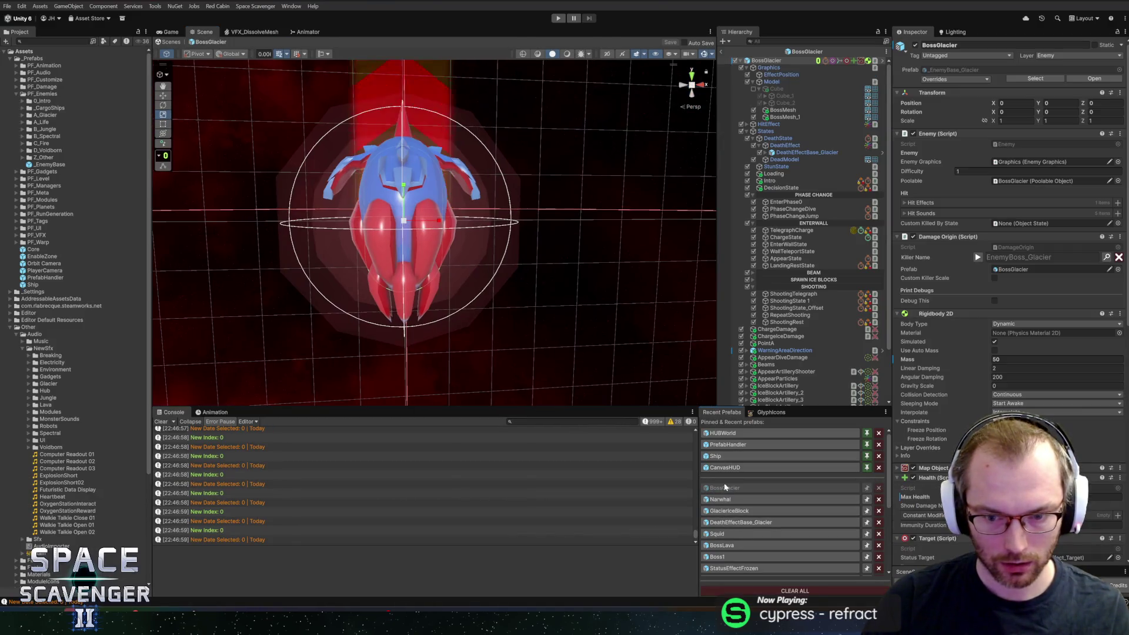
# Step: Rename BossMesh_2 to BossMeshFur and assign it the BossGlacierFur mesh
pyautogui.click(772, 115)
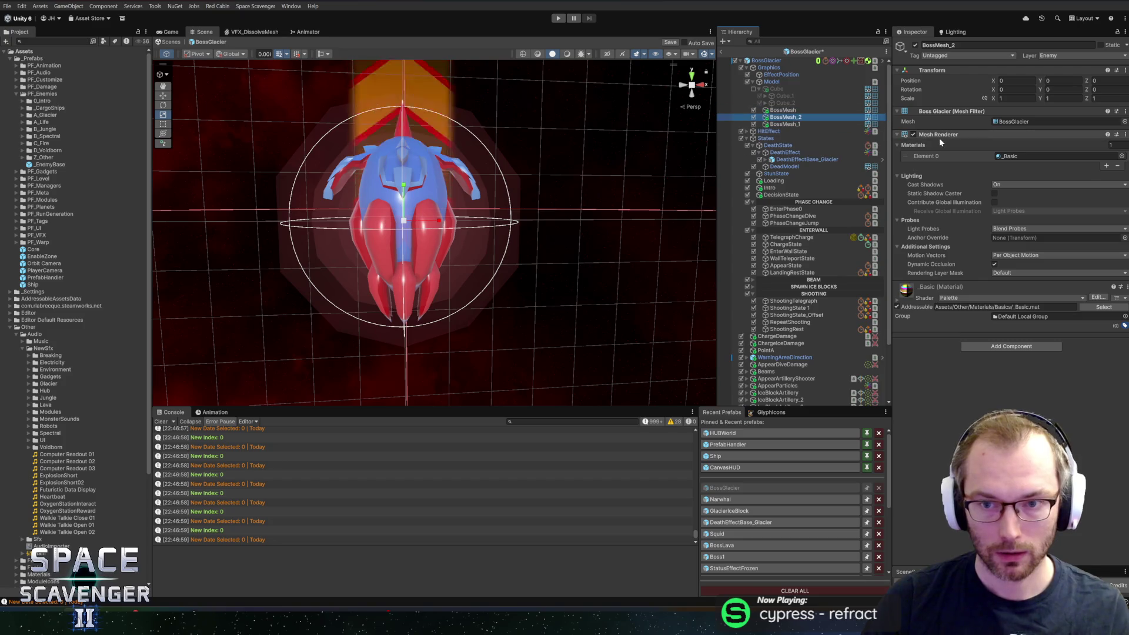
pyautogui.press('BackSpace')
pyautogui.press('BackSpace')
pyautogui.write('Fur')
pyautogui.press('Return')
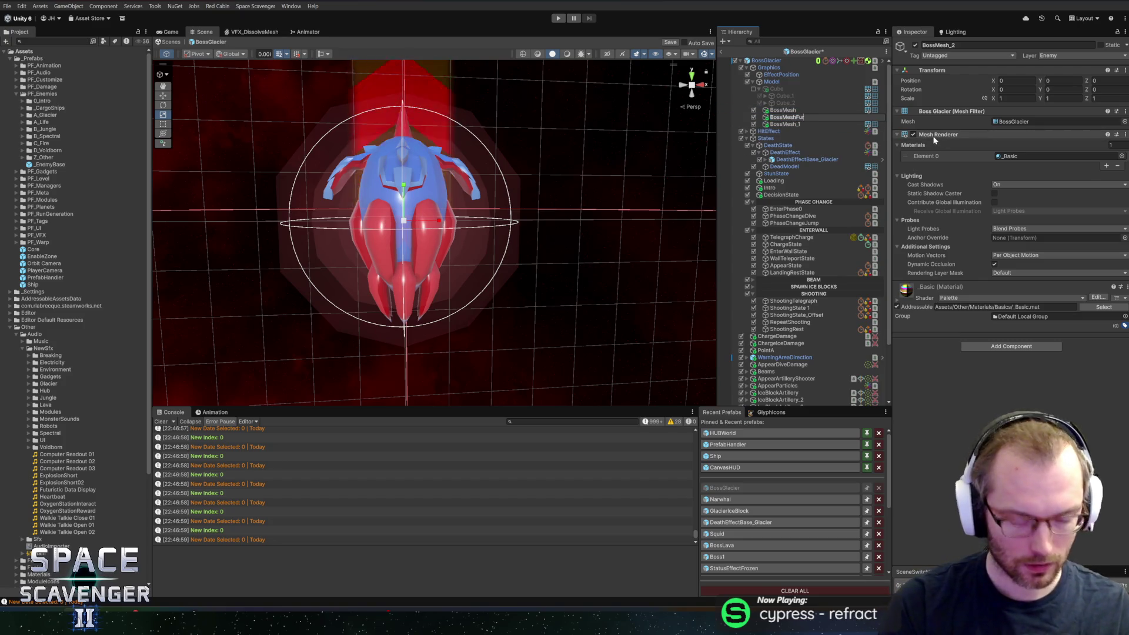
pyautogui.click(1120, 122)
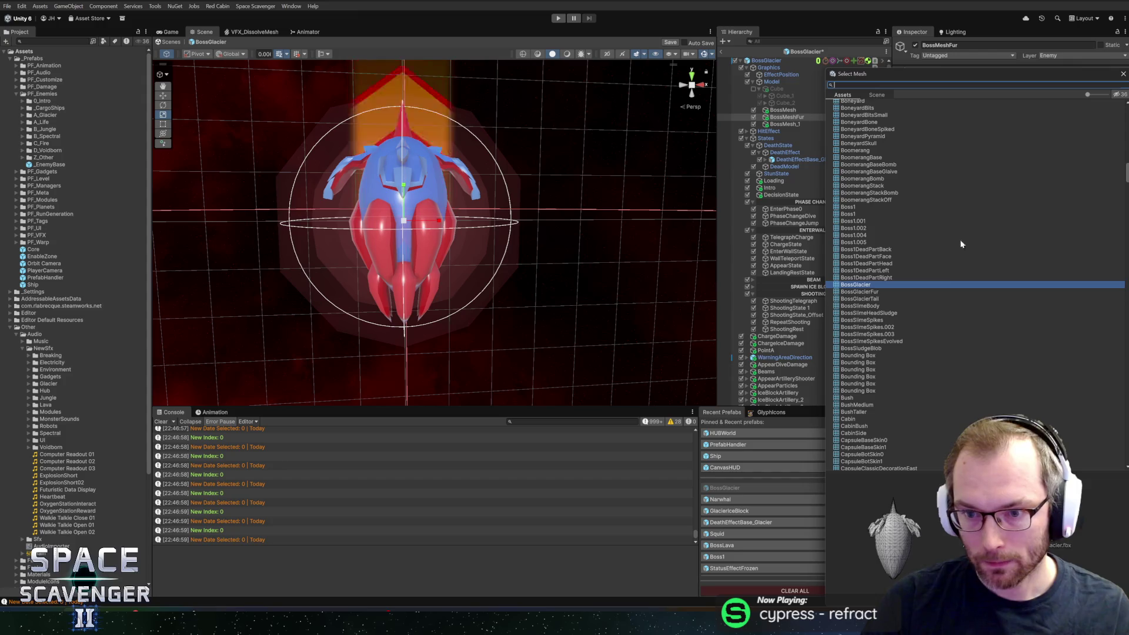
pyautogui.doubleClick(860, 292)
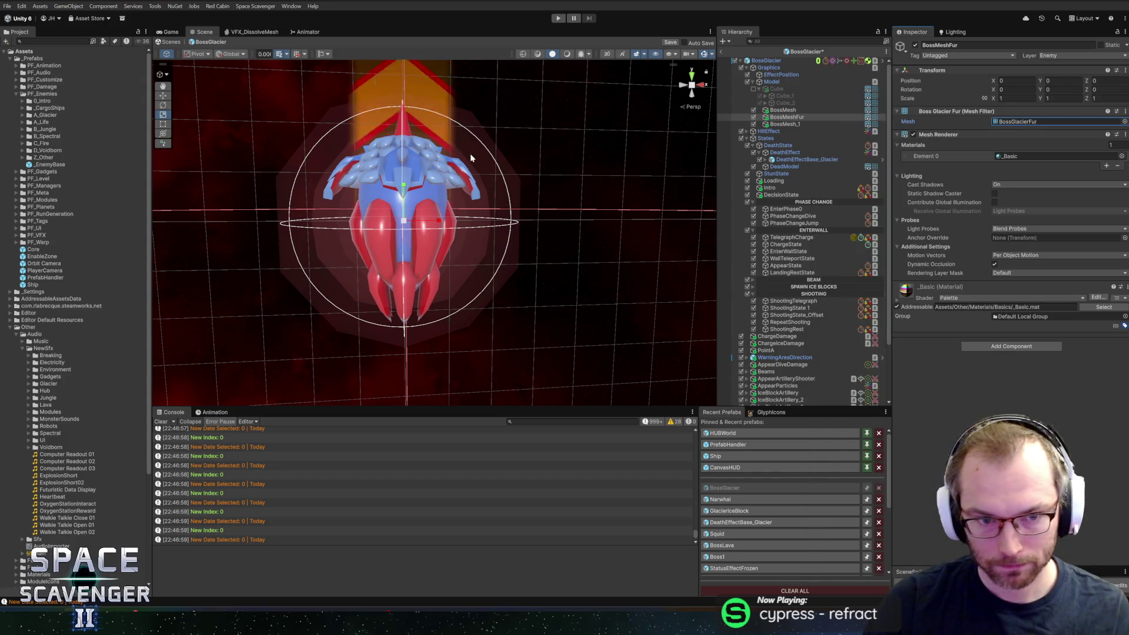
# Step: Inspect the ice-chunk collar on the boss in the Scene view, then return to Blender
pyautogui.moveTo(469, 157)
pyautogui.keyDown('alt'); pyautogui.mouseDown()
pyautogui.moveTo(327, 172)
pyautogui.moveTo(295, 155)
pyautogui.mouseUp(); pyautogui.keyUp('alt')
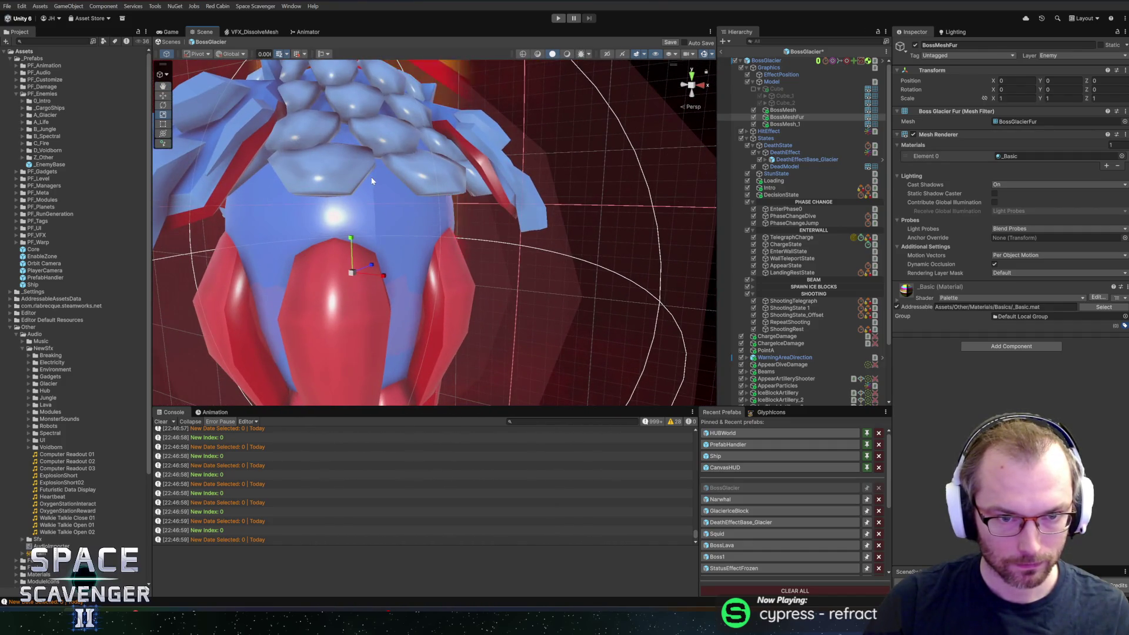
pyautogui.keyDown('alt'); pyautogui.moveTo(371, 180); pyautogui.dragTo(353, 194); pyautogui.keyUp('alt')
pyautogui.press('super+Tab')
pyautogui.moveTo(618, 265); pyautogui.dragTo(678, 242, button='middle')
pyautogui.scroll(3, 668, 243)
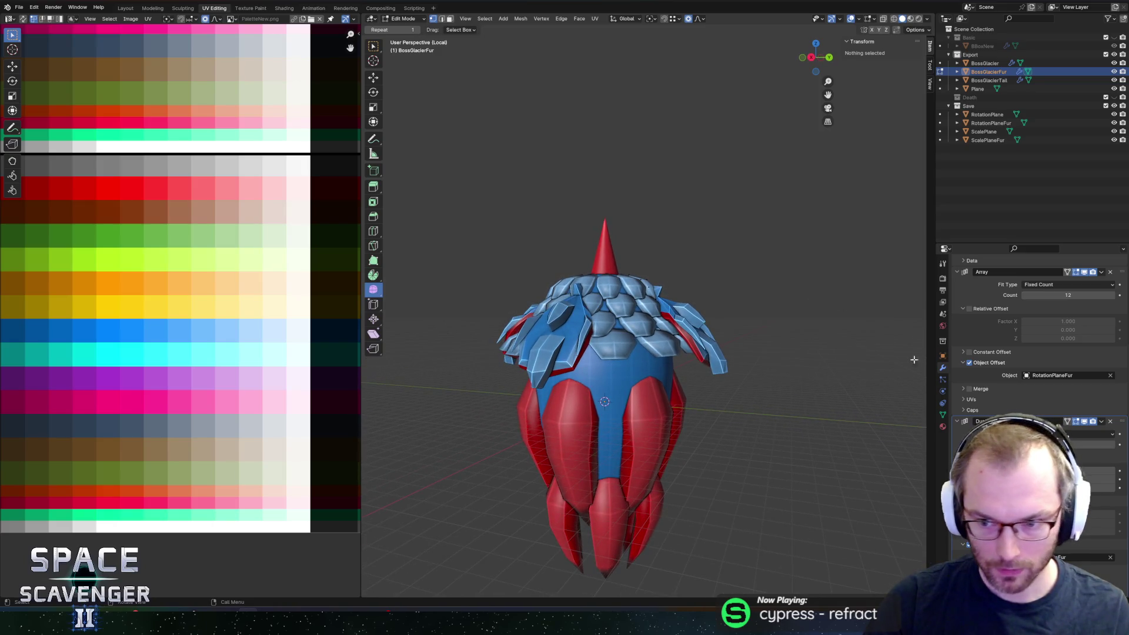
# Step: Make ScalePlaneFur the active object, briefly toggling its mesh editing on and off
pyautogui.click(988, 140)
pyautogui.press('Tab')
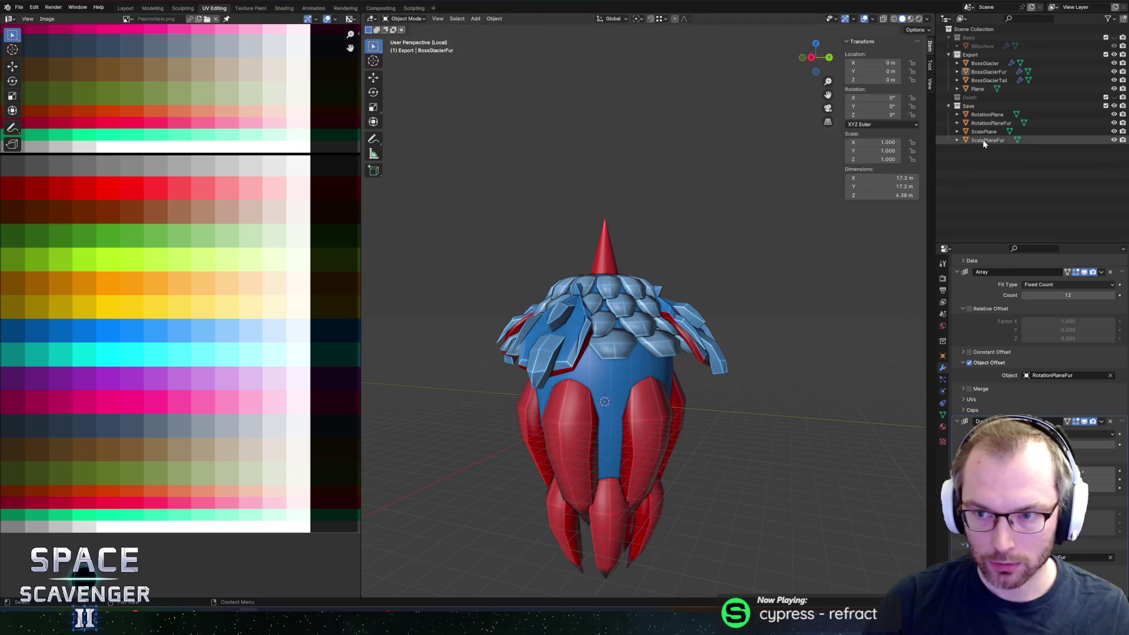
pyautogui.click(987, 140)
pyautogui.press('Escape')
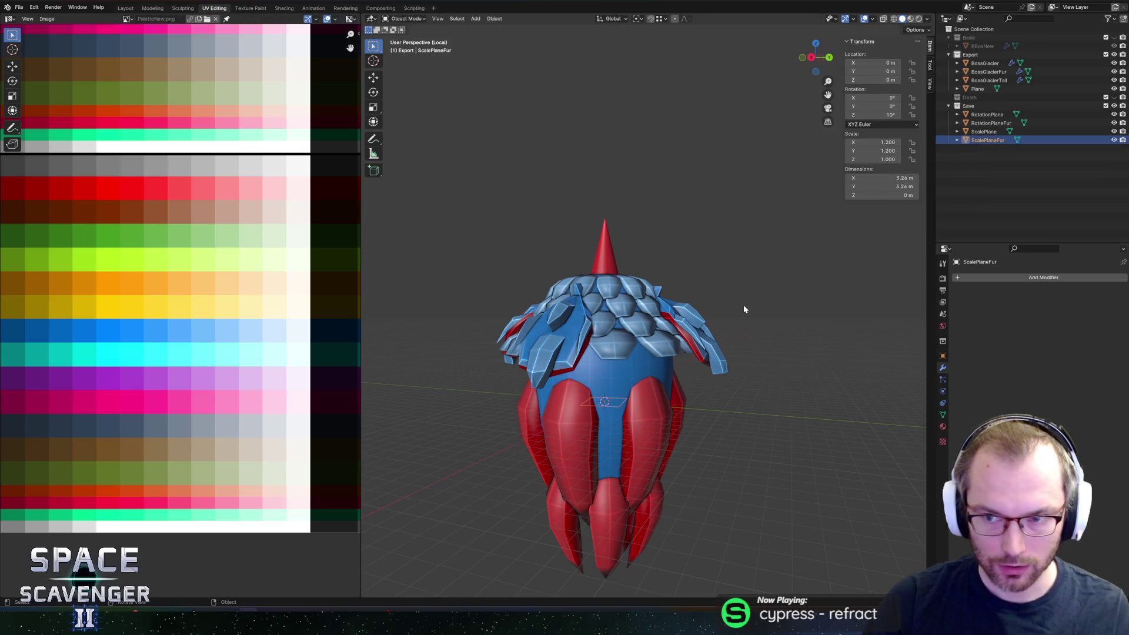
pyautogui.press('Tab')
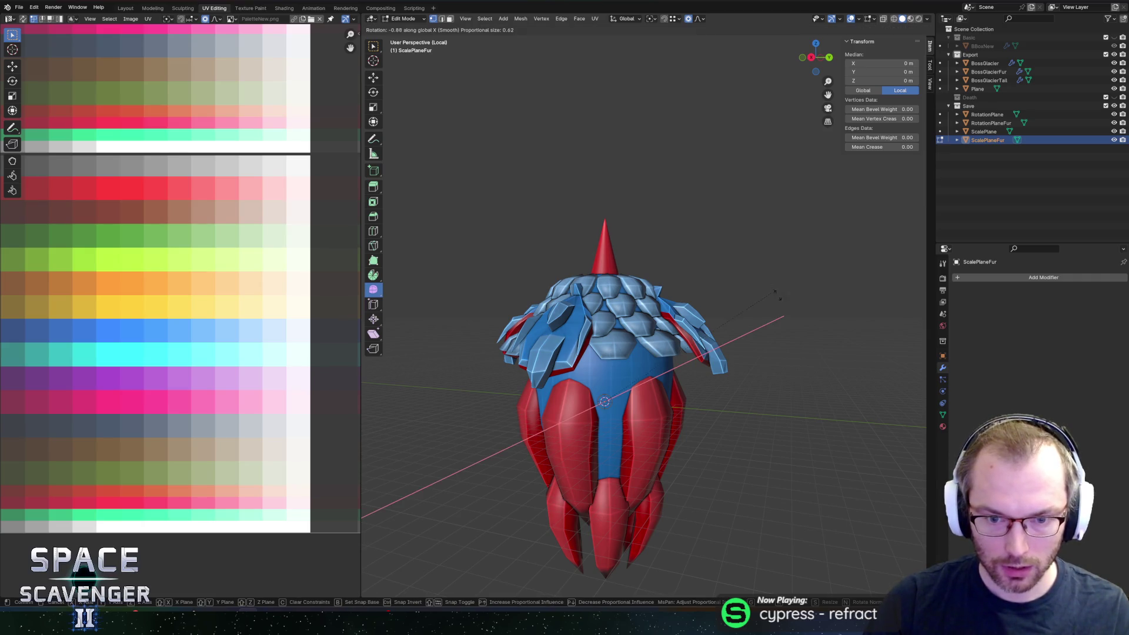
pyautogui.press('Escape')
pyautogui.press('Tab')
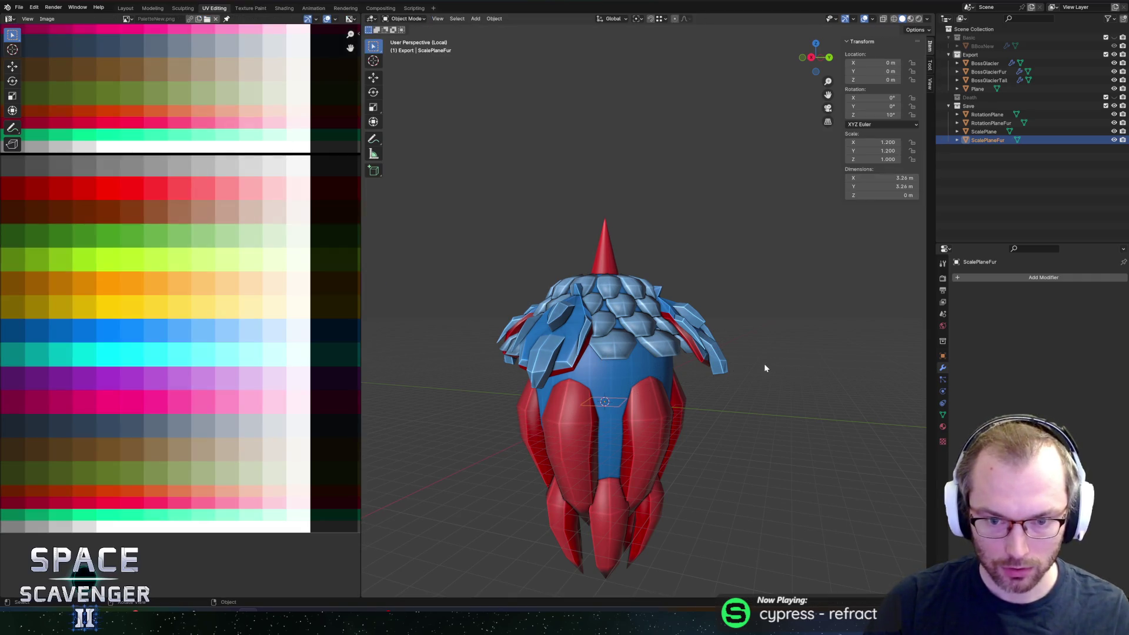
# Step: Try rotating ScalePlaneFur about Z, Y and X, cancel each to keep 10° on Z, then enter Edit Mode
pyautogui.press('r')
pyautogui.press('z')
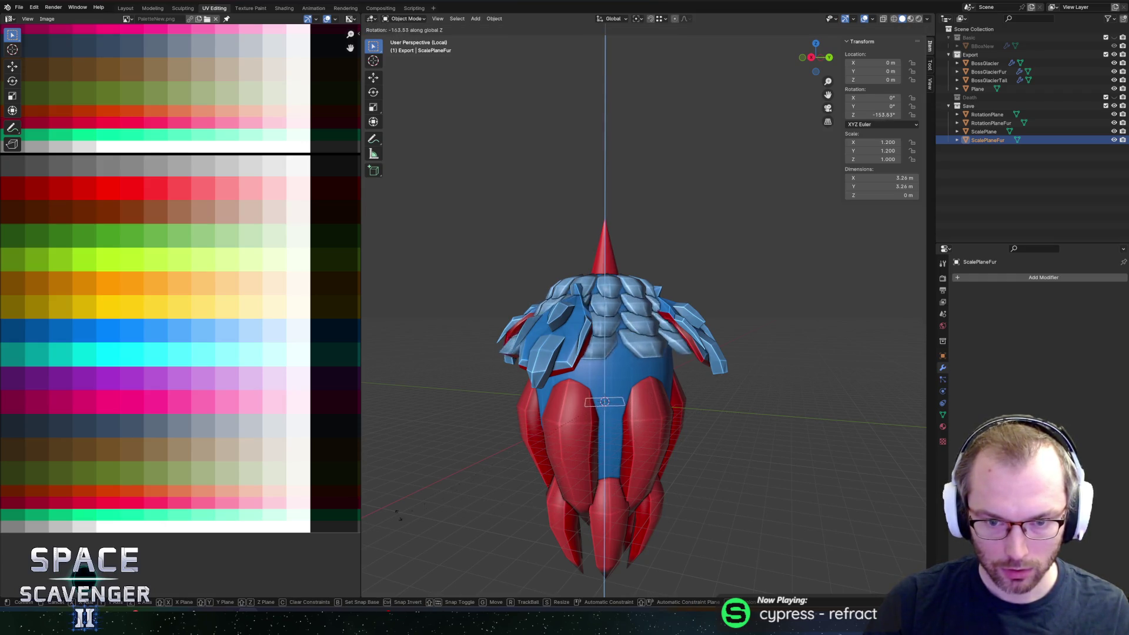
pyautogui.press('Escape')
pyautogui.moveTo(729, 240); pyautogui.dragTo(689, 269, button='middle')
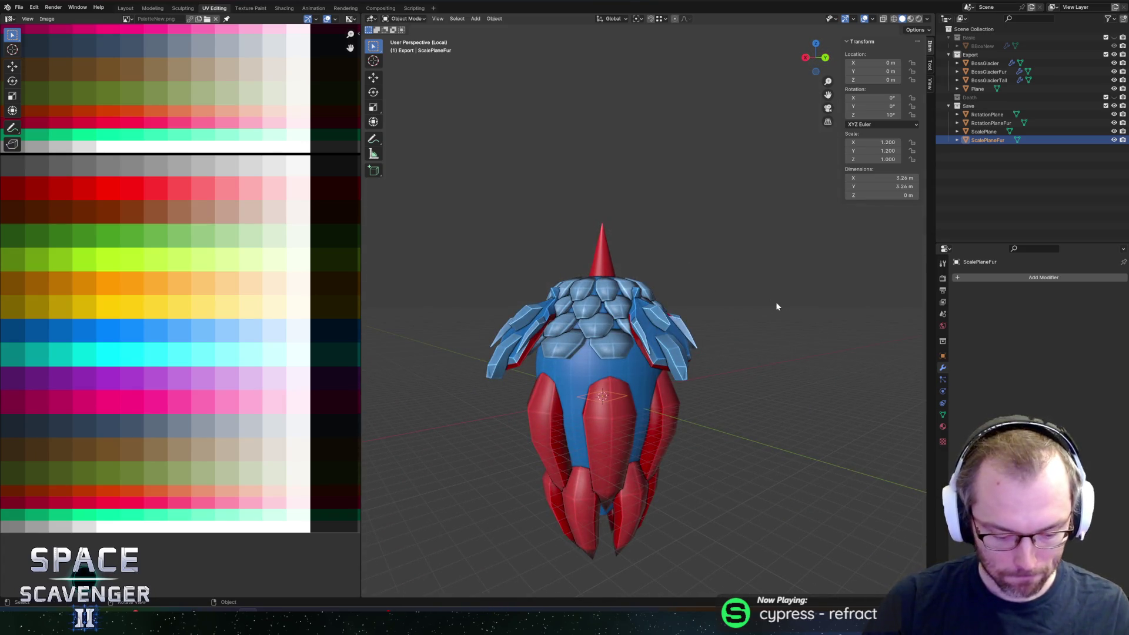
pyautogui.press('r')
pyautogui.press('y')
pyautogui.press('Escape')
pyautogui.press('r')
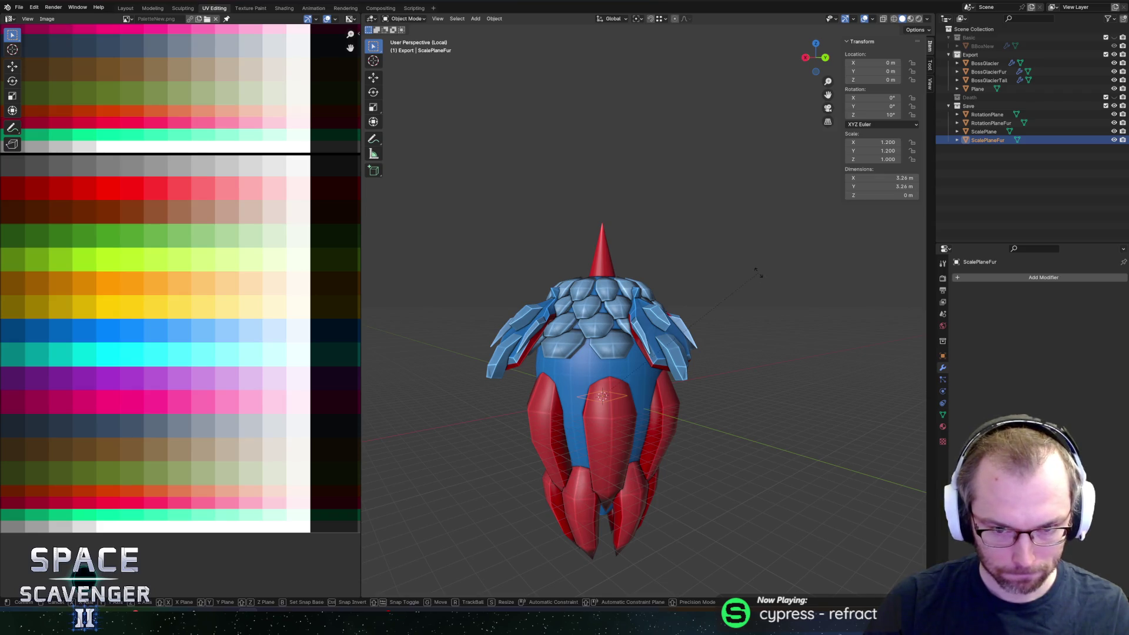
pyautogui.press('z')
pyautogui.press('Escape')
pyautogui.press('r')
pyautogui.press('x')
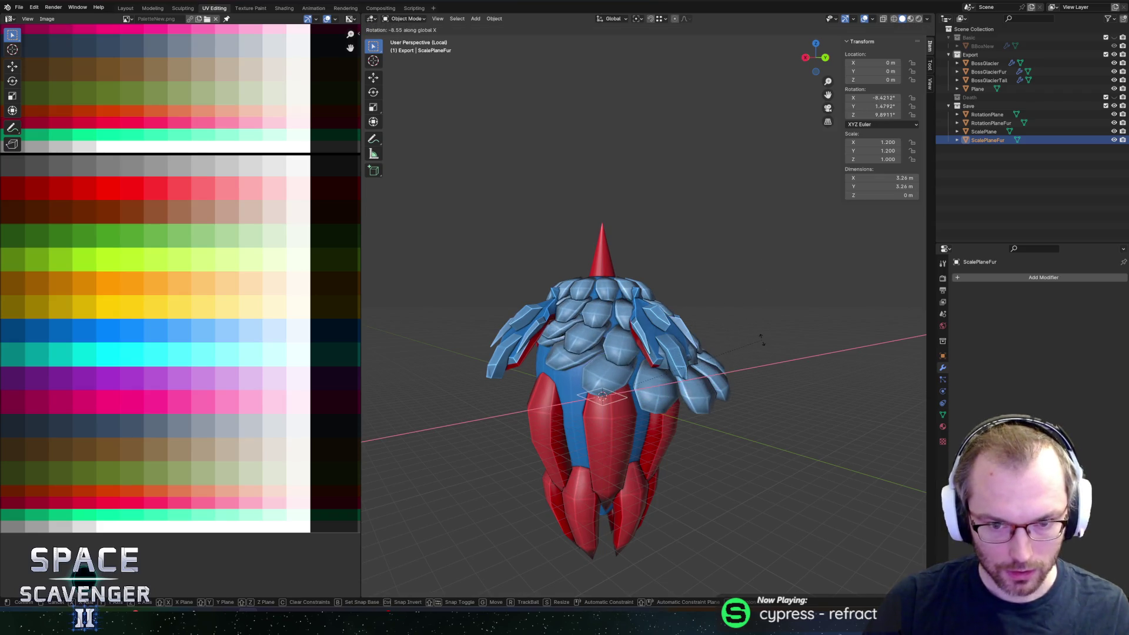
pyautogui.press('Escape')
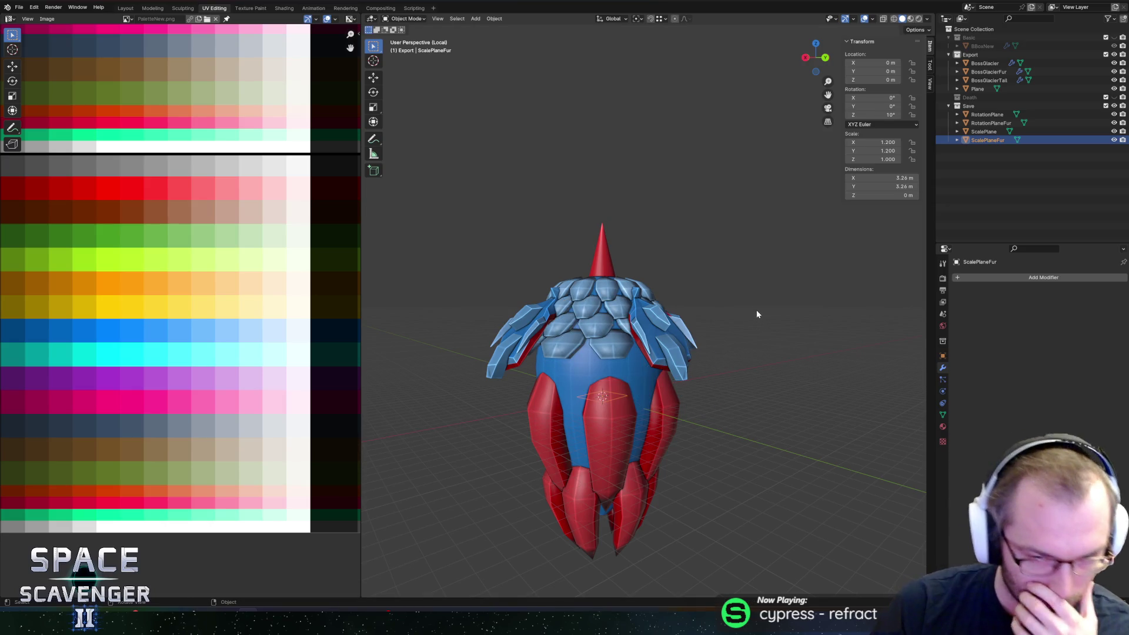
pyautogui.moveTo(659, 160); pyautogui.dragTo(682, 181, button='middle')
pyautogui.press('Tab')
pyautogui.scroll(3, 523, 311)
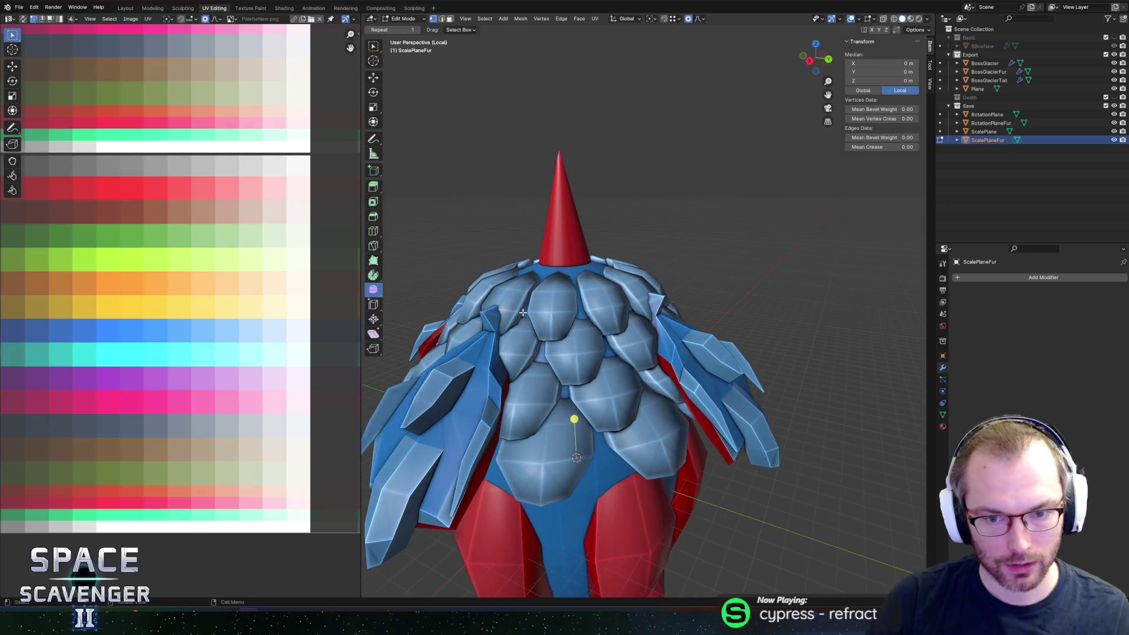
# Step: Switch editing to BossGlacierFur and tilt the upper shoulder shards -19.9° about X
pyautogui.hotkey('alt', 'q')
pyautogui.scroll(-4, 688, 303)
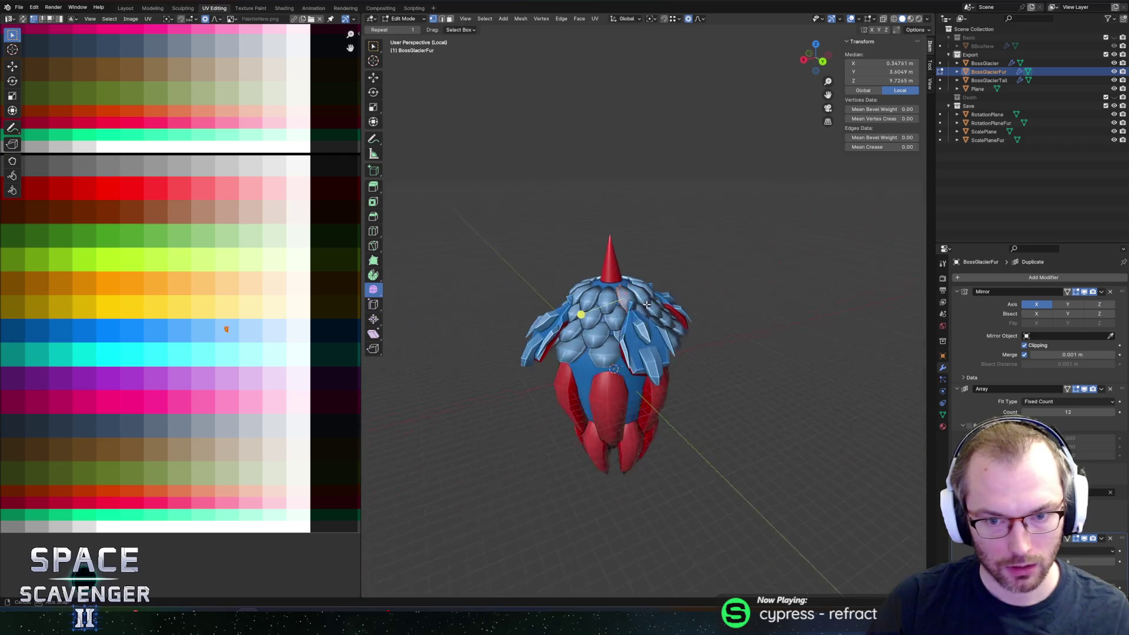
pyautogui.scroll(4, 694, 264)
pyautogui.moveTo(694, 265); pyautogui.dragTo(729, 247, button='middle')
pyautogui.press('r')
pyautogui.press('x')
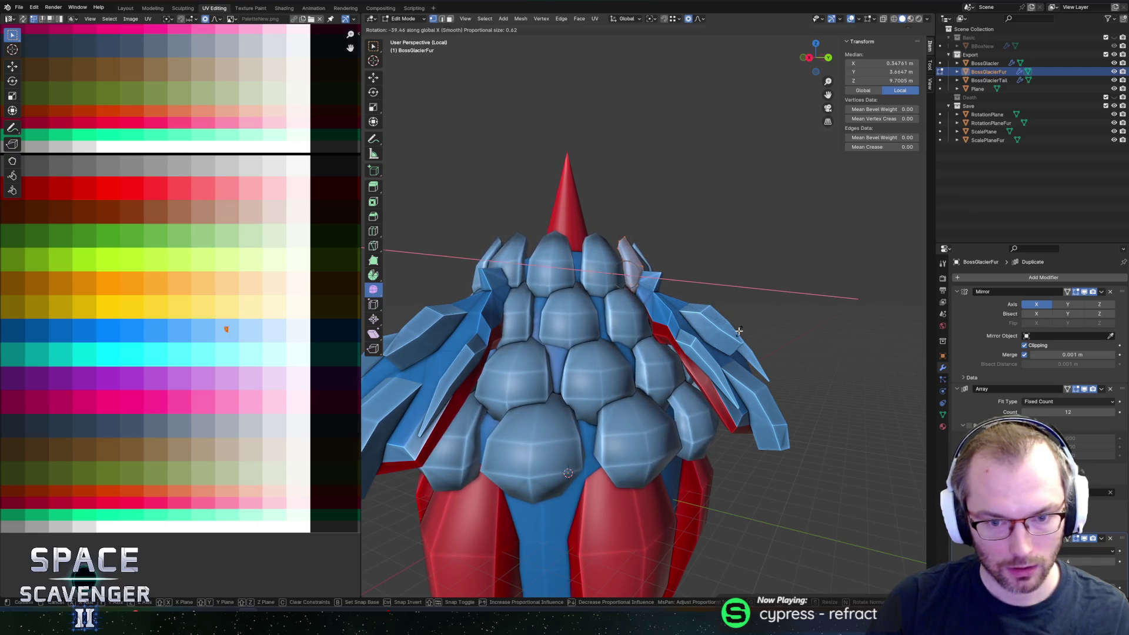
pyautogui.click(738, 330)
pyautogui.moveTo(739, 330)
pyautogui.mouseDown(button='middle')
pyautogui.moveTo(664, 241)
pyautogui.moveTo(685, 221)
pyautogui.mouseUp(button='middle')
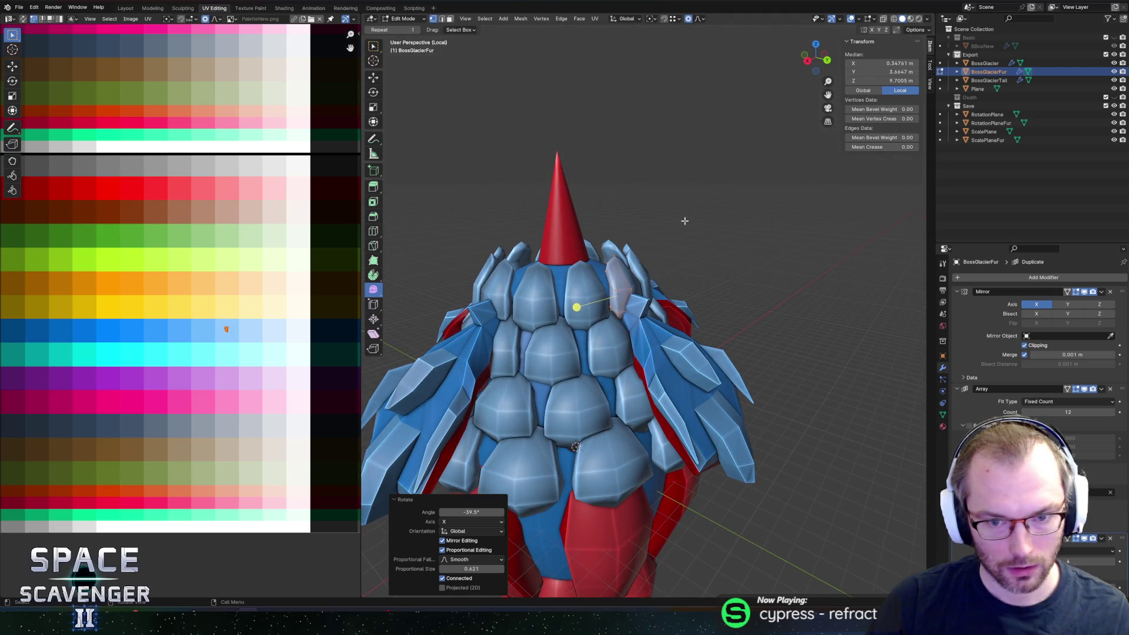
pyautogui.hotkey('ctrl', 'z')
pyautogui.press('r')
pyautogui.press('x')
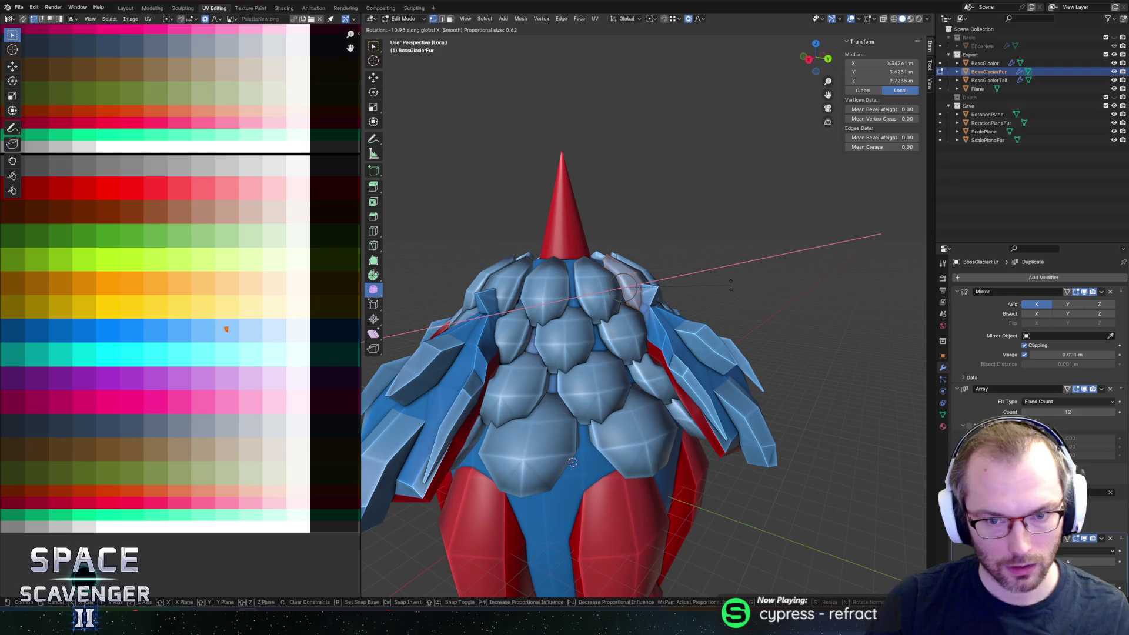
pyautogui.click(731, 301)
# Step: Lower the shards -0.40 along Z between the scales and export BossGlacier.fbx
pyautogui.press('g')
pyautogui.press('z')
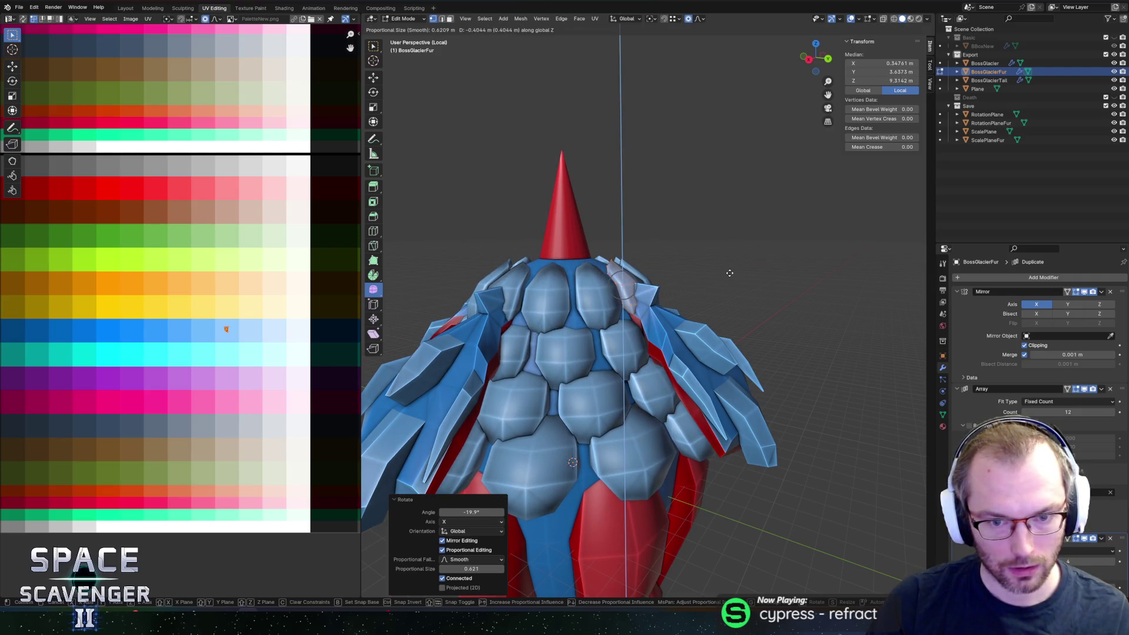
pyautogui.click(730, 273)
pyautogui.moveTo(726, 269); pyautogui.dragTo(725, 271, button='middle')
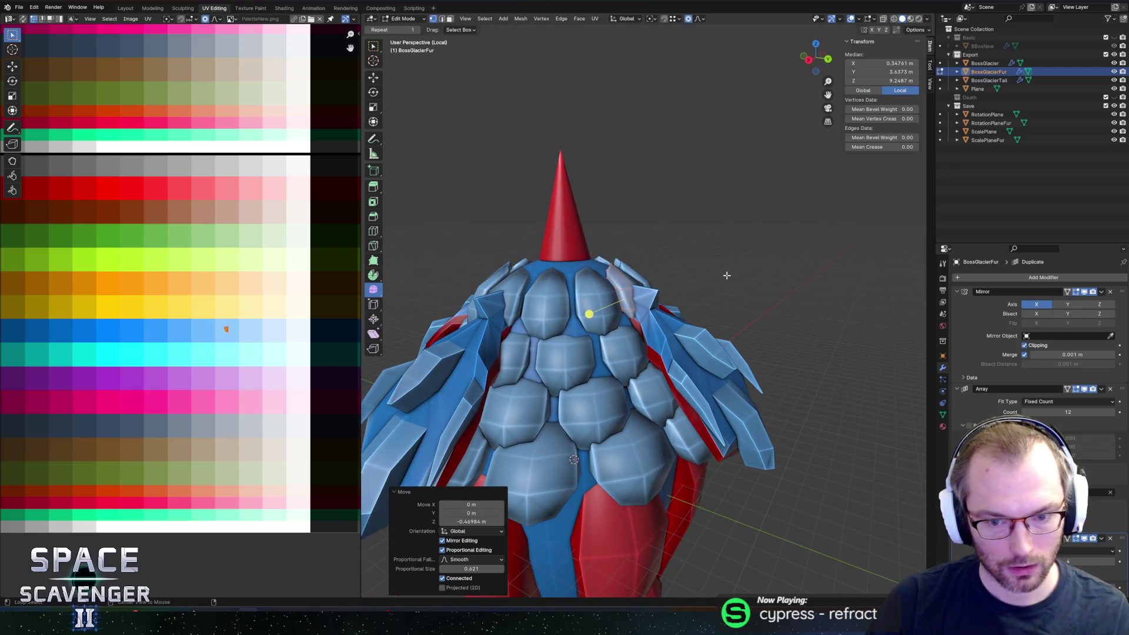
pyautogui.hotkey('ctrl', 'e')
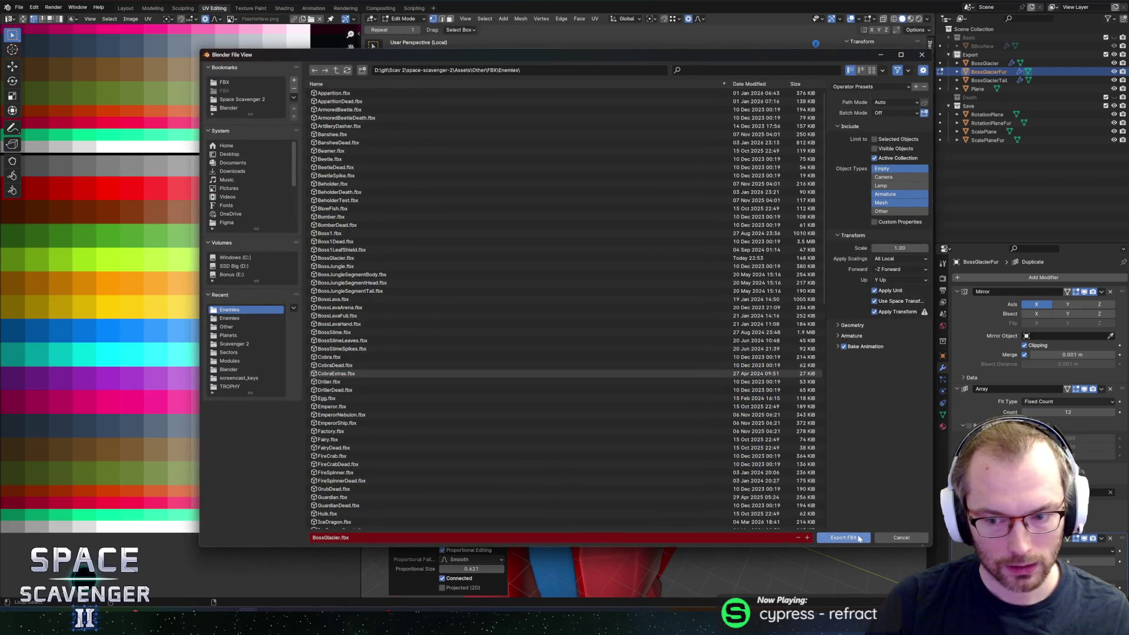
pyautogui.click(859, 538)
pyautogui.scroll(-3, 730, 381)
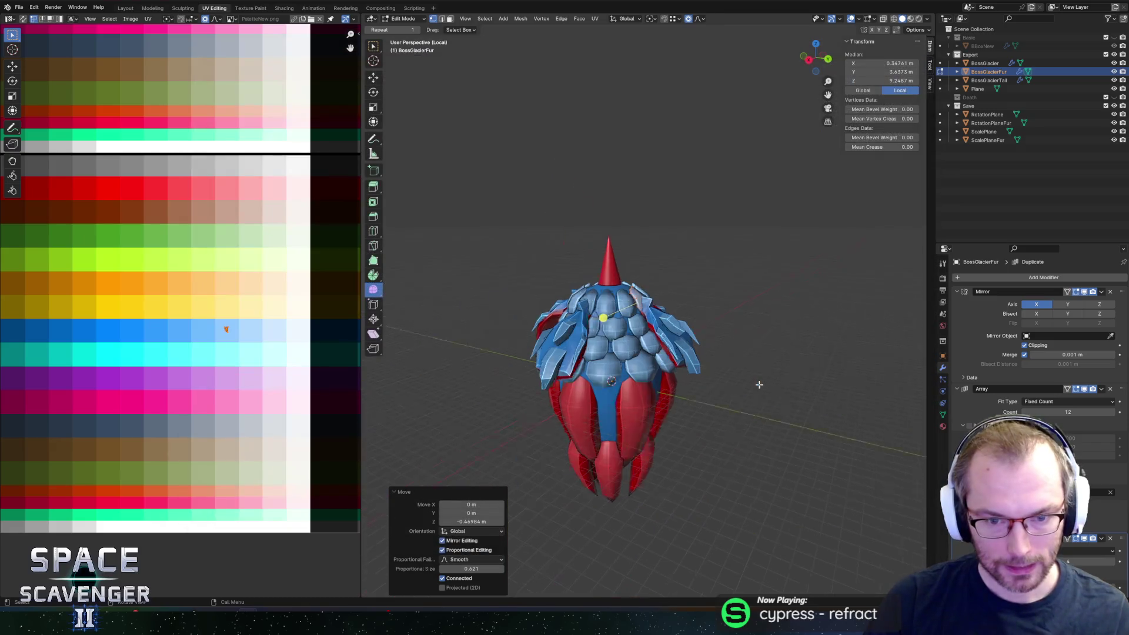
# Step: Scale ScalePlaneFur along Z, re-export BossGlacier.fbx, and switch to Unity
pyautogui.click(982, 139)
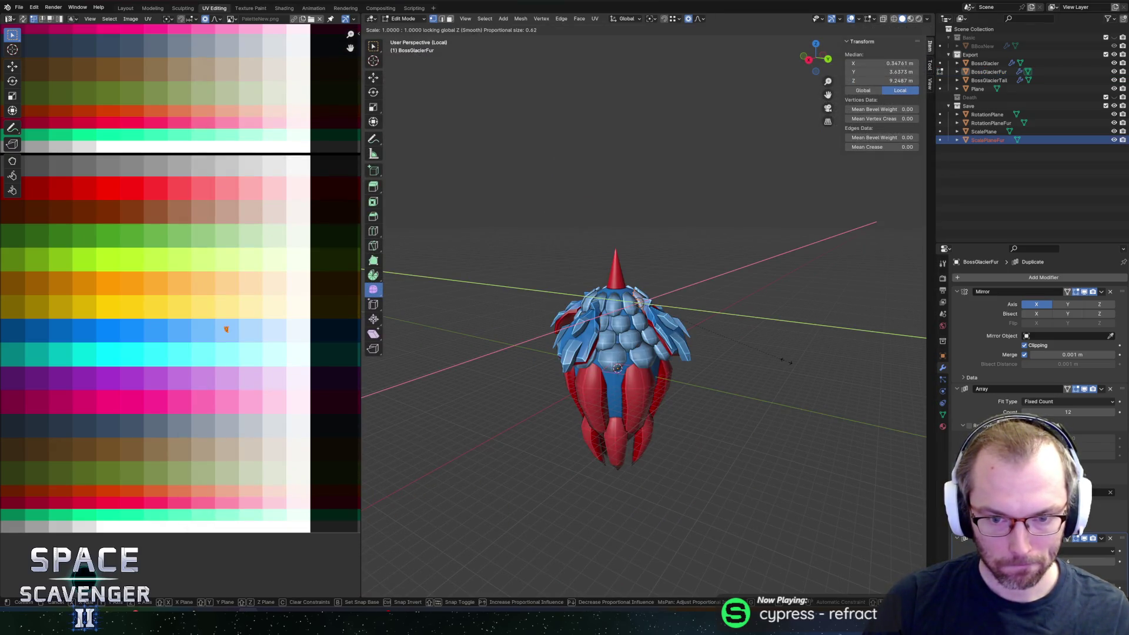
pyautogui.click(740, 360)
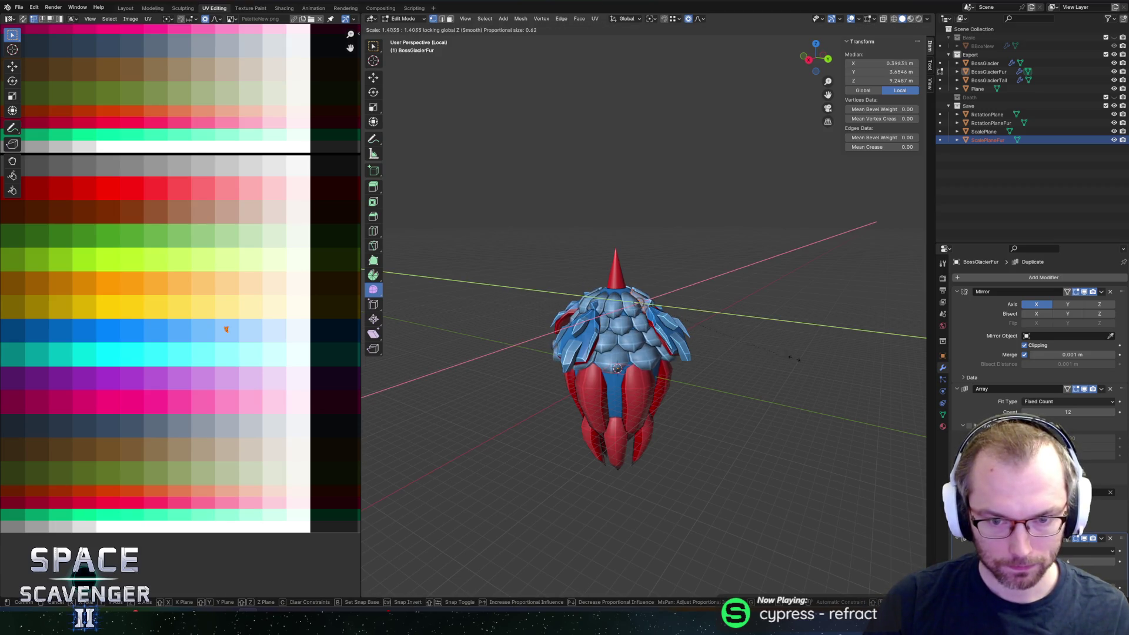
pyautogui.click(783, 342)
pyautogui.hotkey('ctrl', 'shift', 'e')
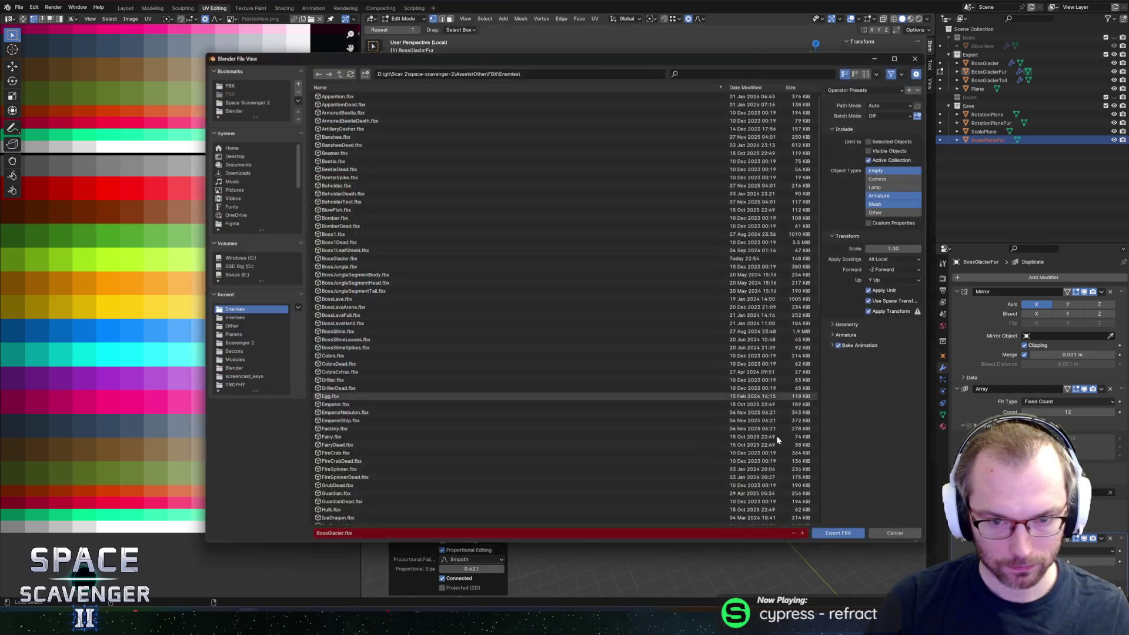
pyautogui.click(843, 538)
pyautogui.hotkey('alt', 'Tab')
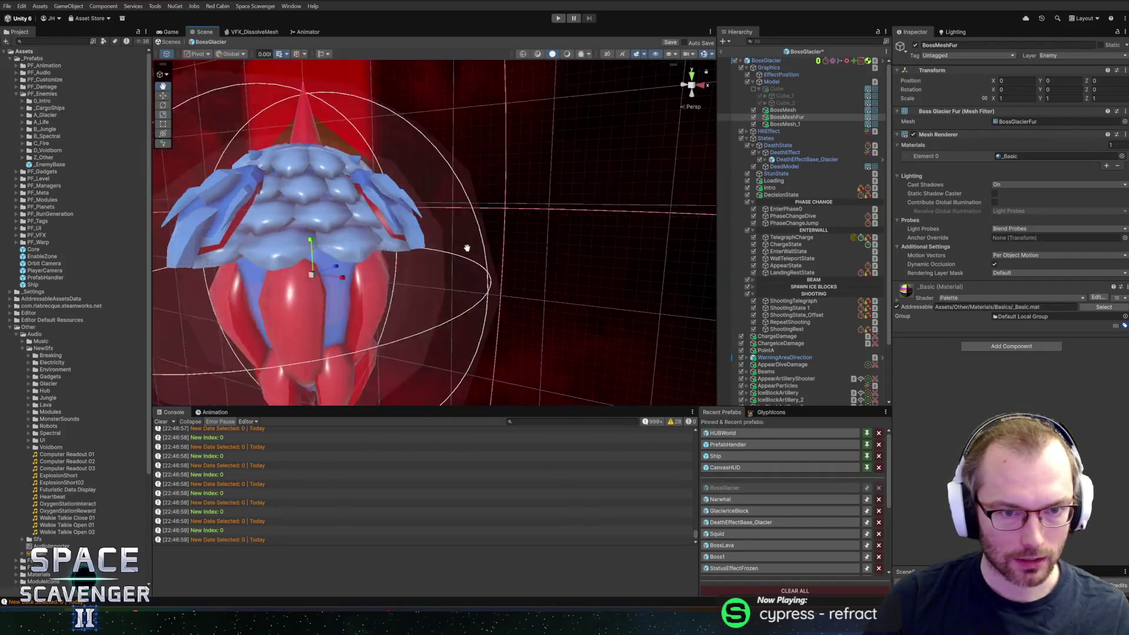
# Step: Inspect the updated boss in the Scene view and start the game in Play mode
pyautogui.moveTo(554, 233)
pyautogui.keyDown('alt'); pyautogui.mouseDown()
pyautogui.moveTo(482, 232)
pyautogui.moveTo(539, 235)
pyautogui.mouseUp(); pyautogui.keyUp('alt')
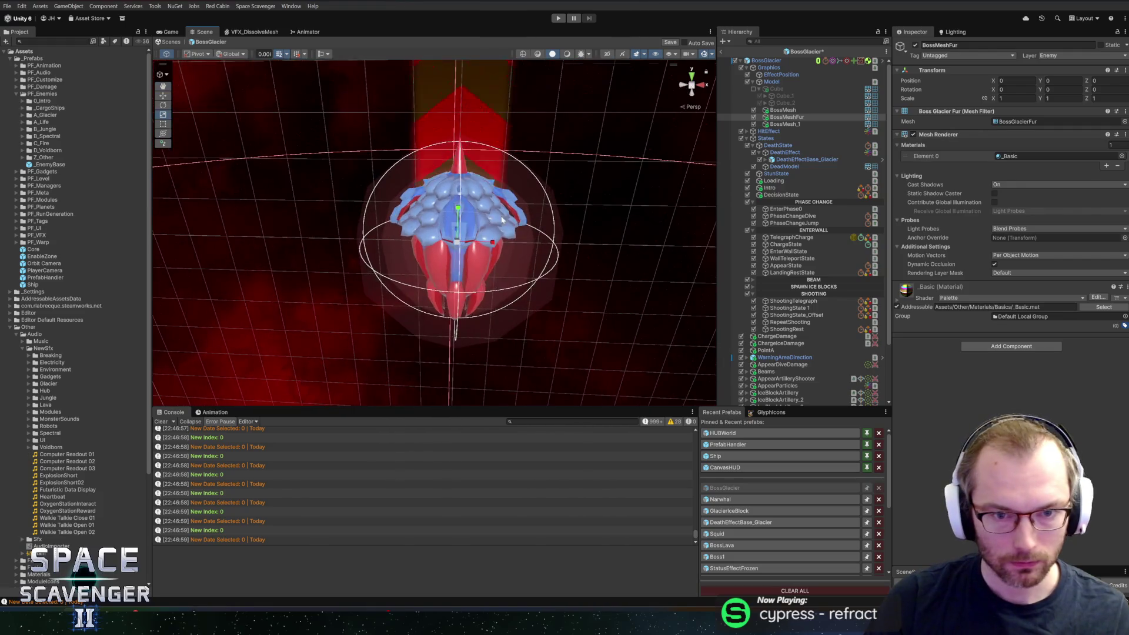
pyautogui.click(558, 18)
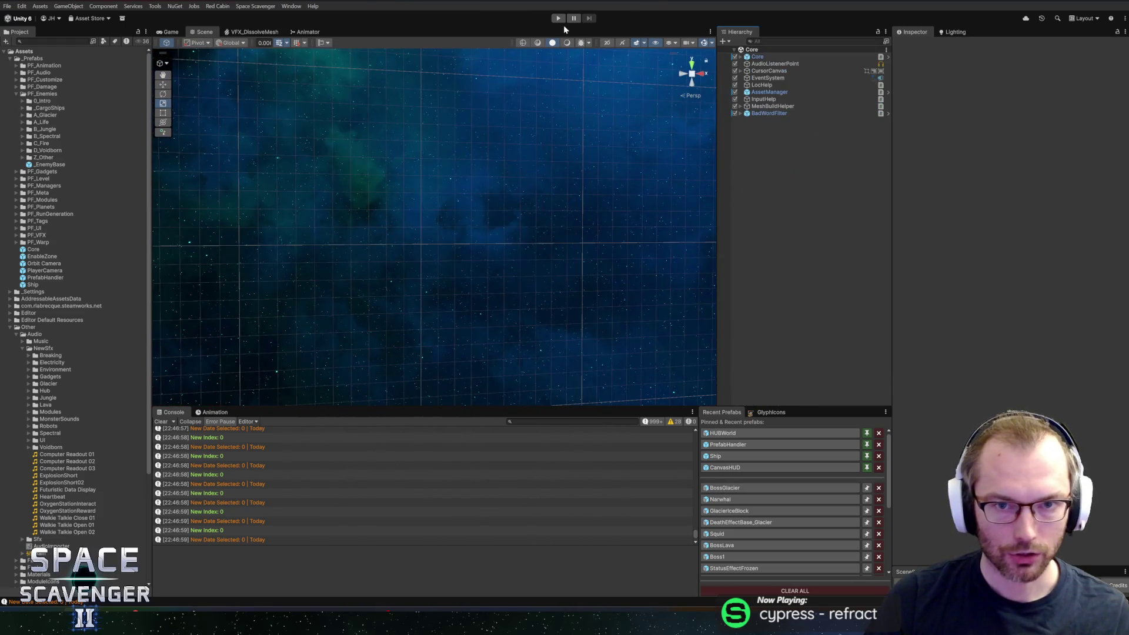
pyautogui.click(562, 19)
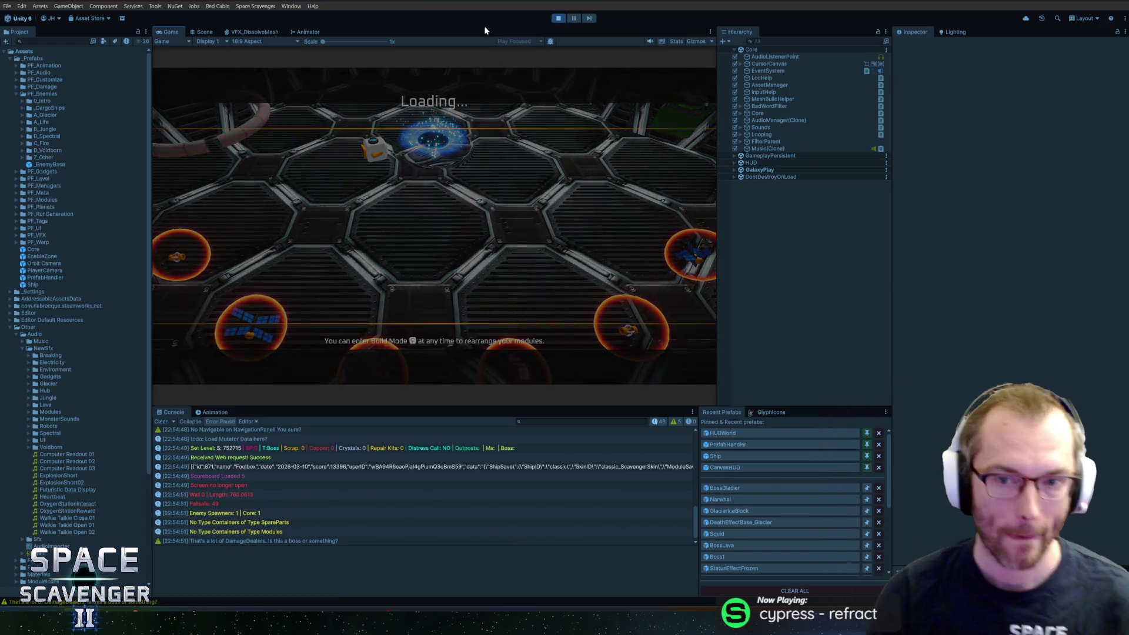
# Step: Maximize the Game view, fight the Prince of Frost boss with the ship, pause, and head back to Blender
pyautogui.doubleClick(172, 32)
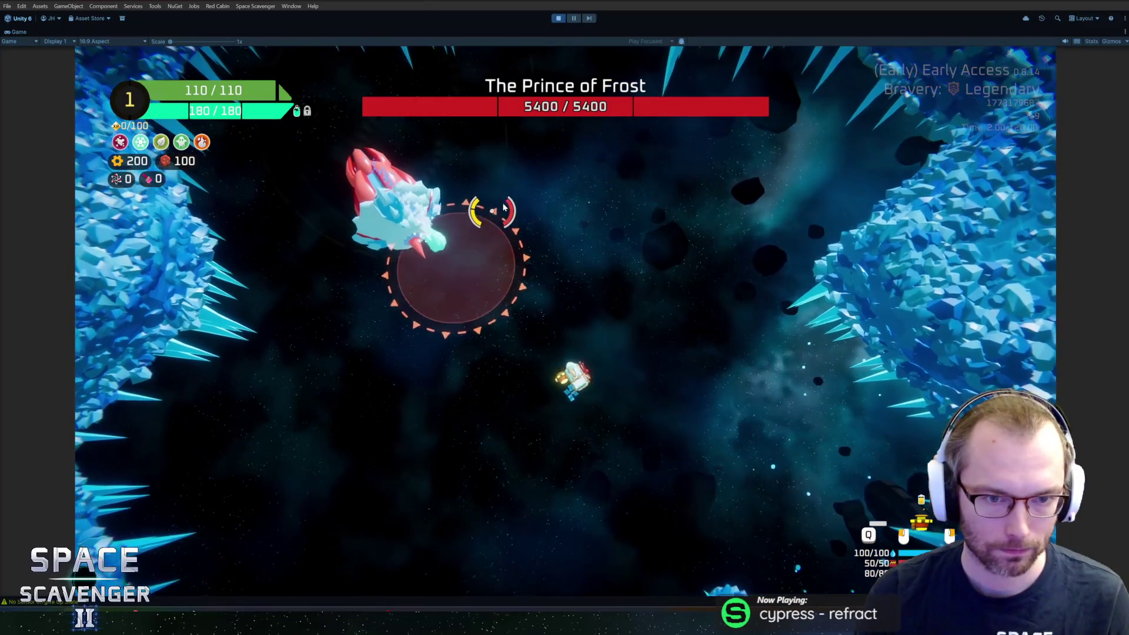
pyautogui.moveTo(491, 209)
pyautogui.mouseDown()
pyautogui.moveTo(715, 177)
pyautogui.moveTo(696, 388)
pyautogui.moveTo(494, 465)
pyautogui.moveTo(430, 264)
pyautogui.moveTo(384, 298)
pyautogui.mouseUp()
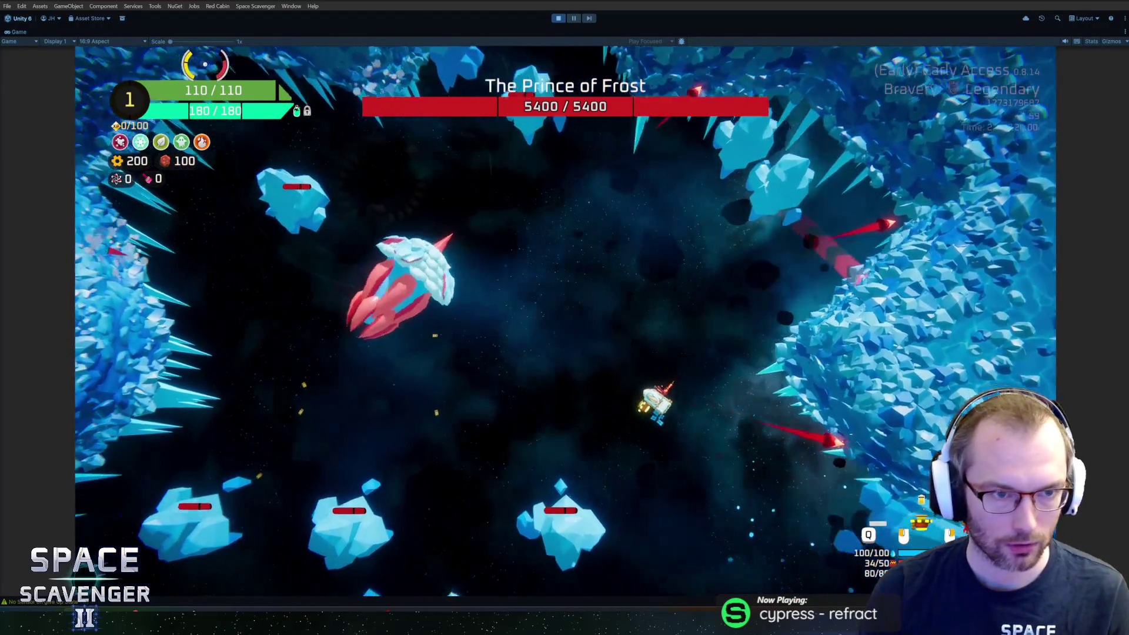
pyautogui.moveTo(204, 64); pyautogui.dragTo(554, 213)
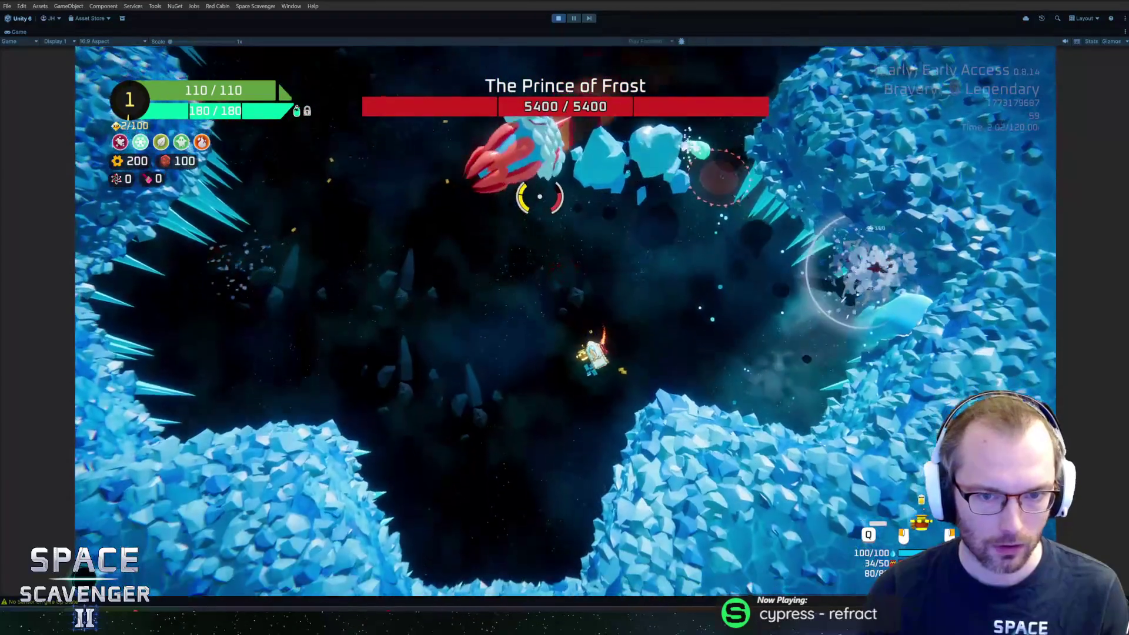
pyautogui.press('Escape')
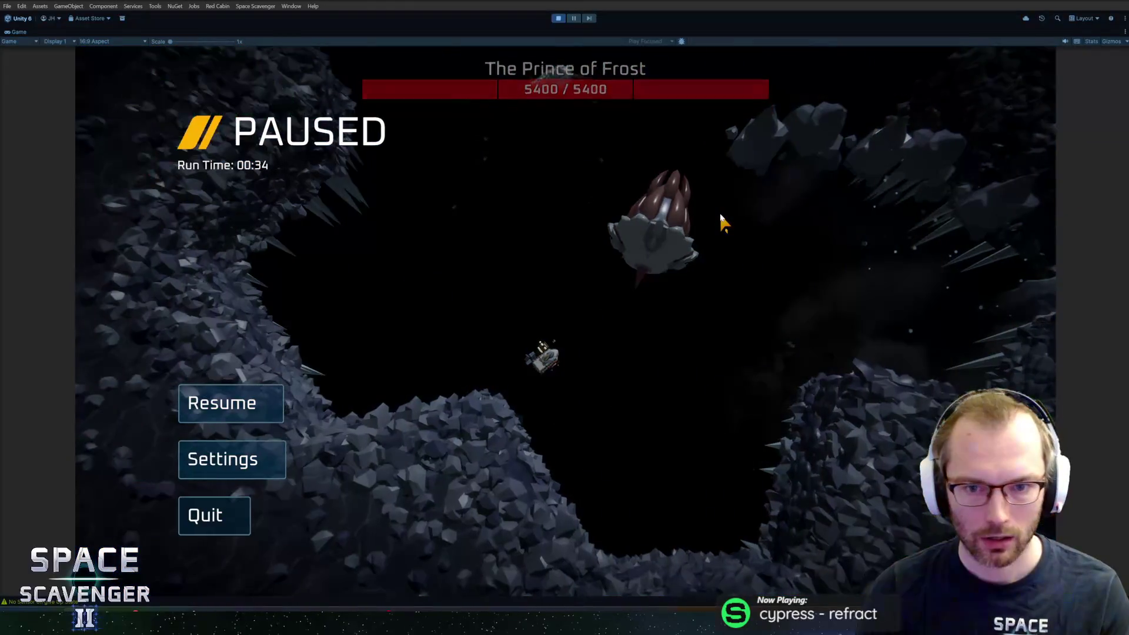
pyautogui.hotkey('alt', 'Tab')
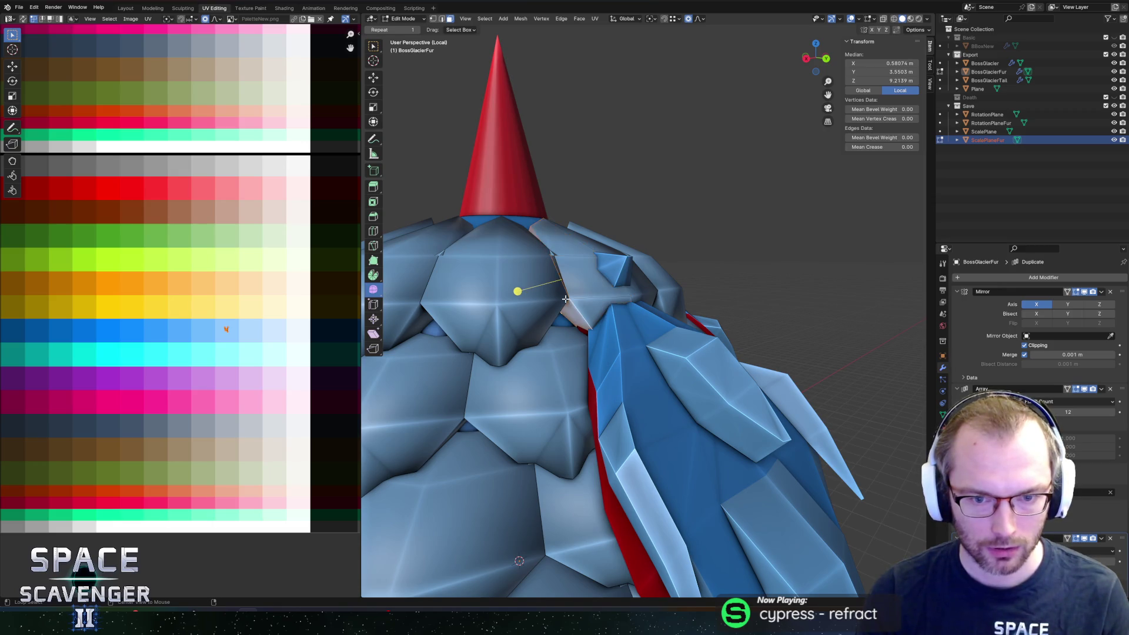
# Step: In X-ray shading, select only the upper shoulder shard's interior face
pyautogui.hotkey('alt', 'z')
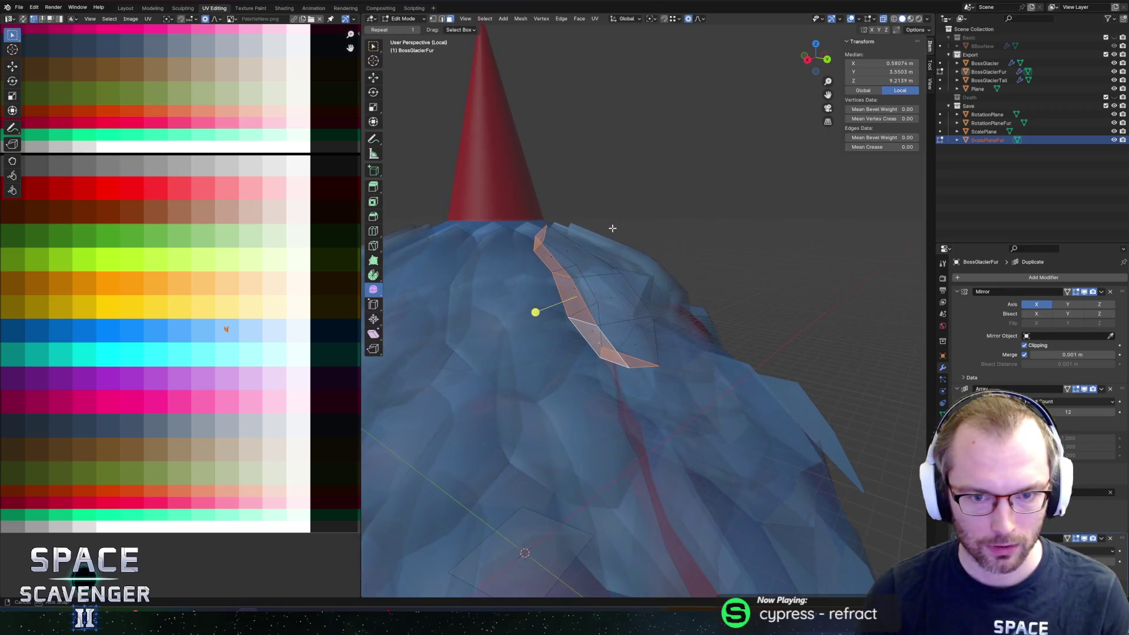
pyautogui.moveTo(620, 265); pyautogui.dragTo(573, 263, button='middle')
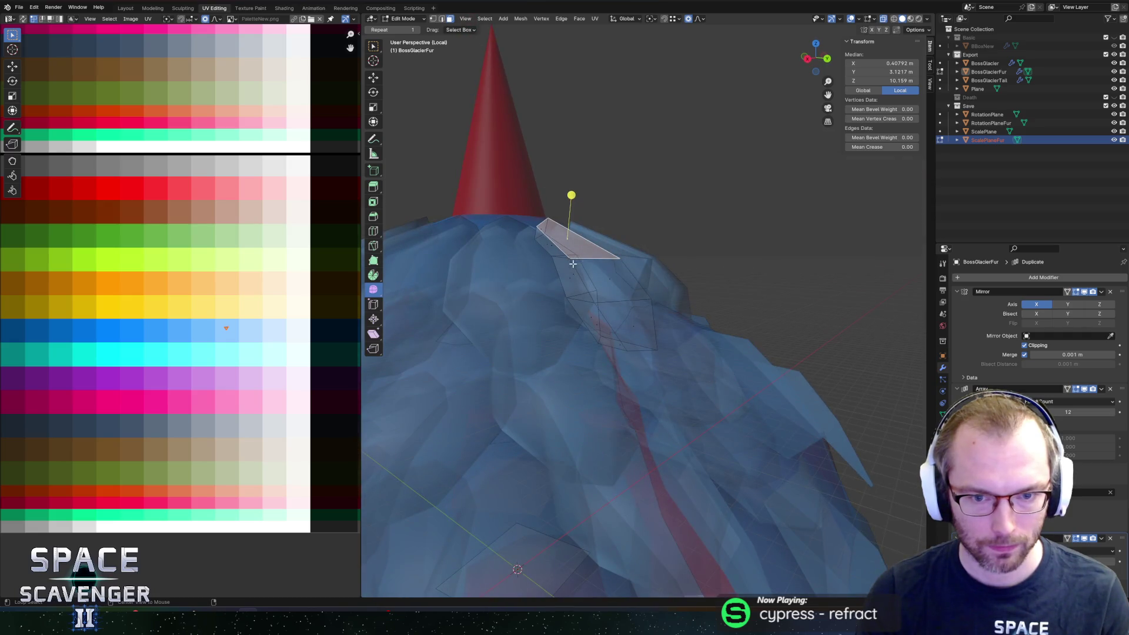
pyautogui.scroll(5, 557, 255)
pyautogui.scroll(4, 705, 230)
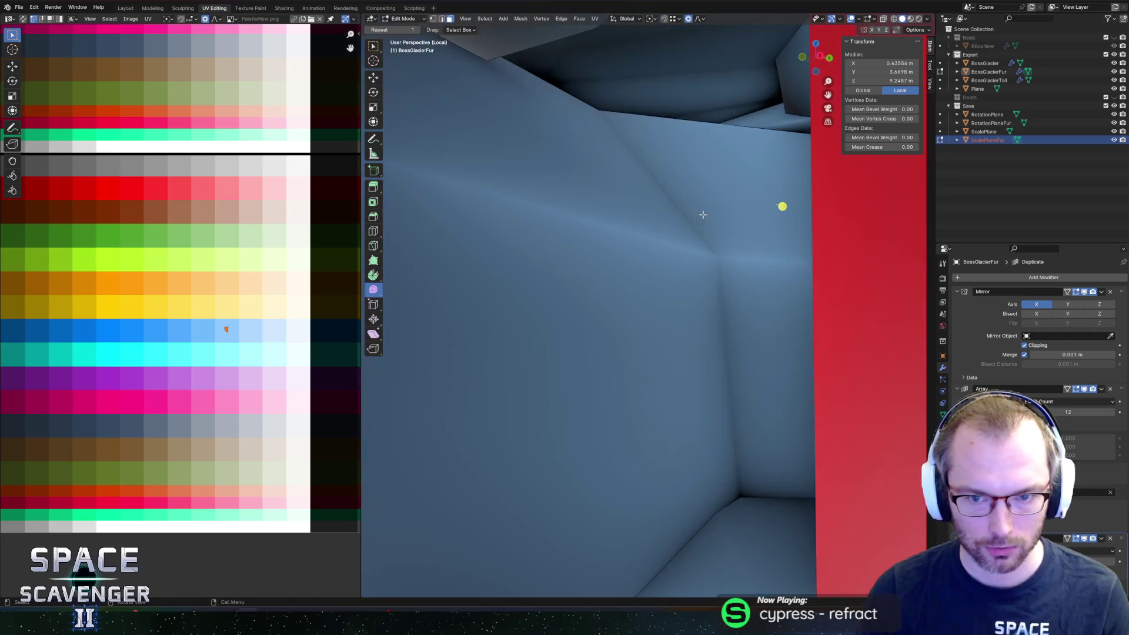
pyautogui.moveTo(705, 230)
pyautogui.mouseDown(button='middle')
pyautogui.moveTo(695, 196)
pyautogui.moveTo(713, 189)
pyautogui.moveTo(592, 326)
pyautogui.mouseUp(button='middle')
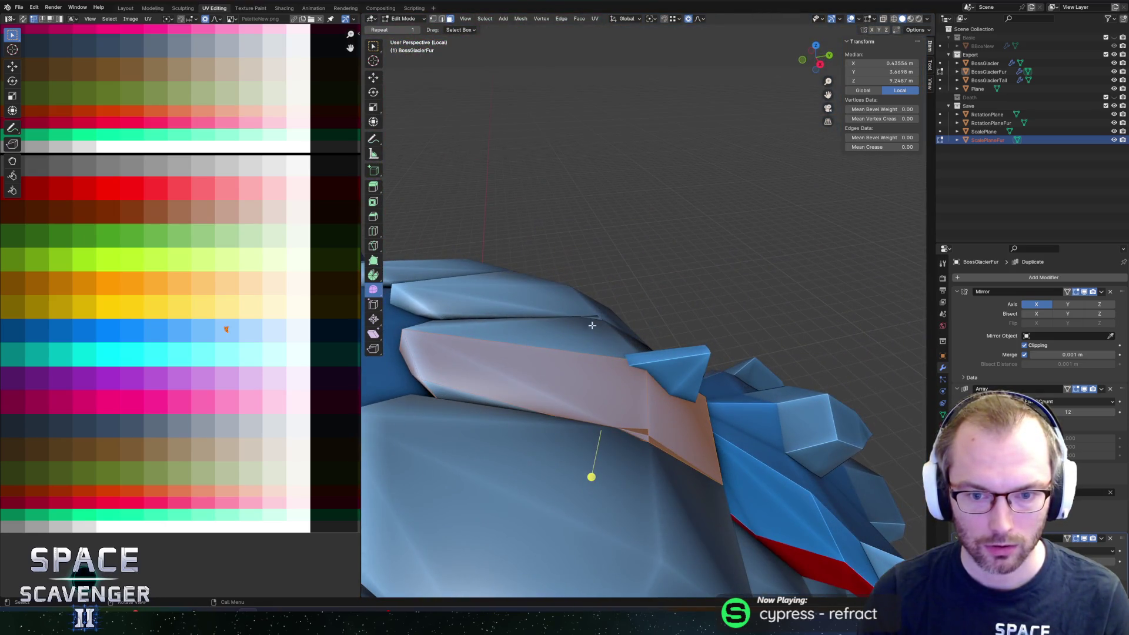
pyautogui.click(648, 383)
pyautogui.moveTo(688, 375)
pyautogui.mouseDown(button='middle')
pyautogui.moveTo(584, 307)
pyautogui.moveTo(596, 220)
pyautogui.moveTo(598, 235)
pyautogui.mouseUp(button='middle')
pyautogui.hotkey('alt', 'z')
pyautogui.hotkey('alt', 'z')
pyautogui.hotkey('alt', 'z')
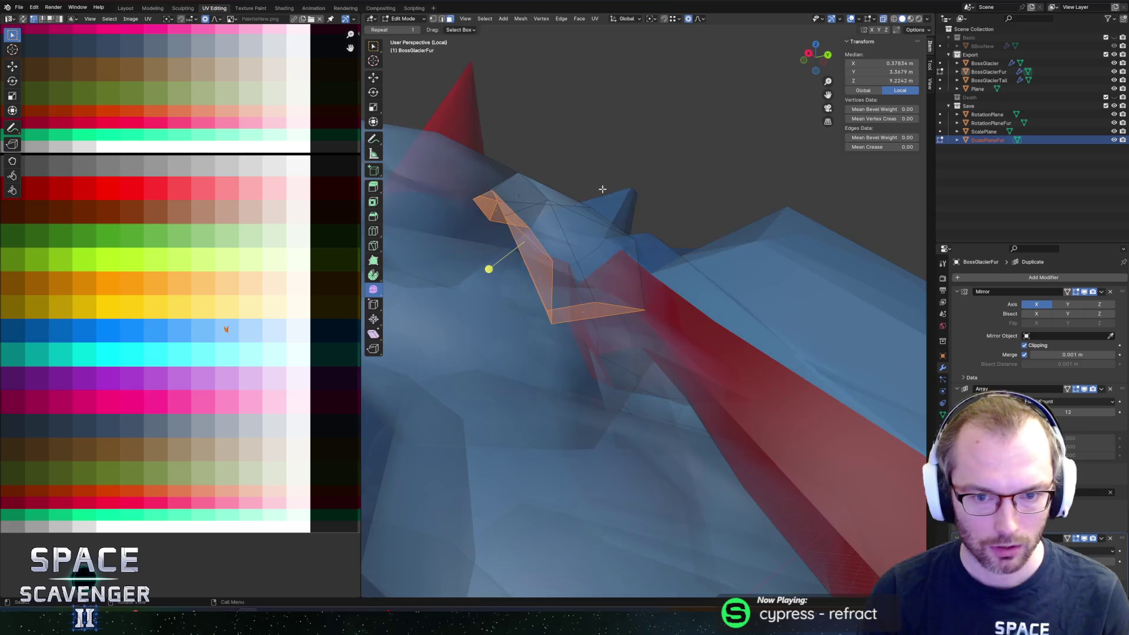
pyautogui.moveTo(601, 184)
pyautogui.mouseDown(button='middle')
pyautogui.moveTo(610, 165)
pyautogui.moveTo(573, 291)
pyautogui.mouseUp(button='middle')
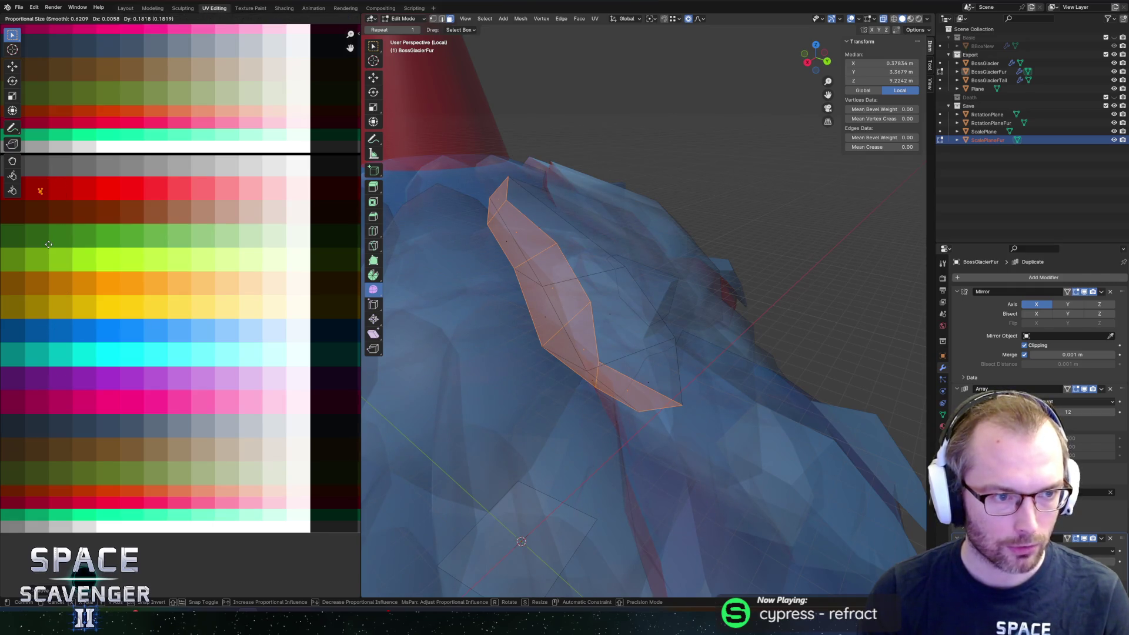
# Step: Slide the shard's vertices deeper into the shoulder, return to Object Mode and start the BossGlacier FBX export
pyautogui.moveTo(583, 251); pyautogui.dragTo(584, 255, button='middle')
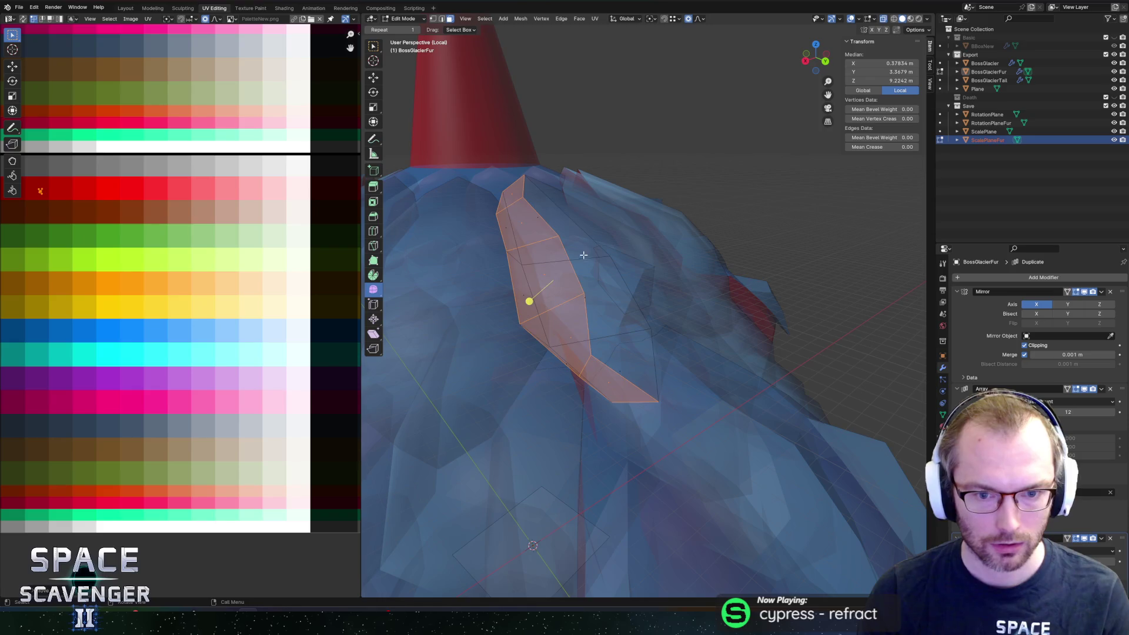
pyautogui.hotkey('alt', 'z')
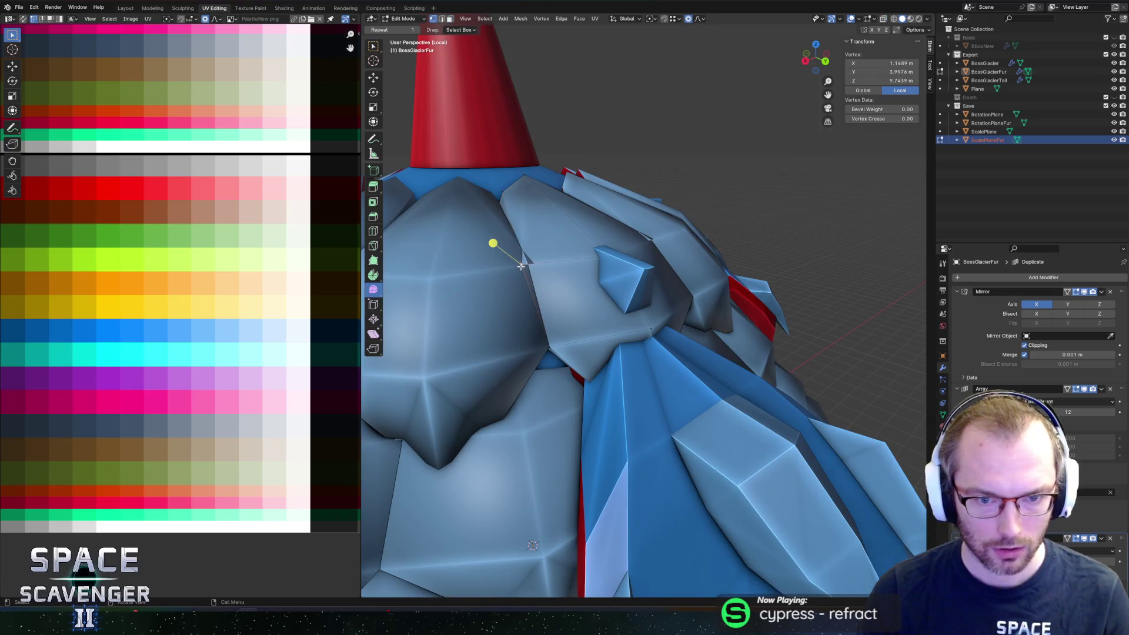
pyautogui.click(537, 269)
pyautogui.hotkey('alt', 'z')
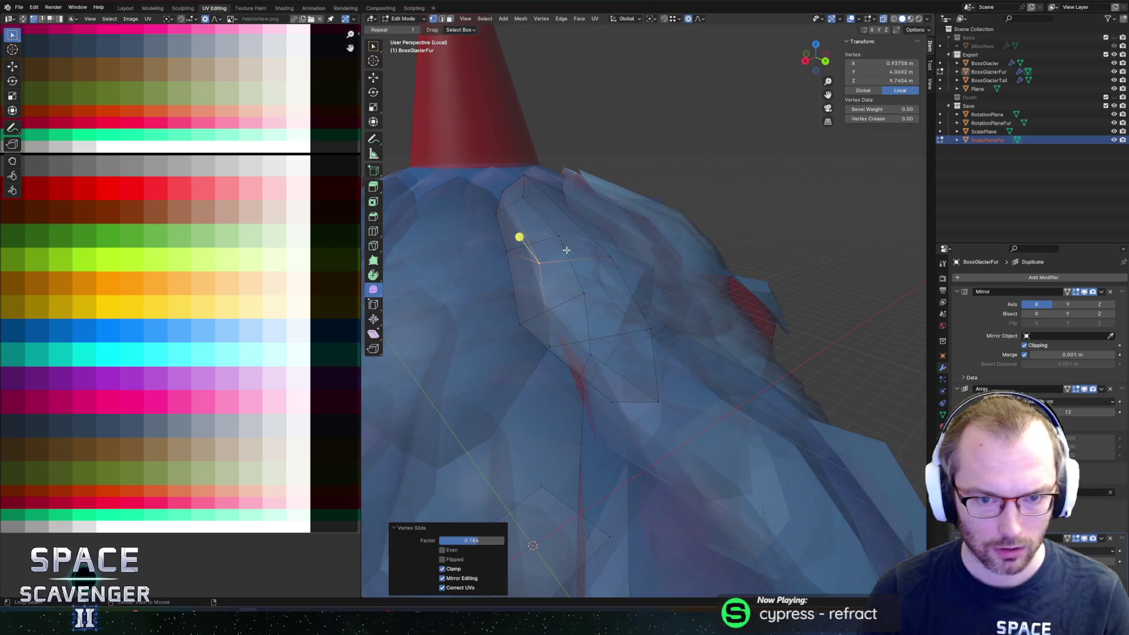
pyautogui.moveTo(520, 237)
pyautogui.mouseDown(button='middle')
pyautogui.moveTo(537, 248)
pyautogui.moveTo(606, 237)
pyautogui.moveTo(534, 230)
pyautogui.moveTo(571, 213)
pyautogui.mouseUp(button='middle')
pyautogui.press('Tab')
pyautogui.hotkey('alt', 'z')
pyautogui.hotkey('shift', 'r')
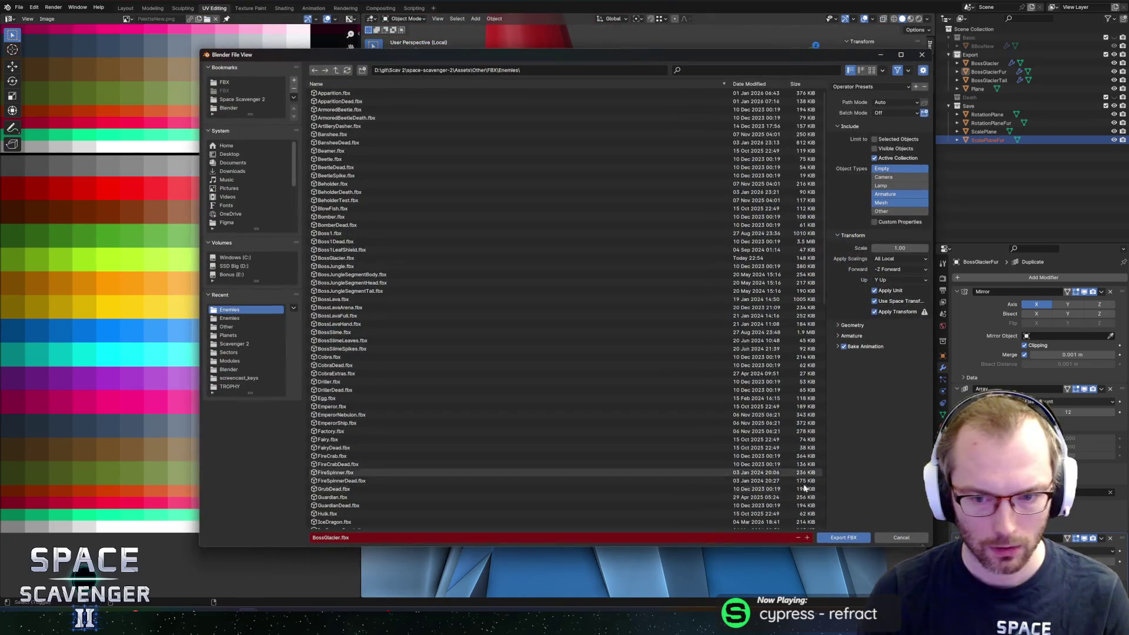
# Step: Confirm the FBX export, switch to Unity and resume the paused boss fight
pyautogui.press('Return')
pyautogui.hotkey('alt', 'Tab')
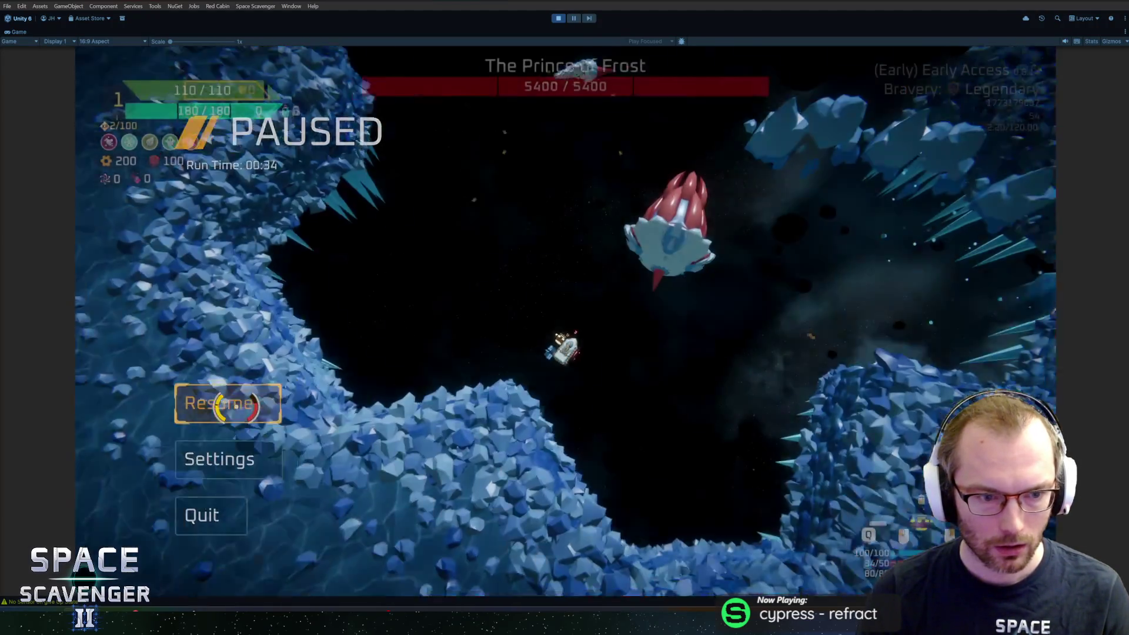
pyautogui.click(256, 398)
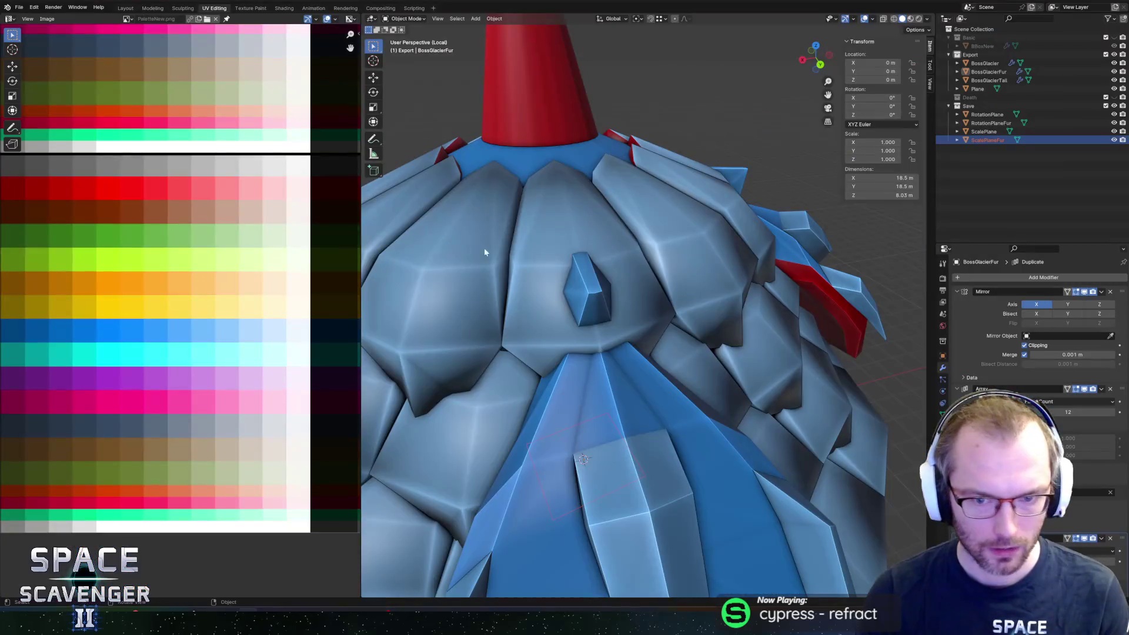
# Step: In Edit Mode, move the inner fur's UVs across the colour palette
pyautogui.moveTo(485, 247)
pyautogui.mouseDown(button='middle')
pyautogui.moveTo(722, 247)
pyautogui.moveTo(657, 251)
pyautogui.moveTo(729, 216)
pyautogui.moveTo(706, 237)
pyautogui.mouseUp(button='middle')
pyautogui.press('Tab')
pyautogui.scroll(5, 550, 262)
pyautogui.scroll(-5, 729, 216)
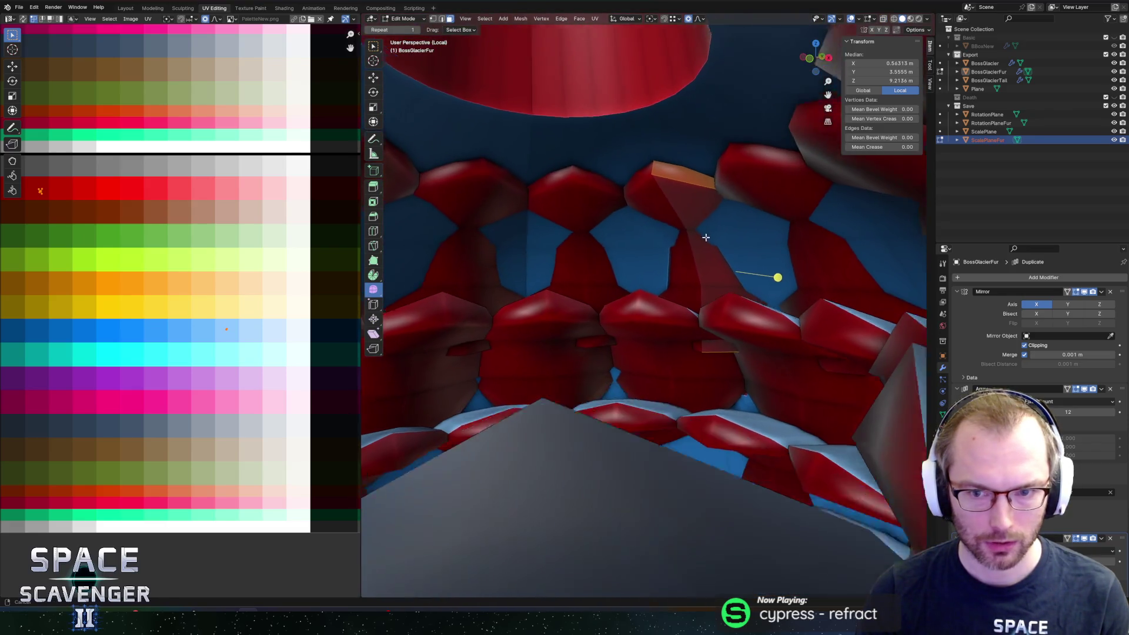
pyautogui.scroll(3, 648, 252)
pyautogui.scroll(2, 674, 234)
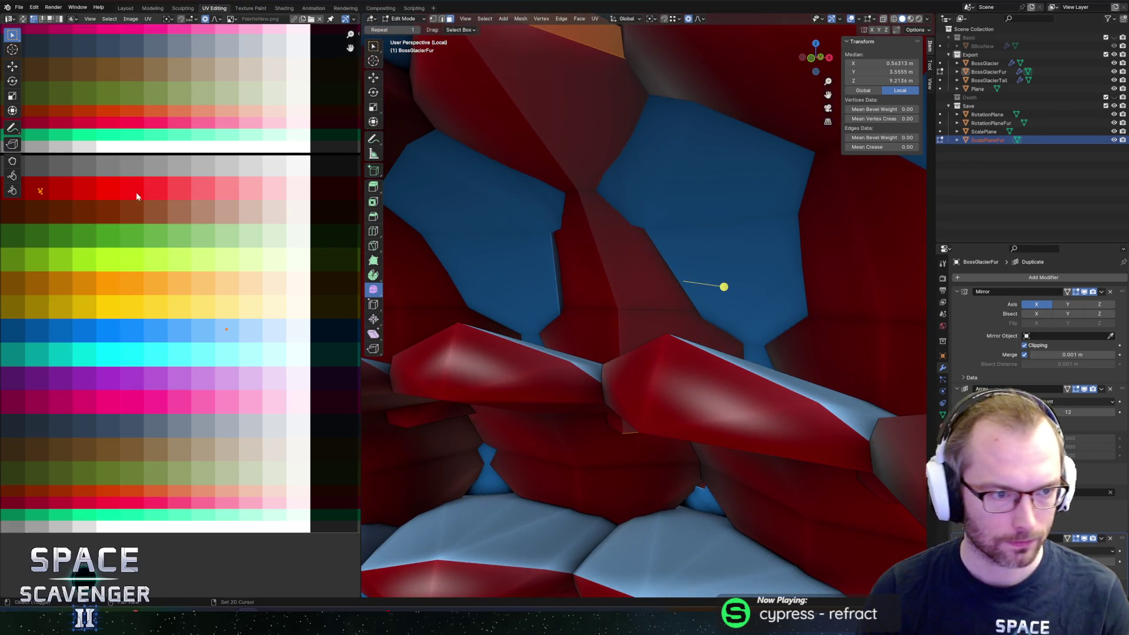
pyautogui.scroll(2, 136, 192)
pyautogui.press('g')
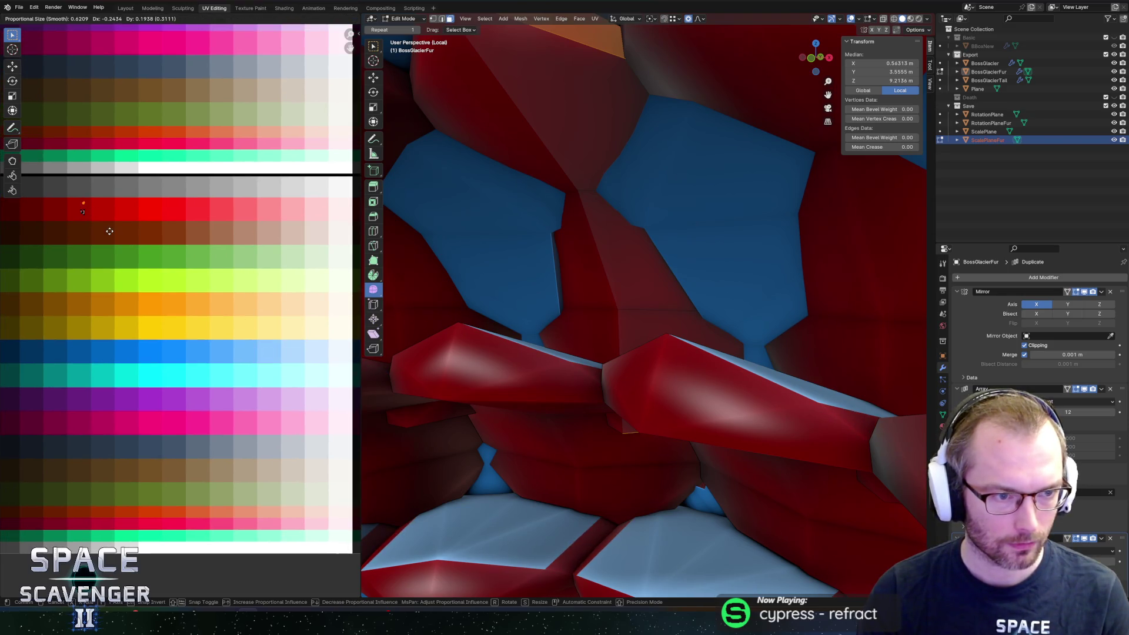
pyautogui.click(150, 236)
# Step: Re-export the BossGlacier FBX, then select the middle red fur strip
pyautogui.hotkey('ctrl', 's')
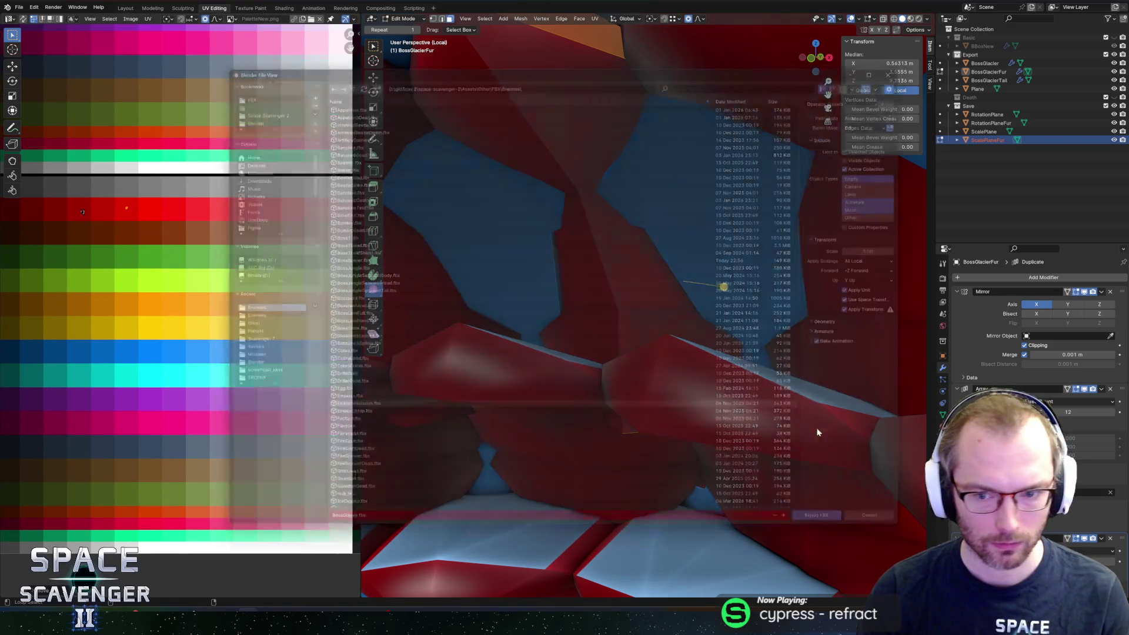
pyautogui.press('Return')
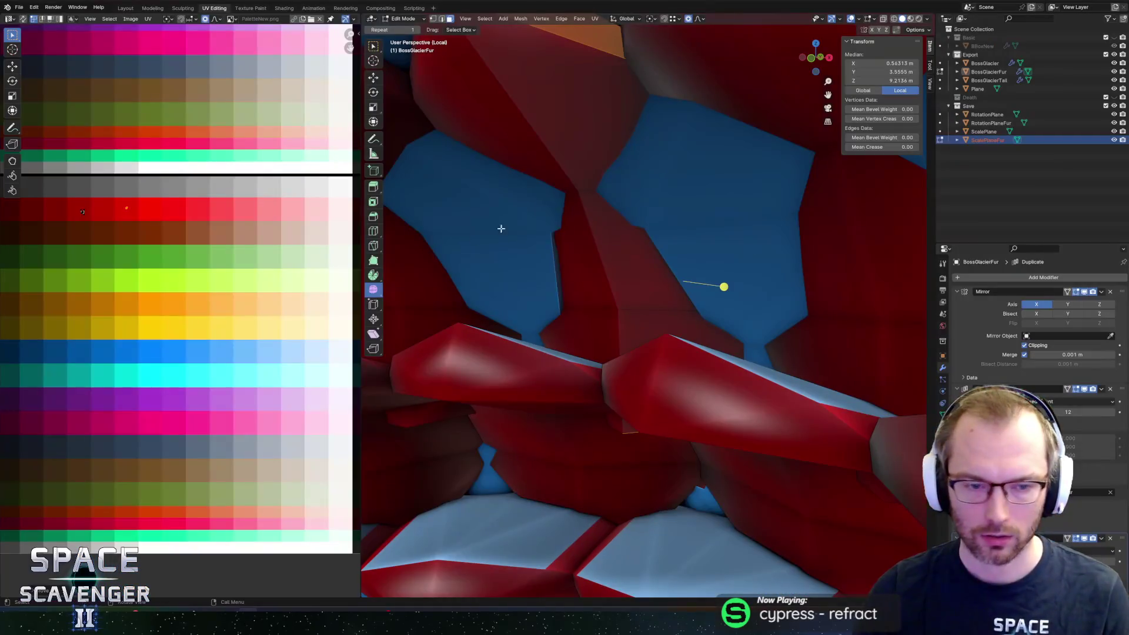
pyautogui.click(644, 251)
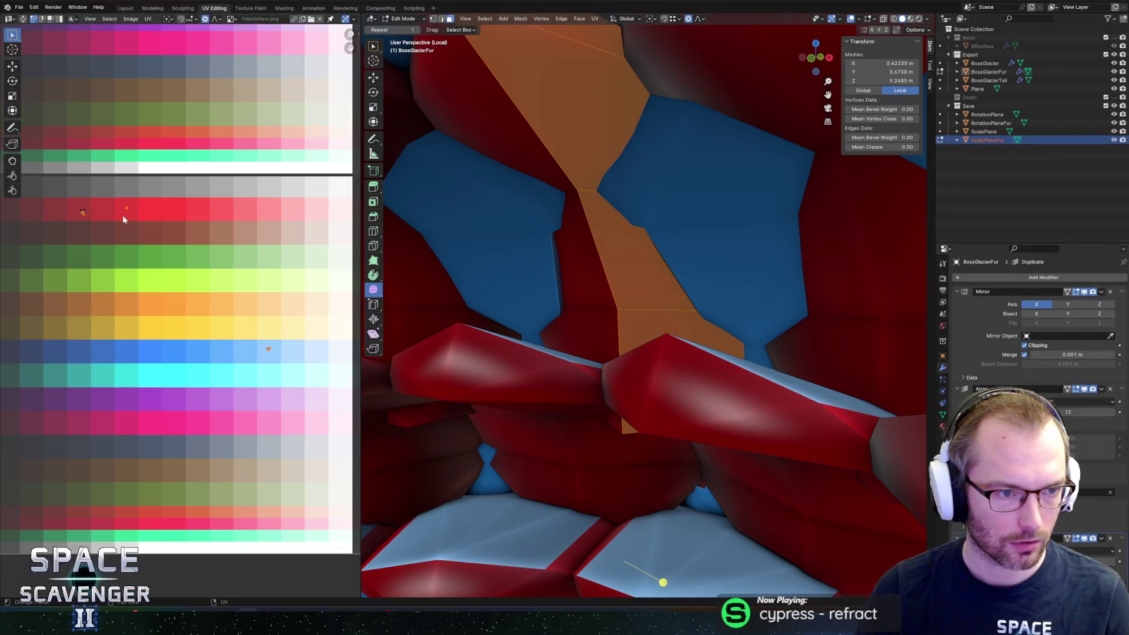
pyautogui.scroll(-4, 160, 236)
pyautogui.scroll(-2, 165, 244)
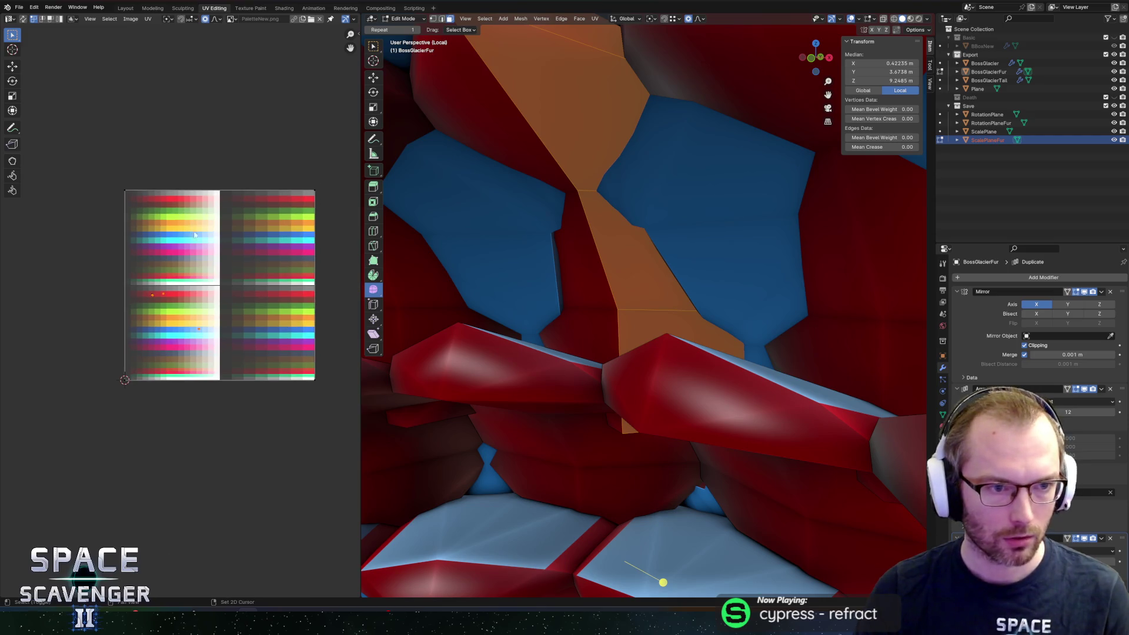
# Step: Box-select the strip's UV island, shrink it and drop it onto the red palette row
pyautogui.moveTo(103, 177); pyautogui.dragTo(326, 218)
pyautogui.moveTo(106, 371); pyautogui.dragTo(330, 433)
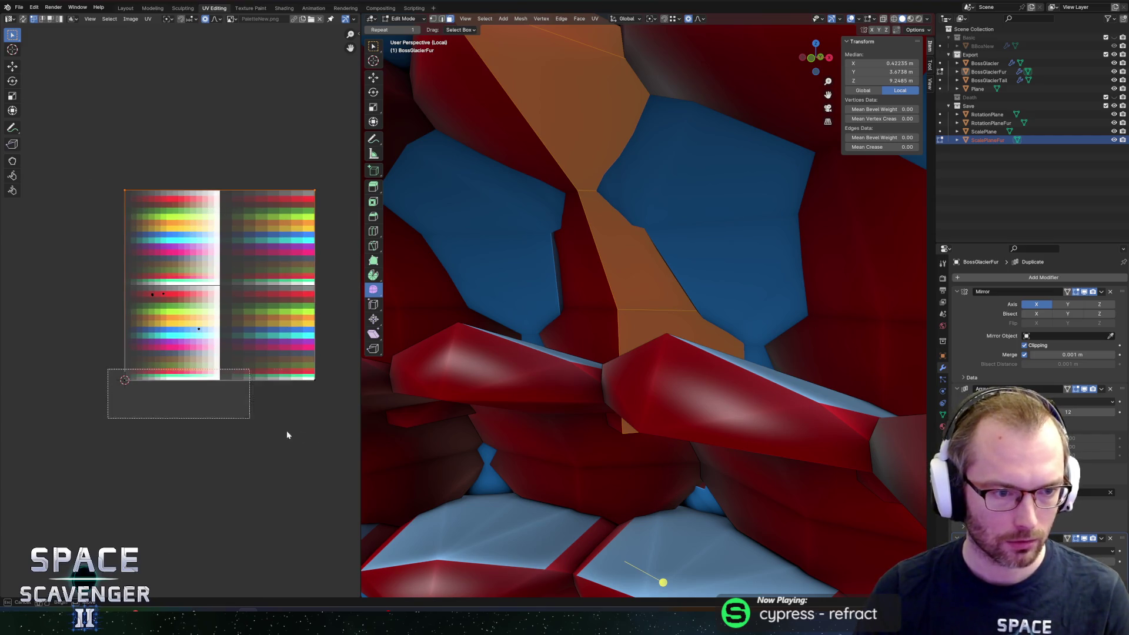
pyautogui.press('s')
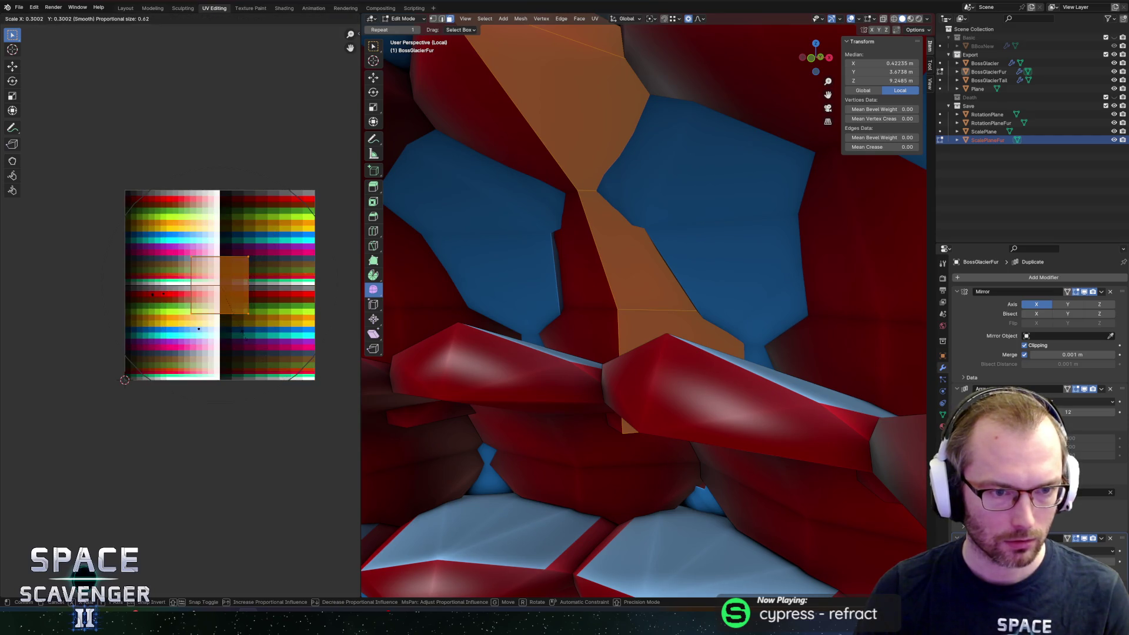
pyautogui.press('g')
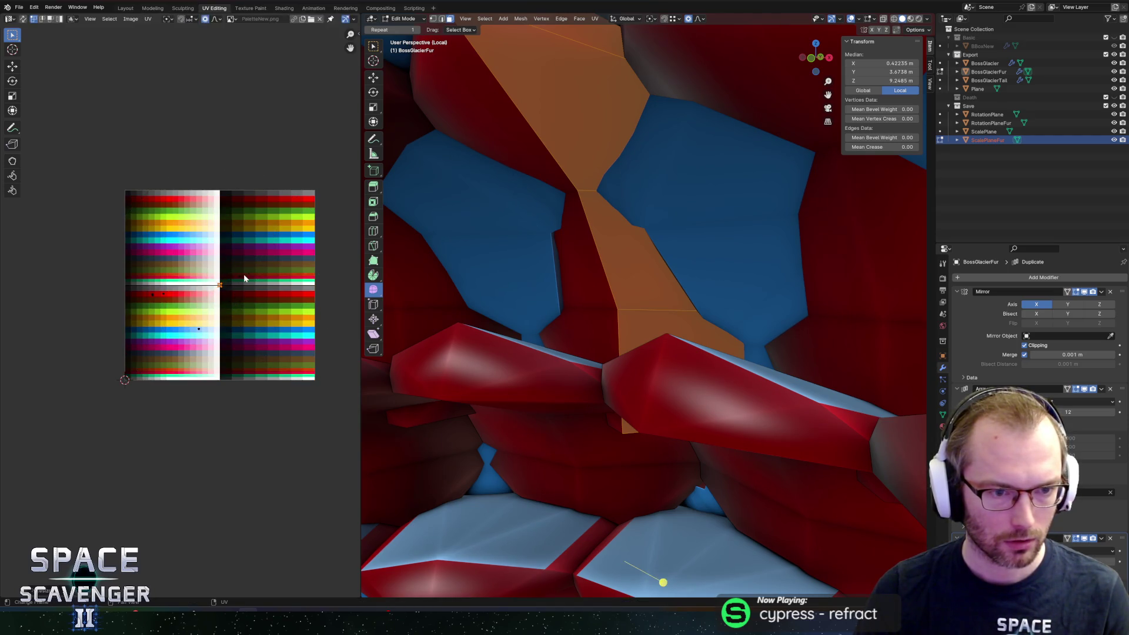
pyautogui.click(176, 226)
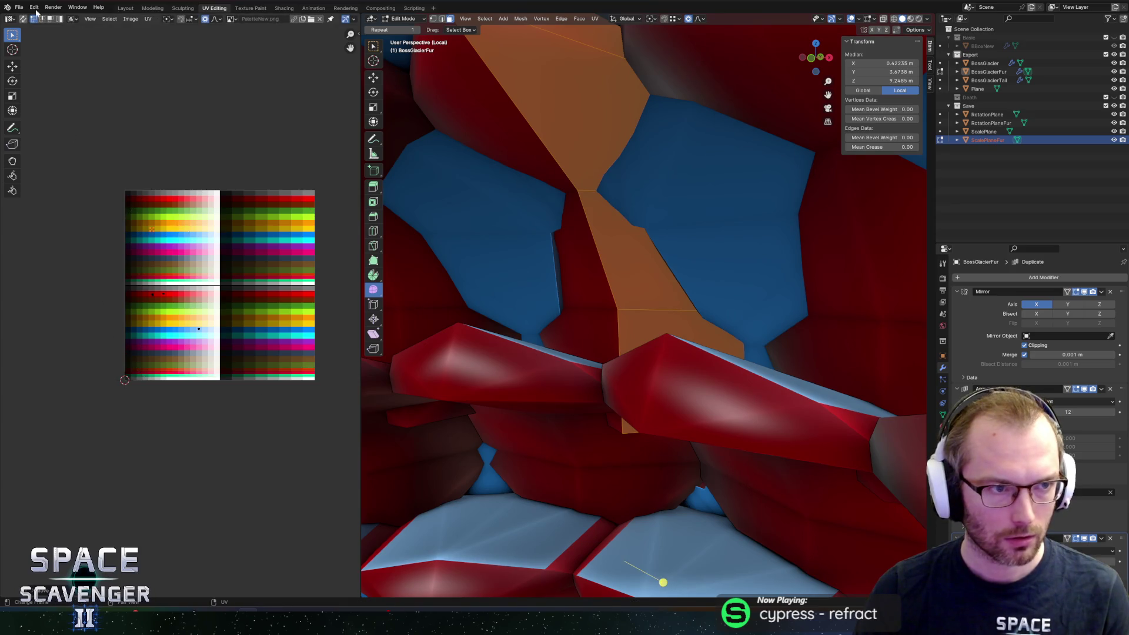
# Step: Clear the selection and return to Object Mode with a front view of the boss
pyautogui.click(192, 252)
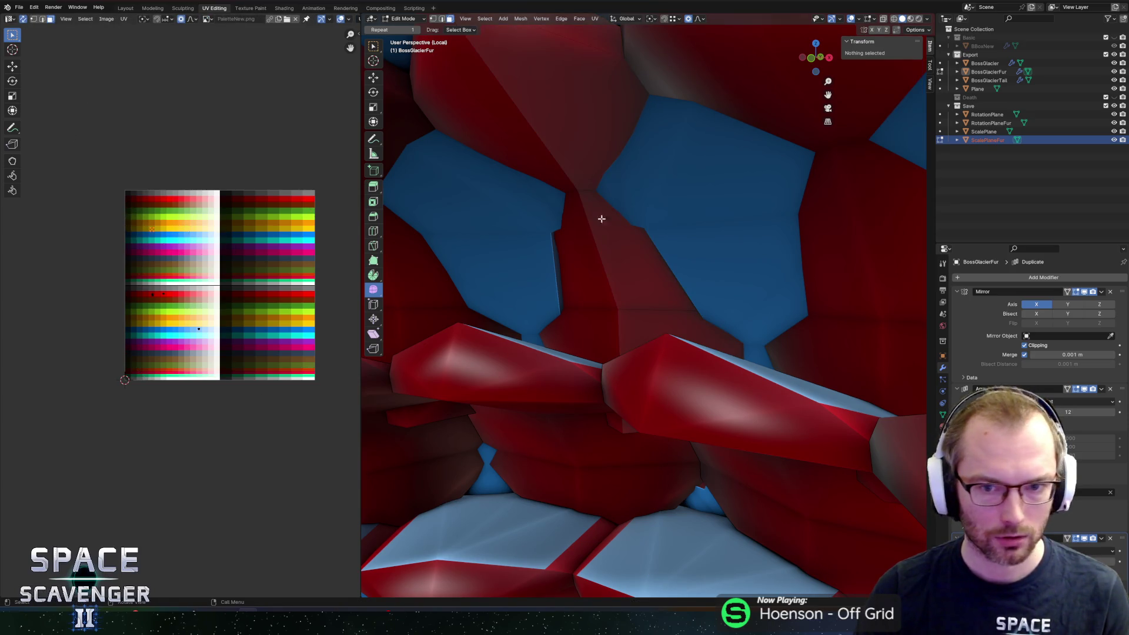
pyautogui.scroll(5, 617, 214)
pyautogui.scroll(-8, 676, 209)
pyautogui.moveTo(617, 227)
pyautogui.mouseDown(button='middle')
pyautogui.moveTo(581, 352)
pyautogui.moveTo(583, 341)
pyautogui.mouseUp(button='middle')
pyautogui.press('Tab')
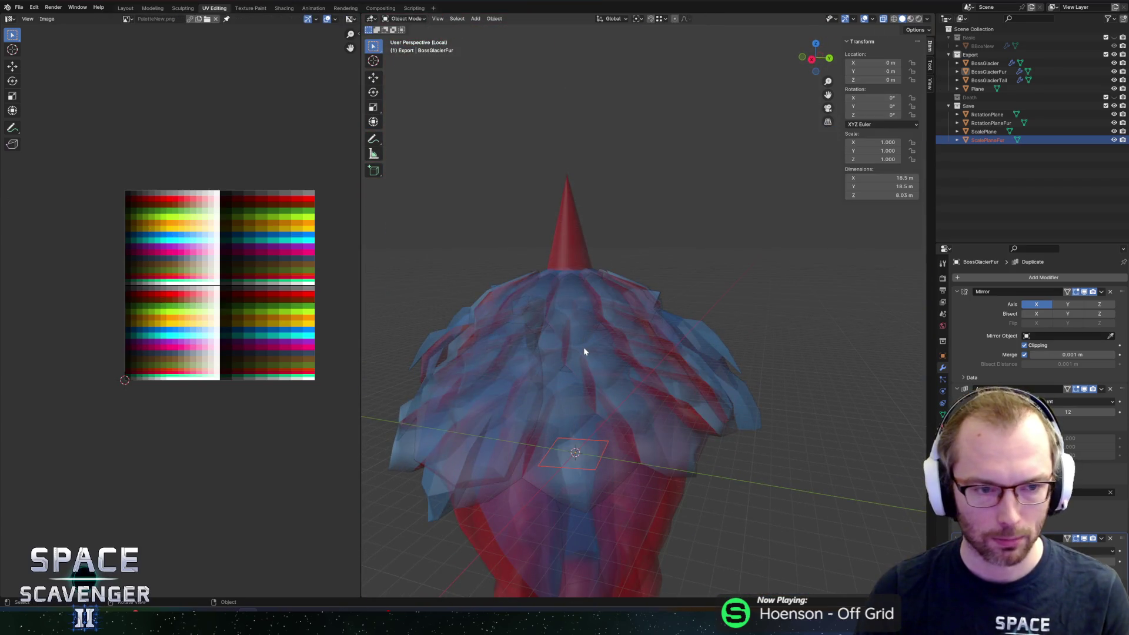
# Step: Select the elongated shoulder shard face and shift its UVs on the palette
pyautogui.press('Tab')
pyautogui.click(647, 308)
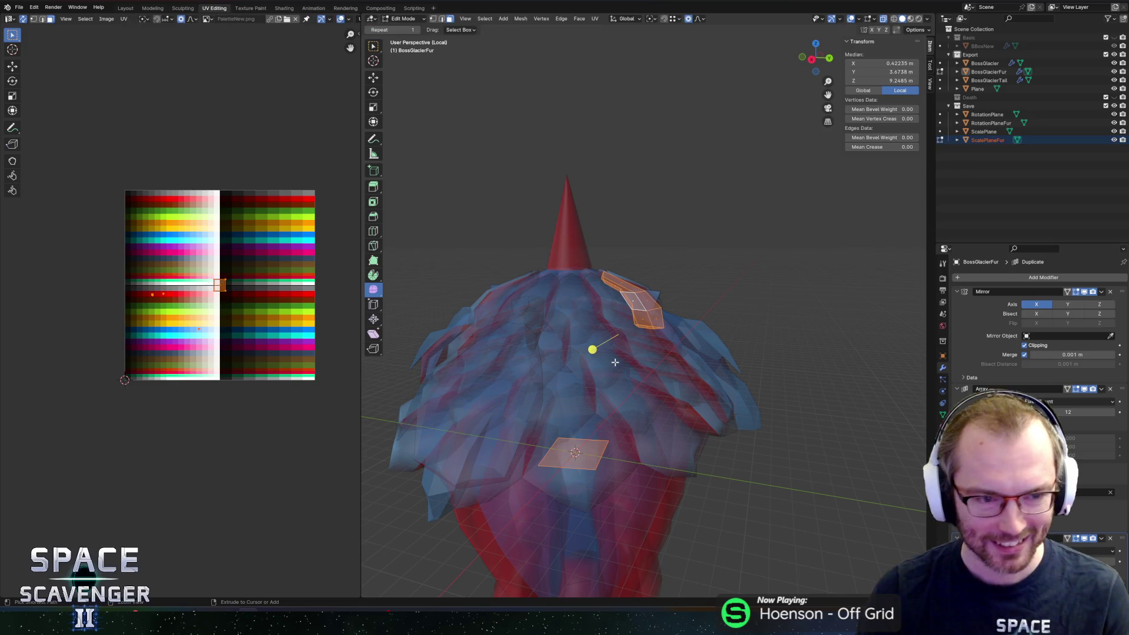
pyautogui.press('Tab')
pyautogui.press('Tab')
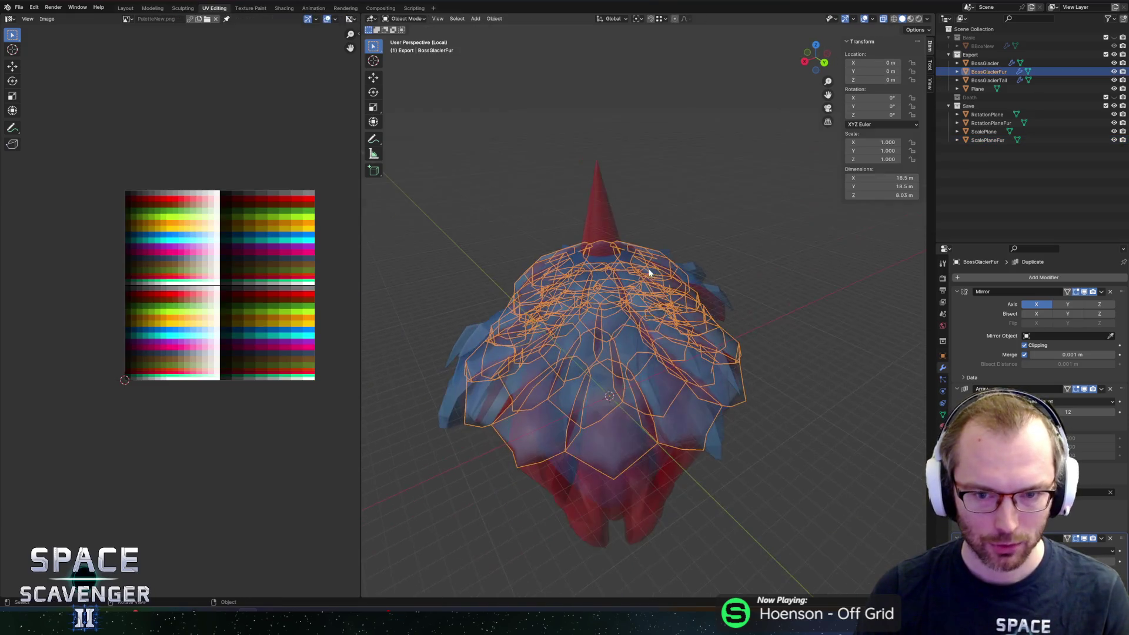
pyautogui.scroll(3, 650, 265)
pyautogui.click(680, 265)
pyautogui.scroll(2, 597, 259)
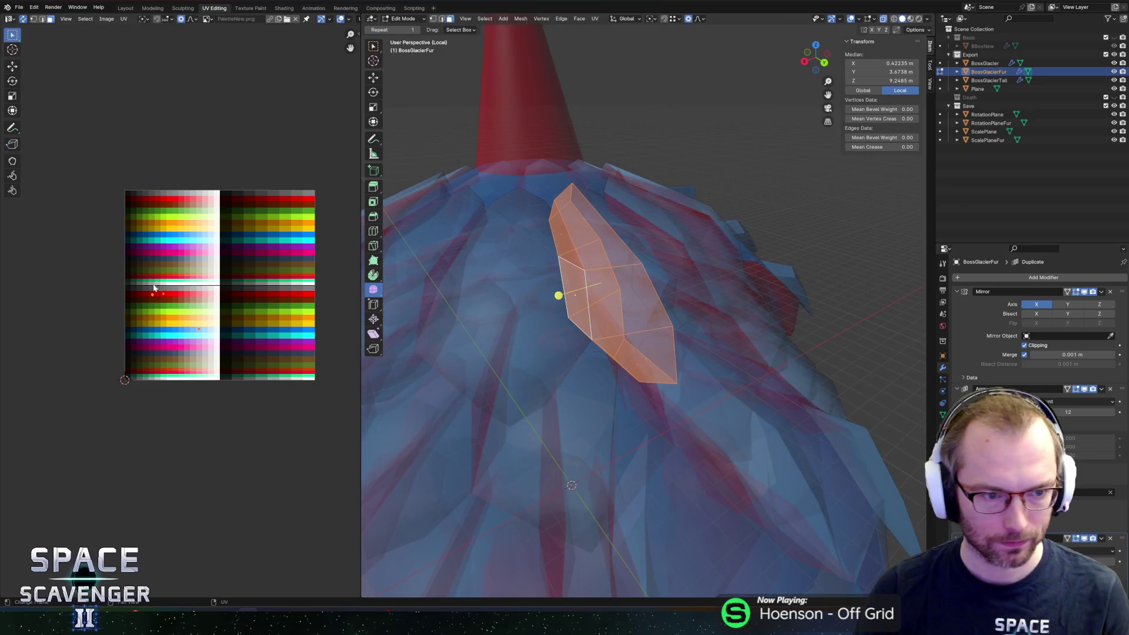
pyautogui.scroll(5, 152, 289)
pyautogui.press('g')
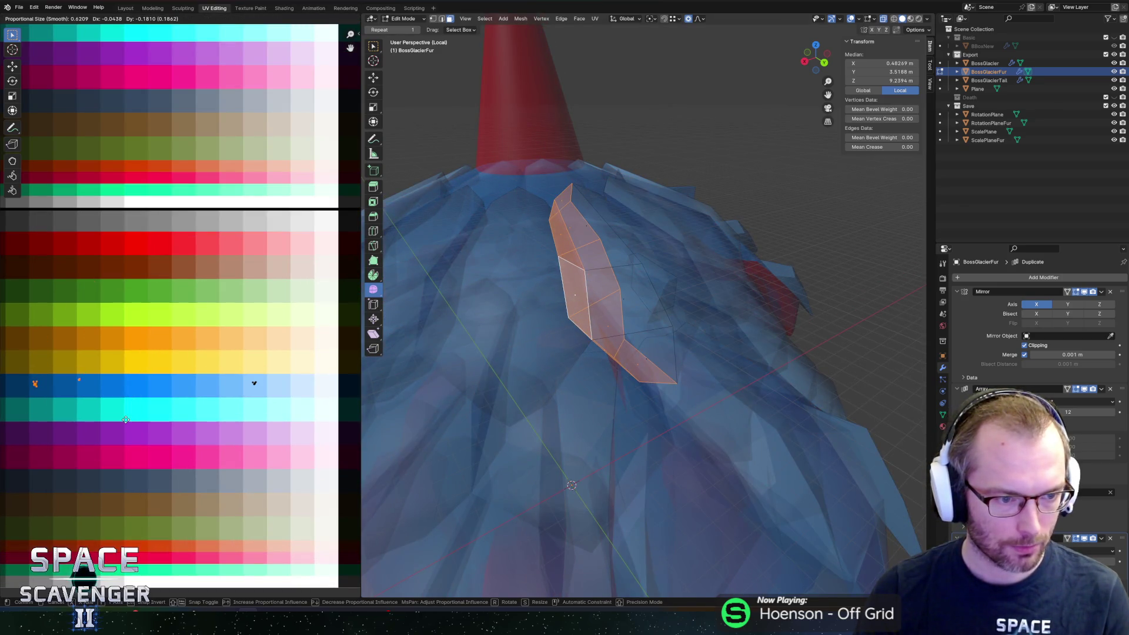
pyautogui.click(129, 420)
# Step: Reposition the shard and its tip vertex to tuck it between the scales, then leave Edit Mode
pyautogui.hotkey('ctrl', 'shift', 'e')
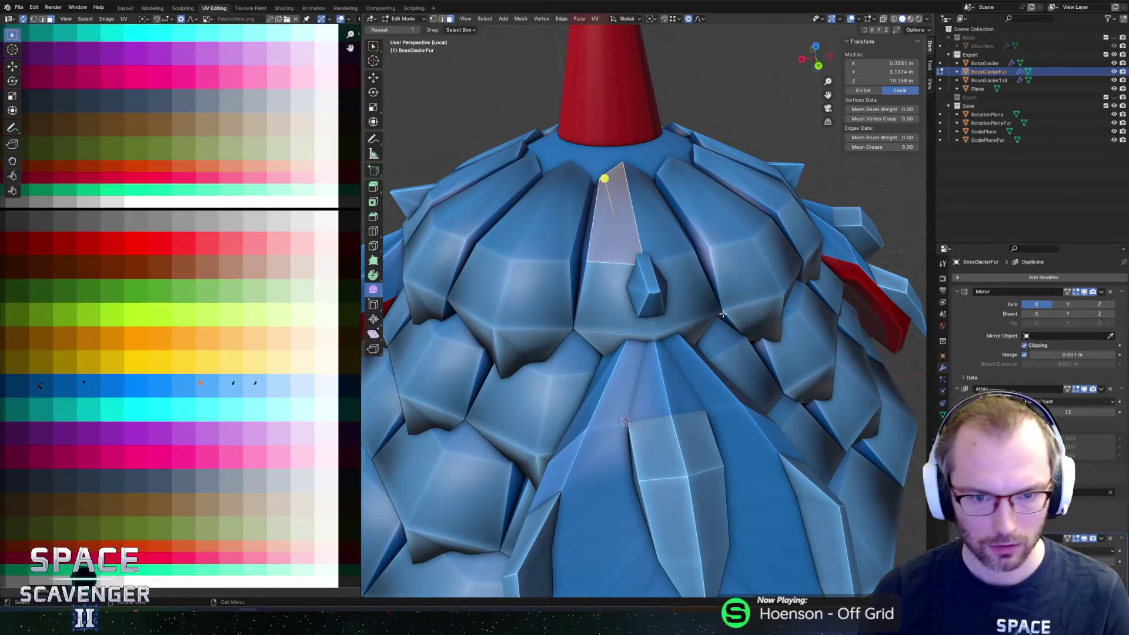
pyautogui.press('Tab')
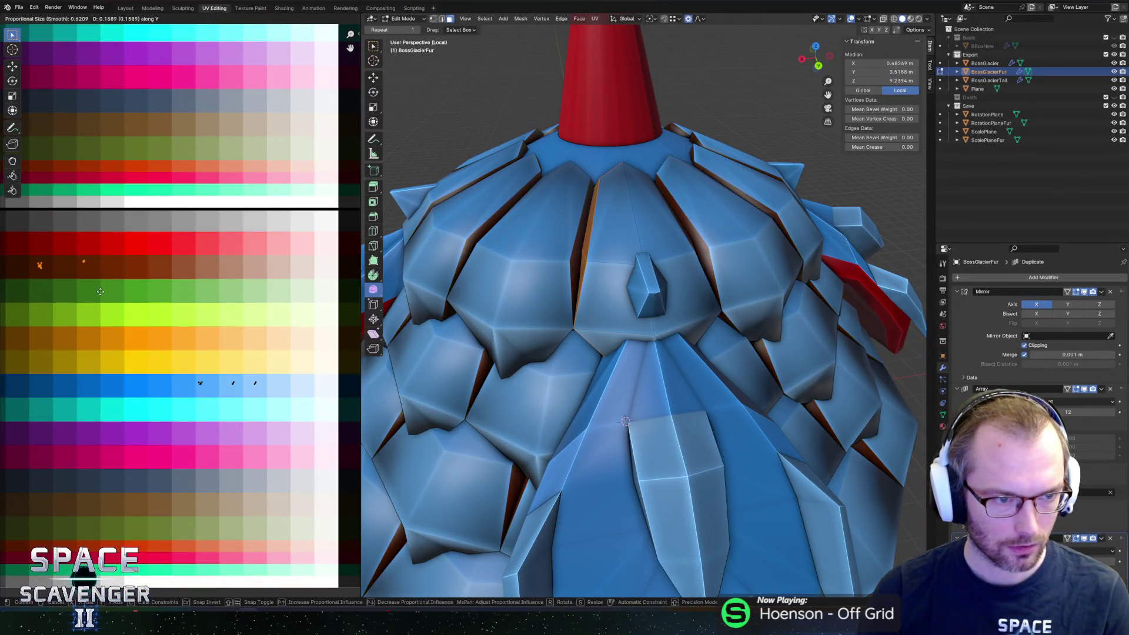
pyautogui.click(828, 557)
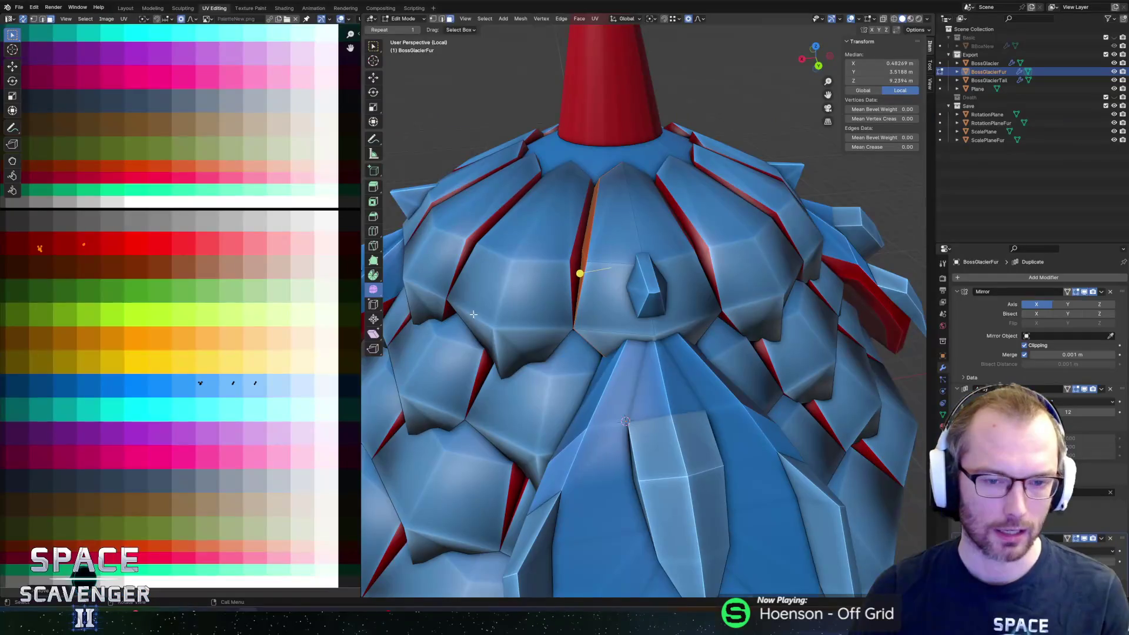
pyautogui.scroll(-2, 560, 405)
pyautogui.scroll(-3, 560, 404)
pyautogui.press('Tab')
pyautogui.scroll(-2, 572, 382)
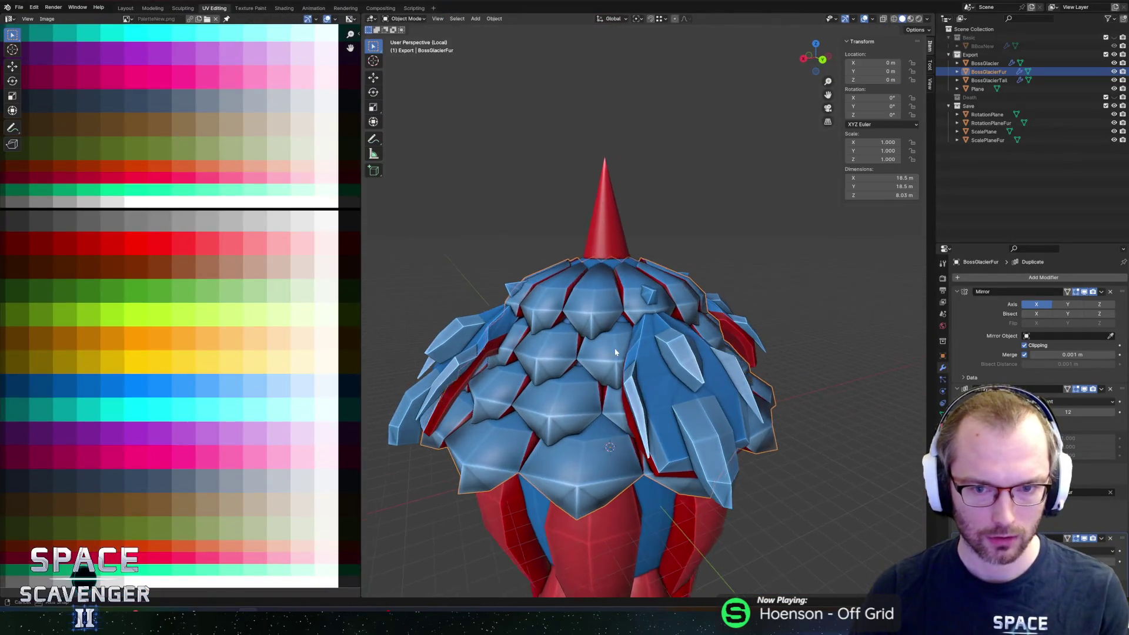
pyautogui.scroll(-2, 610, 330)
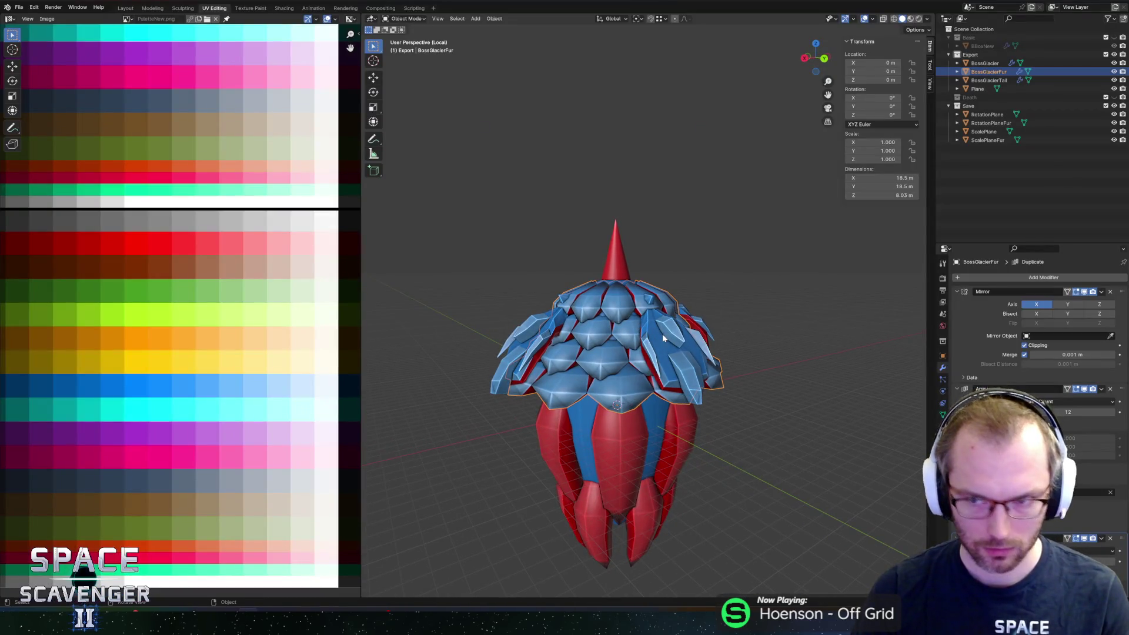
# Step: Duplicate the fur layer in place as BossGlacierFur.001
pyautogui.hotkey('shift', 'd')
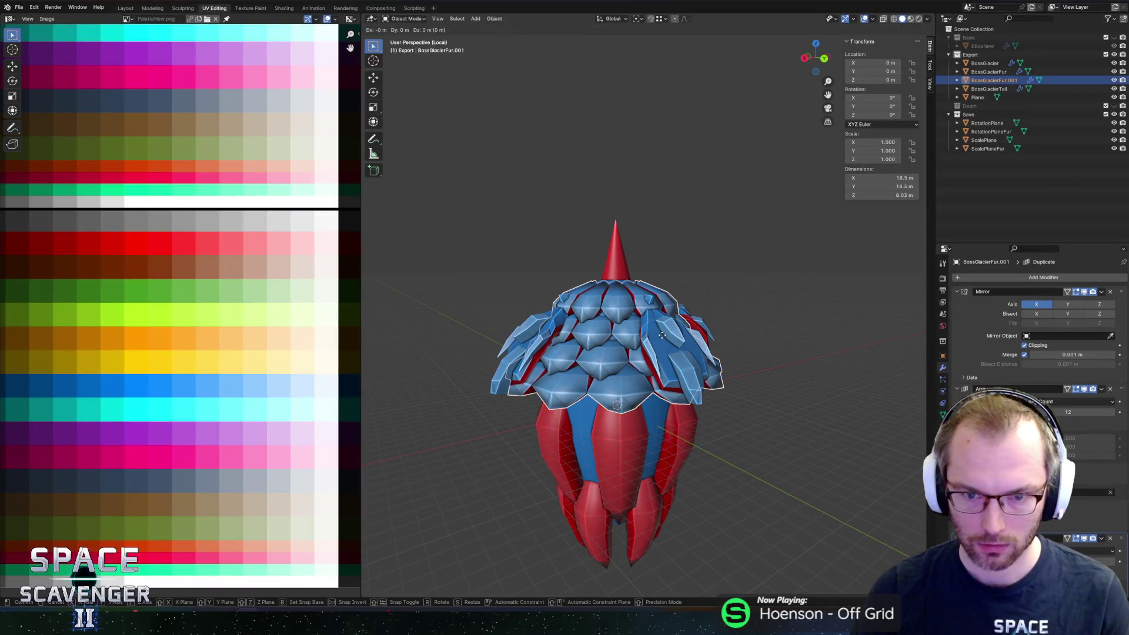
pyautogui.rightClick(667, 337)
# Step: Rename the duplicate BossGlacierFur2 and duplicate the helper planes as RotationPlaneFur2 and ScalePlaneFur2
pyautogui.click(997, 79)
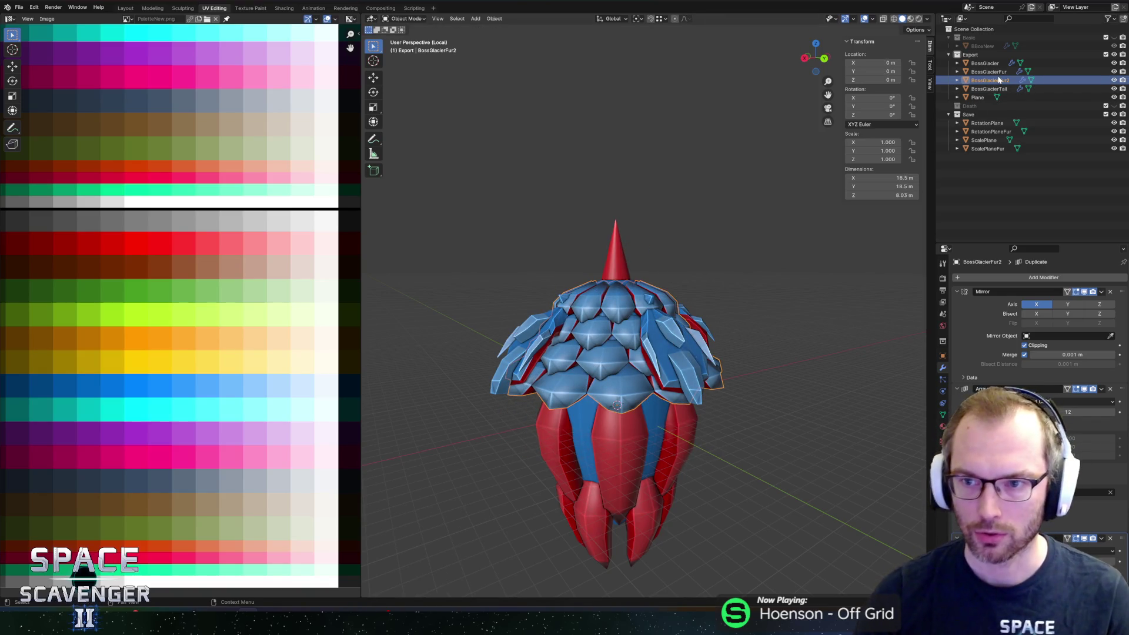
pyautogui.click(1000, 131)
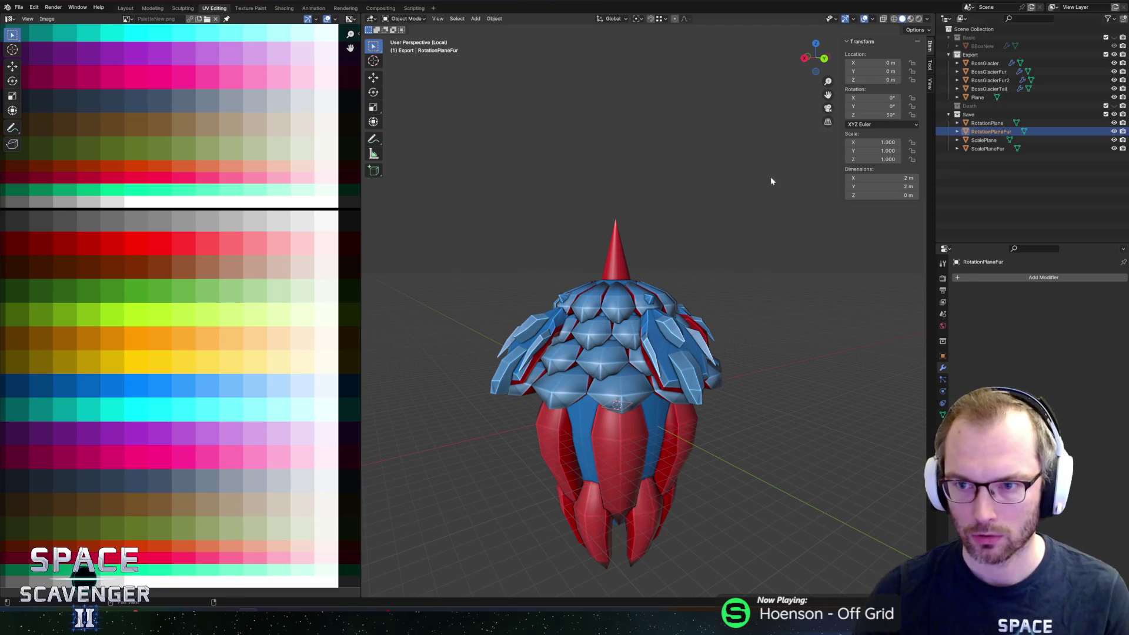
pyautogui.click(991, 132)
pyautogui.keyDown('ctrl'); pyautogui.click(989, 131); pyautogui.keyUp('ctrl')
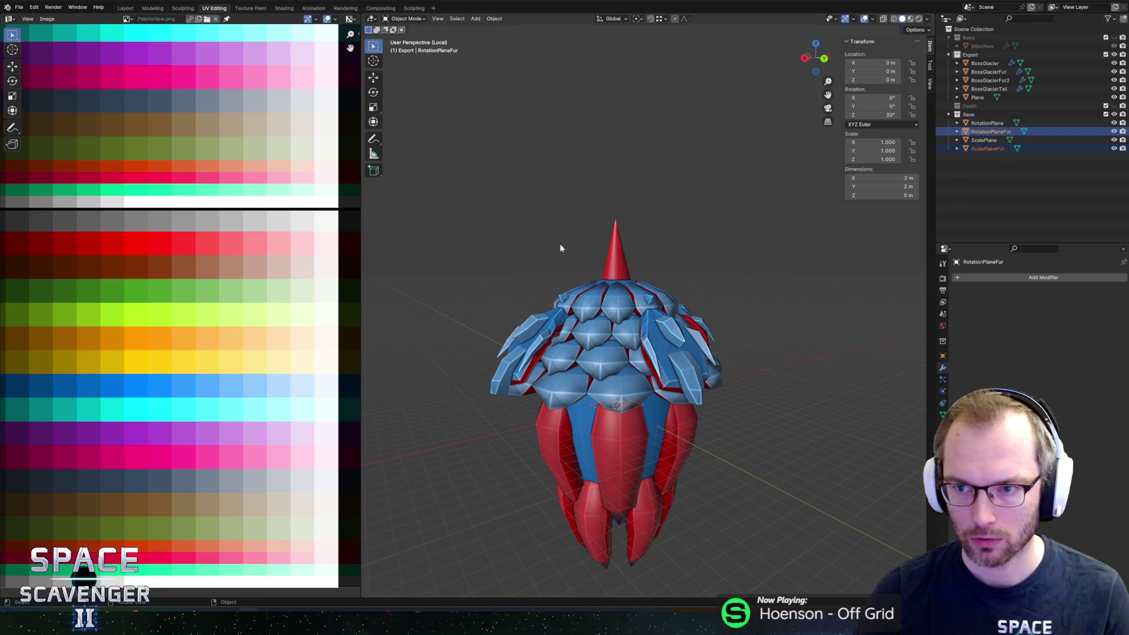
pyautogui.hotkey('shift', 'd')
pyautogui.press('Escape')
pyautogui.click(997, 140)
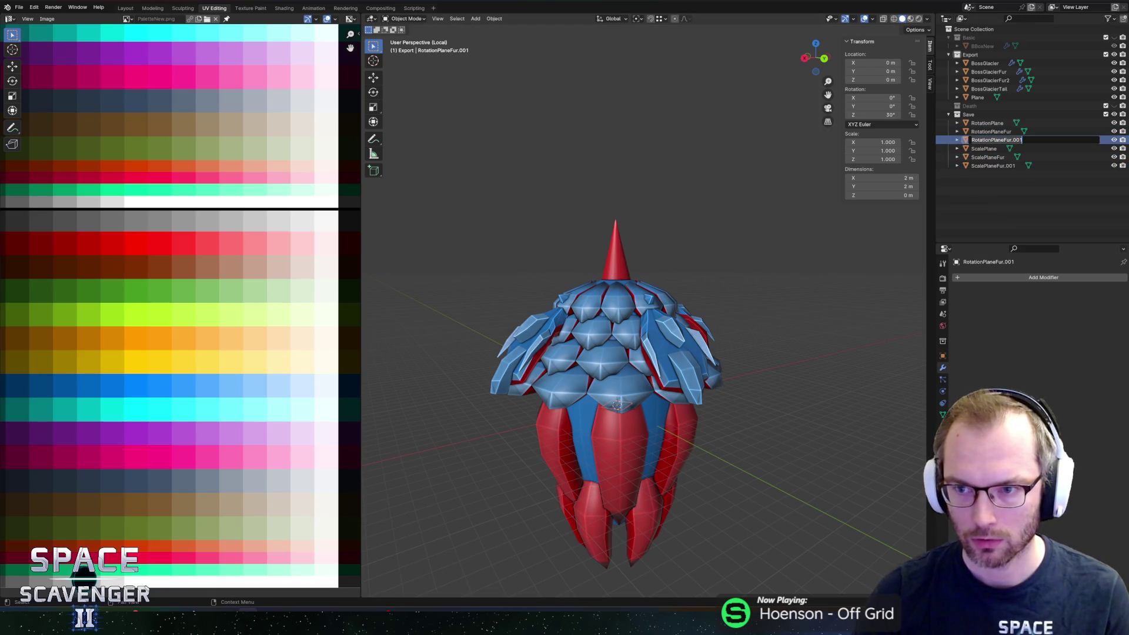
pyautogui.doubleClick(989, 167)
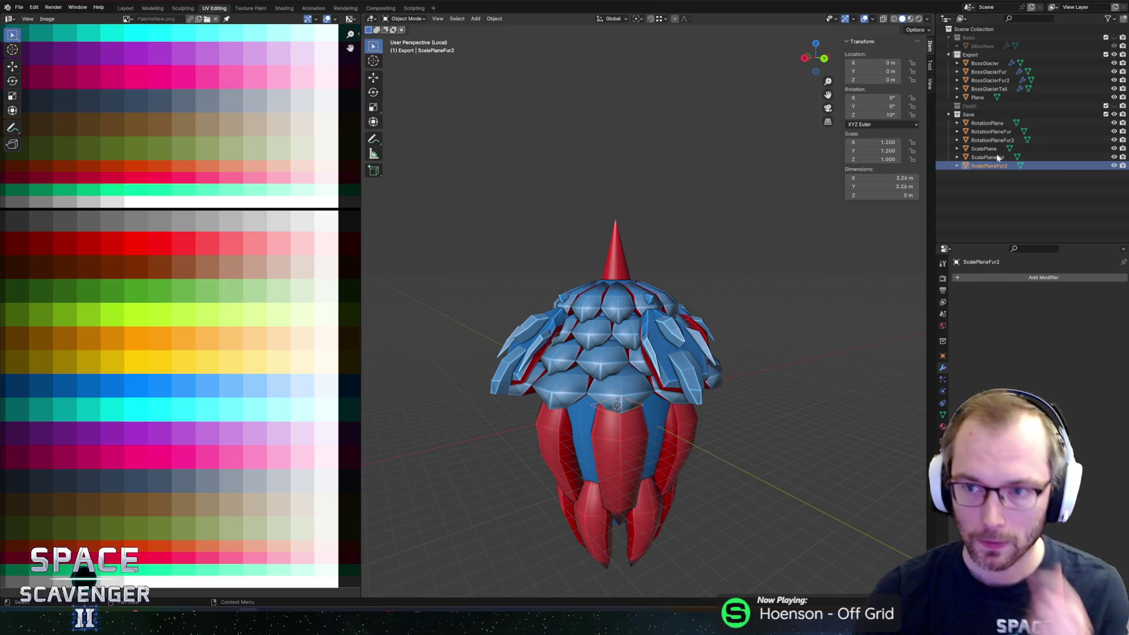
# Step: Select BossGlacierFur2 and start moving its mesh down along Z with proportional editing
pyautogui.click(990, 79)
pyautogui.scroll(-2, 734, 389)
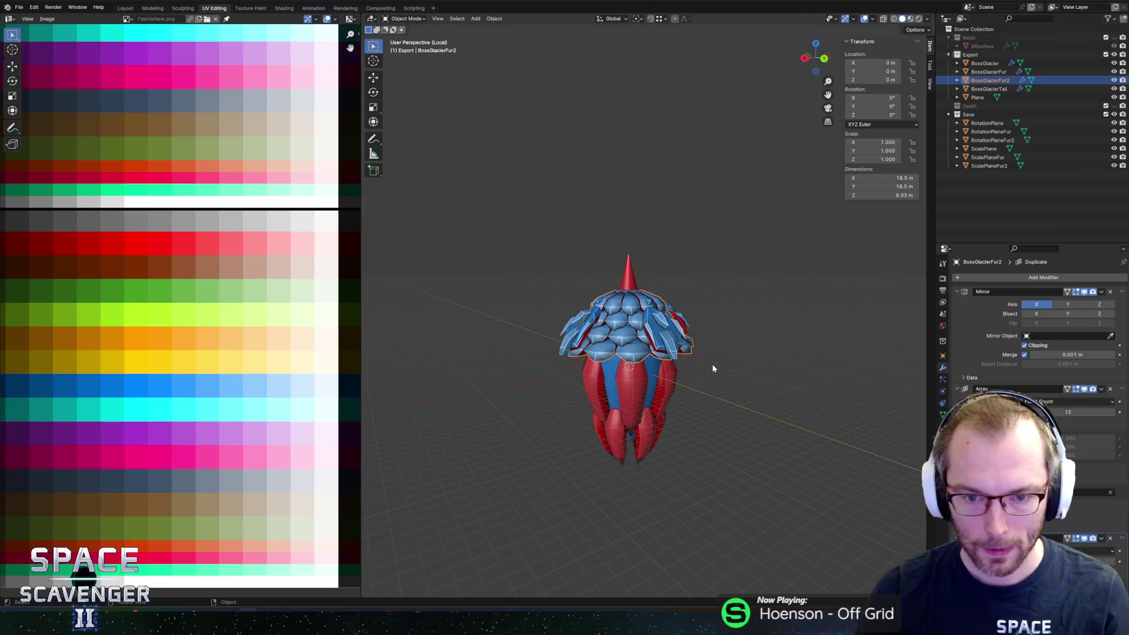
pyautogui.press('Tab')
pyautogui.press('g')
pyautogui.press('z')
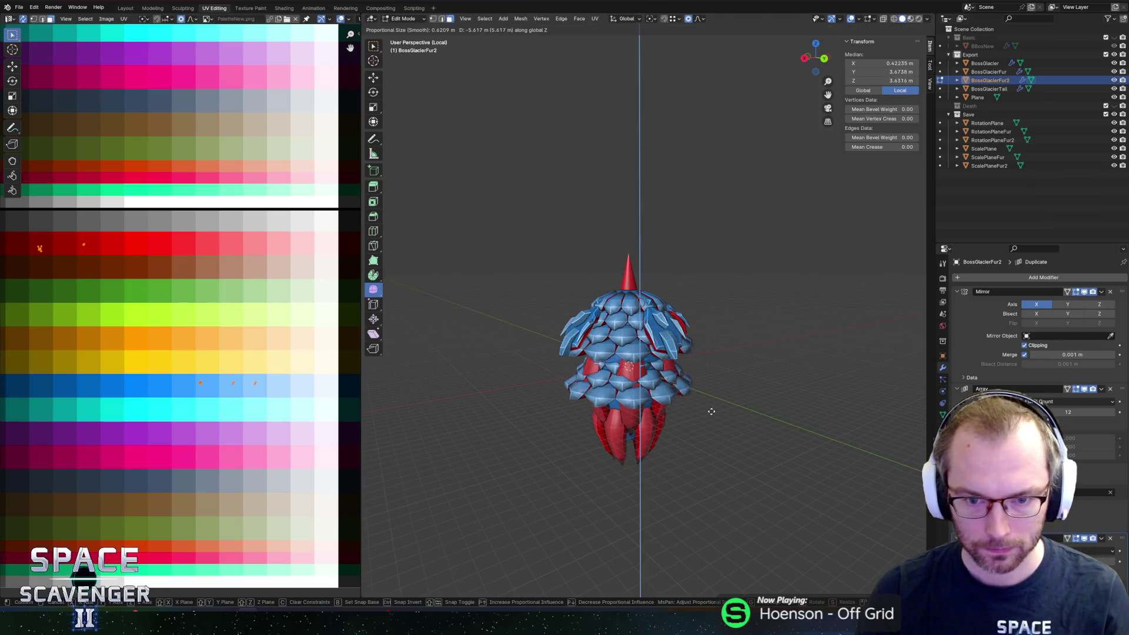
# Step: Lower the fur layer and scale it horizontally in X-ray shading
pyautogui.click(708, 409)
pyautogui.scroll(3, 701, 388)
pyautogui.moveTo(698, 382)
pyautogui.mouseDown(button='middle')
pyautogui.moveTo(729, 346)
pyautogui.moveTo(759, 376)
pyautogui.moveTo(718, 373)
pyautogui.moveTo(710, 353)
pyautogui.mouseUp(button='middle')
pyautogui.hotkey('alt', 'z')
pyautogui.press('s')
pyautogui.press('z')
pyautogui.click(763, 378)
pyautogui.scroll(3, 713, 359)
pyautogui.scroll(2, 729, 338)
pyautogui.scroll(-5, 719, 351)
# Step: With a new pivot point, widen the fur skirt horizontally and stretch it along X
pyautogui.press('.')
pyautogui.click(711, 353)
pyautogui.press('s')
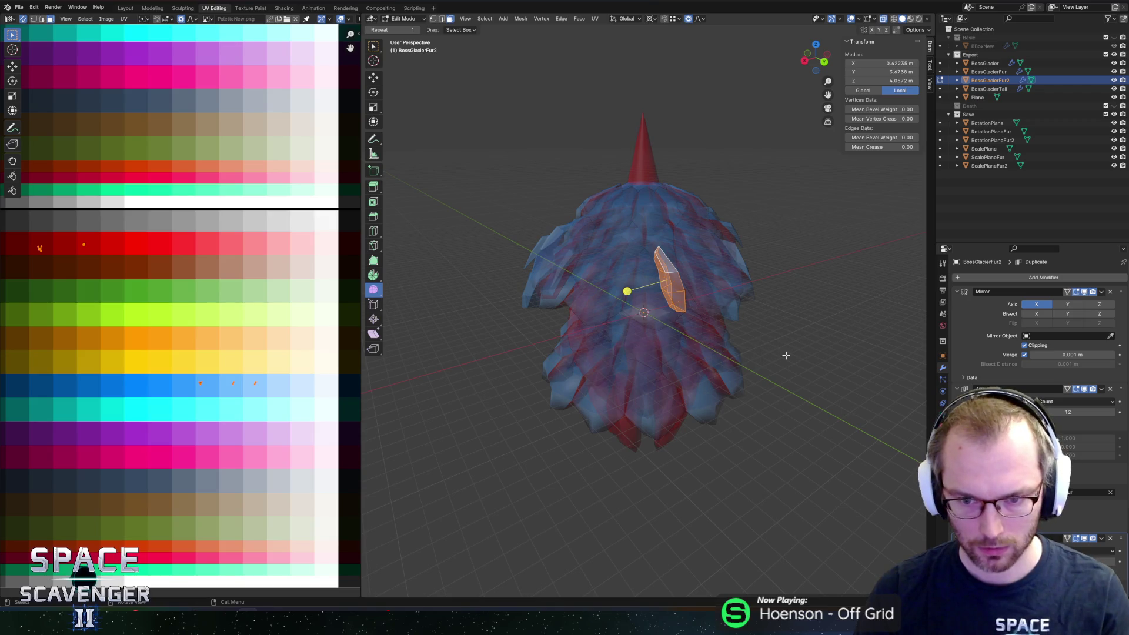
pyautogui.hotkey('shift', 'z')
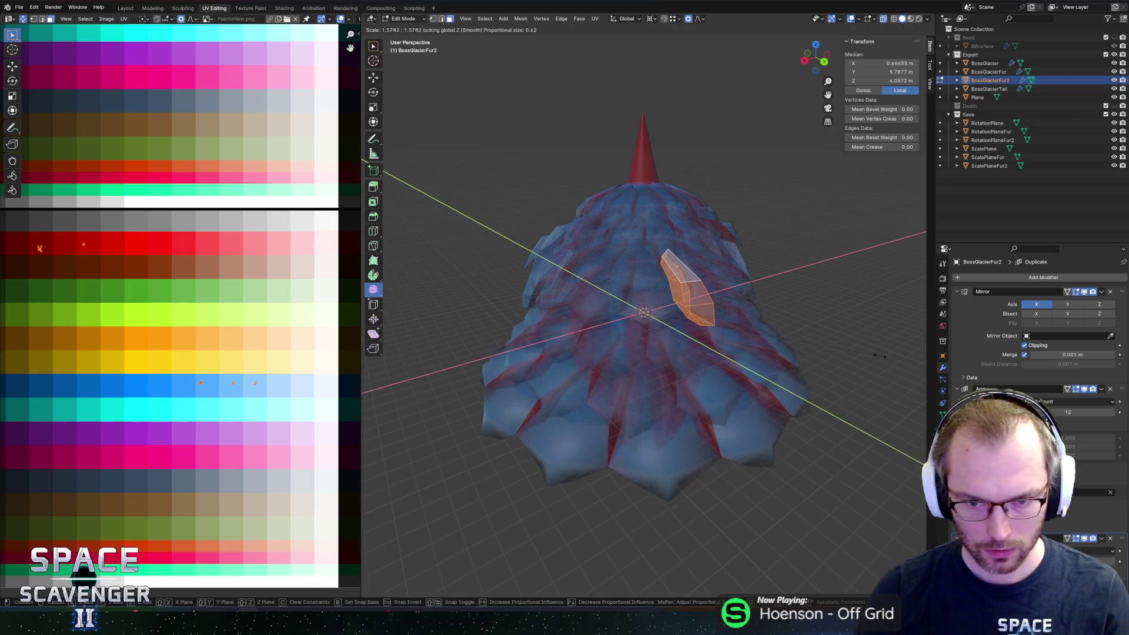
pyautogui.click(855, 357)
pyautogui.press('s')
pyautogui.press('x')
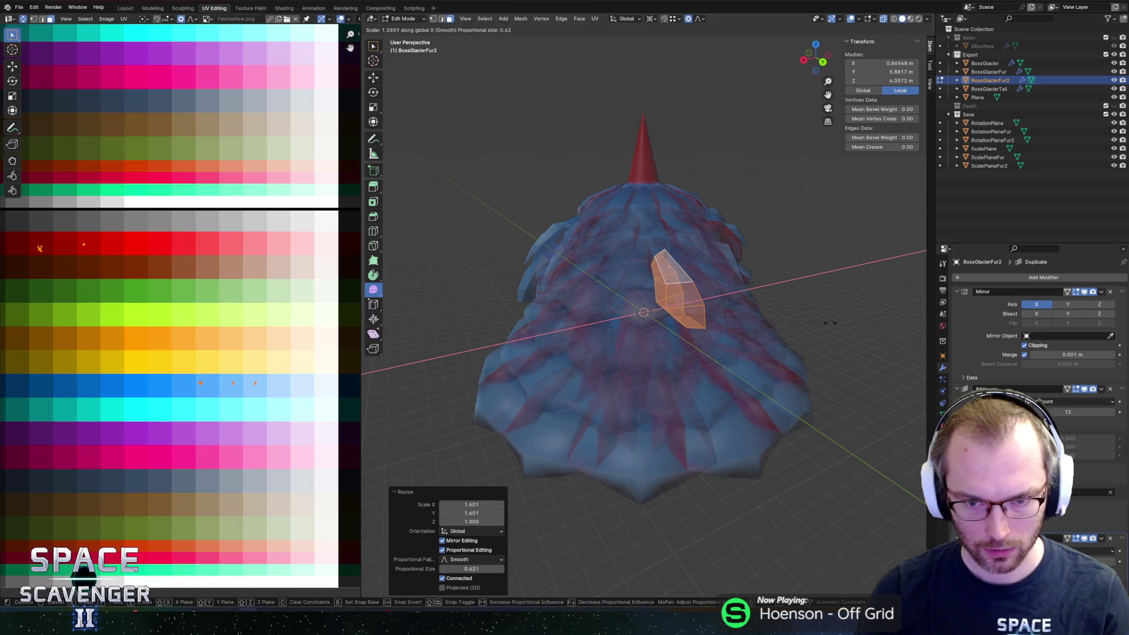
pyautogui.click(810, 282)
pyautogui.hotkey('alt', 'z')
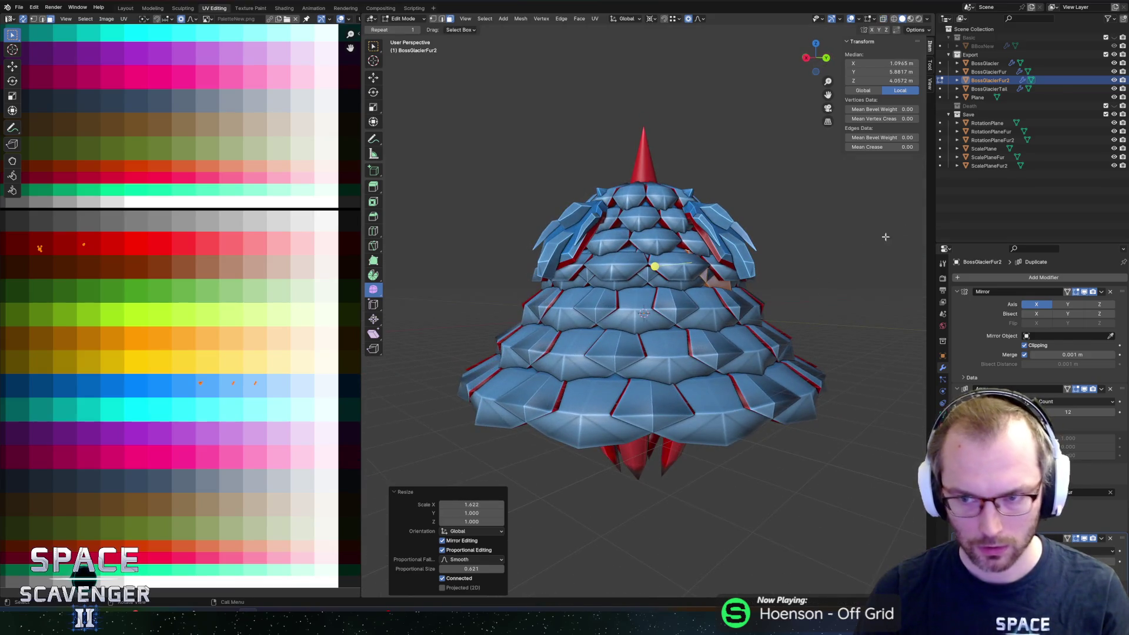
pyautogui.scroll(-5, 1032, 354)
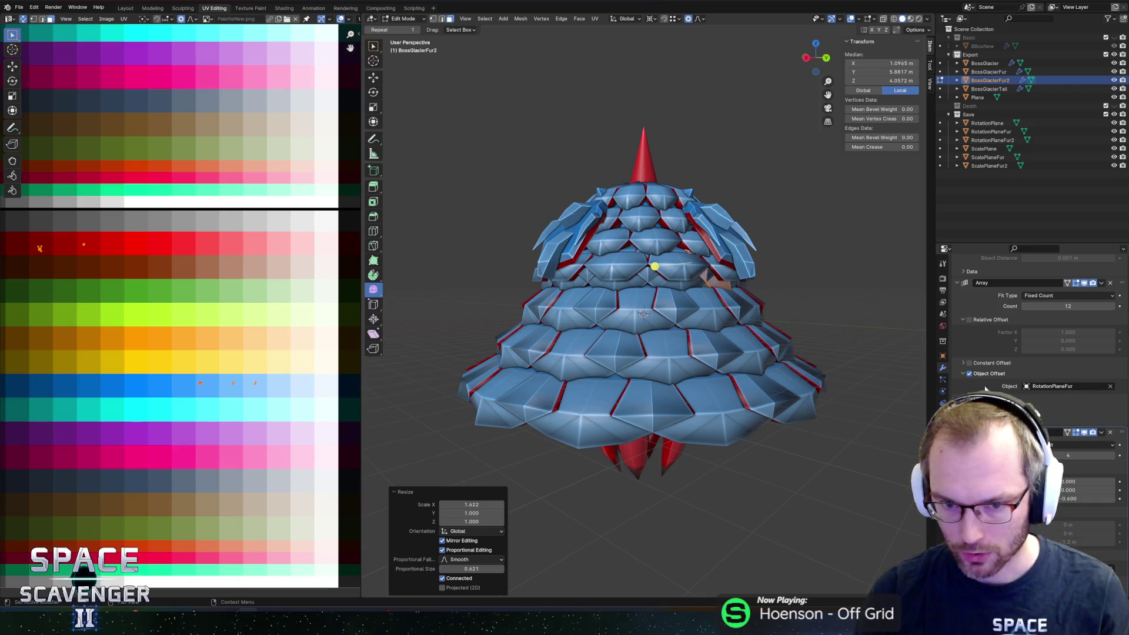
pyautogui.scroll(-1, 1062, 410)
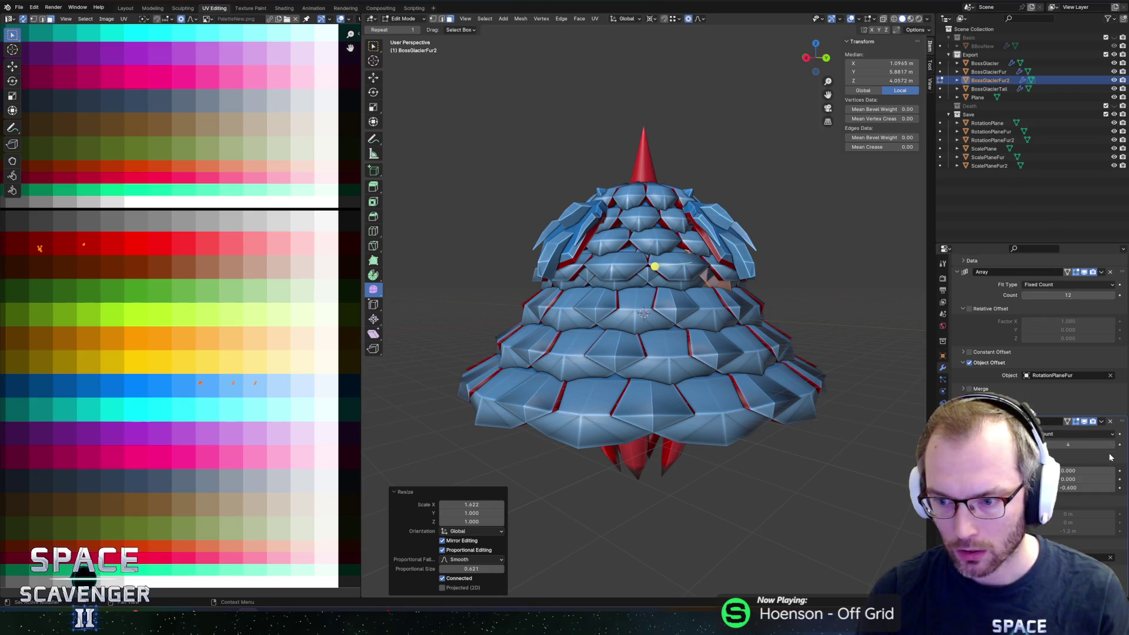
# Step: Set the second Array modifier's offset object to ScalePlaneFur2
pyautogui.click(1050, 558)
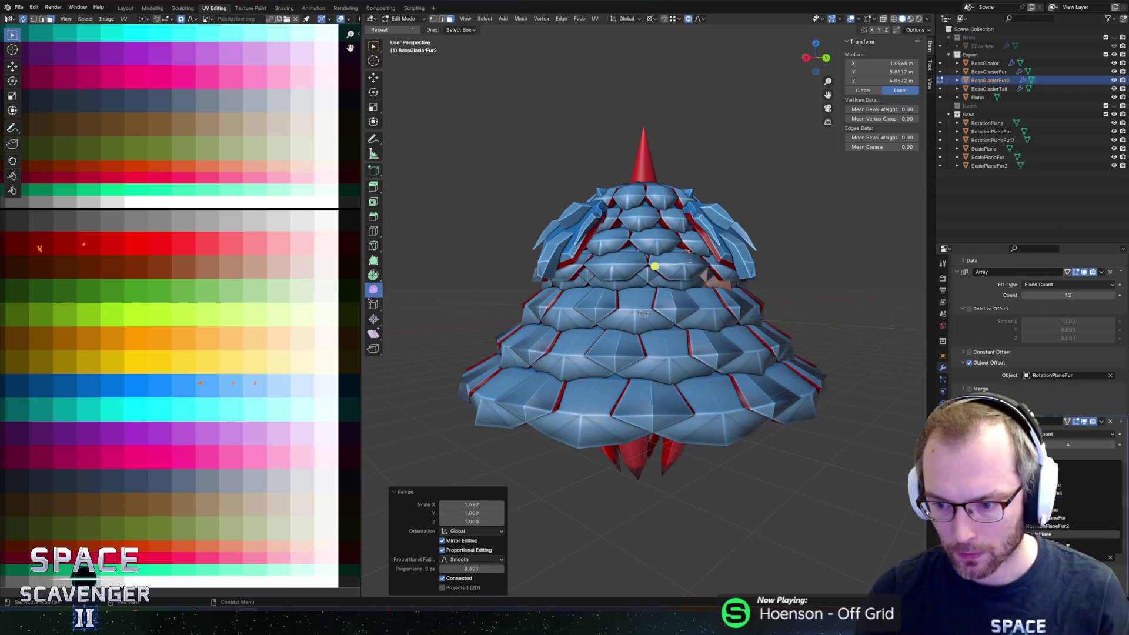
pyautogui.click(1059, 542)
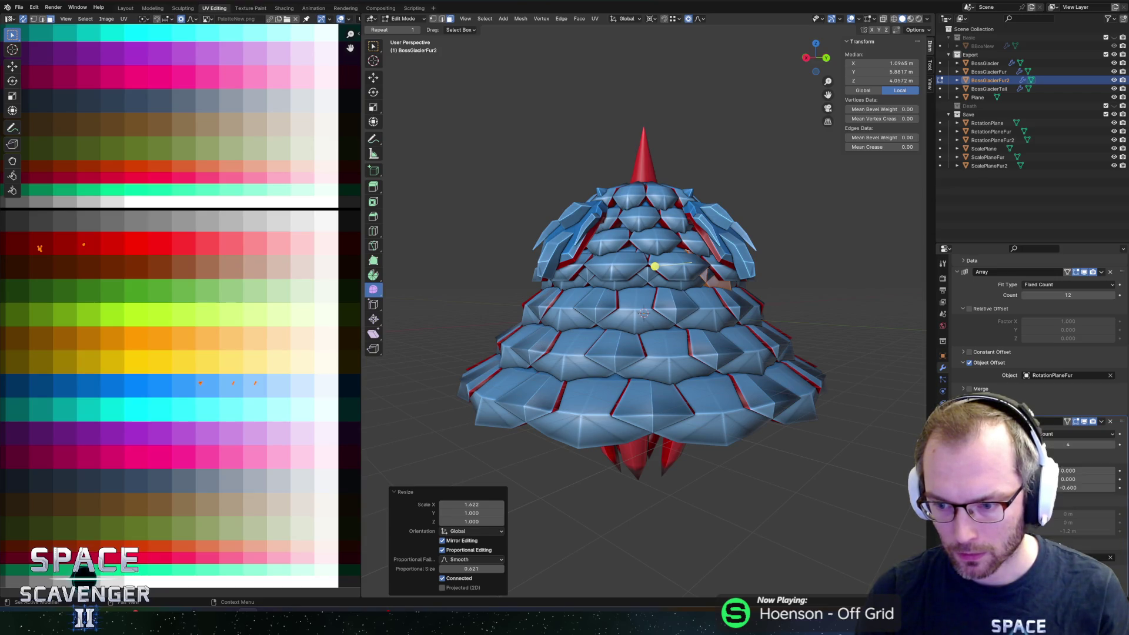
pyautogui.click(993, 166)
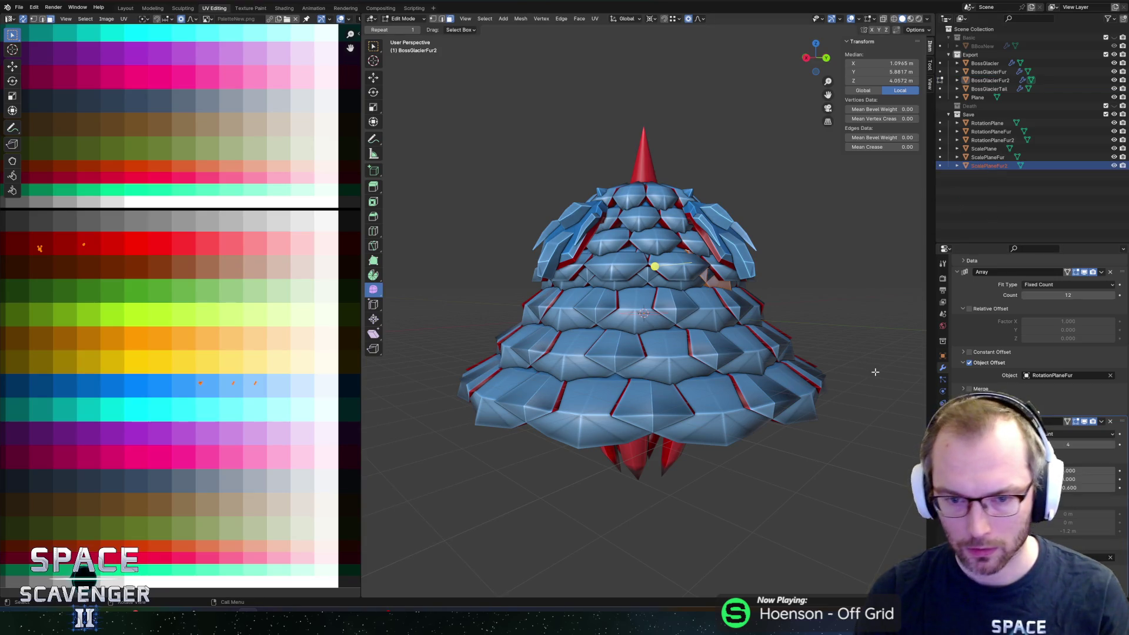
# Step: Scale the fur inward horizontally to hug the lower body, then return to Object Mode
pyautogui.press('s')
pyautogui.hotkey('shift', 'z')
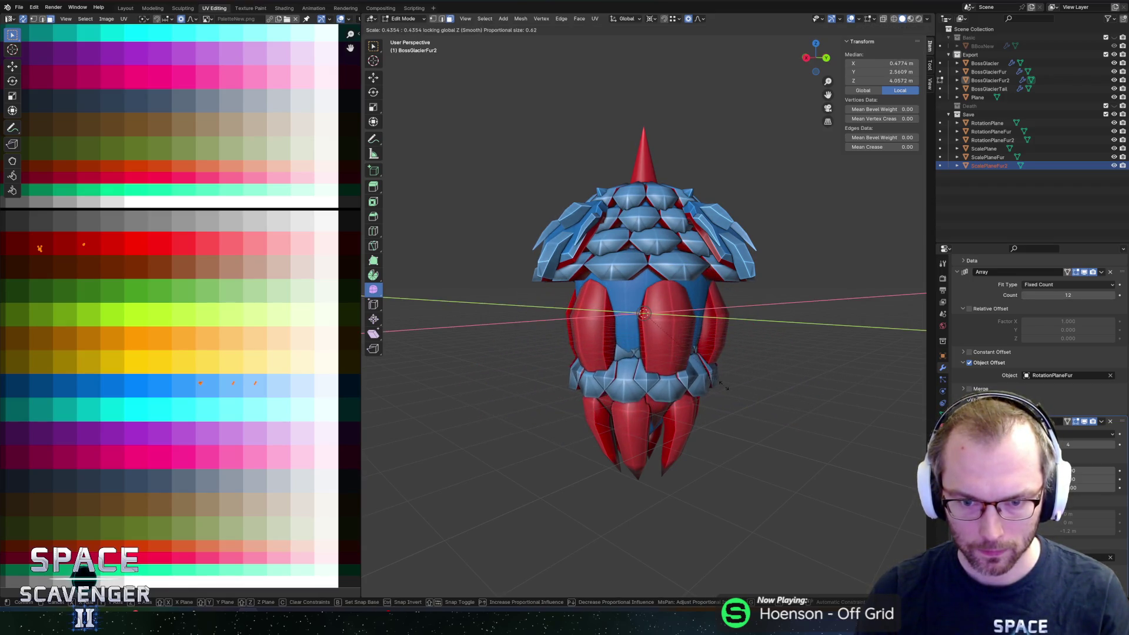
pyautogui.press('Return')
pyautogui.hotkey('alt', 'z')
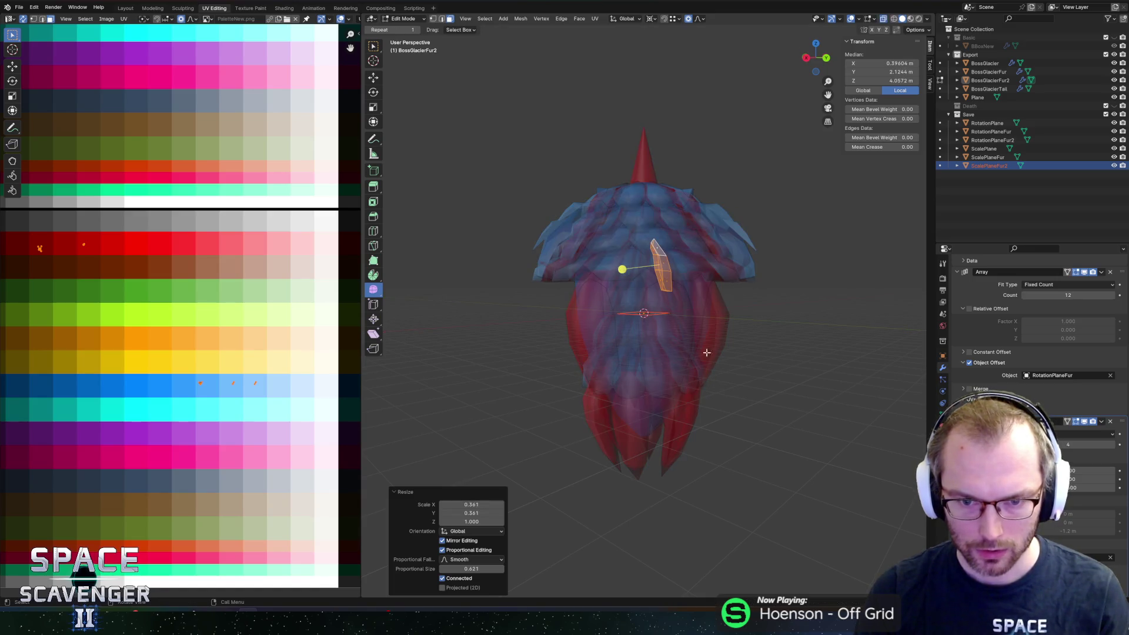
pyautogui.press('s')
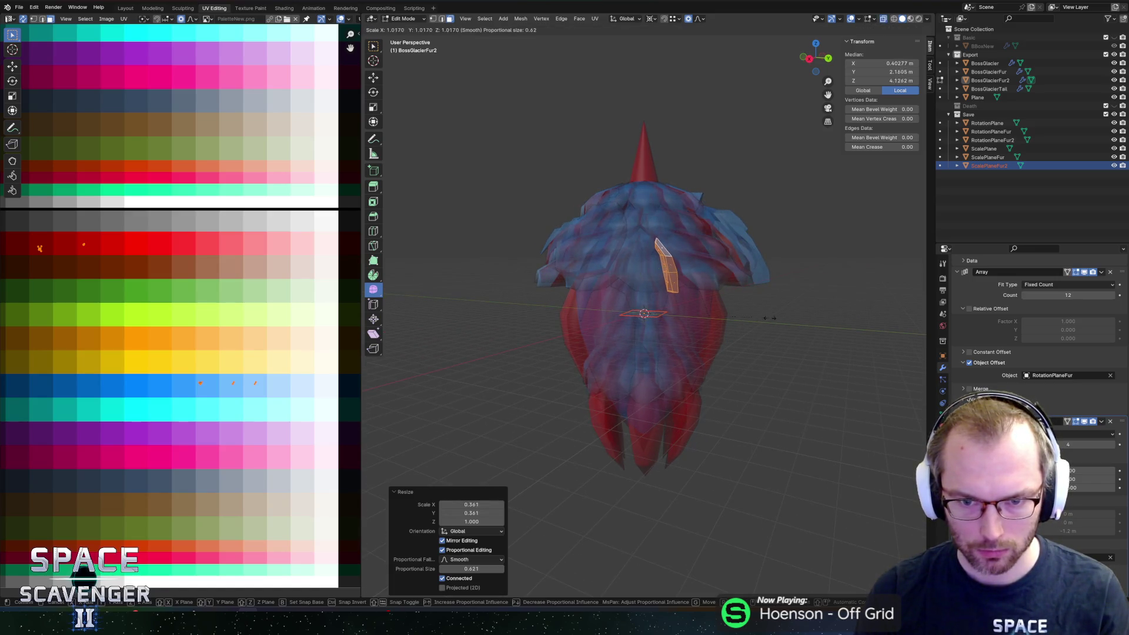
pyautogui.press('Escape')
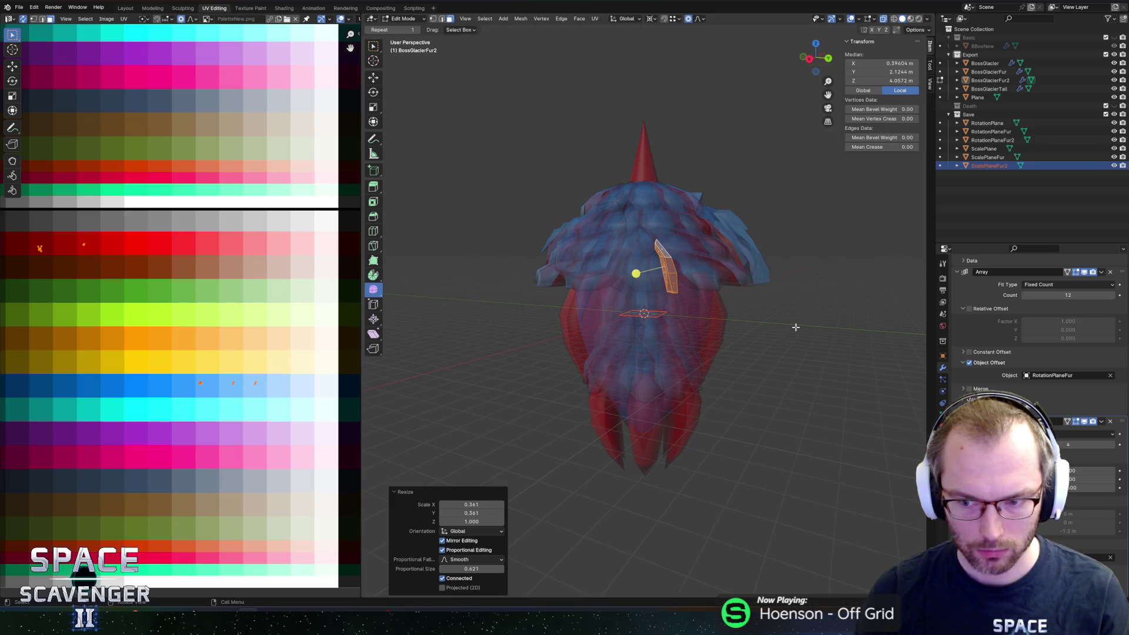
pyautogui.press('Tab')
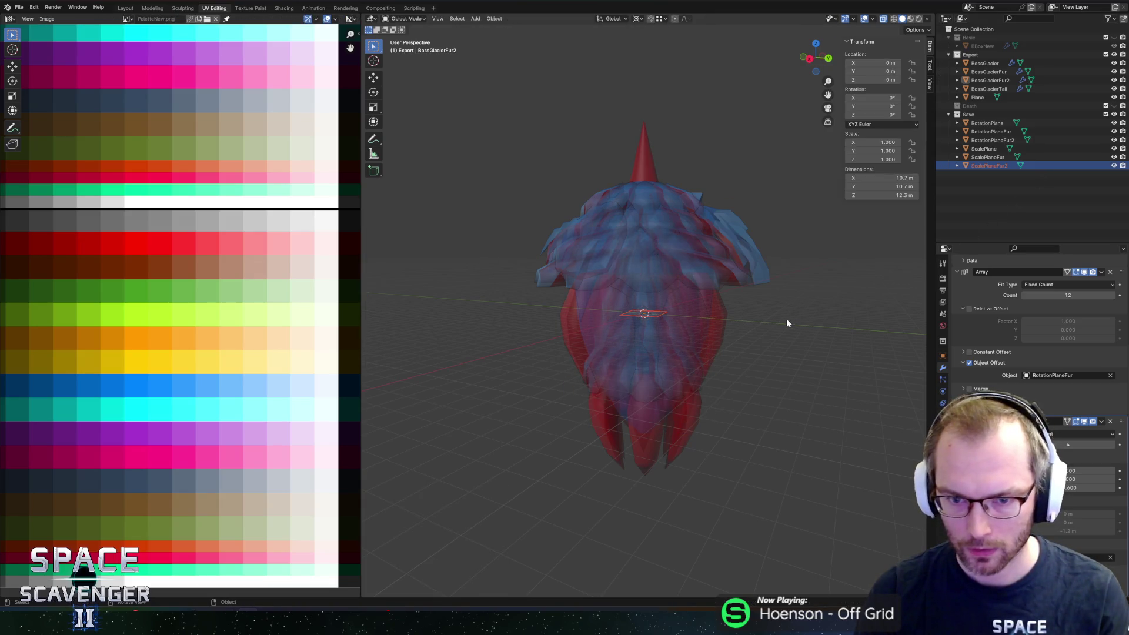
# Step: Scale ScalePlaneFur2 down horizontally to 0.853, then select BossGlacierFur2
pyautogui.click(989, 165)
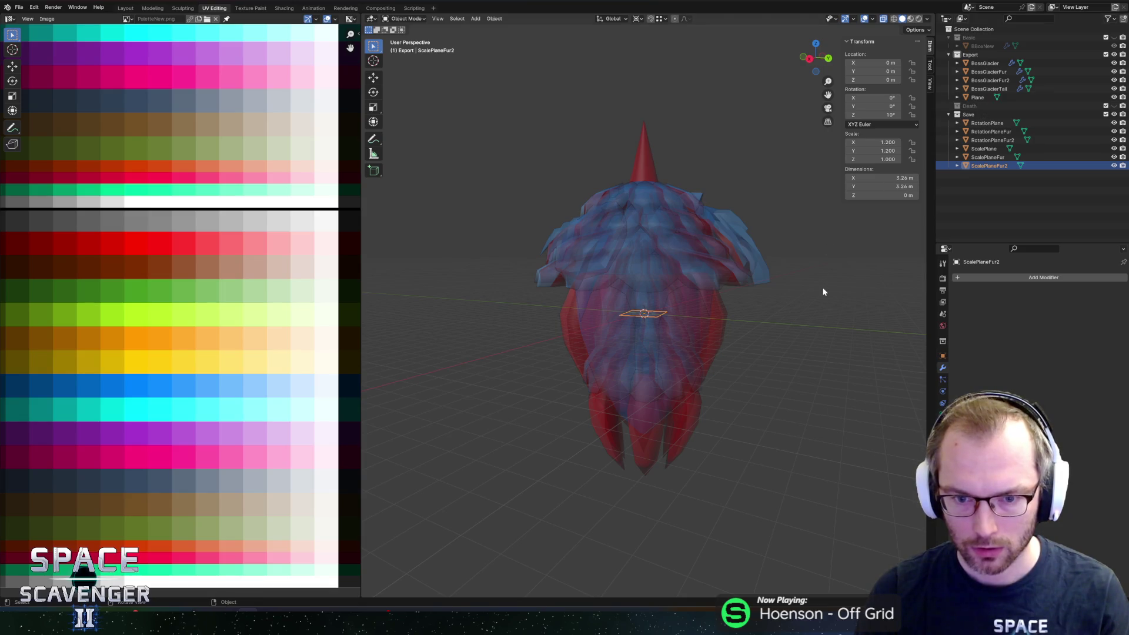
pyautogui.press('s')
pyautogui.hotkey('shift', 'z')
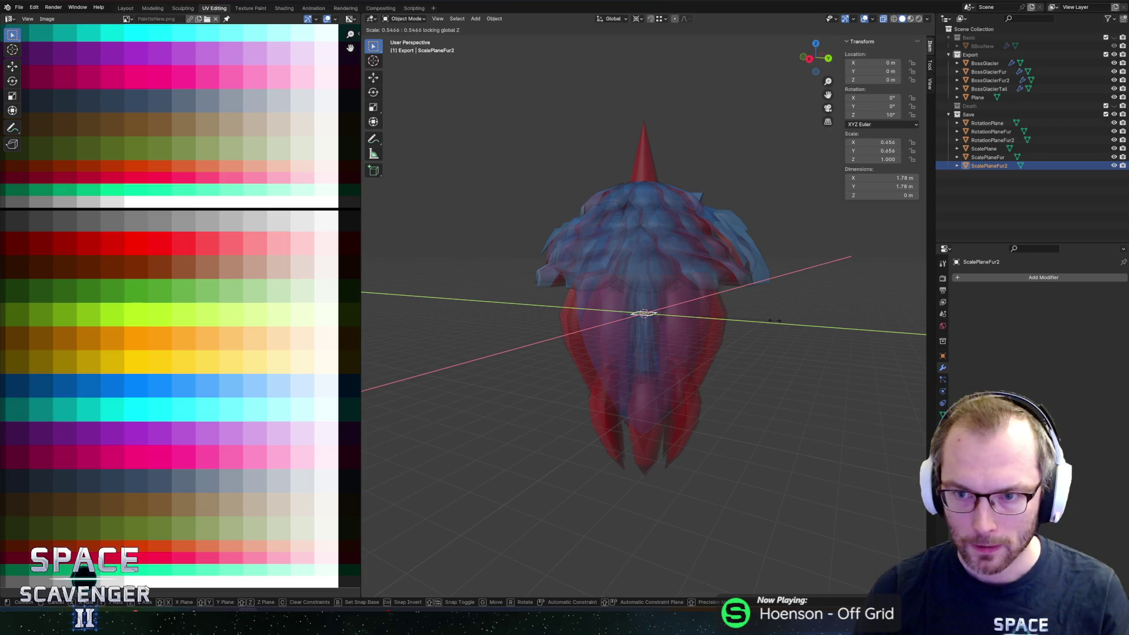
pyautogui.click(812, 316)
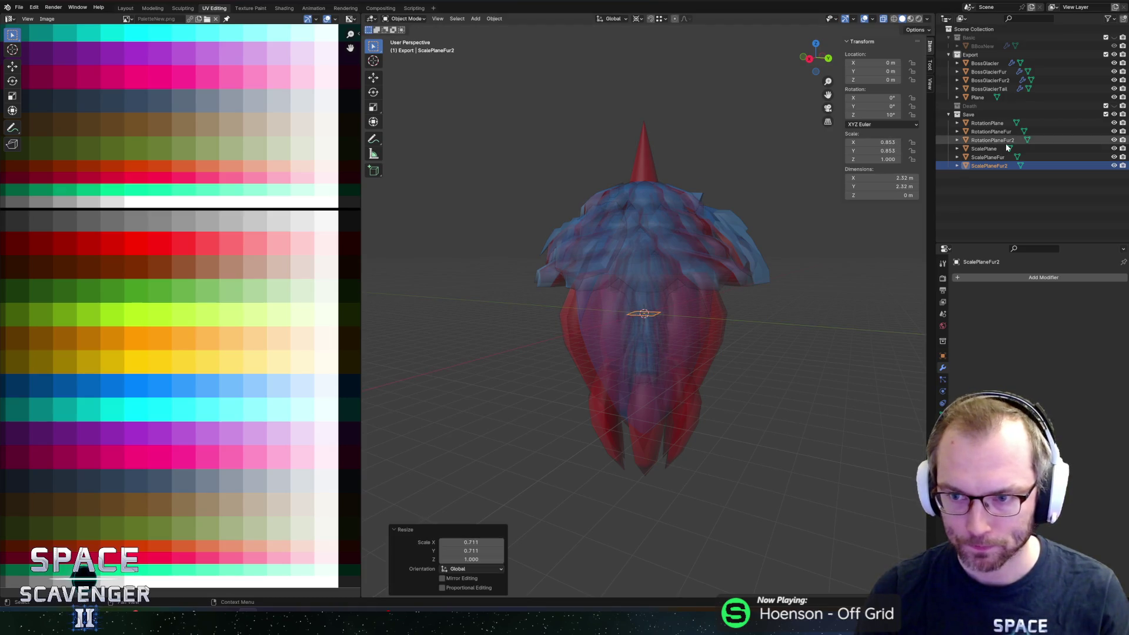
pyautogui.click(988, 88)
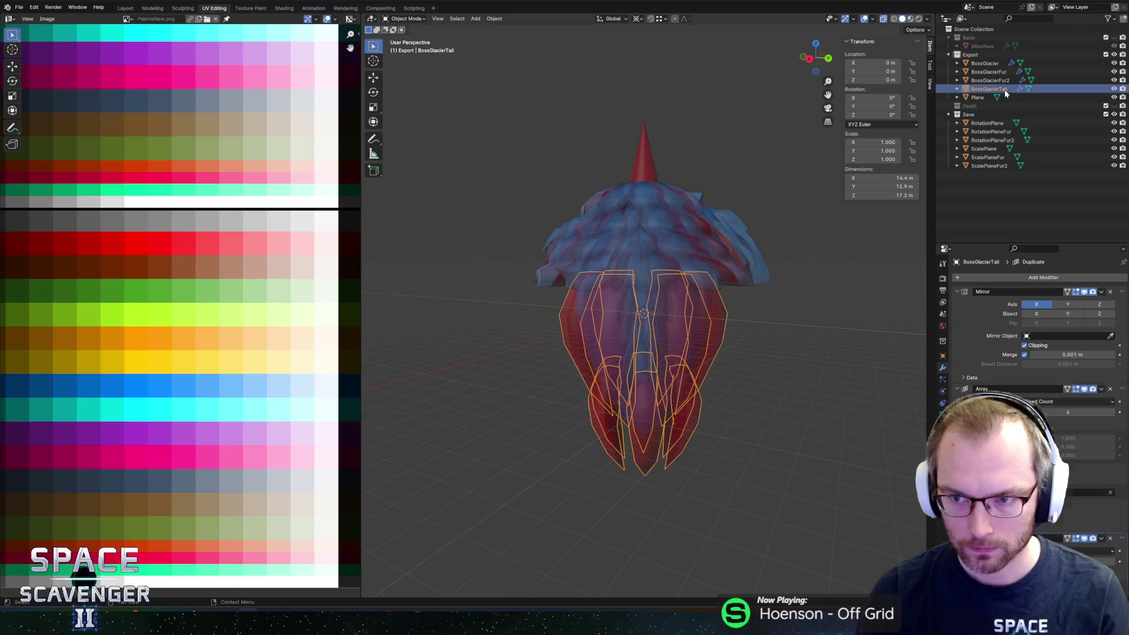
# Step: In Edit Mode, widen the shard horizontally and move it down along Z
pyautogui.press('Tab')
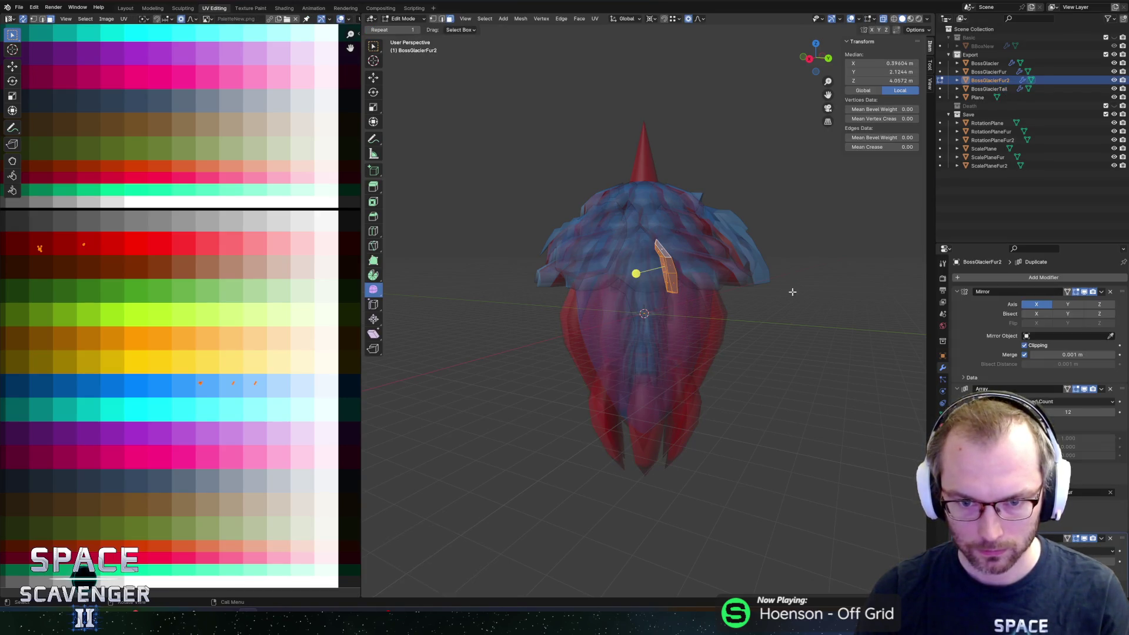
pyautogui.press('s')
pyautogui.press('z')
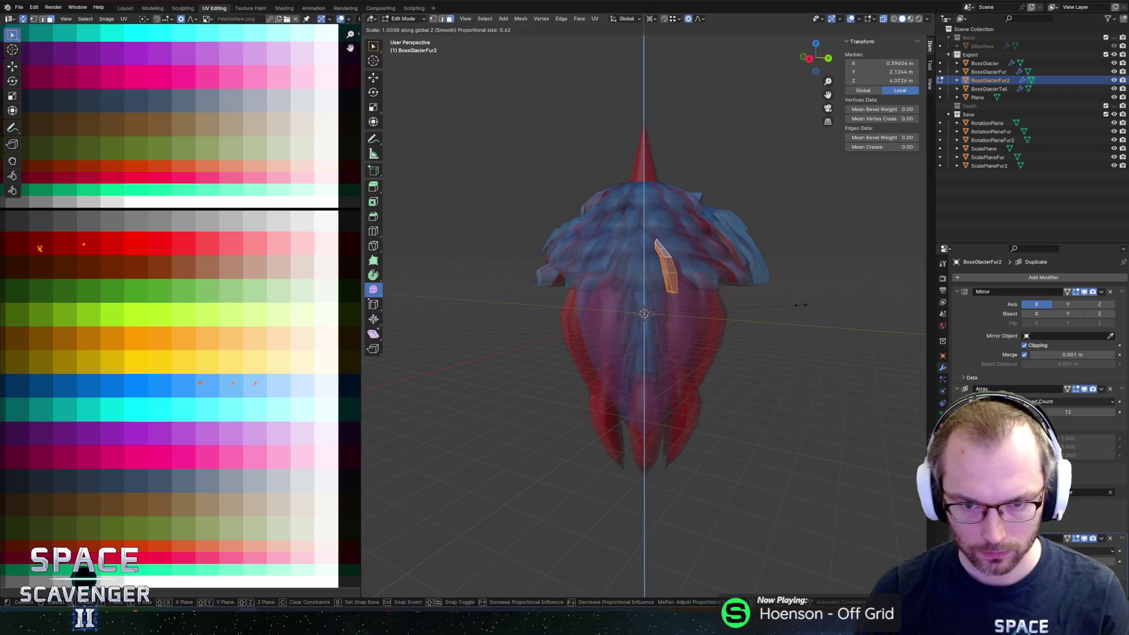
pyautogui.hotkey('shift', 'z')
pyautogui.click(680, 265)
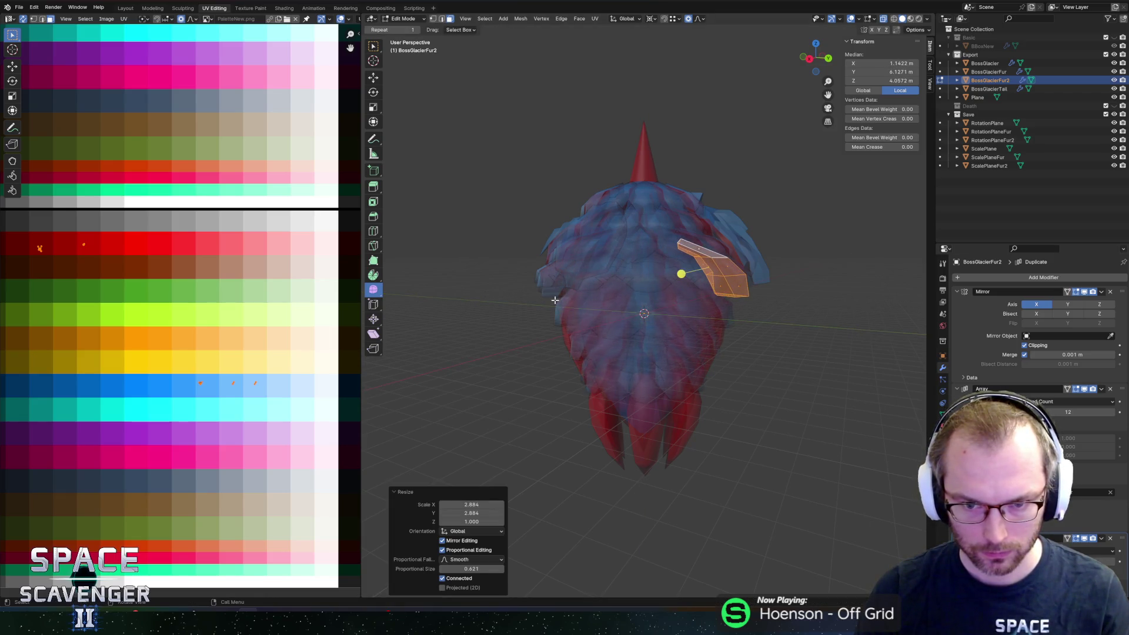
pyautogui.press('g')
pyautogui.press('z')
# Step: Raise the shard along Z and reduce the array's copy count
pyautogui.hotkey('alt', 'z')
pyautogui.click(680, 327)
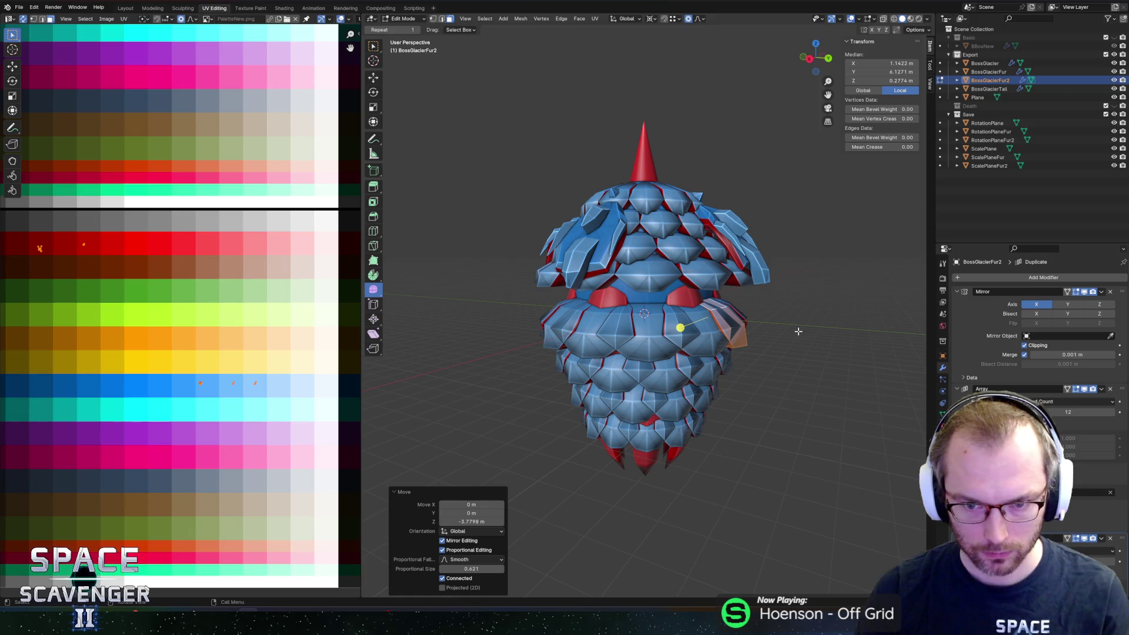
pyautogui.press('g')
pyautogui.press('z')
pyautogui.click(800, 315)
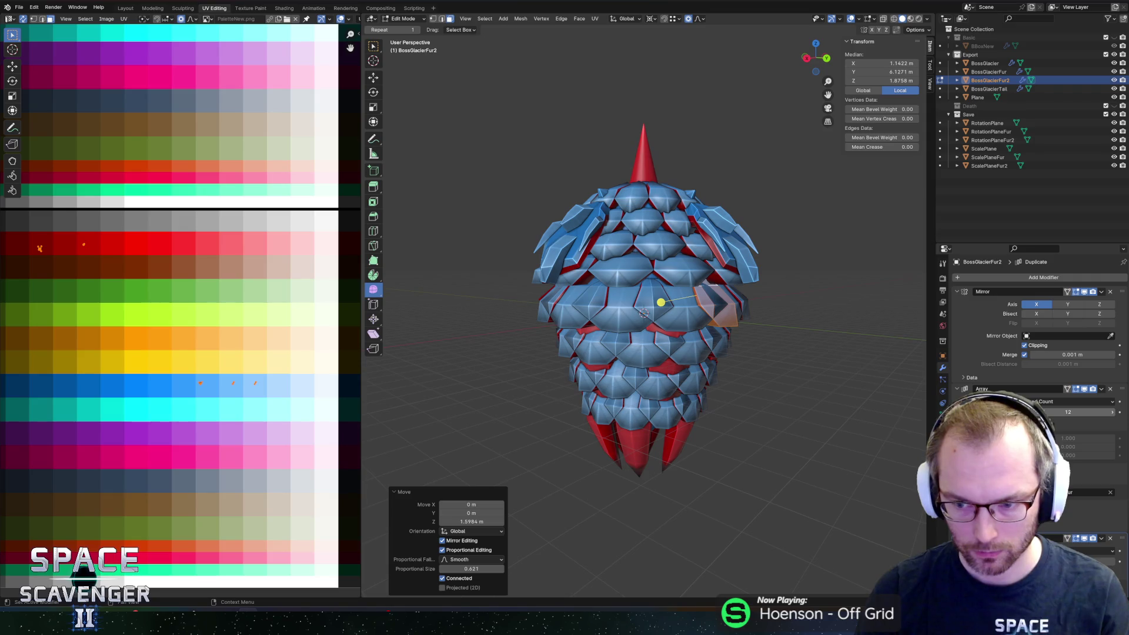
pyautogui.moveTo(1094, 412); pyautogui.dragTo(1068, 412)
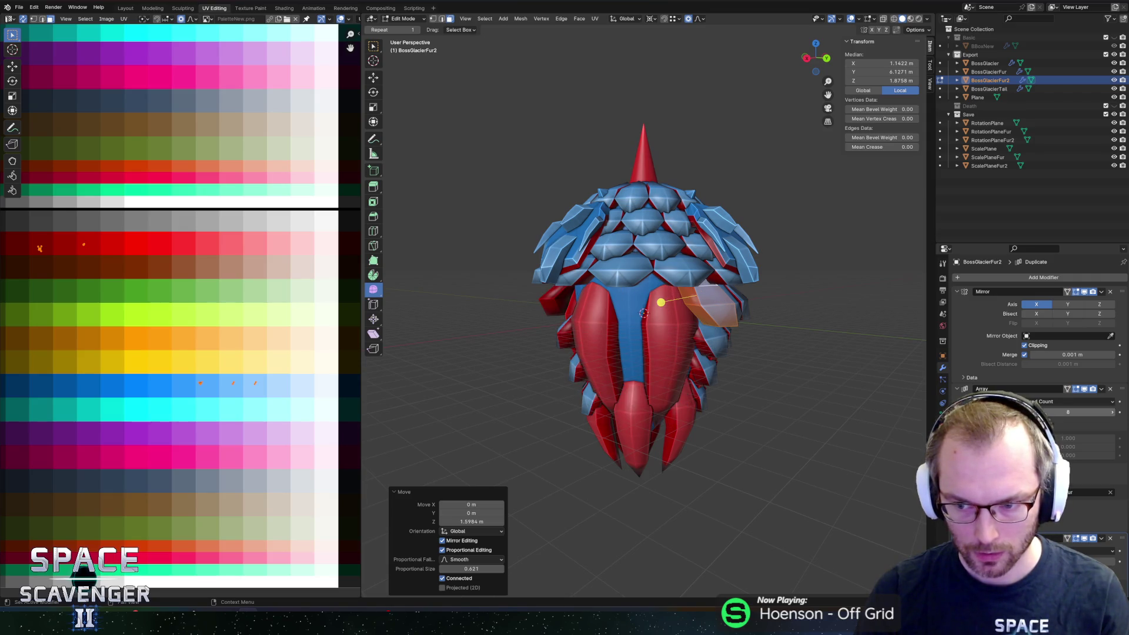
pyautogui.moveTo(766, 344); pyautogui.dragTo(847, 335, button='middle')
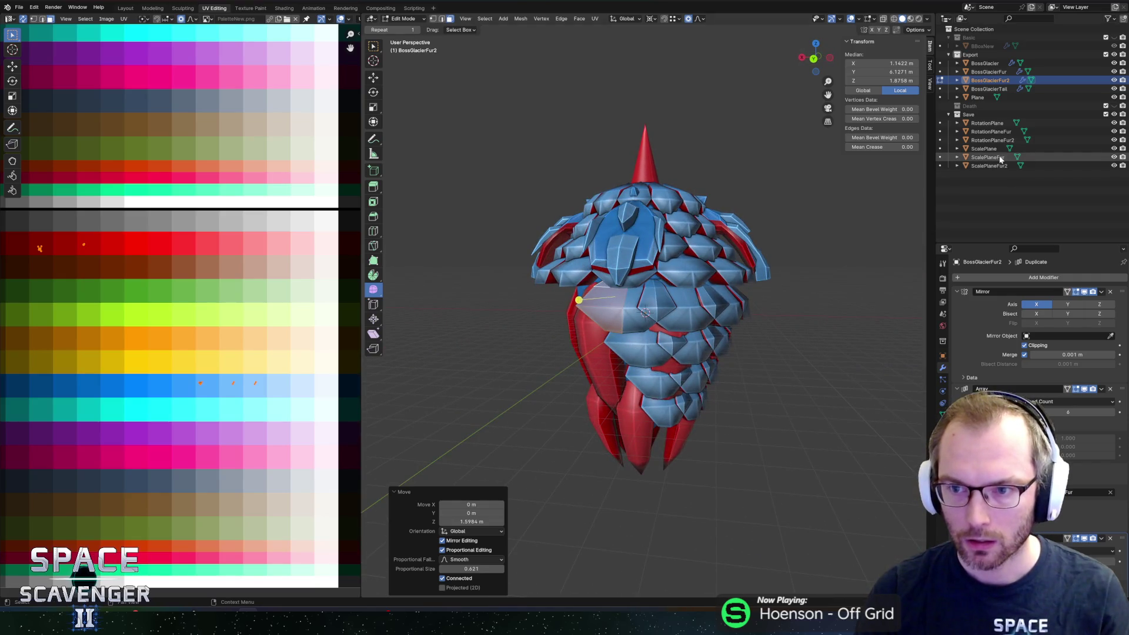
# Step: Set the array's offset object to RotationPlaneFur2
pyautogui.click(993, 140)
pyautogui.scroll(-2, 1033, 353)
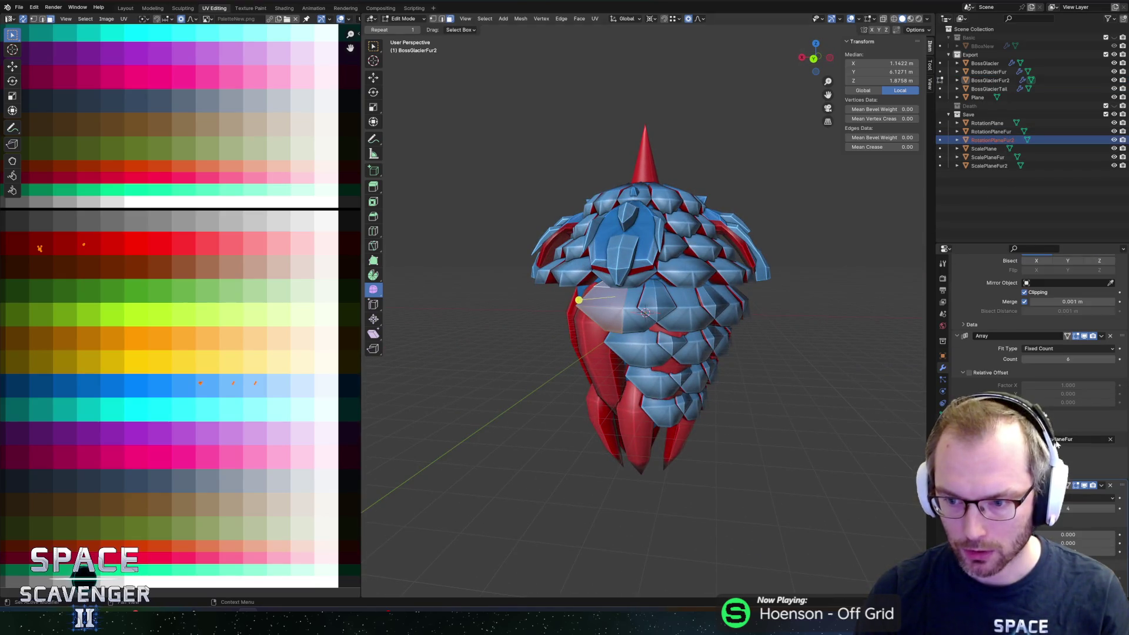
pyautogui.click(1081, 439)
pyautogui.click(1073, 512)
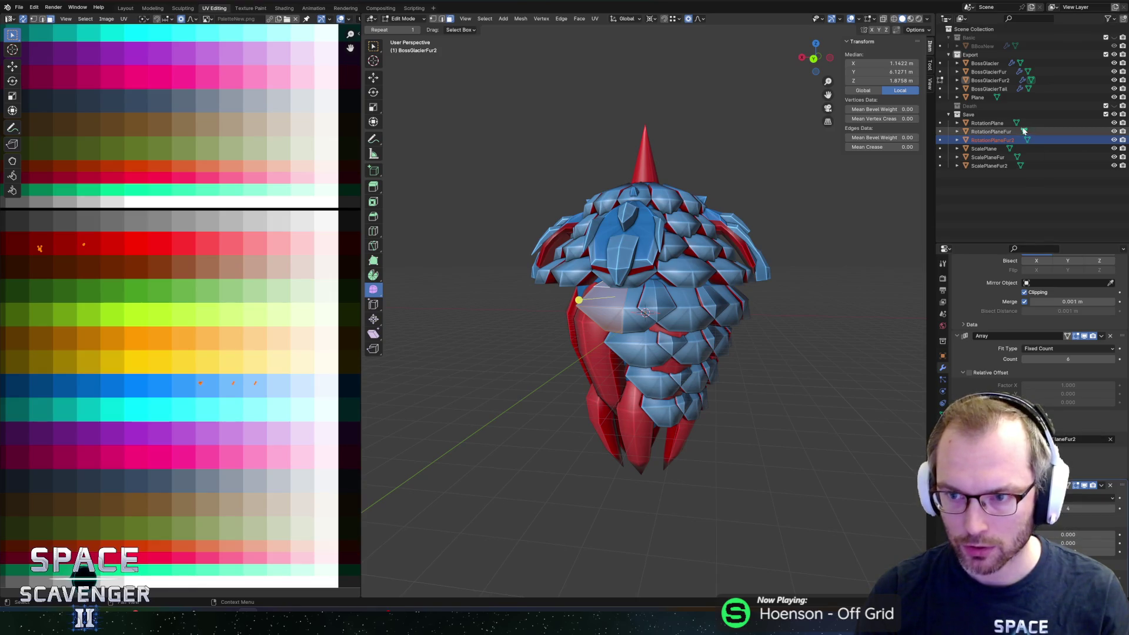
pyautogui.click(997, 131)
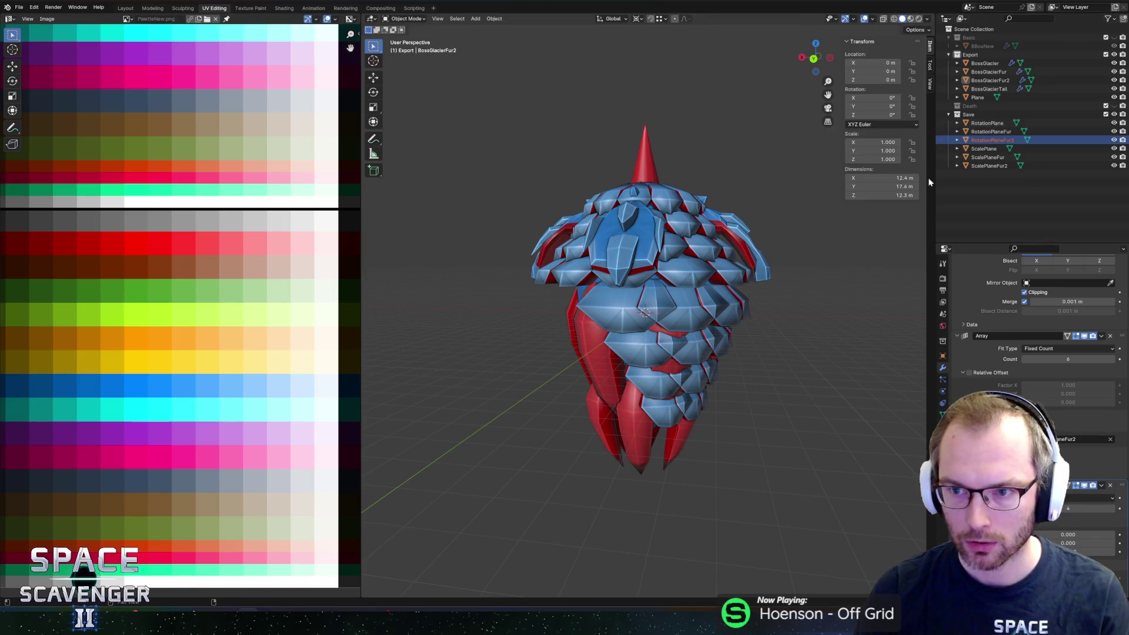
# Step: Set RotationPlaneFur2's Z rotation to 60° and inspect the lower fur from the side
pyautogui.click(996, 139)
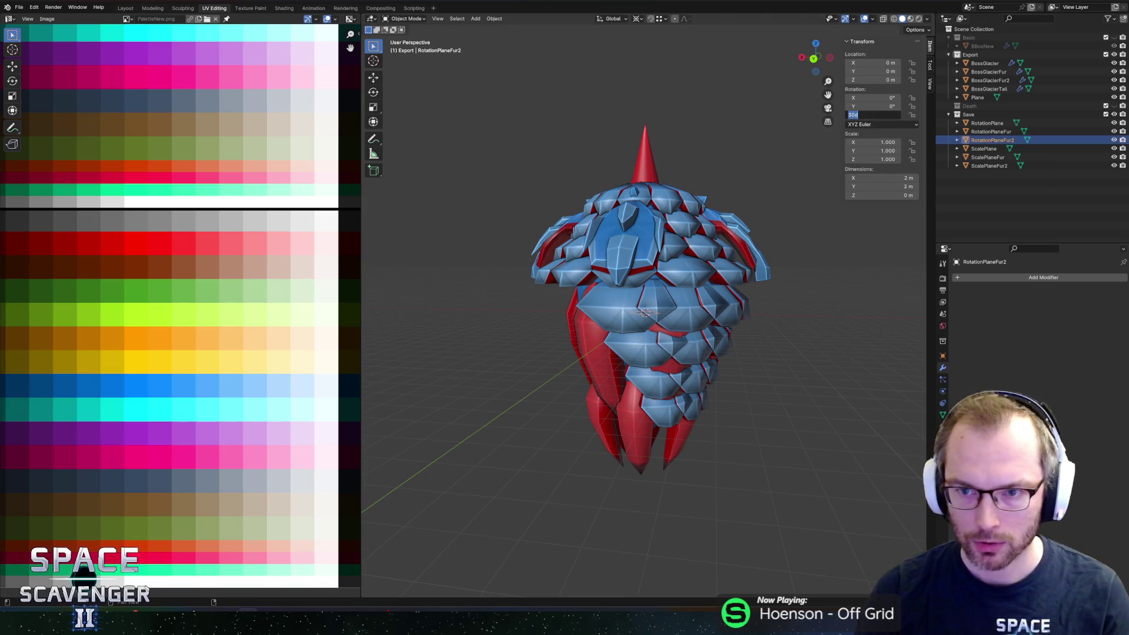
pyautogui.write('60')
pyautogui.press('Return')
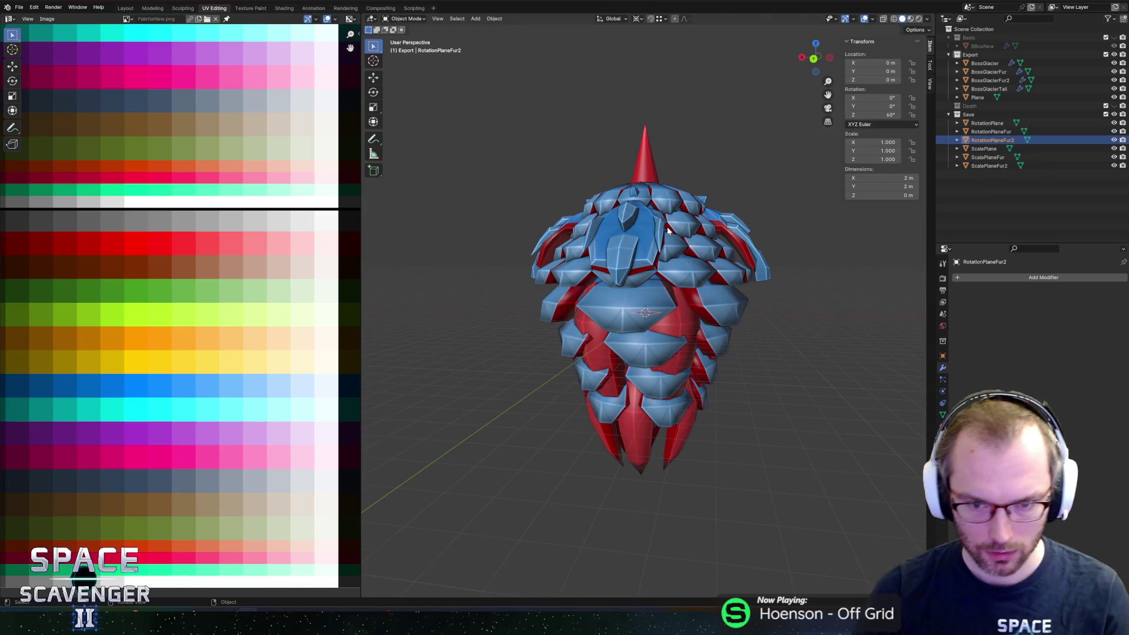
pyautogui.moveTo(689, 264)
pyautogui.mouseDown(button='middle')
pyautogui.moveTo(740, 227)
pyautogui.moveTo(703, 214)
pyautogui.moveTo(863, 225)
pyautogui.mouseUp(button='middle')
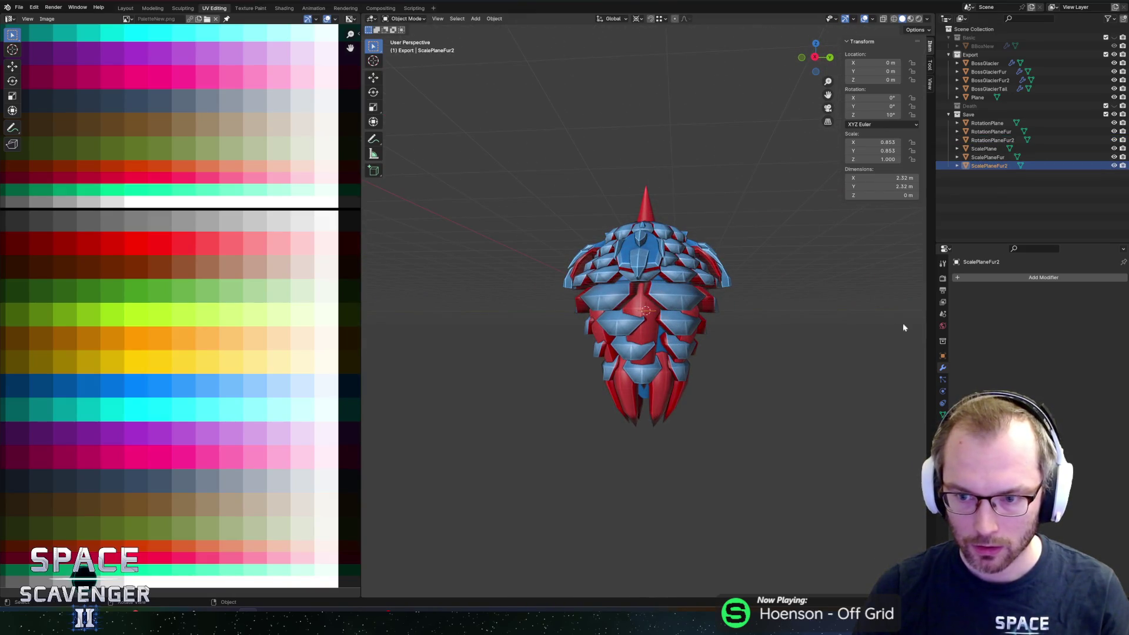
pyautogui.press('Return')
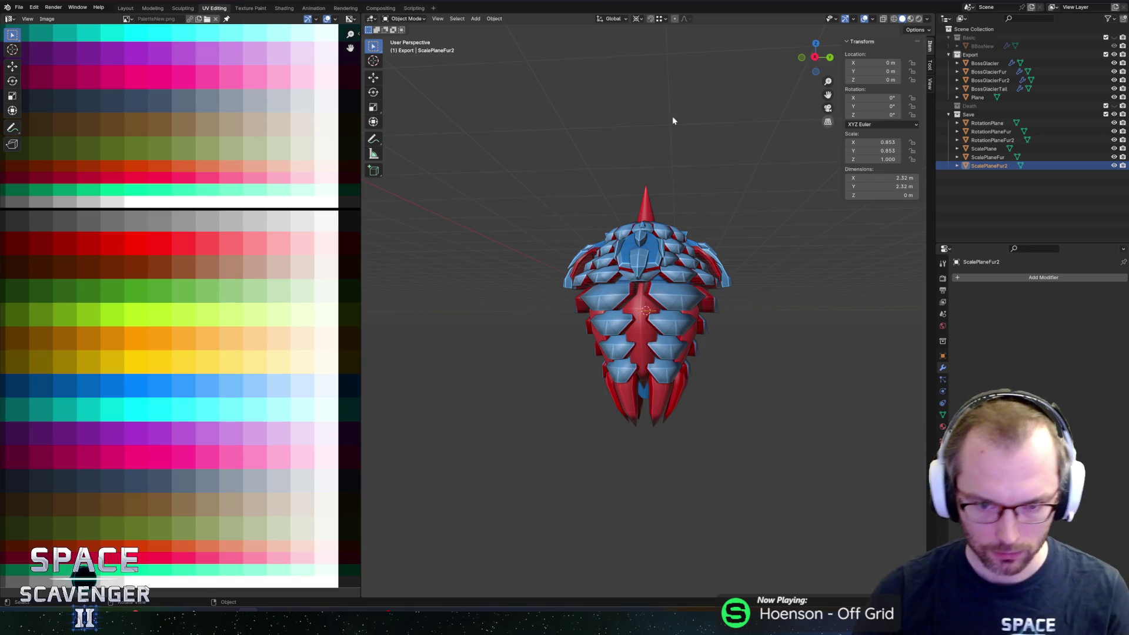
pyautogui.moveTo(672, 116)
pyautogui.mouseDown(button='middle')
pyautogui.moveTo(765, 235)
pyautogui.moveTo(685, 256)
pyautogui.mouseUp(button='middle')
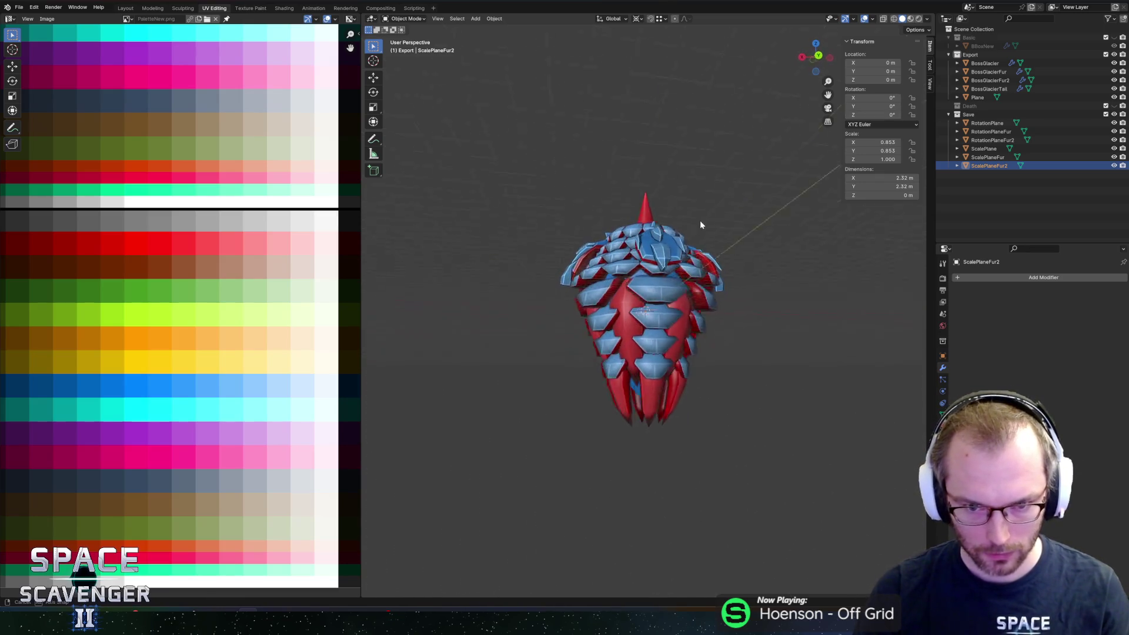
pyautogui.moveTo(642, 241)
pyautogui.mouseDown(button='middle')
pyautogui.moveTo(732, 227)
pyautogui.moveTo(712, 243)
pyautogui.mouseUp(button='middle')
pyautogui.scroll(2, 712, 242)
# Step: Lower BossGlacierFur2's shards along Z with smooth proportional falloff
pyautogui.click(700, 305)
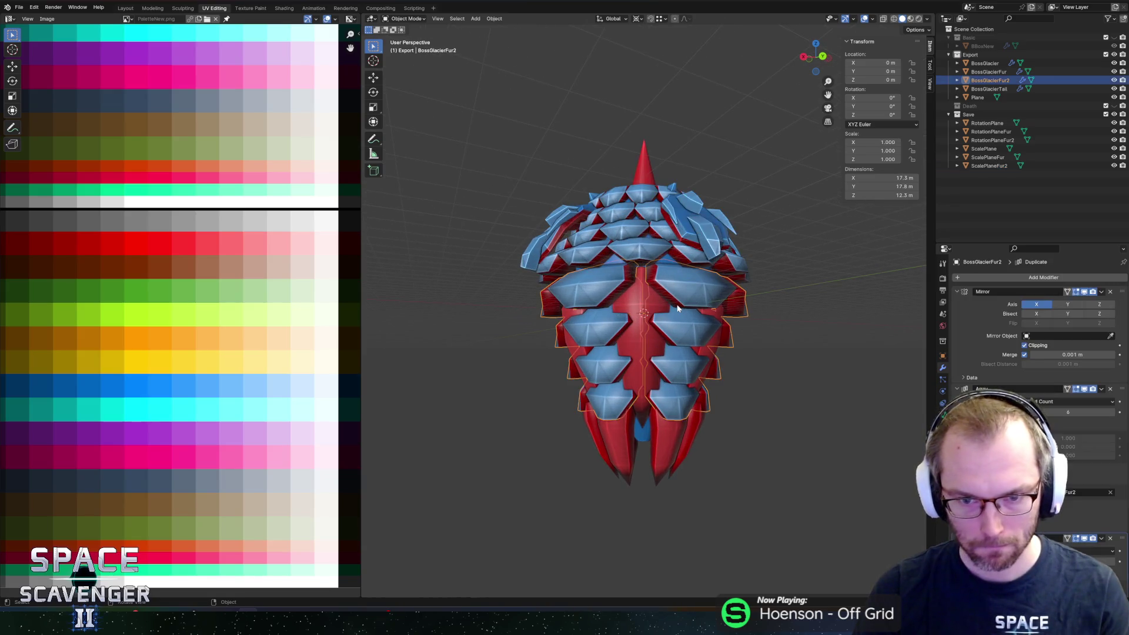
pyautogui.press('Tab')
pyautogui.press('g')
pyautogui.press('z')
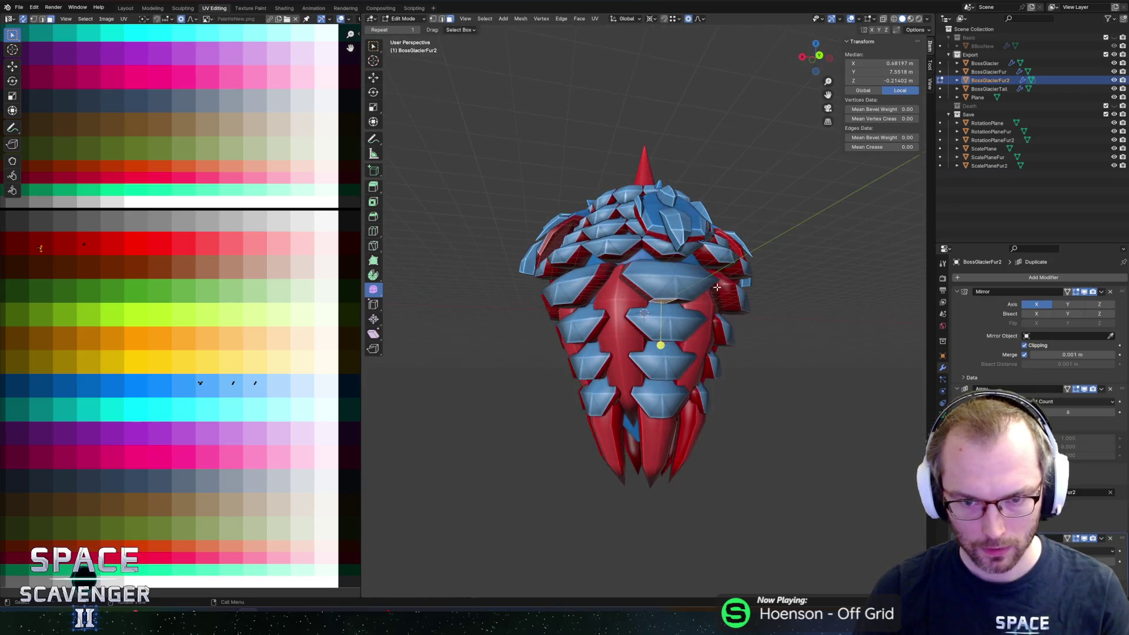
pyautogui.scroll(-4, 721, 309)
pyautogui.click(726, 316)
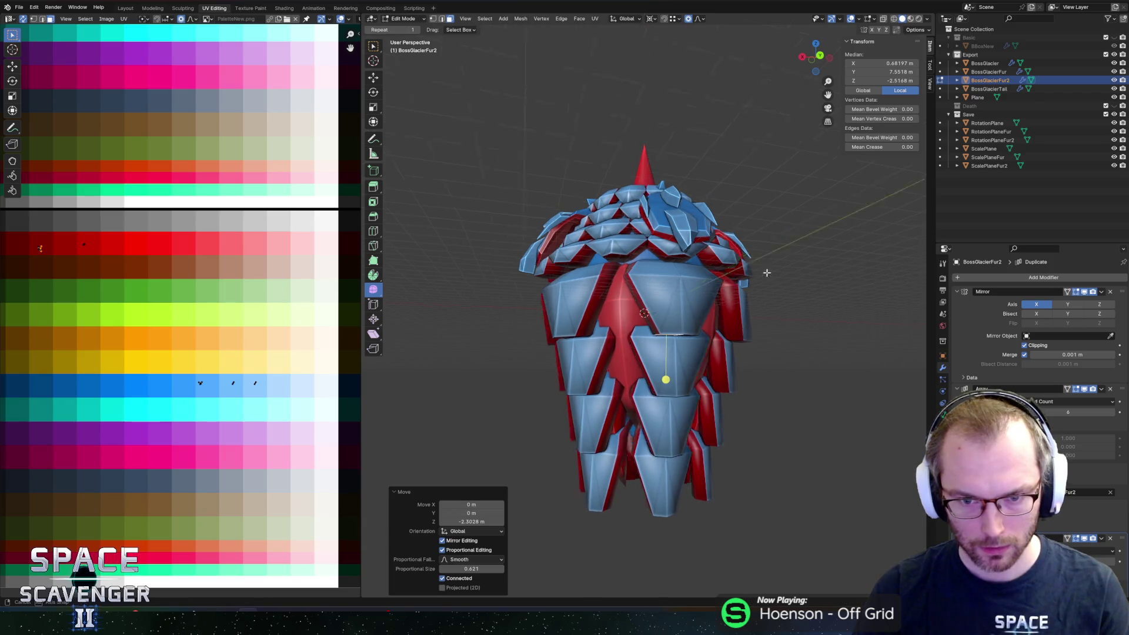
# Step: Edge-slide the second fur's shard edge down along the body surface
pyautogui.moveTo(725, 316); pyautogui.dragTo(706, 289, button='middle')
pyautogui.press('g')
pyautogui.press('g')
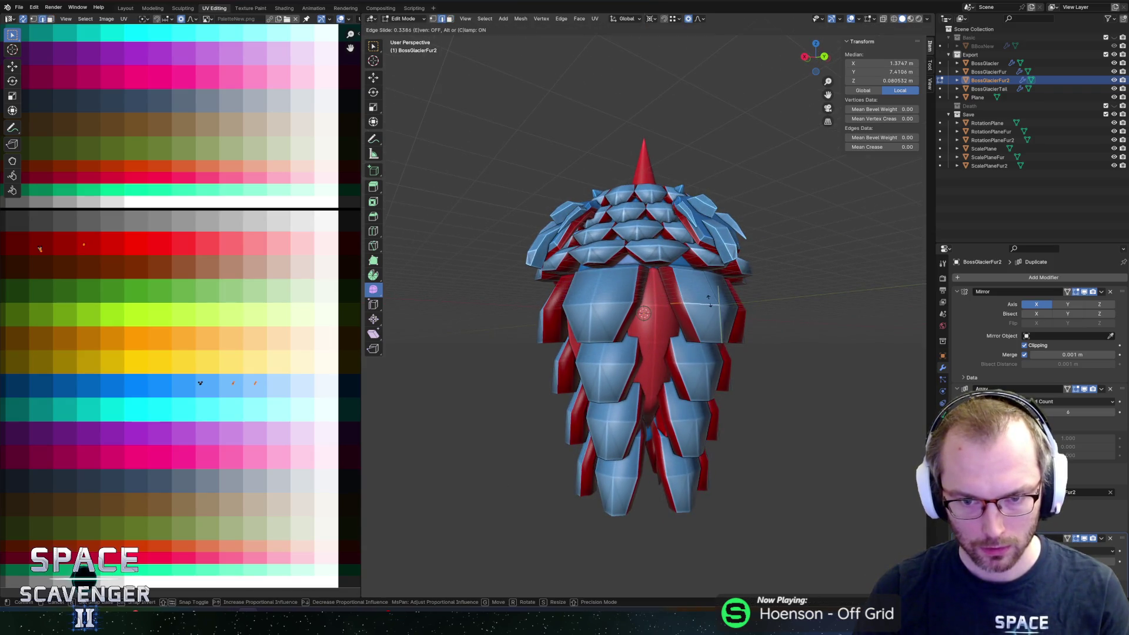
pyautogui.click(713, 296)
pyautogui.moveTo(713, 296); pyautogui.dragTo(670, 270, button='middle')
pyautogui.press('g')
pyautogui.press('g')
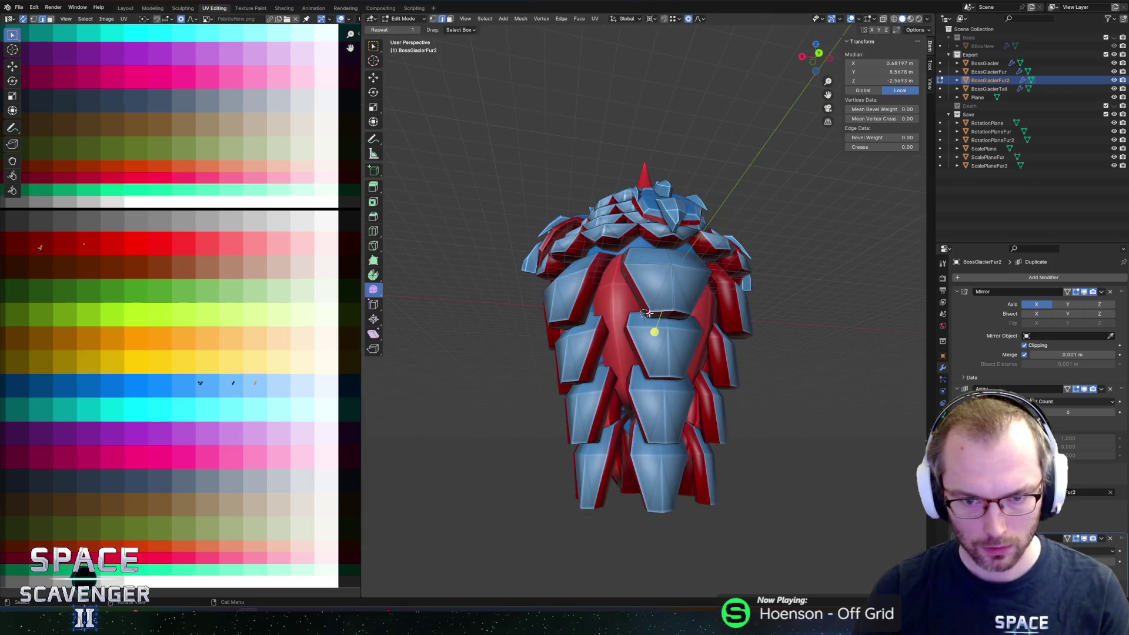
pyautogui.click(675, 252)
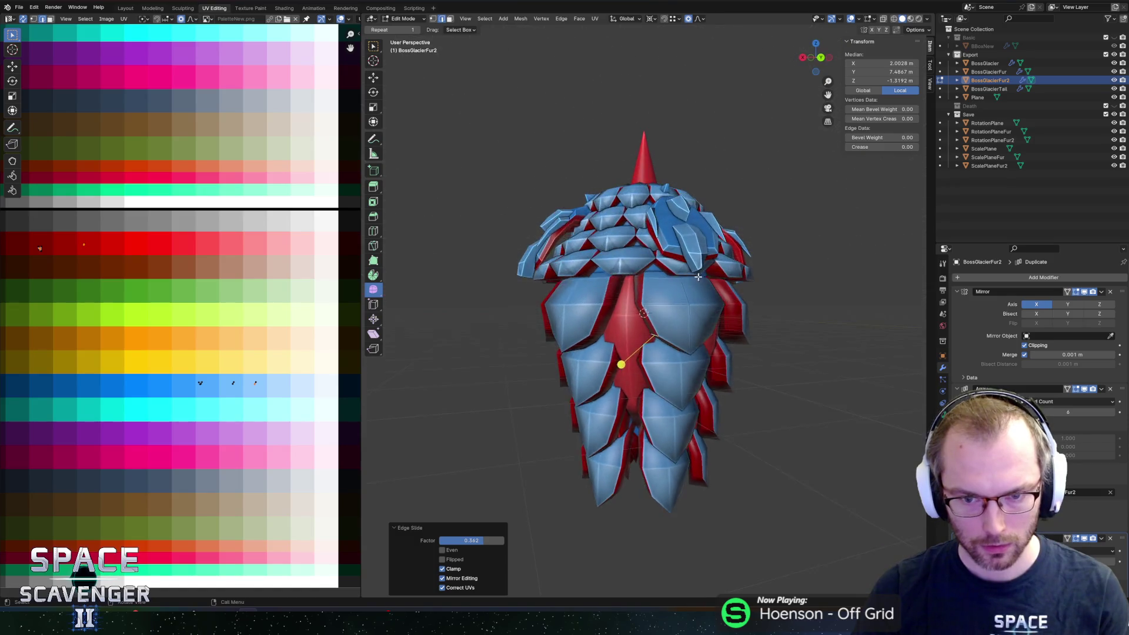
# Step: Move the whole linked shell piece to the boss's left side in X-ray view
pyautogui.moveTo(675, 251); pyautogui.dragTo(715, 282, button='middle')
pyautogui.press('l')
pyautogui.hotkey('alt', 'z')
pyautogui.press('g')
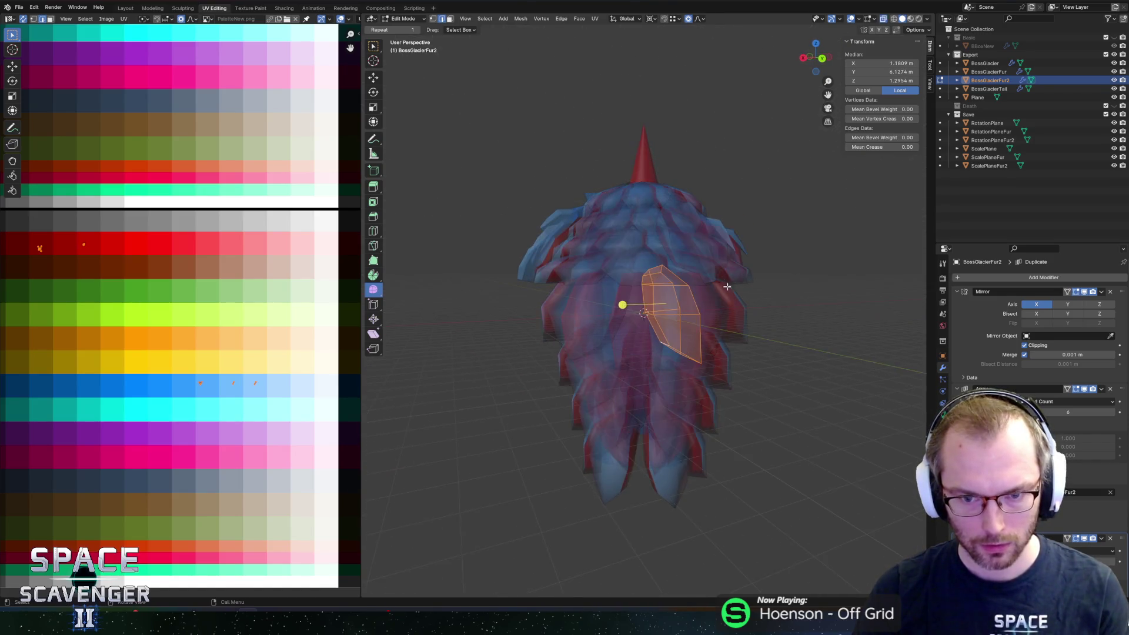
pyautogui.click(594, 286)
pyautogui.moveTo(594, 287); pyautogui.dragTo(773, 316, button='middle')
pyautogui.scroll(4, 774, 316)
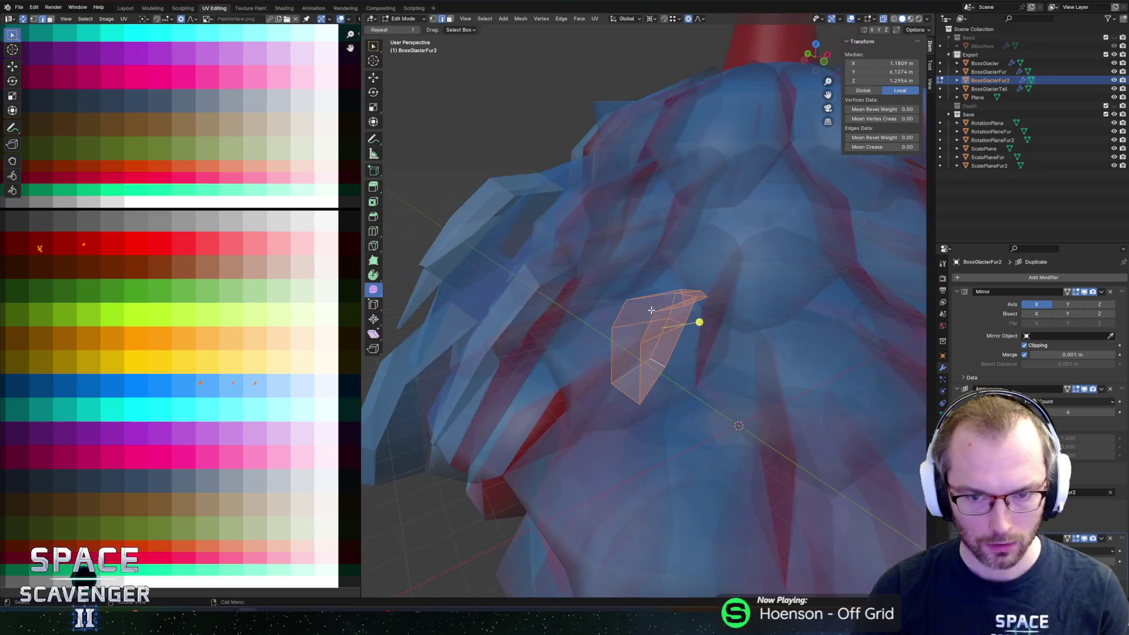
pyautogui.scroll(5, 698, 320)
pyautogui.scroll(2, 693, 355)
# Step: Raise an inner fur face along Z and shift it along Y
pyautogui.hotkey('alt', 'a')
pyautogui.click(604, 285)
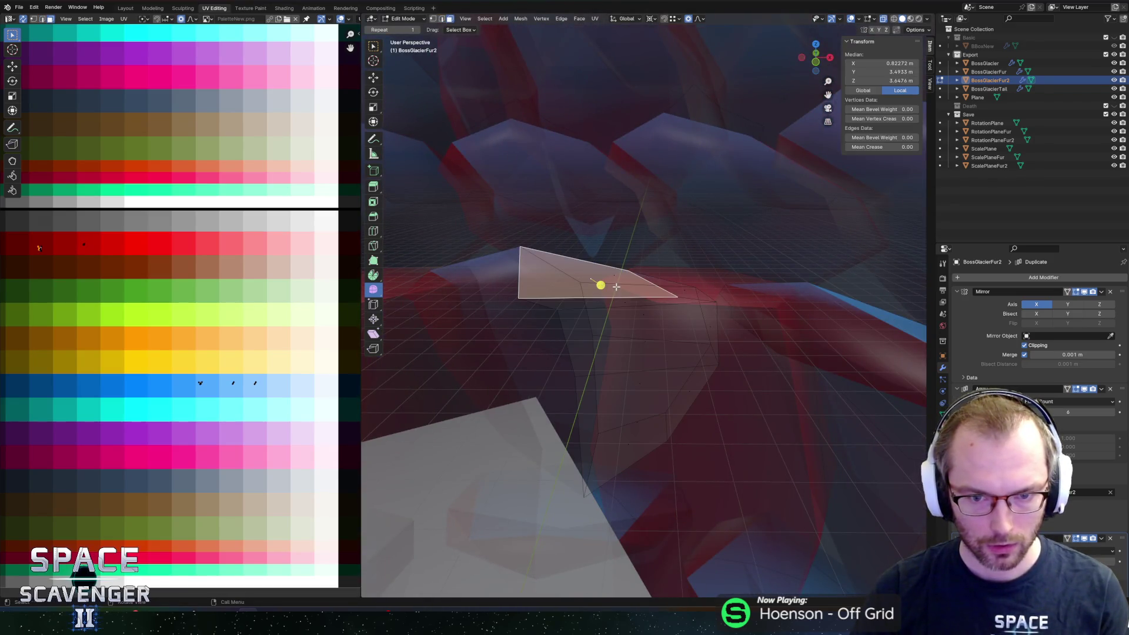
pyautogui.hotkey('alt', 'z')
pyautogui.press('g')
pyautogui.press('z')
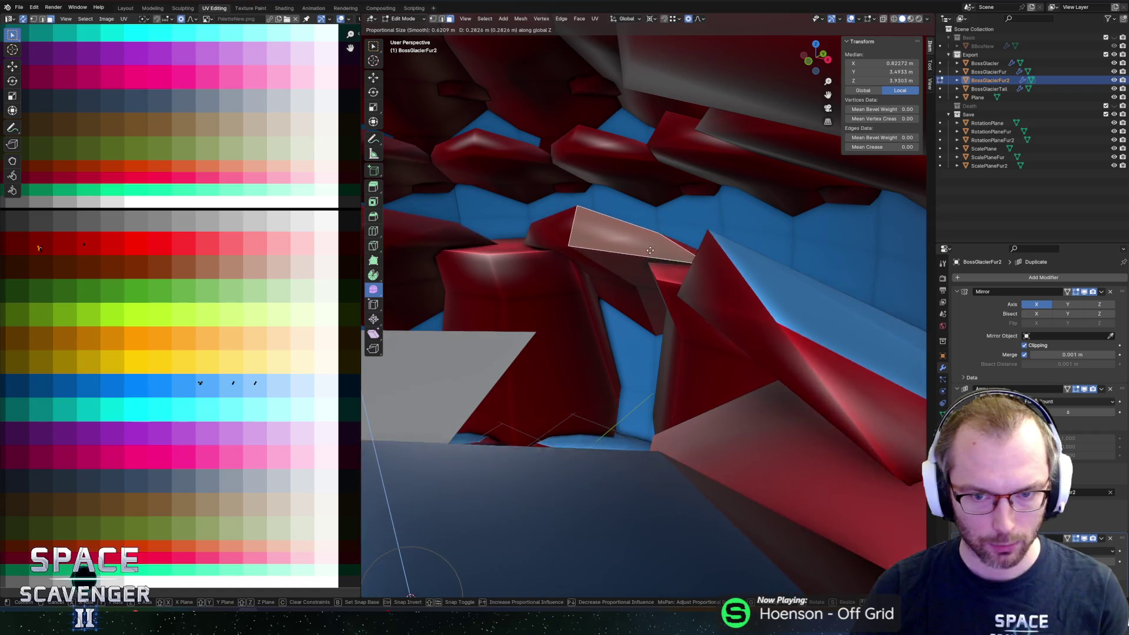
pyautogui.click(648, 222)
pyautogui.scroll(-5, 673, 214)
pyautogui.scroll(-3, 623, 236)
pyautogui.press('g')
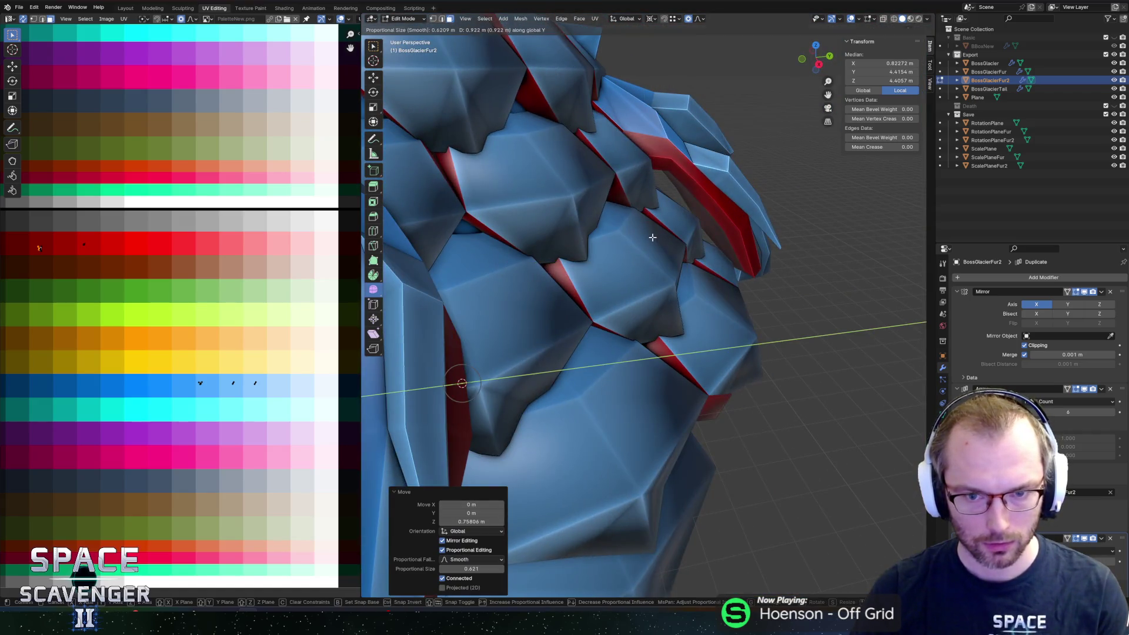
pyautogui.click(652, 236)
# Step: Nudge the shard freely and along Y until it sits tucked between the scales
pyautogui.hotkey('alt', 'z')
pyautogui.moveTo(651, 235); pyautogui.dragTo(630, 247, button='middle')
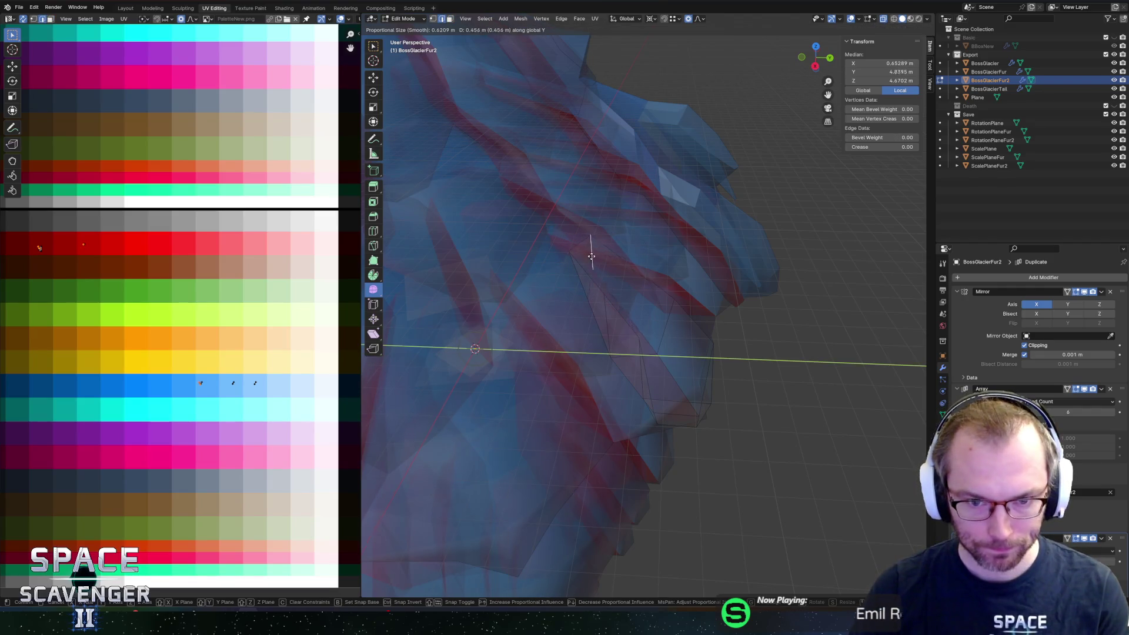
pyautogui.click(589, 245)
pyautogui.press('g')
pyautogui.moveTo(580, 268)
pyautogui.mouseDown(button='middle')
pyautogui.moveTo(645, 260)
pyautogui.moveTo(583, 269)
pyautogui.moveTo(604, 261)
pyautogui.moveTo(634, 274)
pyautogui.moveTo(608, 276)
pyautogui.moveTo(680, 239)
pyautogui.moveTo(701, 214)
pyautogui.mouseUp(button='middle')
pyautogui.click(609, 260)
pyautogui.press('g')
pyautogui.press('y')
pyautogui.click(597, 262)
pyautogui.press('l')
pyautogui.scroll(-3, 634, 274)
# Step: Leave Edit Mode, select the first fur layer BossGlacierFur and enter its mesh editing
pyautogui.press('Tab')
pyautogui.scroll(-2, 618, 276)
pyautogui.scroll(3, 680, 239)
pyautogui.click(671, 231)
pyautogui.press('Tab')
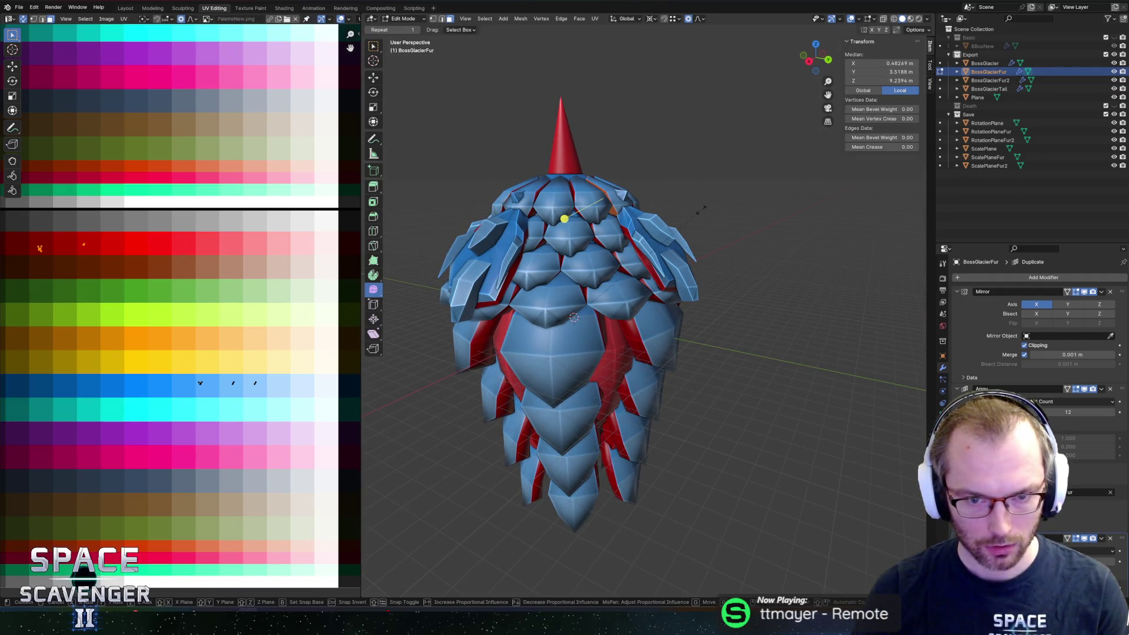
# Step: Try a Z-axis rotation of the shard, then undo it and restart the rotation
pyautogui.press('z')
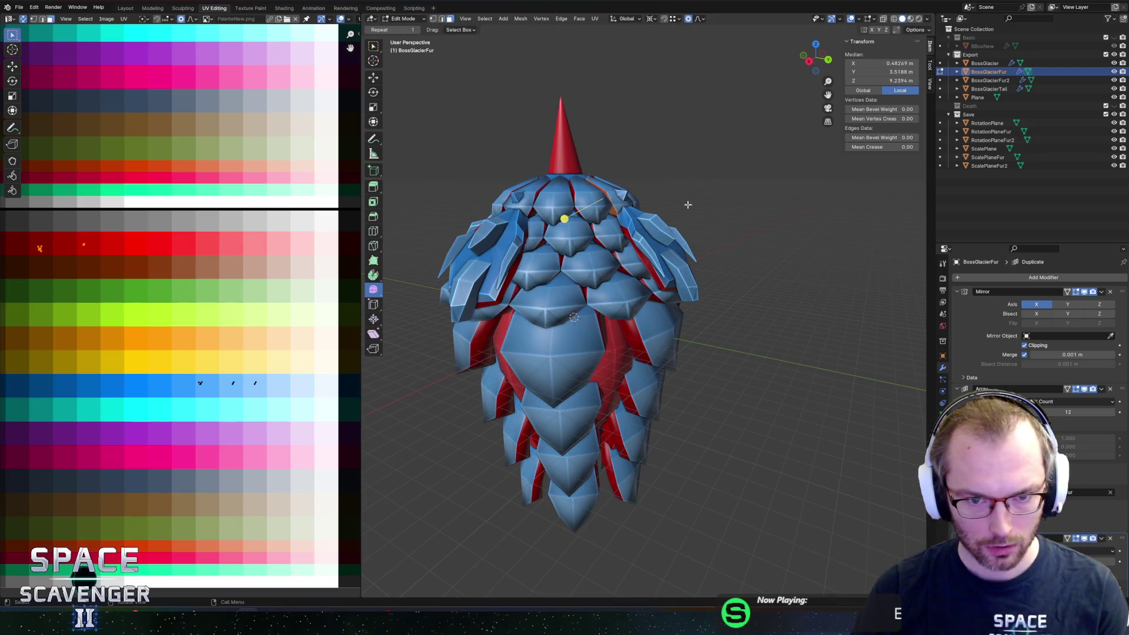
pyautogui.moveTo(726, 251); pyautogui.dragTo(697, 272, button='middle')
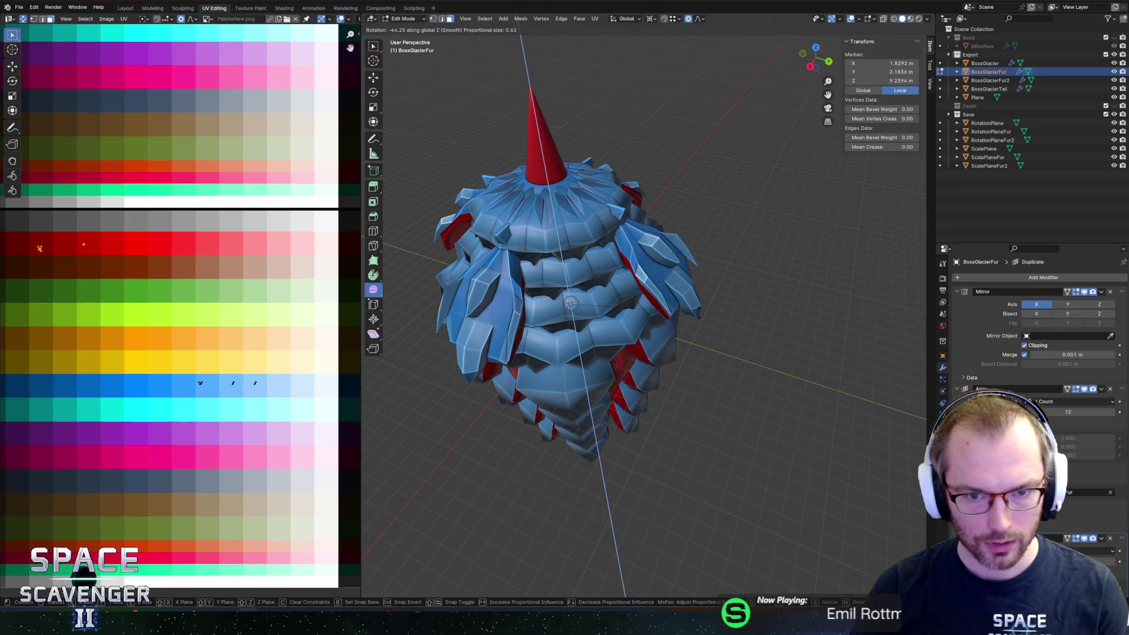
pyautogui.click(673, 204)
pyautogui.hotkey('ctrl', 'z')
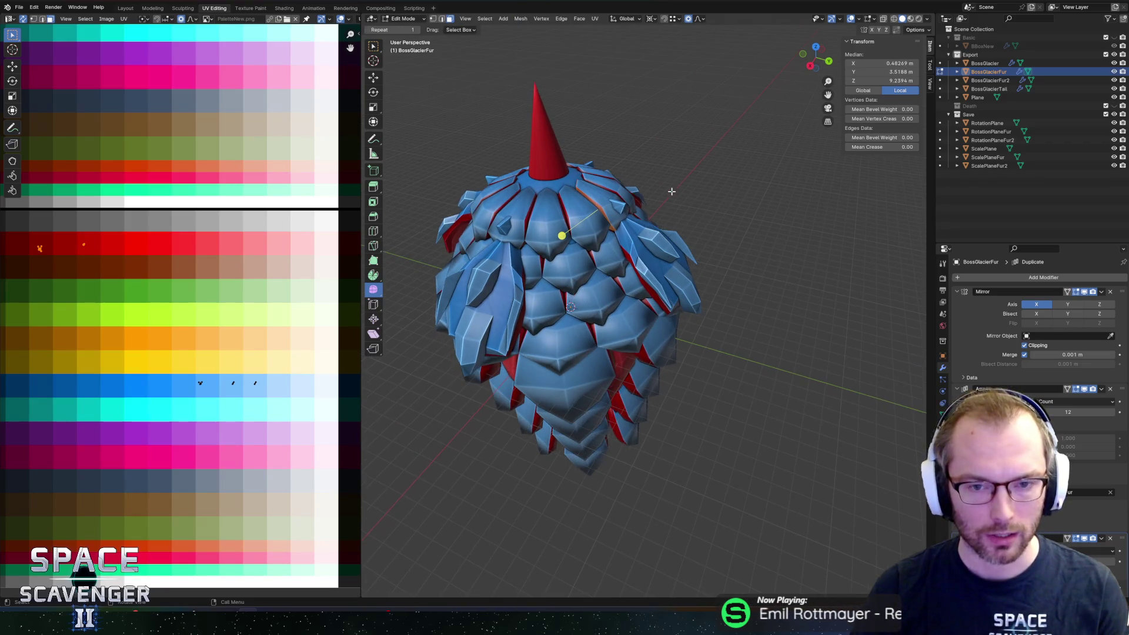
pyautogui.press('r')
# Step: Select the upper shoulder shard in X-ray and rotate it freely into place
pyautogui.click(688, 203)
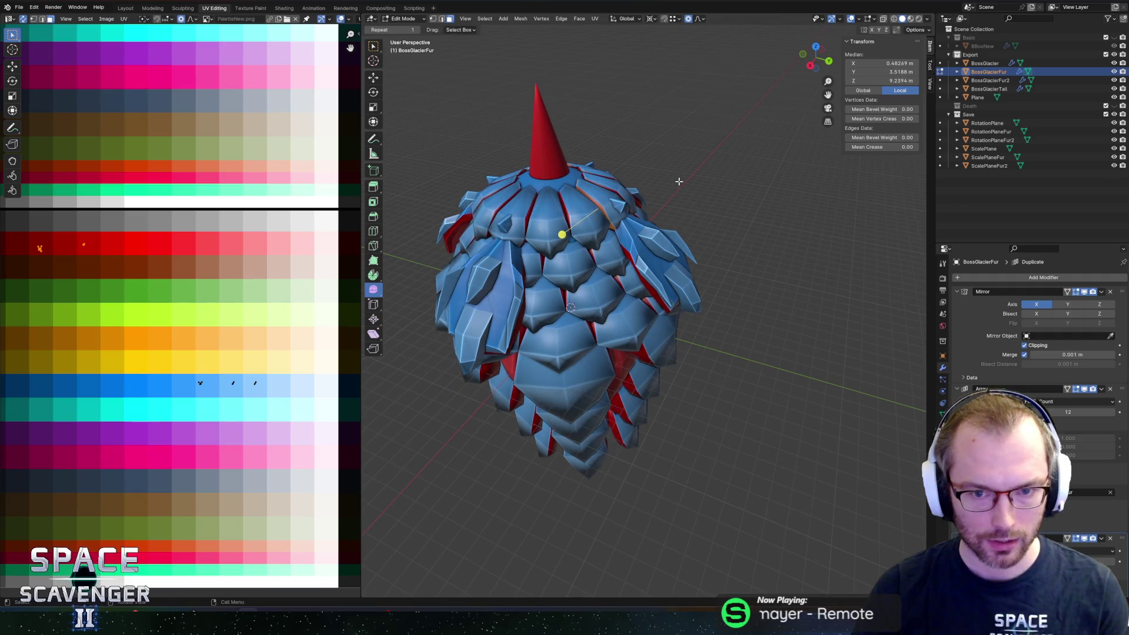
pyautogui.hotkey('alt', 'z')
pyautogui.press('r')
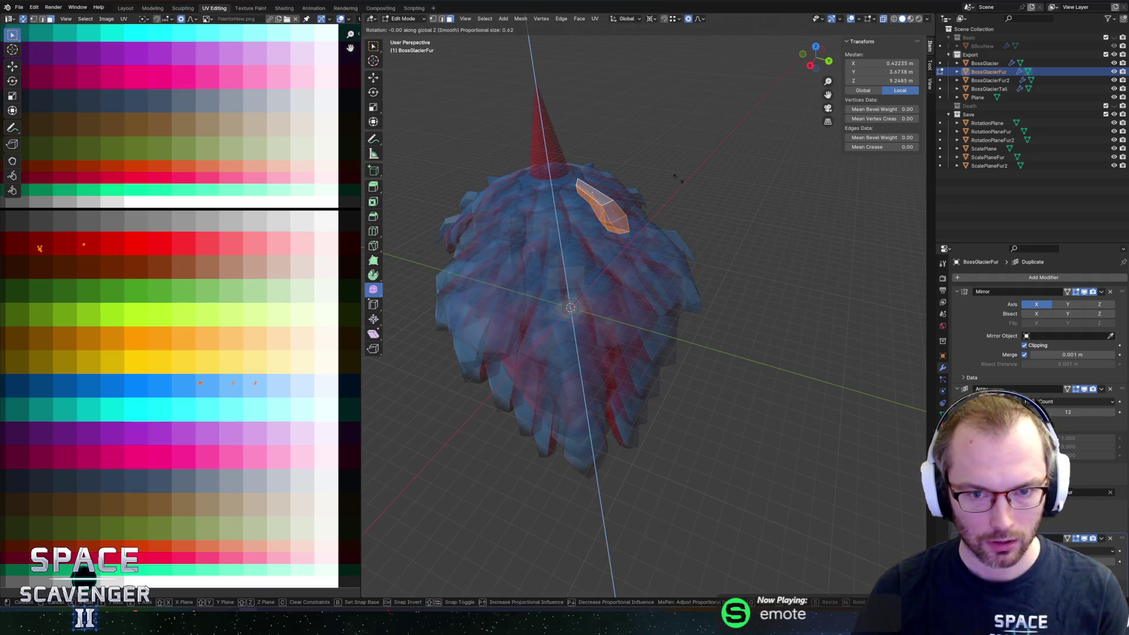
pyautogui.click(687, 203)
pyautogui.hotkey('alt', 'z')
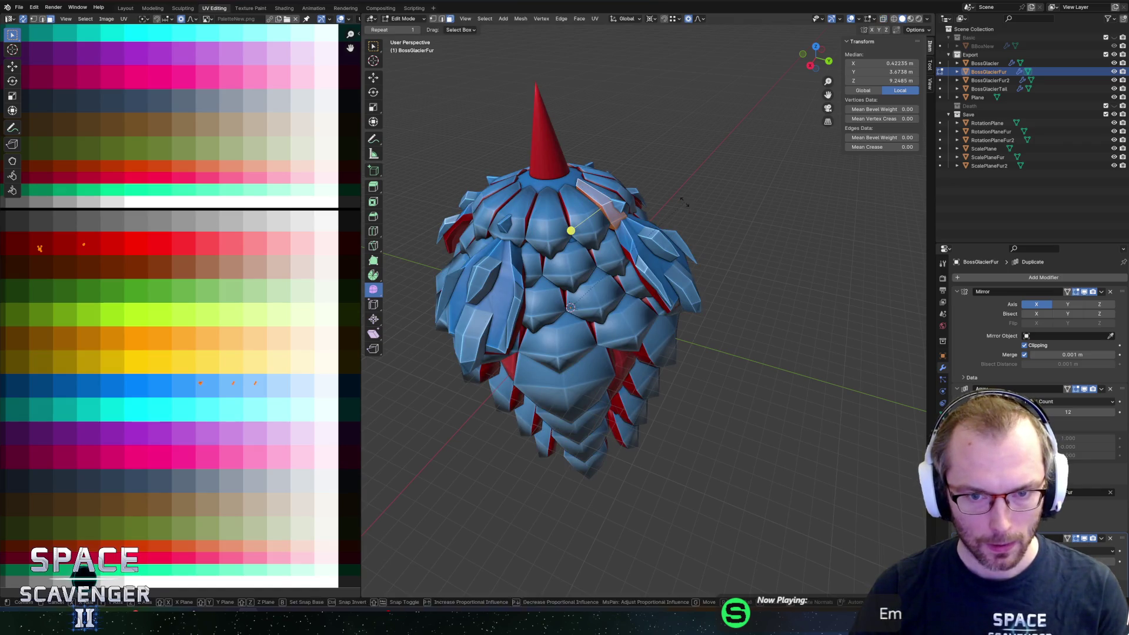
# Step: Tilt the shoulder shard about -11.6° around X with proportional falloff so it lies flatter
pyautogui.press('x')
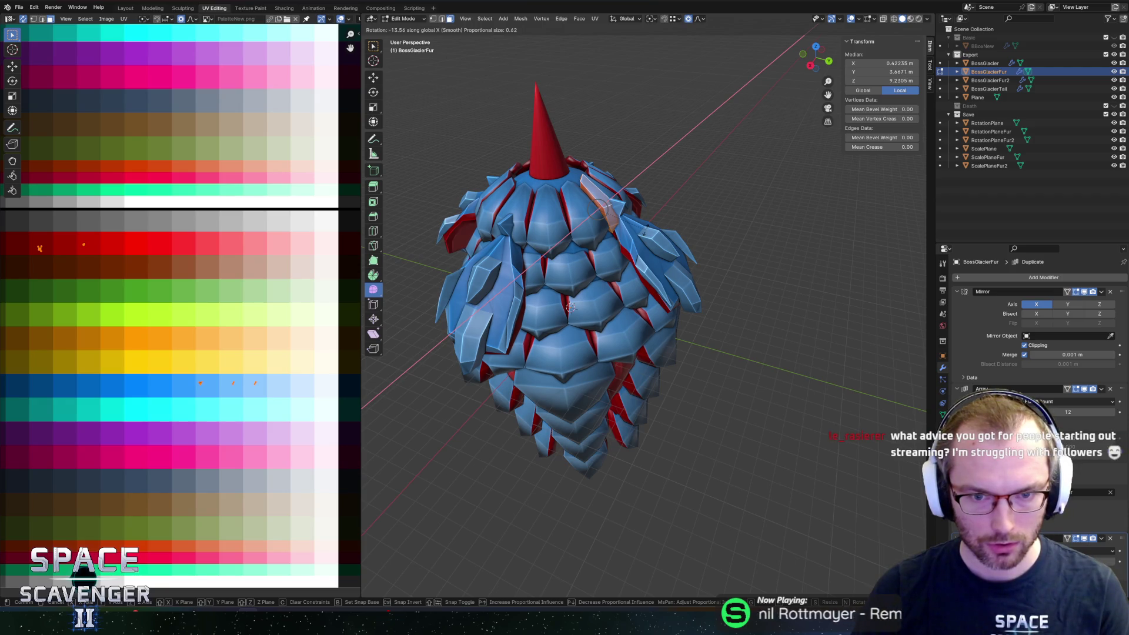
pyautogui.click(644, 224)
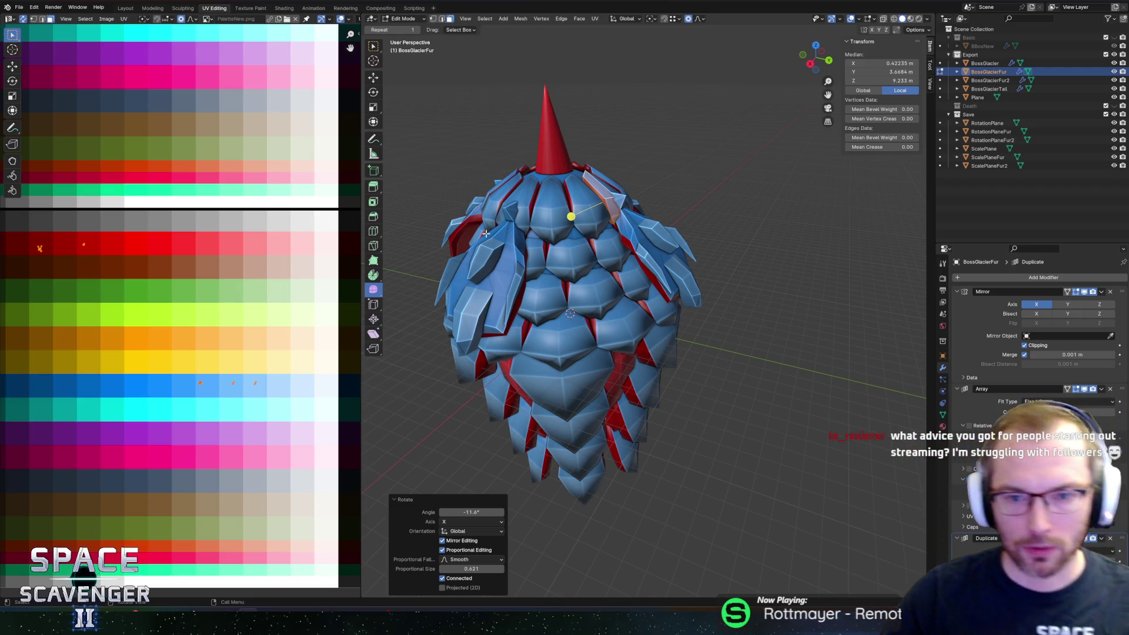
pyautogui.moveTo(777, 238); pyautogui.dragTo(663, 193, button='middle')
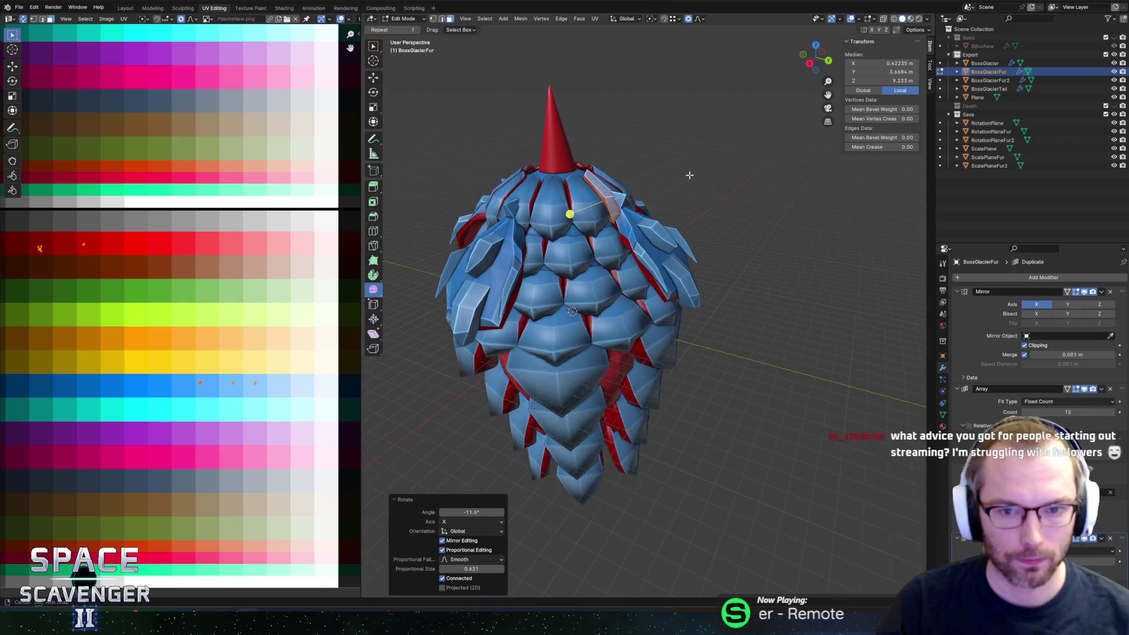
pyautogui.scroll(2, 663, 194)
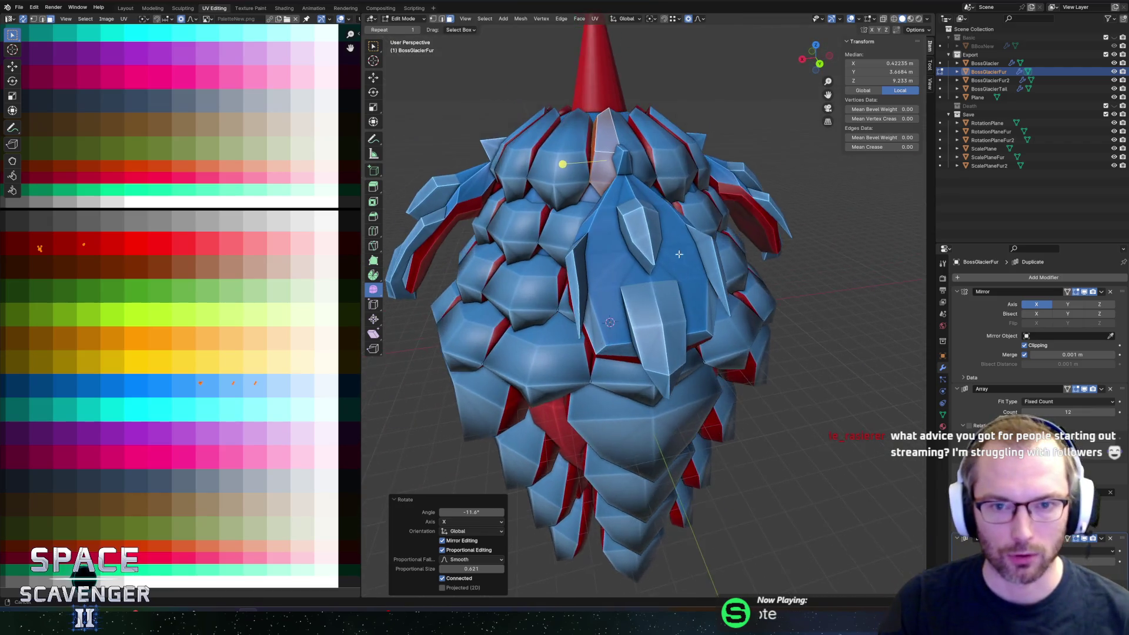
pyautogui.scroll(1, 679, 195)
pyautogui.scroll(1, 692, 194)
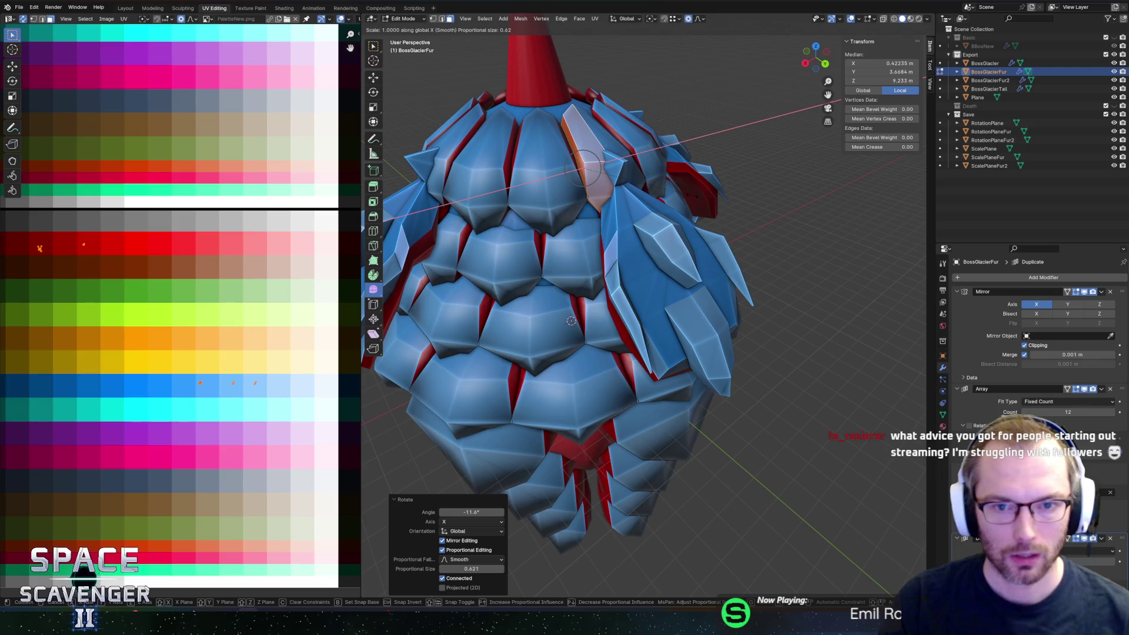
pyautogui.moveTo(679, 177)
pyautogui.mouseDown(button='middle')
pyautogui.moveTo(636, 158)
pyautogui.moveTo(665, 142)
pyautogui.moveTo(672, 161)
pyautogui.mouseUp(button='middle')
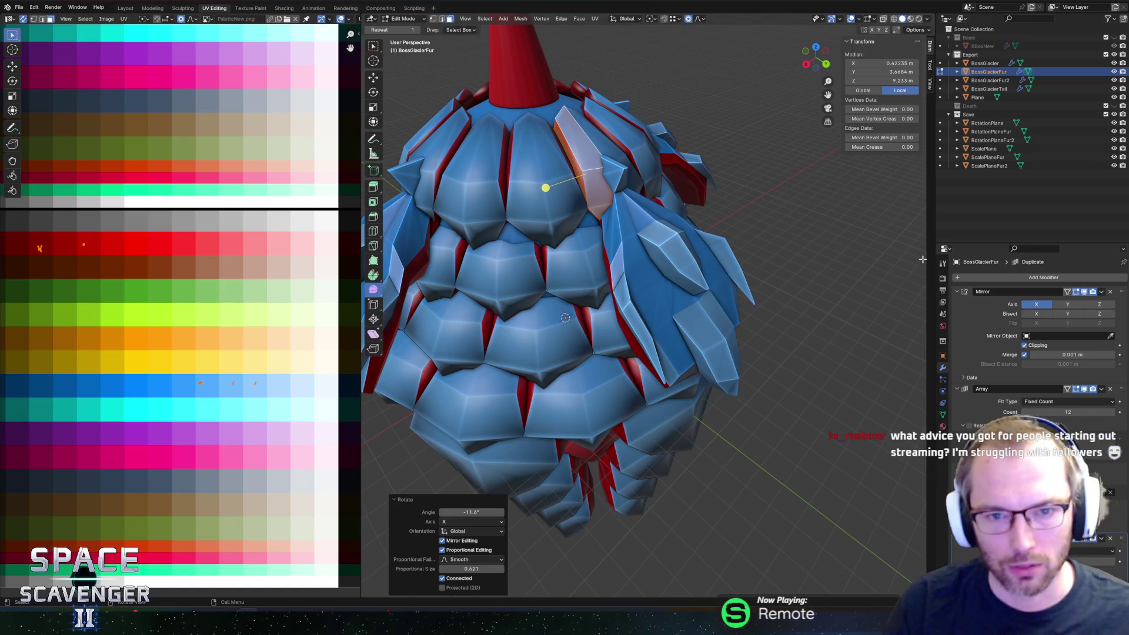
pyautogui.moveTo(564, 180)
pyautogui.mouseDown(button='middle')
pyautogui.moveTo(630, 237)
pyautogui.moveTo(642, 219)
pyautogui.mouseUp(button='middle')
pyautogui.click(650, 210)
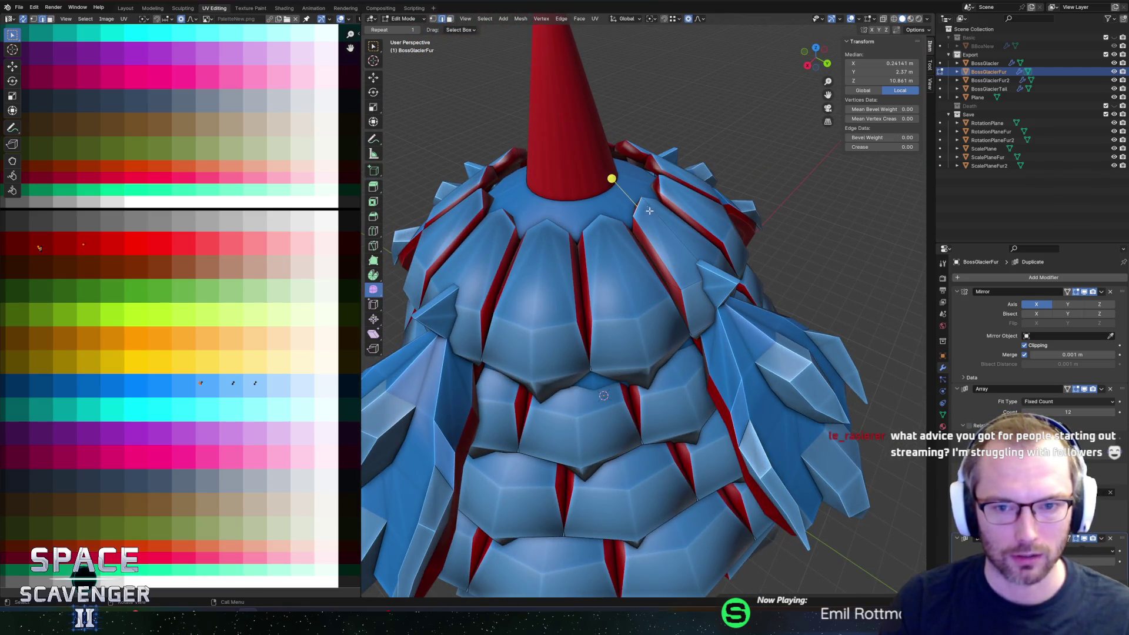
# Step: Slide the shard's tip vertex and an edge along the mesh below the red cone
pyautogui.press('g')
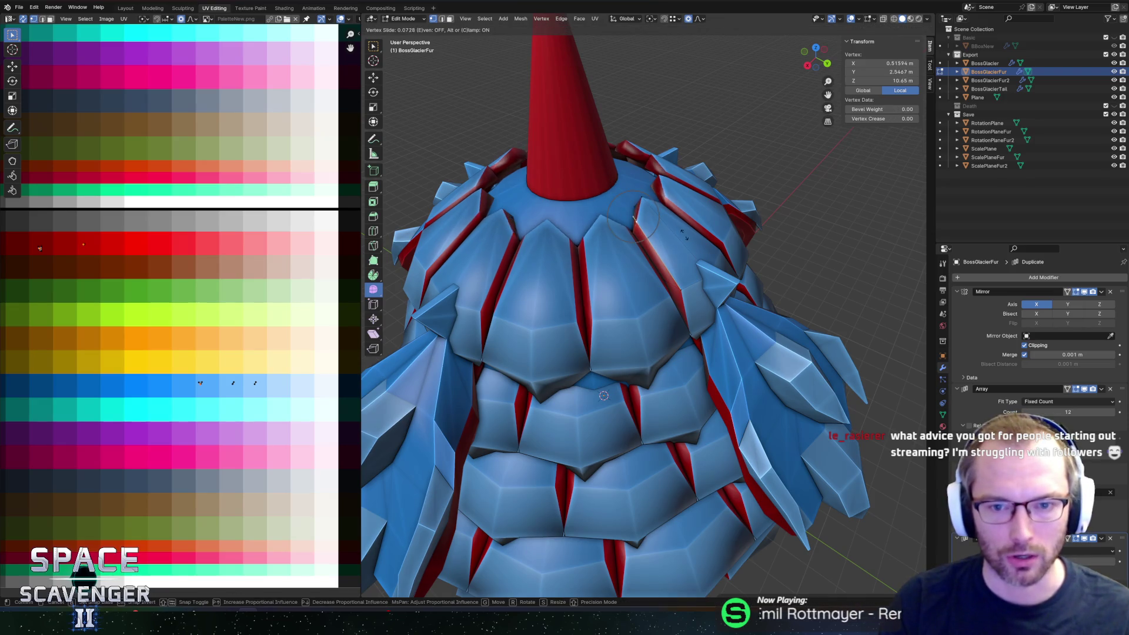
pyautogui.click(642, 214)
pyautogui.press('g')
pyautogui.press('g')
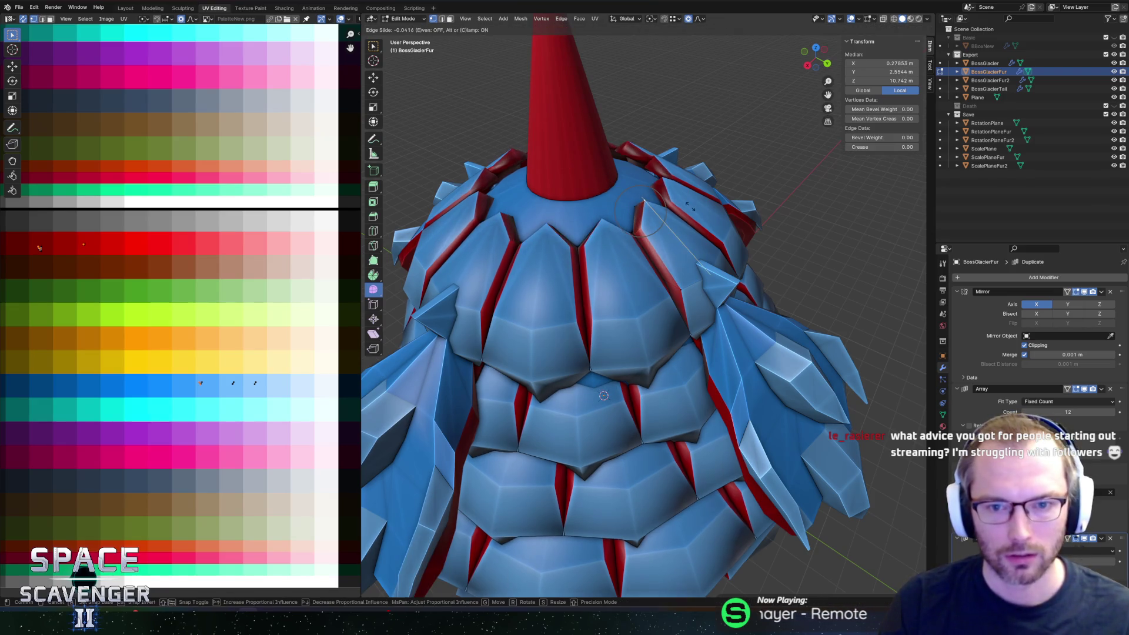
pyautogui.click(691, 208)
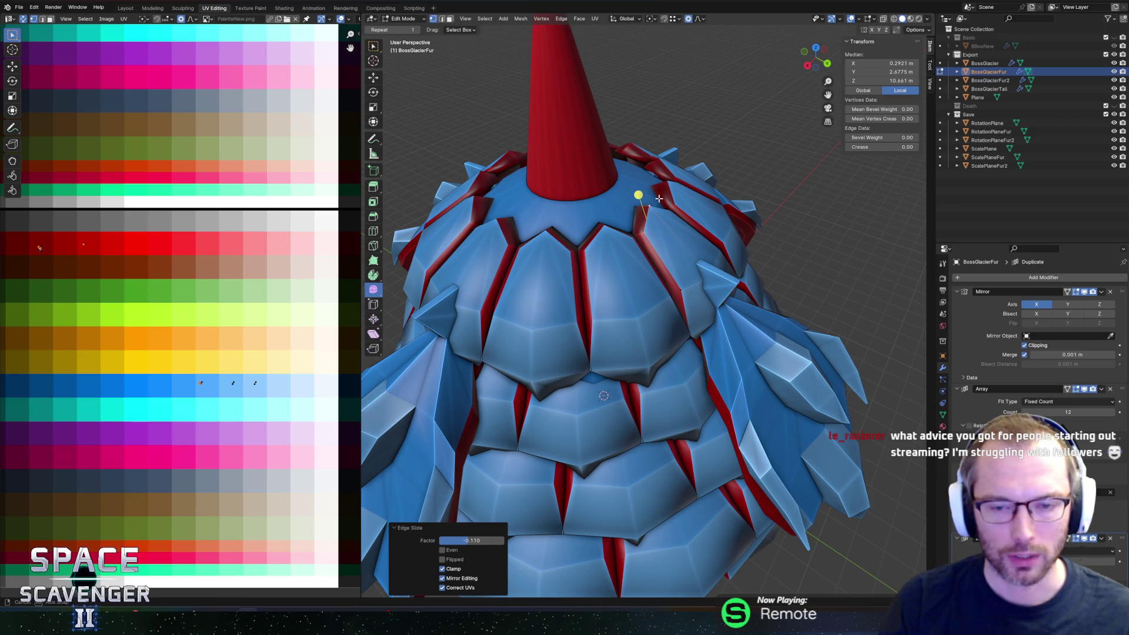
pyautogui.click(645, 227)
# Step: Select the linked shard with Ctrl+L and scale it narrower along X
pyautogui.hotkey('ctrl', 'l')
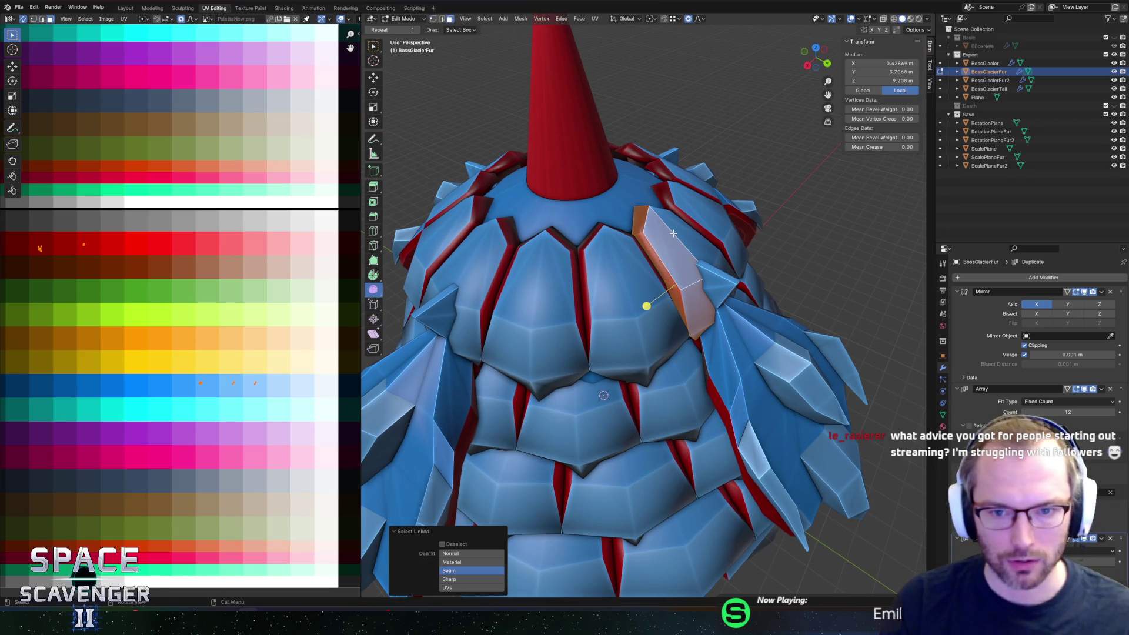
pyautogui.moveTo(673, 233)
pyautogui.mouseDown(button='middle')
pyautogui.moveTo(511, 190)
pyautogui.moveTo(662, 165)
pyautogui.mouseUp(button='middle')
pyautogui.scroll(3, 653, 164)
pyautogui.press('s')
pyautogui.press('x')
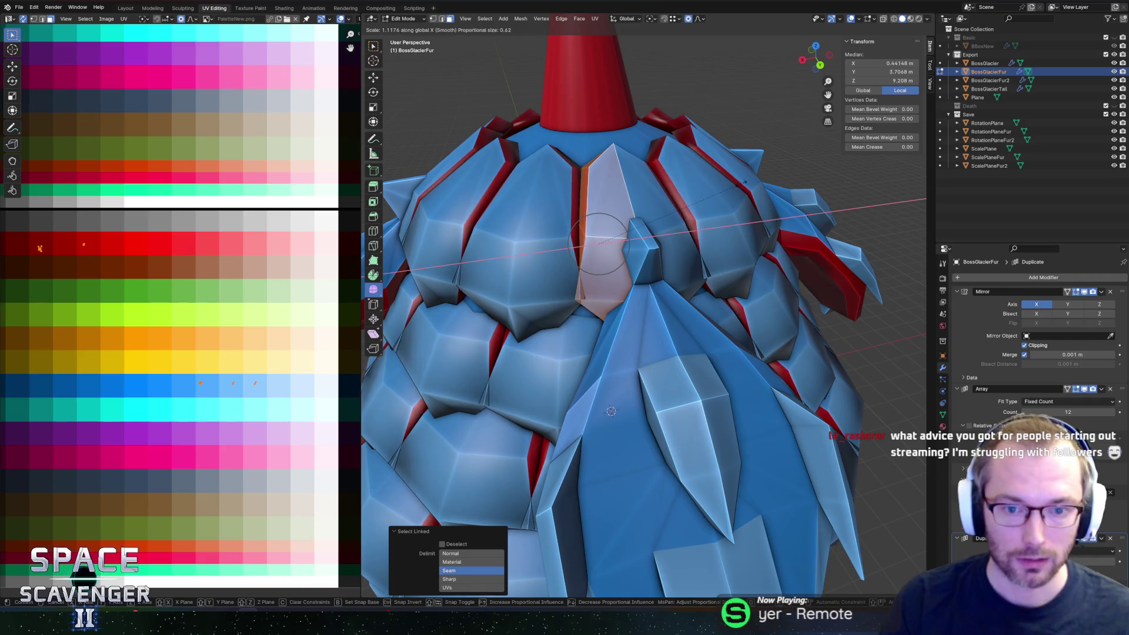
pyautogui.press('Escape')
pyautogui.moveTo(747, 181); pyautogui.dragTo(622, 322, button='middle')
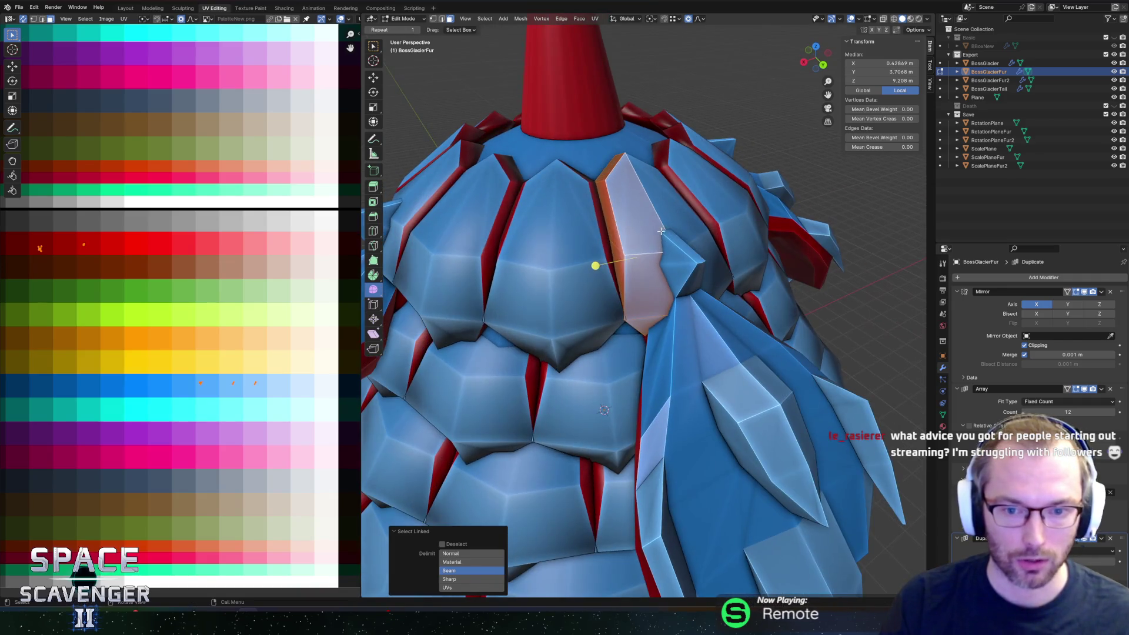
# Step: Slide the shard's lower vertex down its edge toward the lower scales and select an edge
pyautogui.click(631, 321)
pyautogui.press('g')
pyautogui.press('g')
pyautogui.click(641, 306)
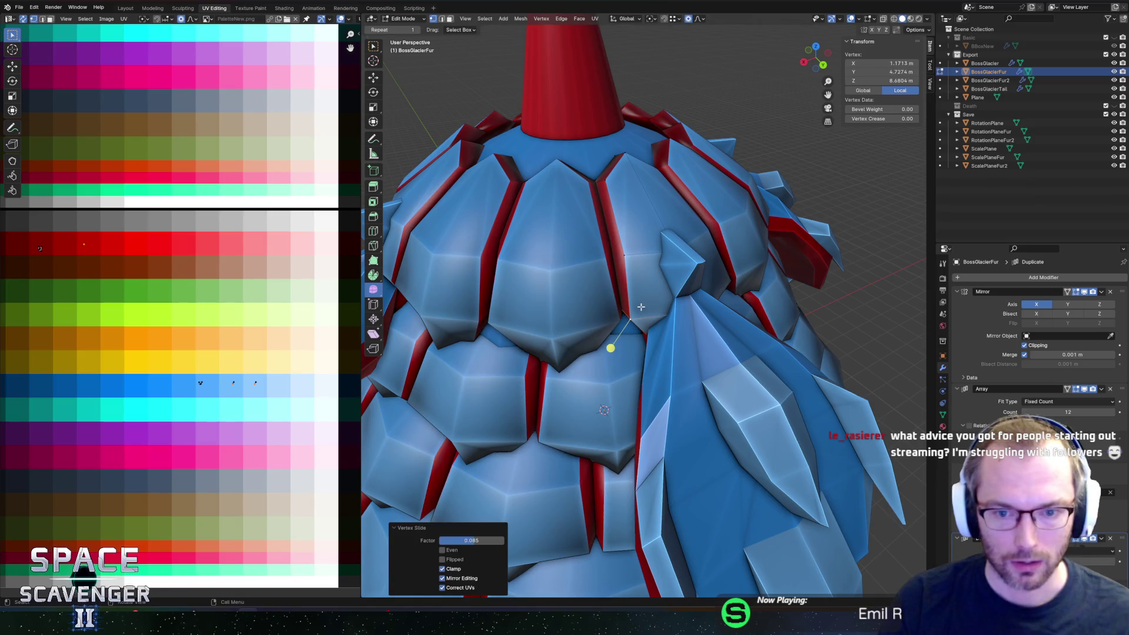
pyautogui.press('2')
pyautogui.click(625, 309)
# Step: Check the shard in X-ray and Object Mode, then return to editing the fur mesh
pyautogui.hotkey('alt', 'z')
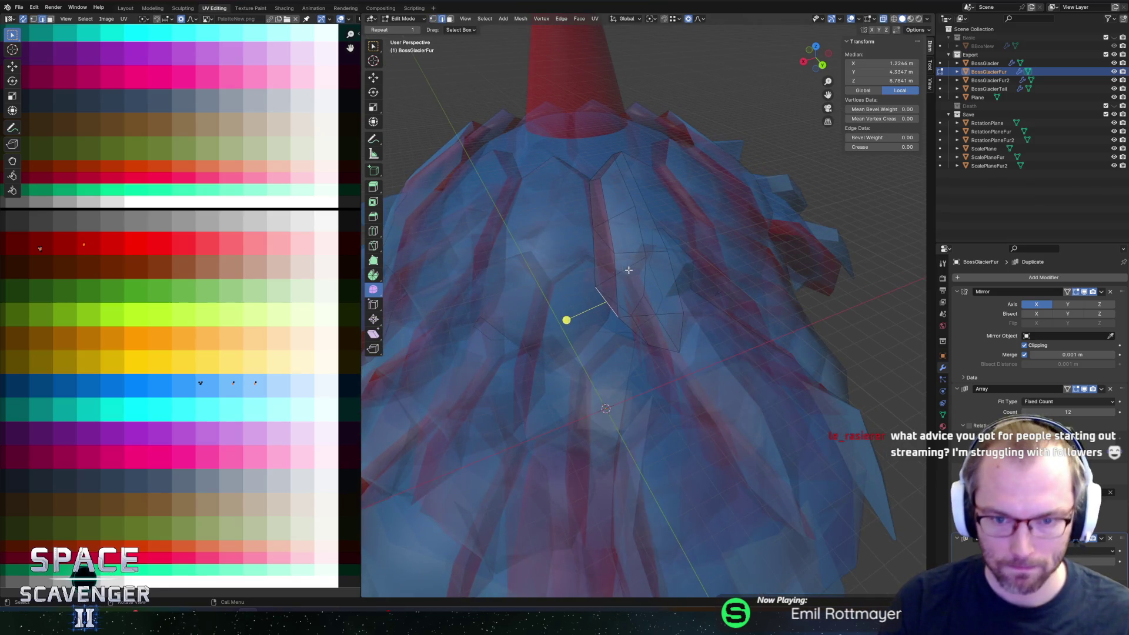
pyautogui.press('Tab')
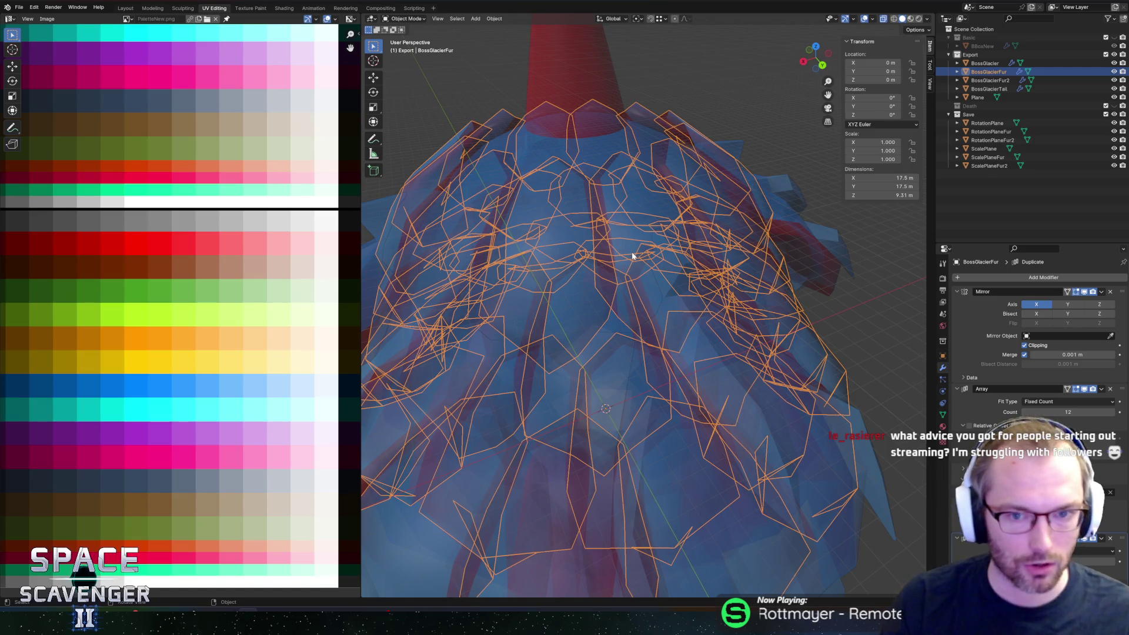
pyautogui.hotkey('alt', 'z')
pyautogui.press('Tab')
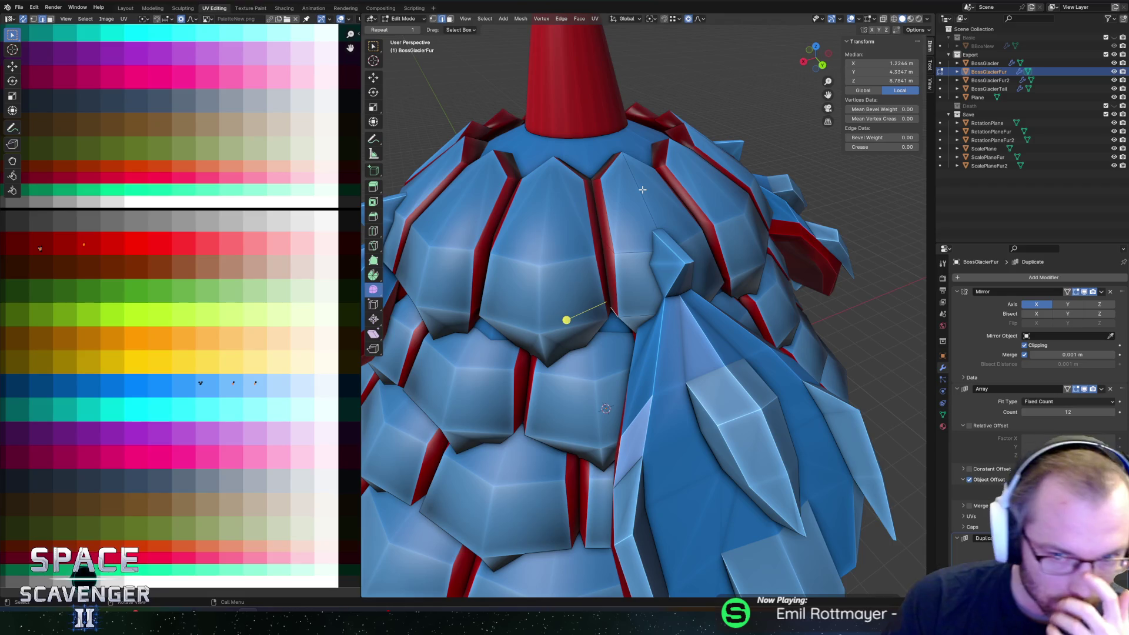
# Step: Select the small shard tip beside the red cone in X-ray view, cancelling a stray scale
pyautogui.keyDown('shift'); pyautogui.click(643, 189); pyautogui.keyUp('shift')
pyautogui.moveTo(664, 232)
pyautogui.mouseDown(button='middle')
pyautogui.moveTo(514, 217)
pyautogui.moveTo(537, 185)
pyautogui.moveTo(706, 234)
pyautogui.moveTo(663, 270)
pyautogui.mouseUp(button='middle')
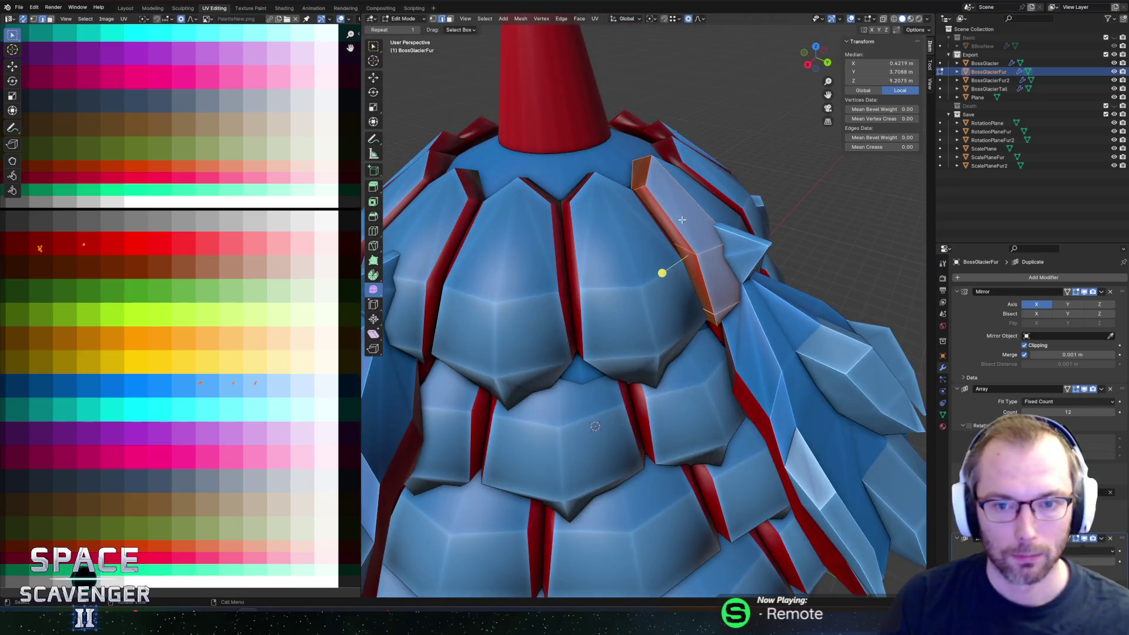
pyautogui.hotkey('alt', 'z')
pyautogui.hotkey('alt', 'z')
pyautogui.moveTo(698, 203)
pyautogui.mouseDown(button='middle')
pyautogui.moveTo(653, 264)
pyautogui.moveTo(736, 170)
pyautogui.mouseUp(button='middle')
pyautogui.click(653, 265)
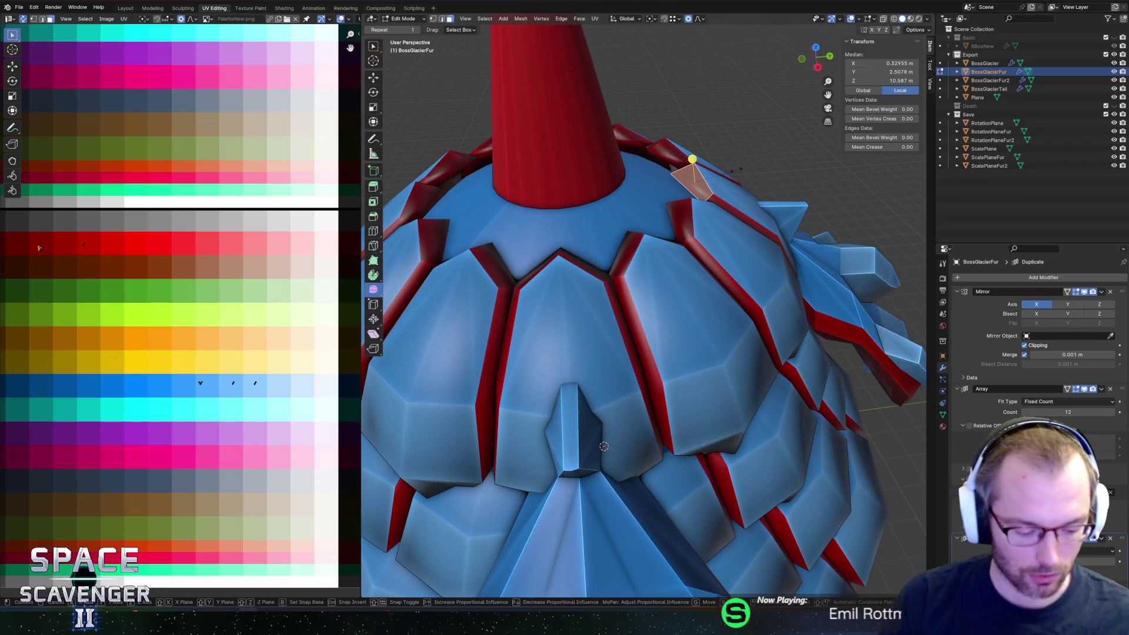
pyautogui.press('Escape')
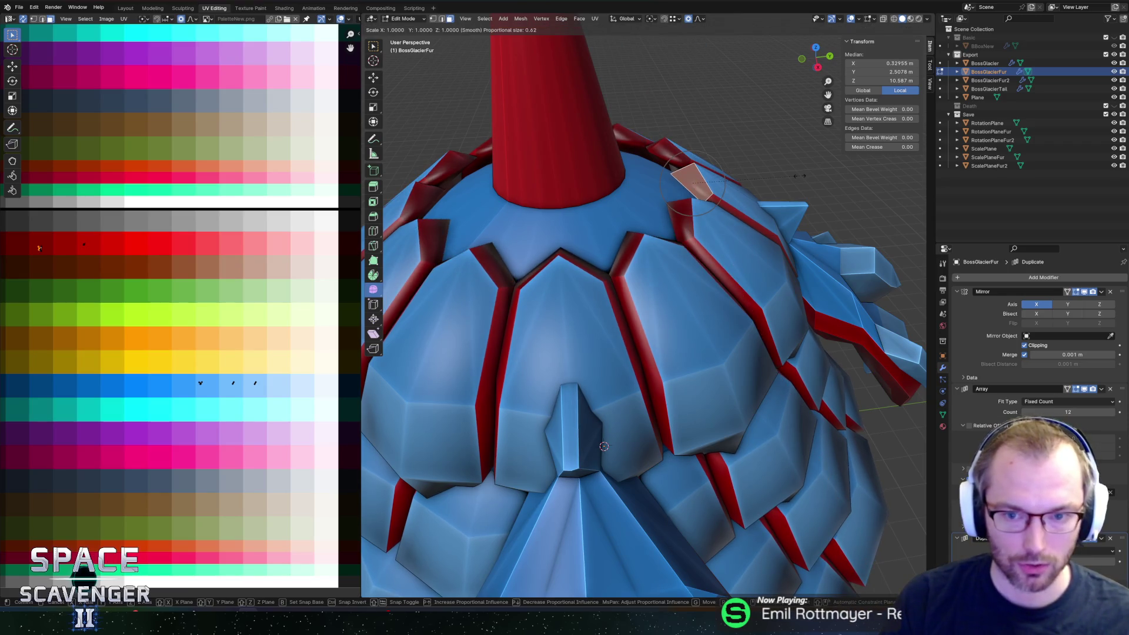
# Step: Set the pivot point and shrink the shard tip to about 0.741 with height (Z) unchanged
pyautogui.press('Escape')
pyautogui.press('.')
pyautogui.press('s')
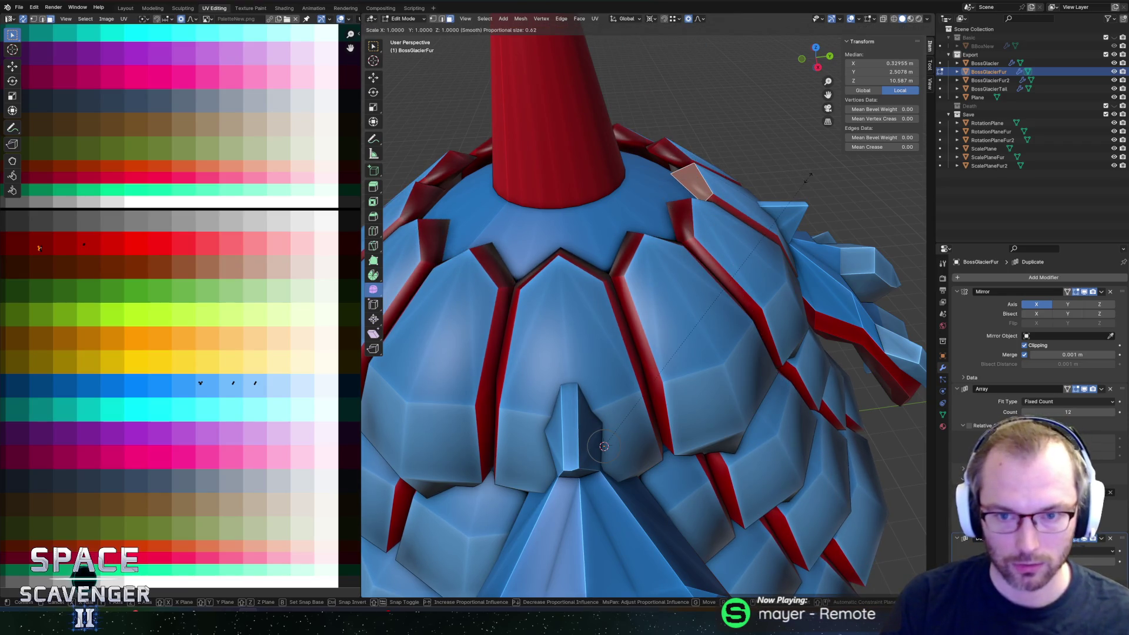
pyautogui.hotkey('shift', 'z')
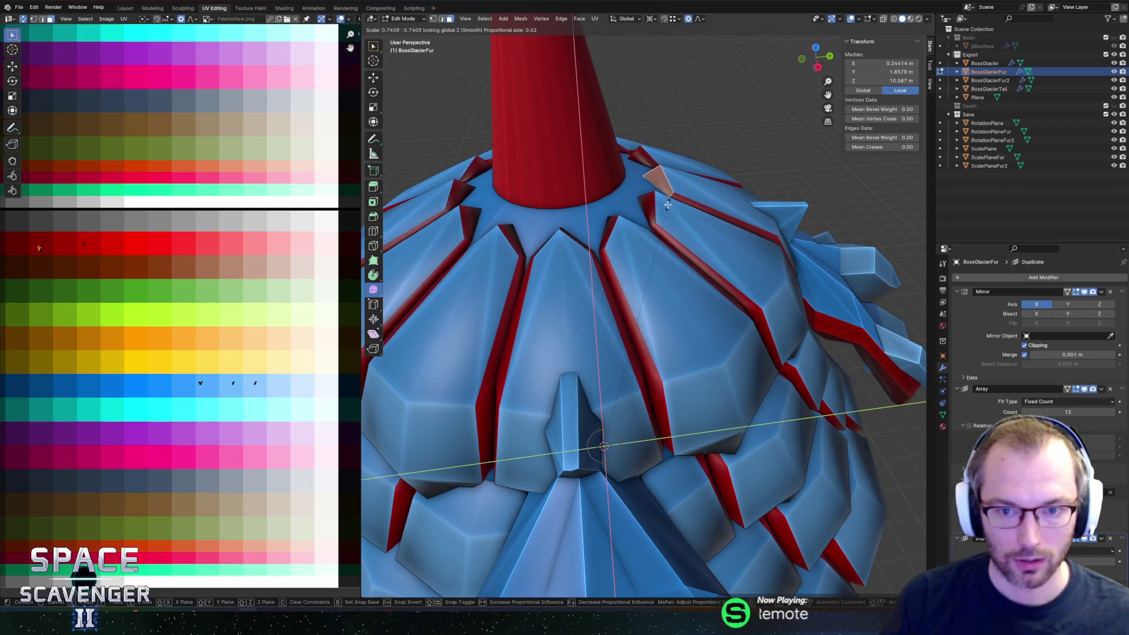
pyautogui.click(697, 186)
pyautogui.scroll(-5, 680, 177)
# Step: Inspect the shrunk shard in wireframe, undo once, and begin scaling a neck vertex
pyautogui.moveTo(679, 195); pyautogui.dragTo(675, 177, button='middle')
pyautogui.scroll(3, 700, 174)
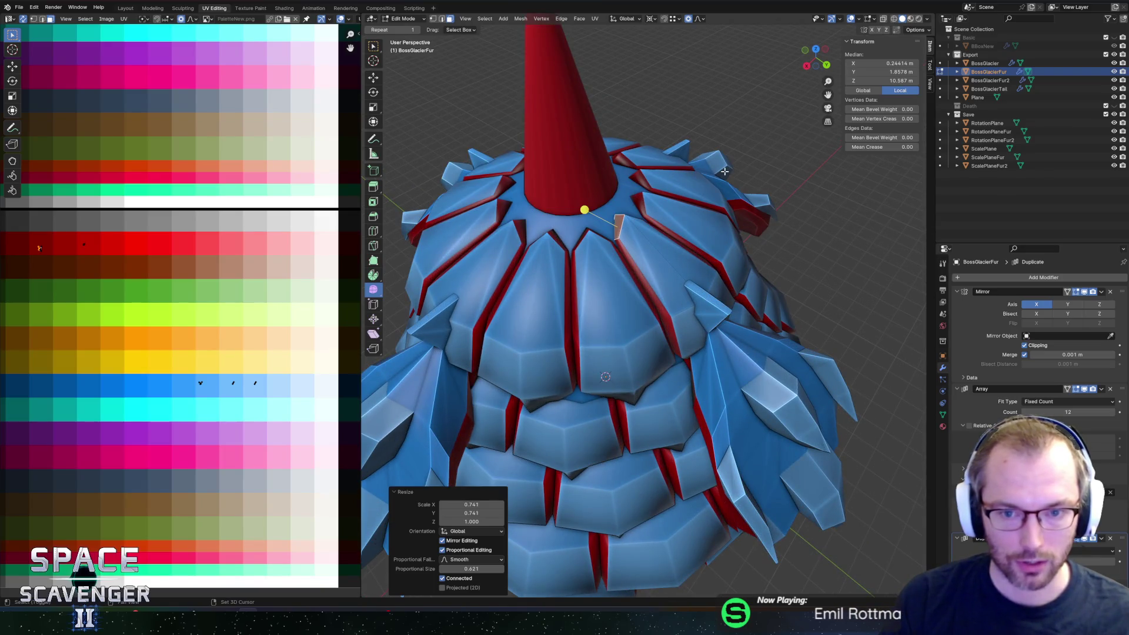
pyautogui.hotkey('shift', 'z')
pyautogui.hotkey('ctrl', 'z')
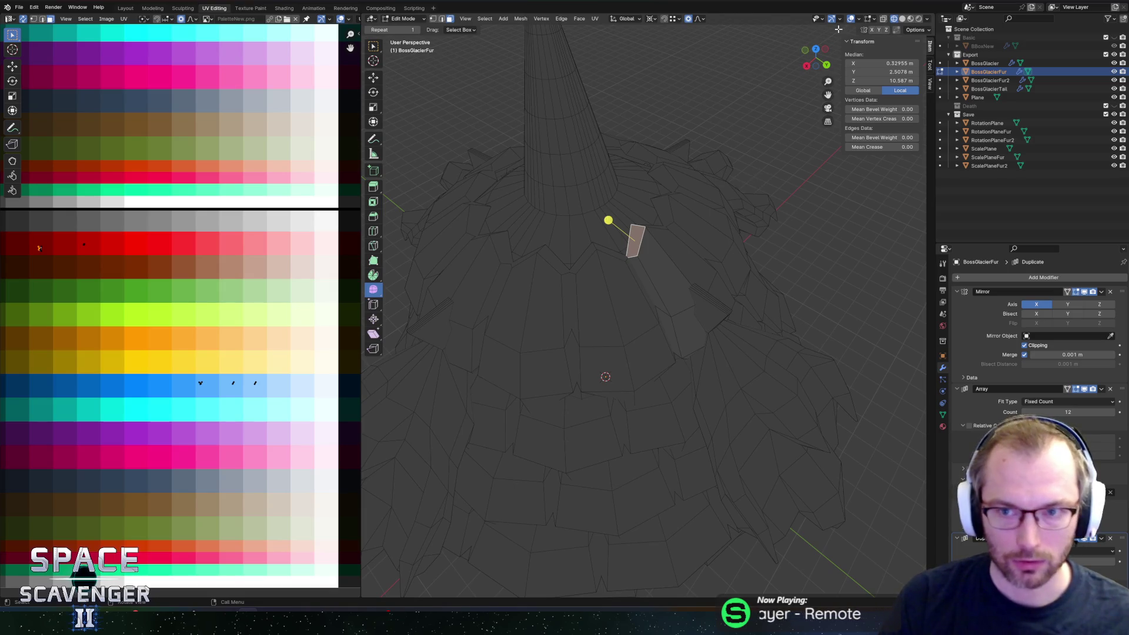
pyautogui.hotkey('shift', 'z')
pyautogui.moveTo(688, 212)
pyautogui.mouseDown(button='middle')
pyautogui.moveTo(699, 202)
pyautogui.moveTo(678, 276)
pyautogui.moveTo(735, 214)
pyautogui.moveTo(758, 235)
pyautogui.mouseUp(button='middle')
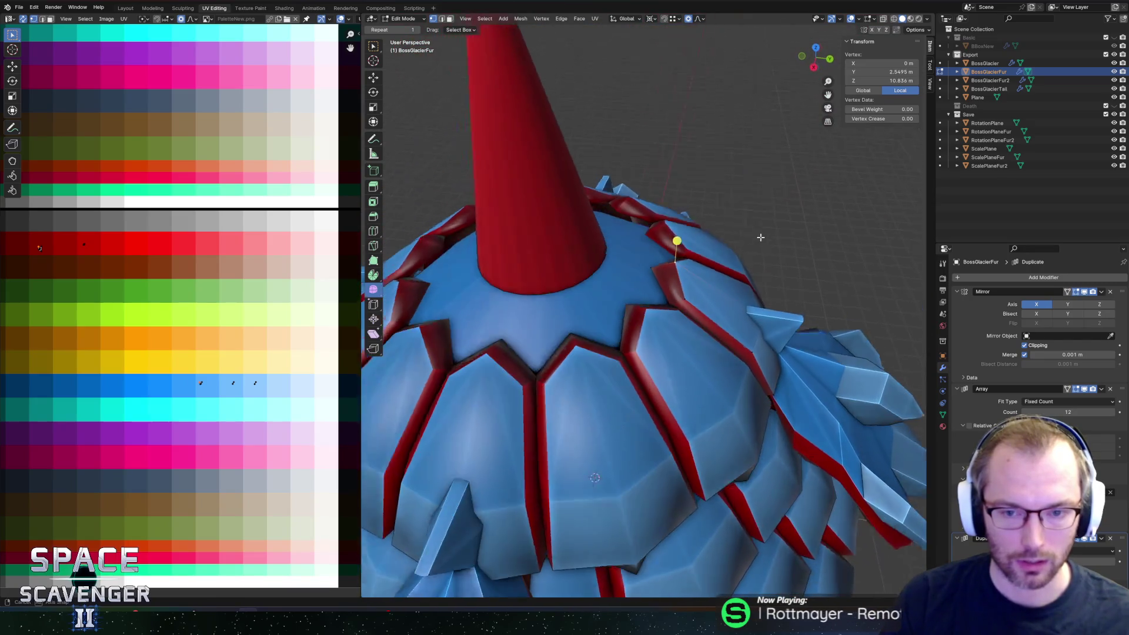
pyautogui.press('s')
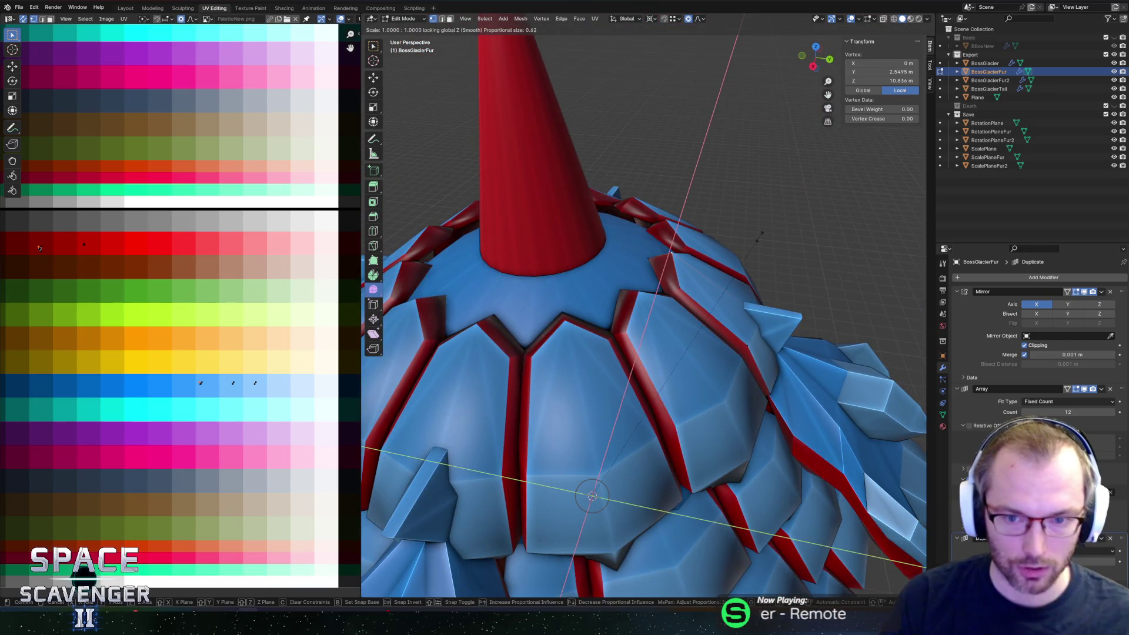